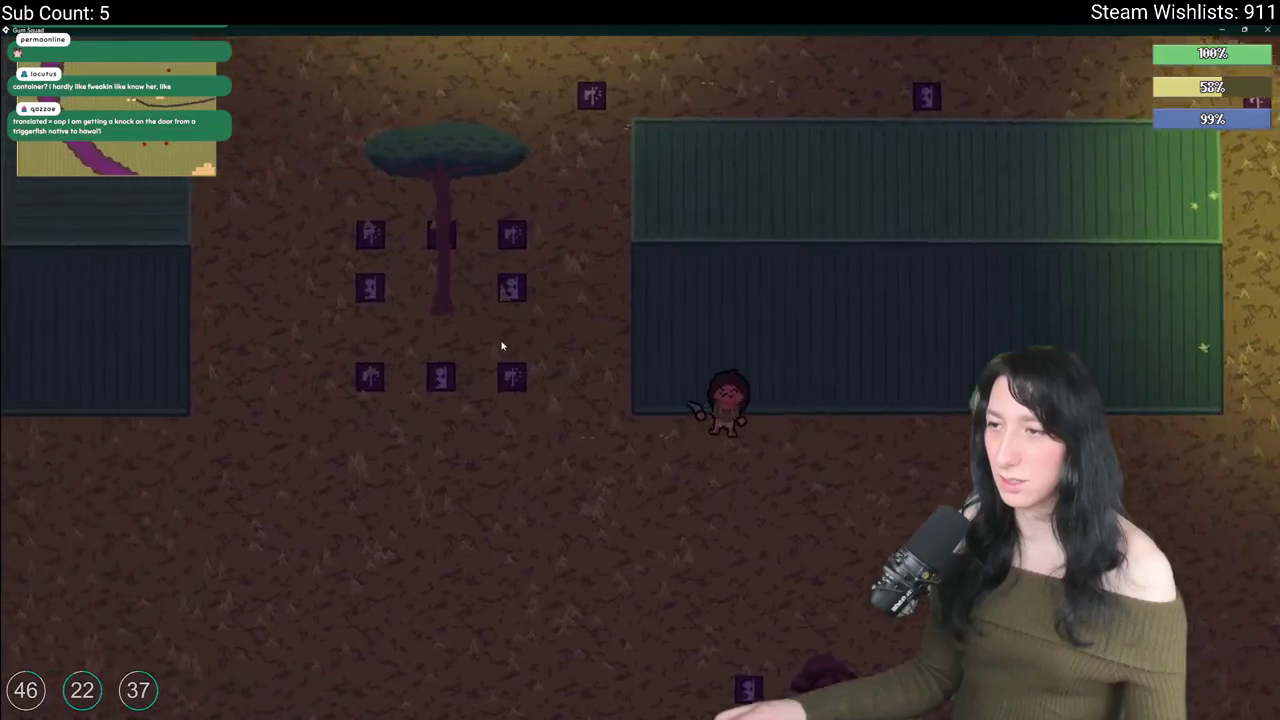
Step: Walk around the green container and along its bottom to inspect its purple cover nodes
key(s)
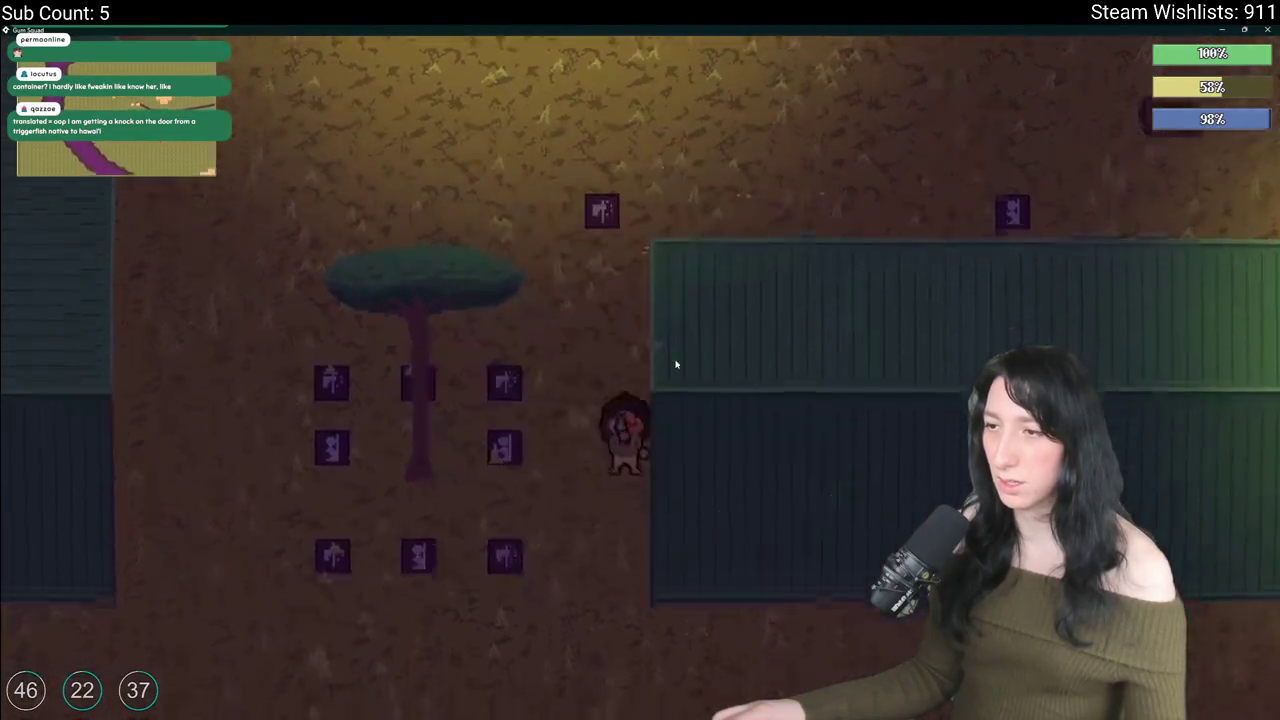
key(d)
key(w)
key(a)
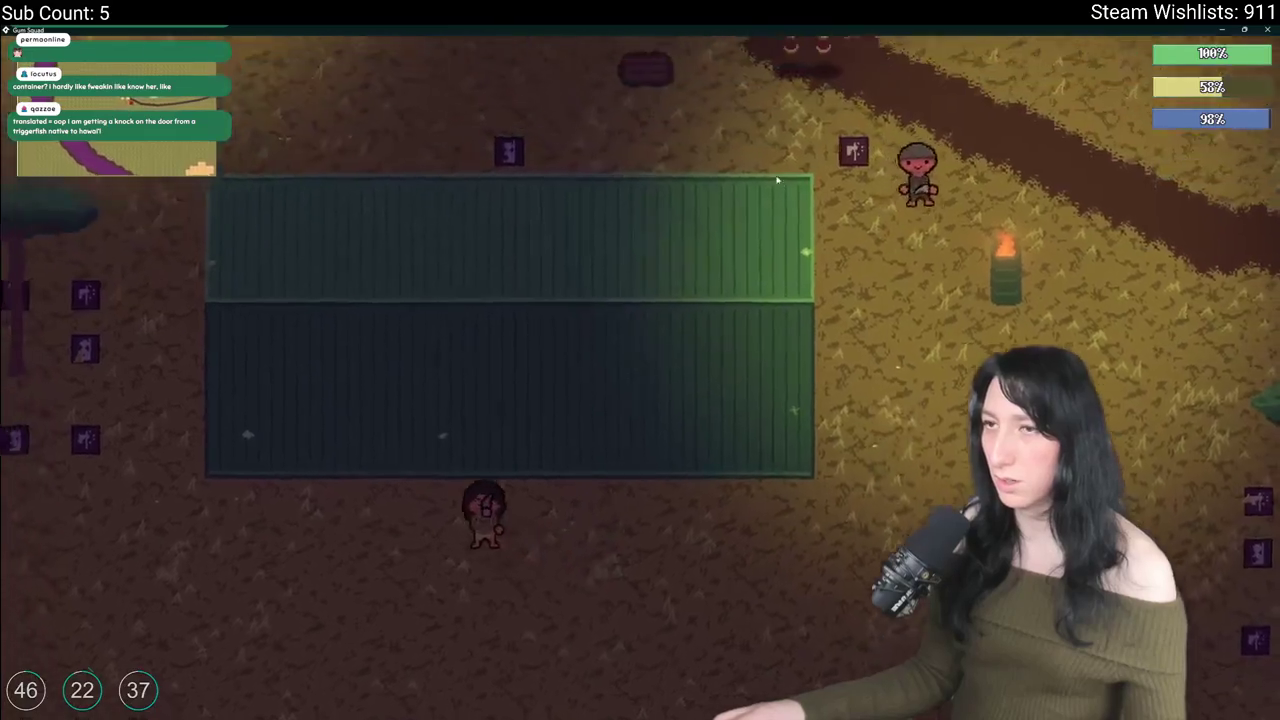
key(d)
key(d)
key(s)
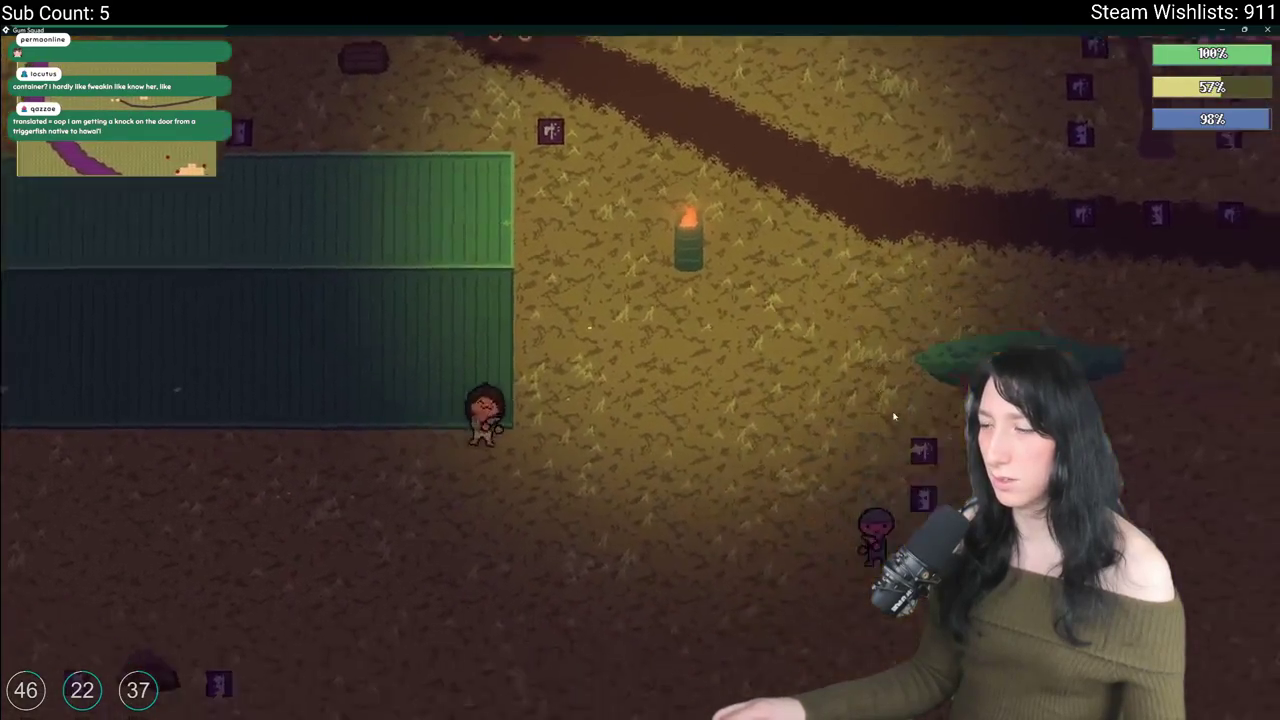
key(d)
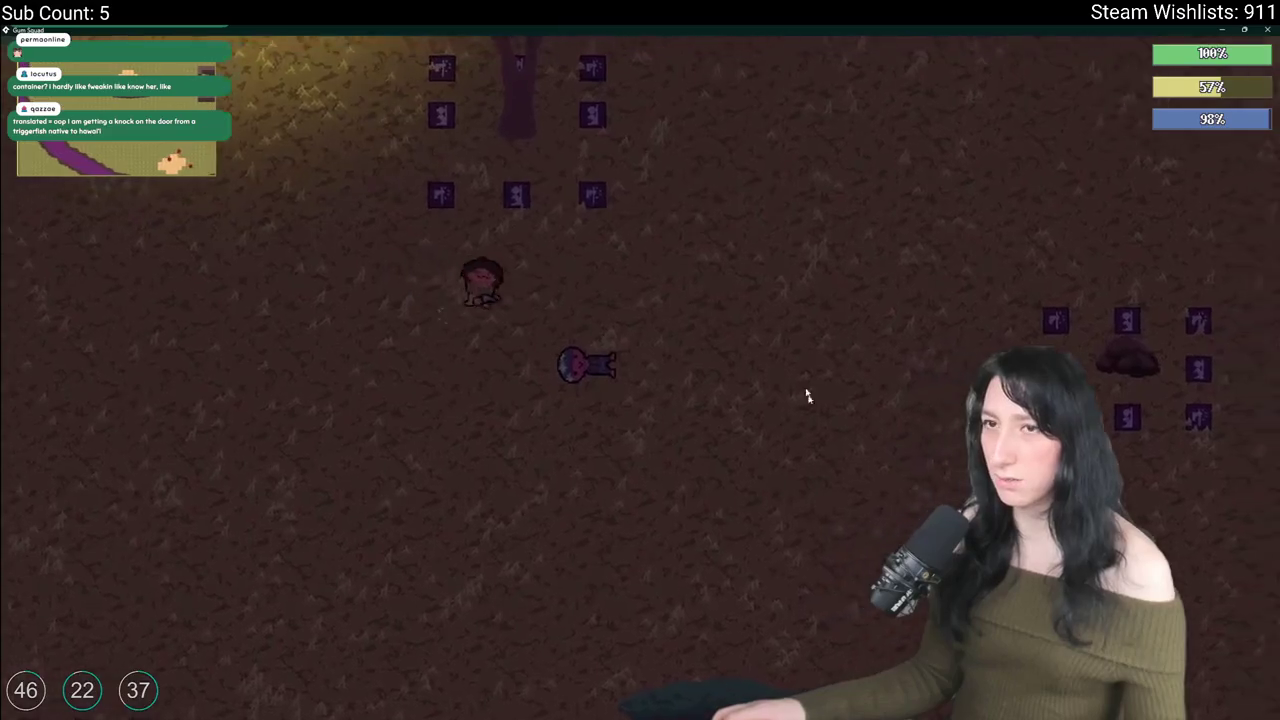
Step: Cross the clearing, then walk back past the container and tree toward the campfire
key(Tab)
key(Tab)
key(s)
key(a)
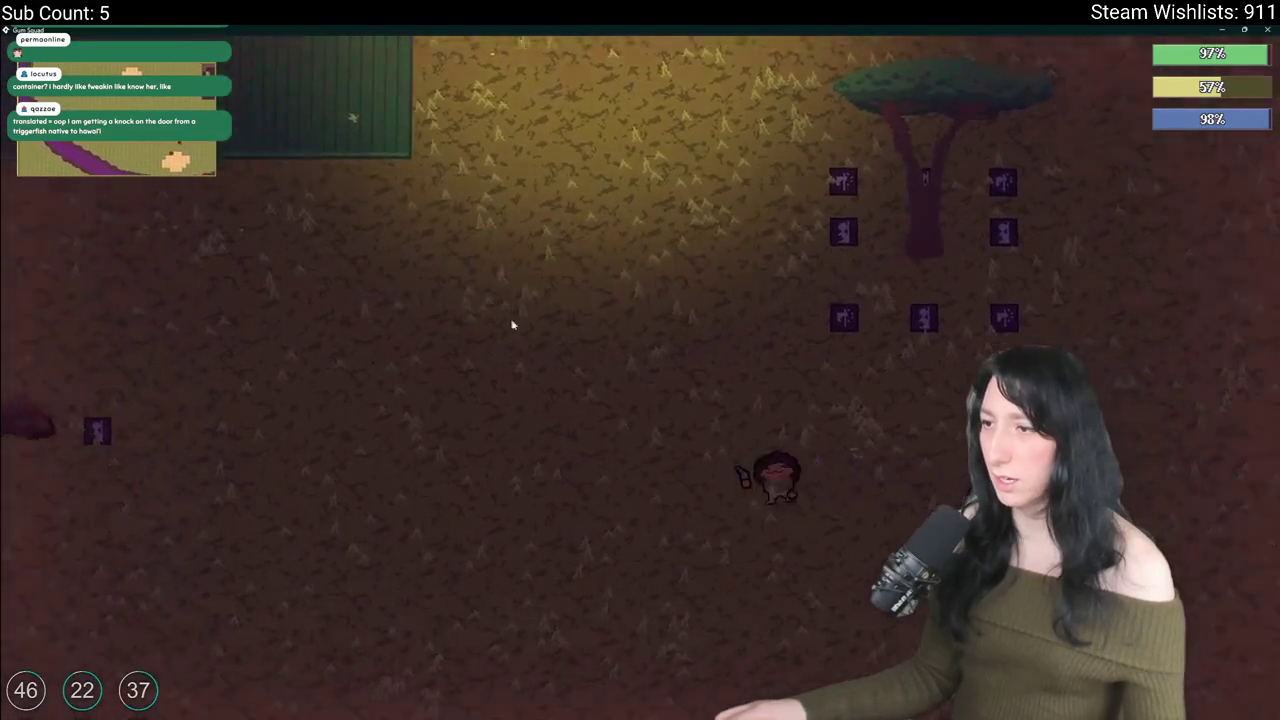
key(w)
key(a)
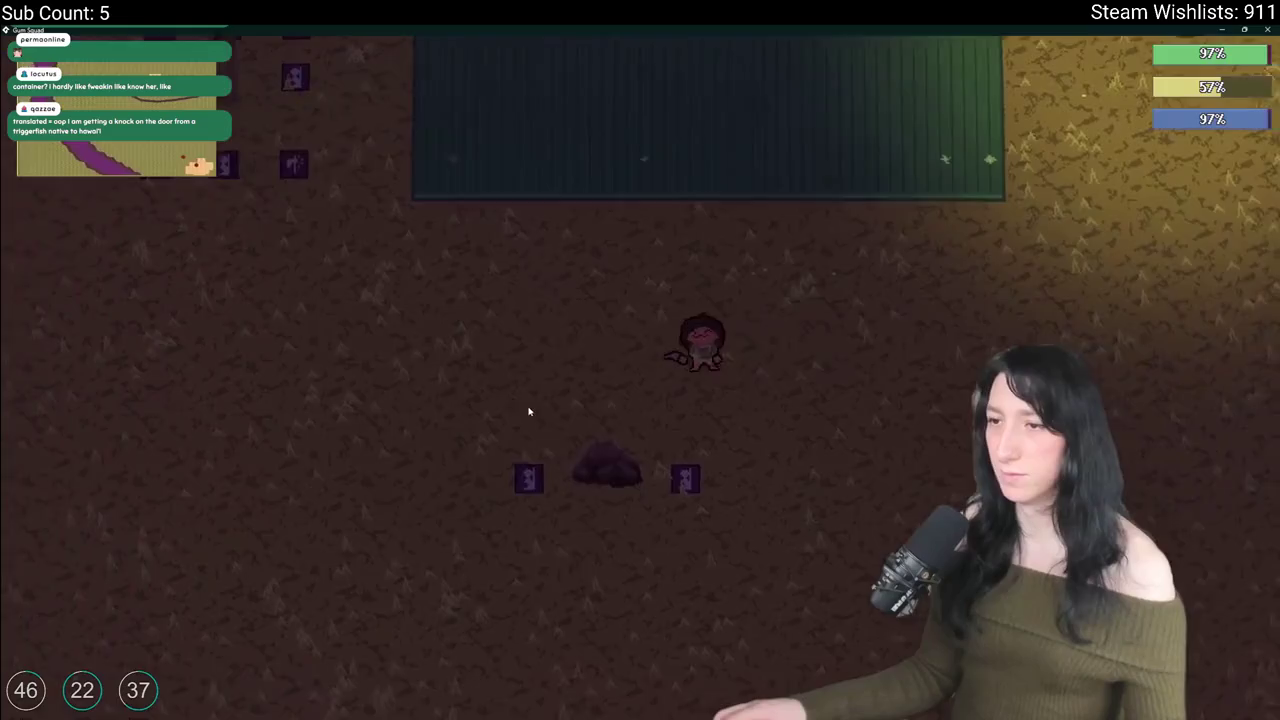
key(w)
key(d)
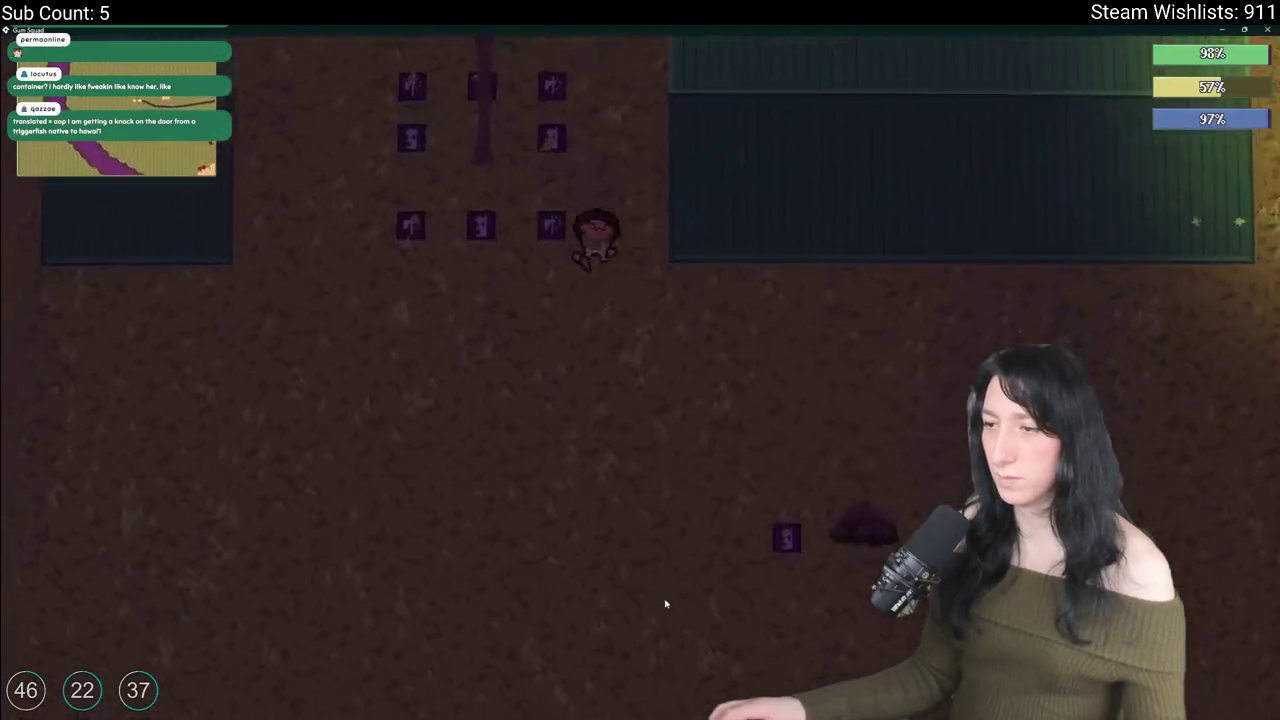
key(w)
key(d)
key(w)
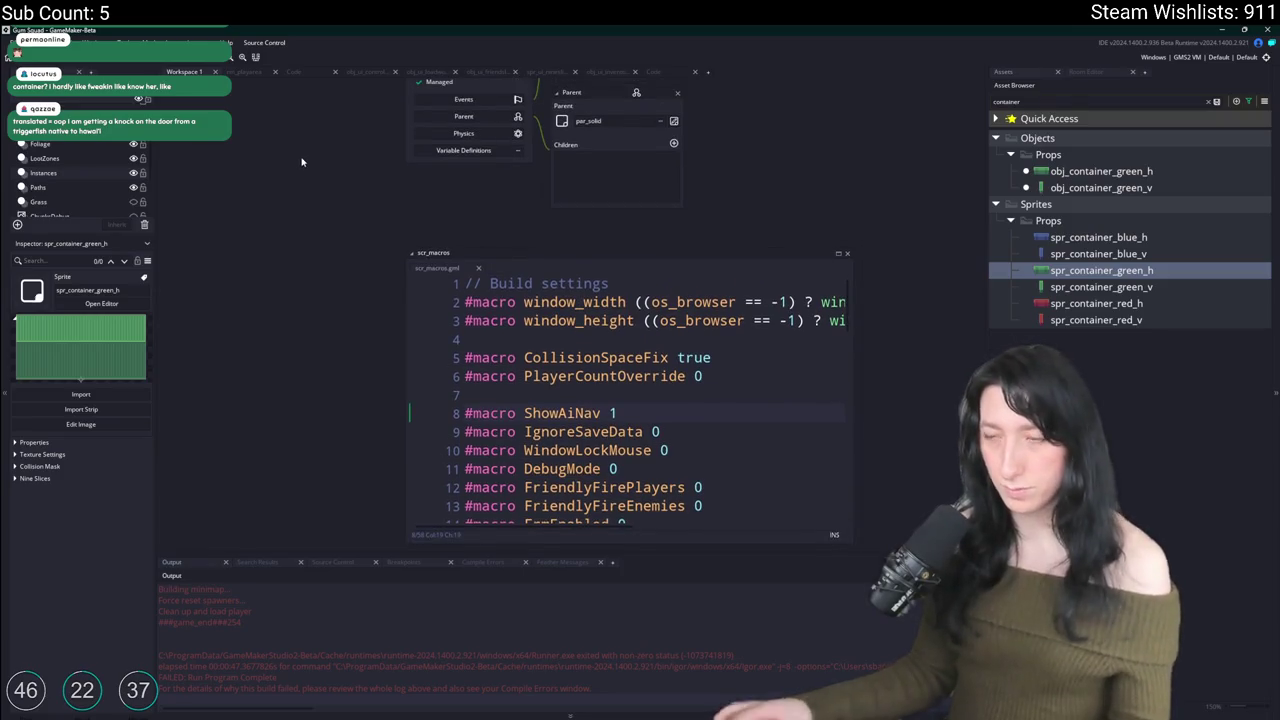
Step: Find obj_container_green_h via asset search and open its node-generation code full view
key(ctrl+t)
text(container)
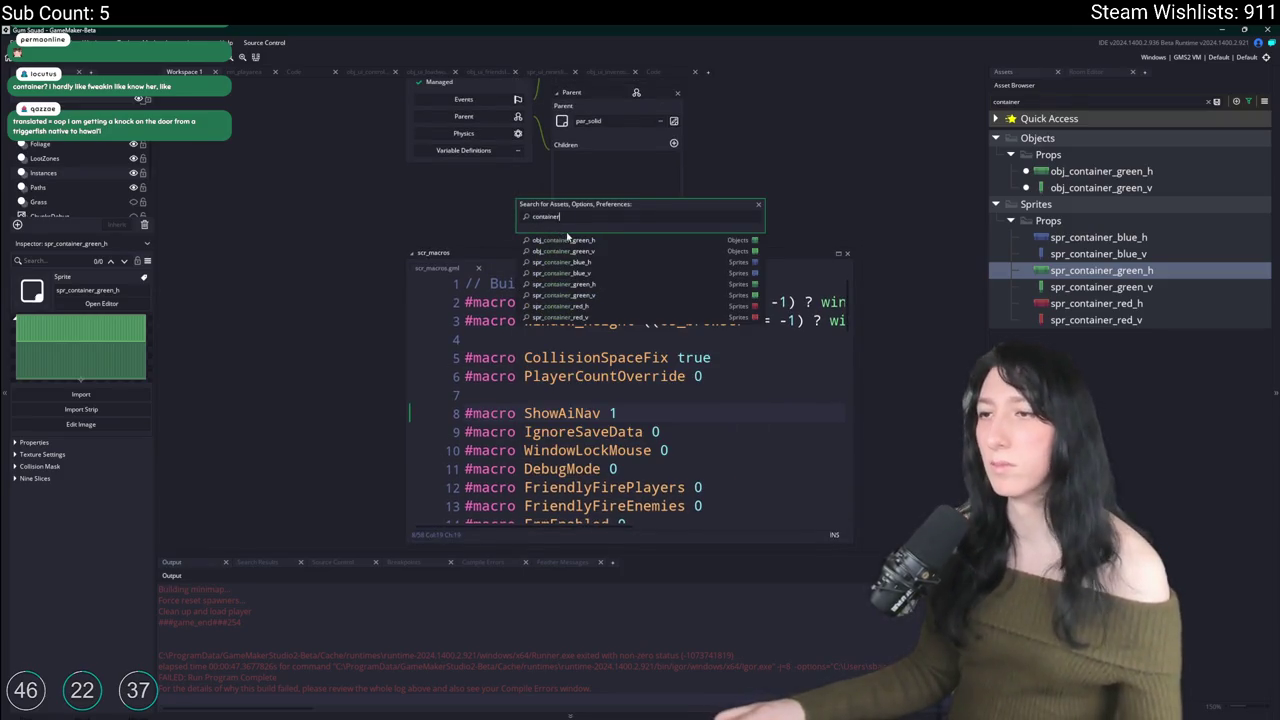
click(566, 240)
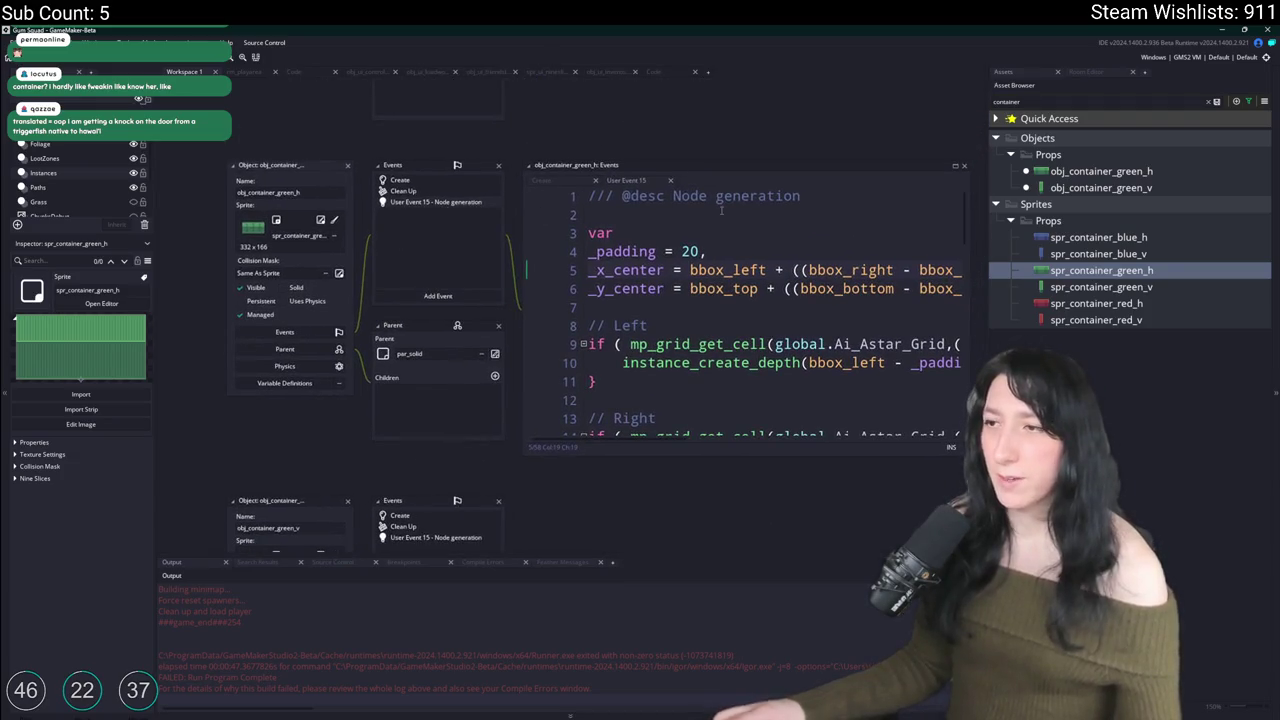
double_click(832, 166)
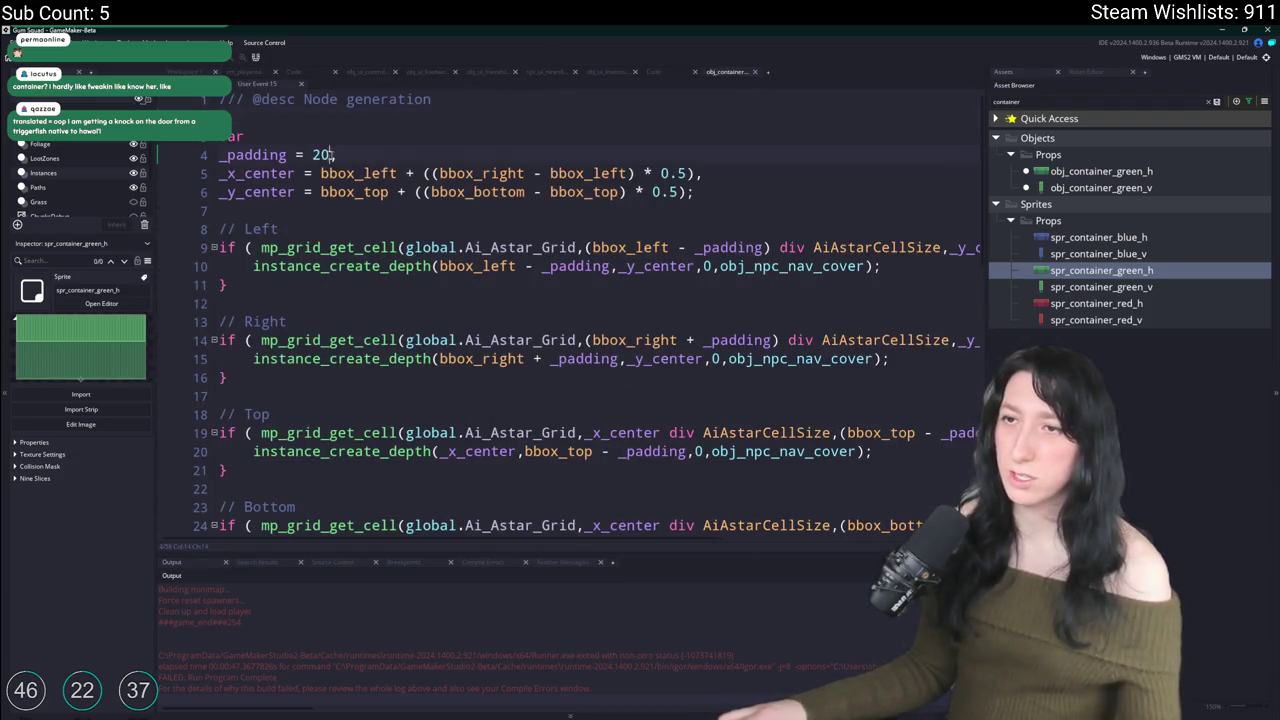
Step: Replace the padding value 32 with 30 and run the game to its Load World screen
key(BackSpace)
key(BackSpace)
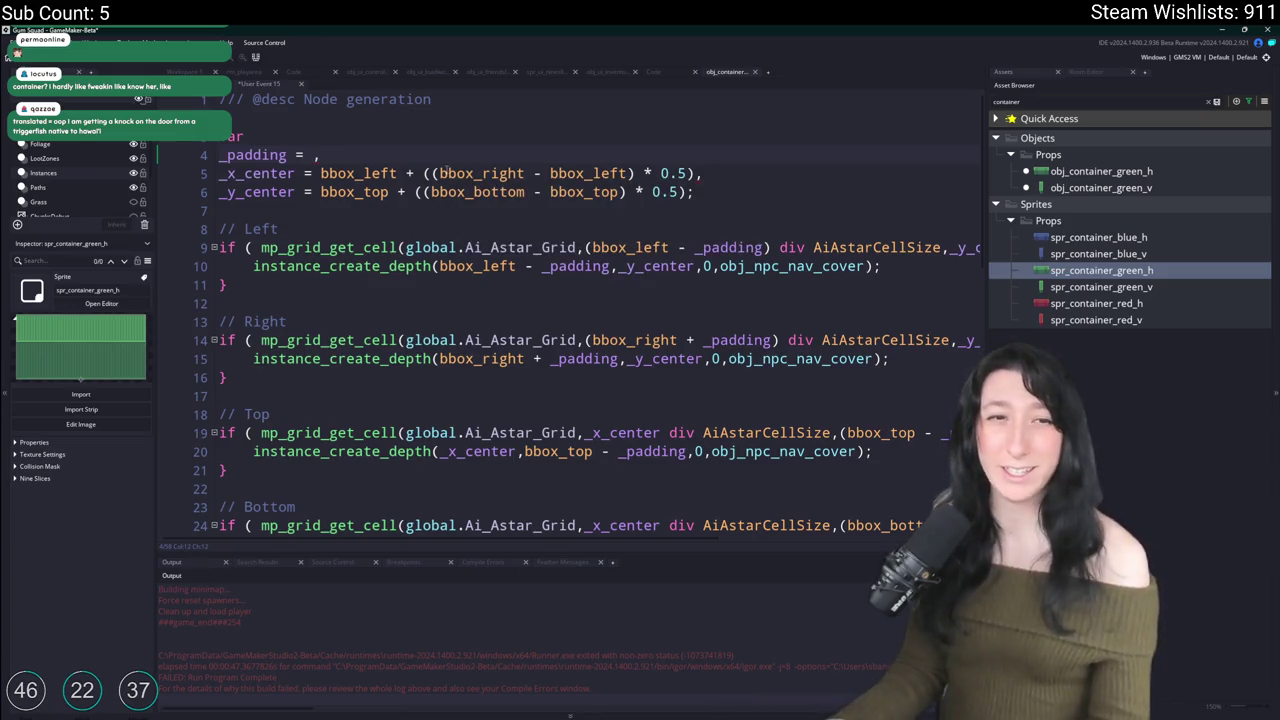
text(30)
key(F5)
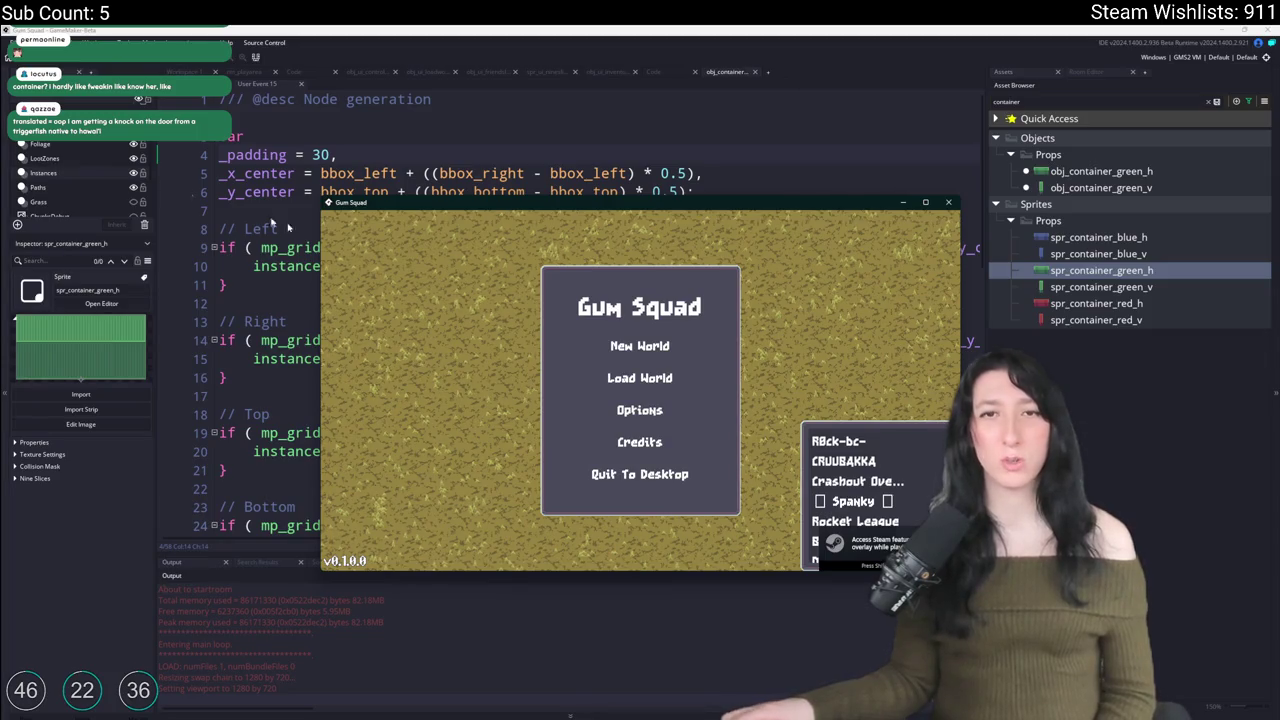
click(644, 376)
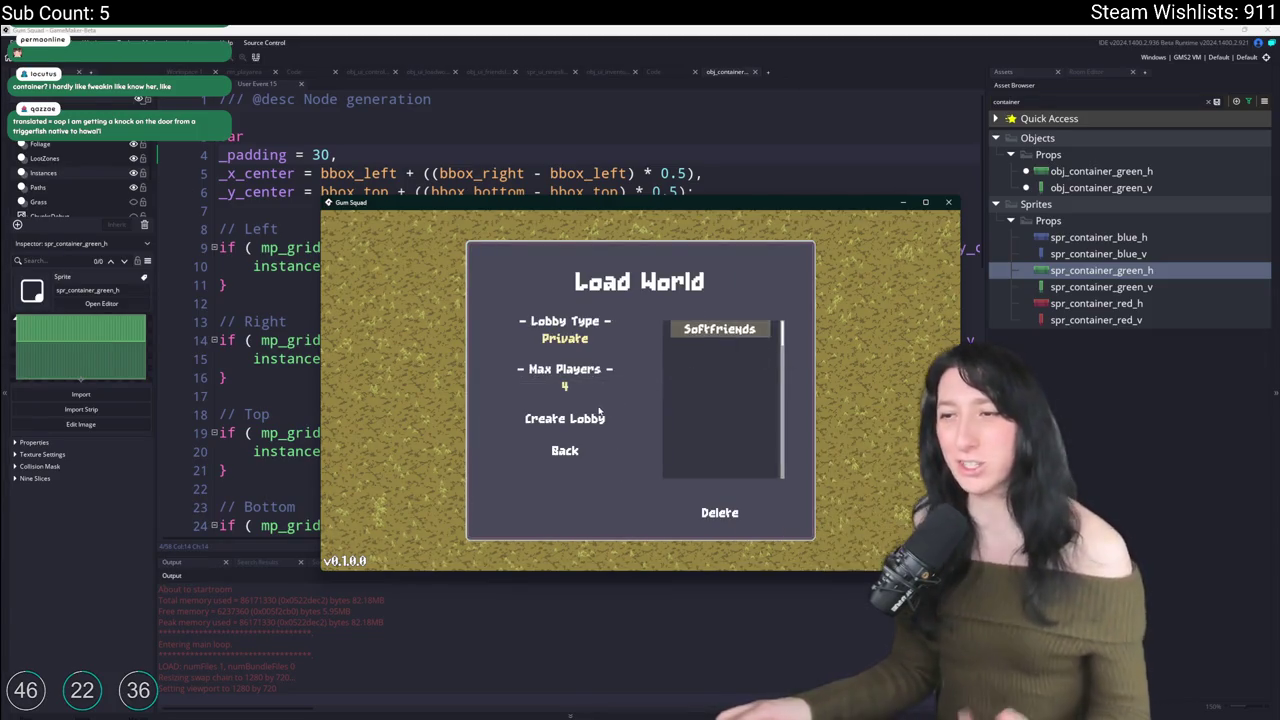
Step: Enter the world via Create Lobby, maximize the window, walk past the containers, then quit
click(580, 420)
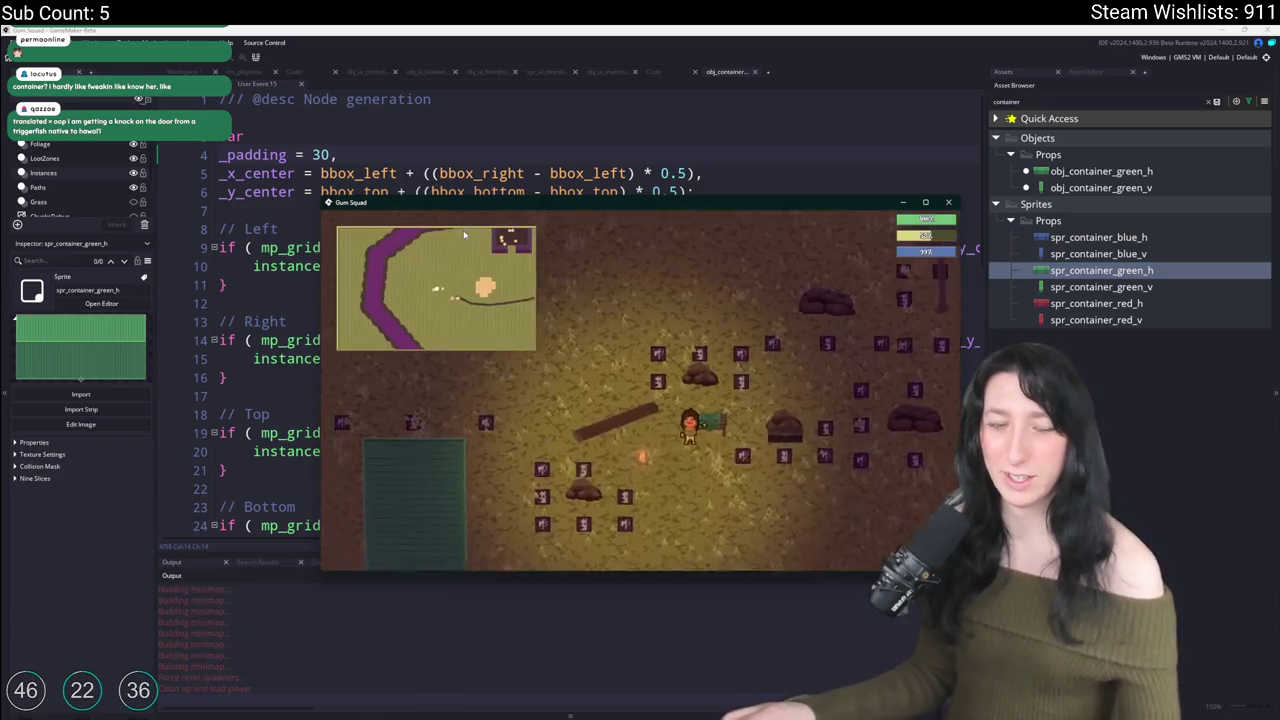
double_click(459, 199)
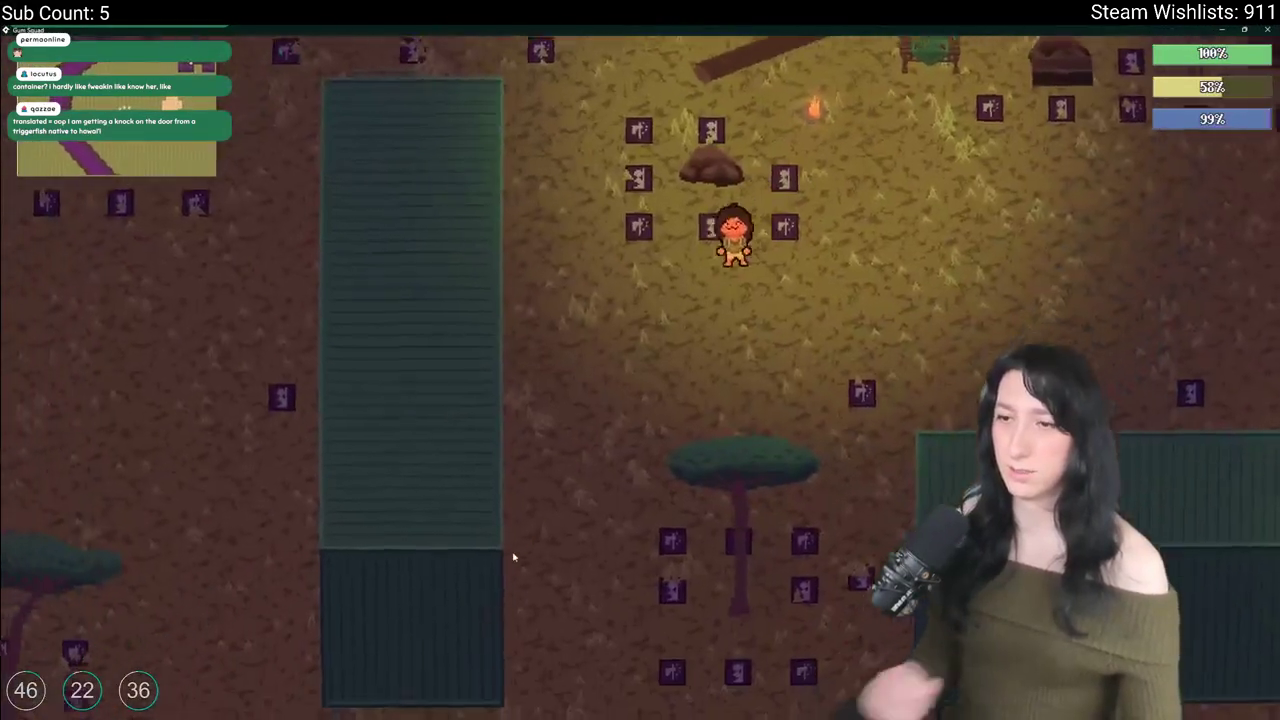
key(a)
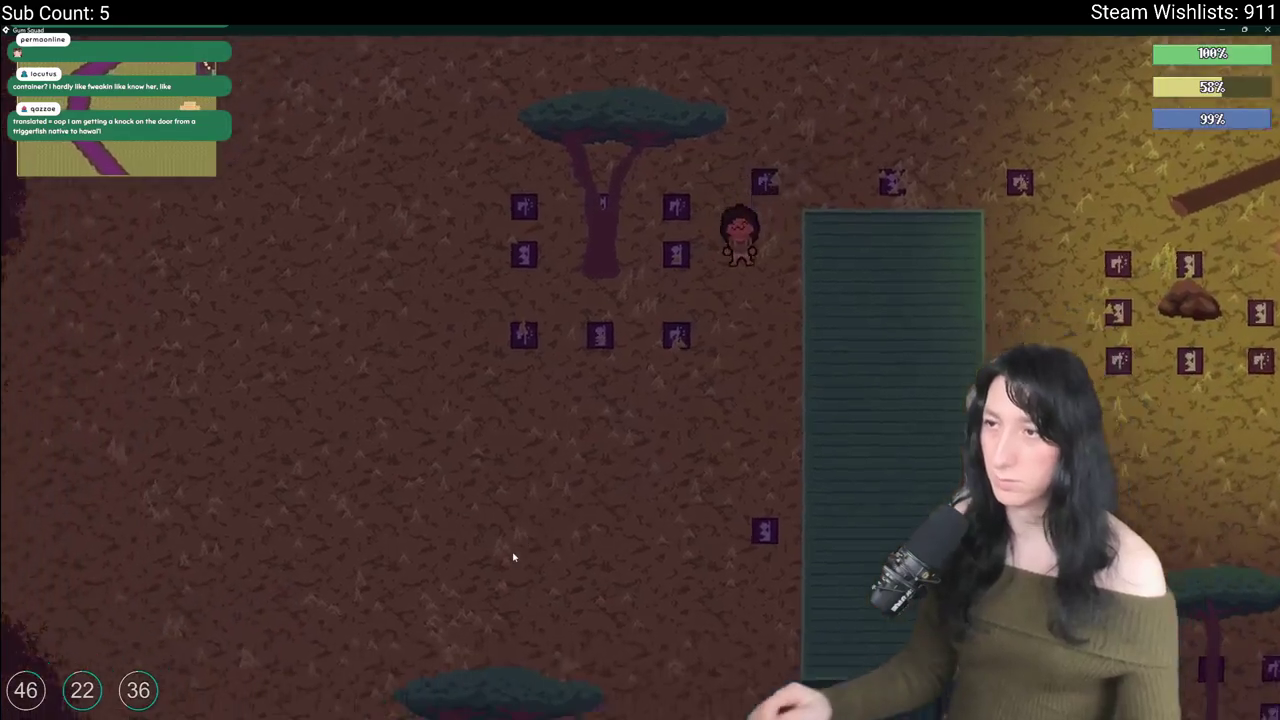
key(s)
key(d)
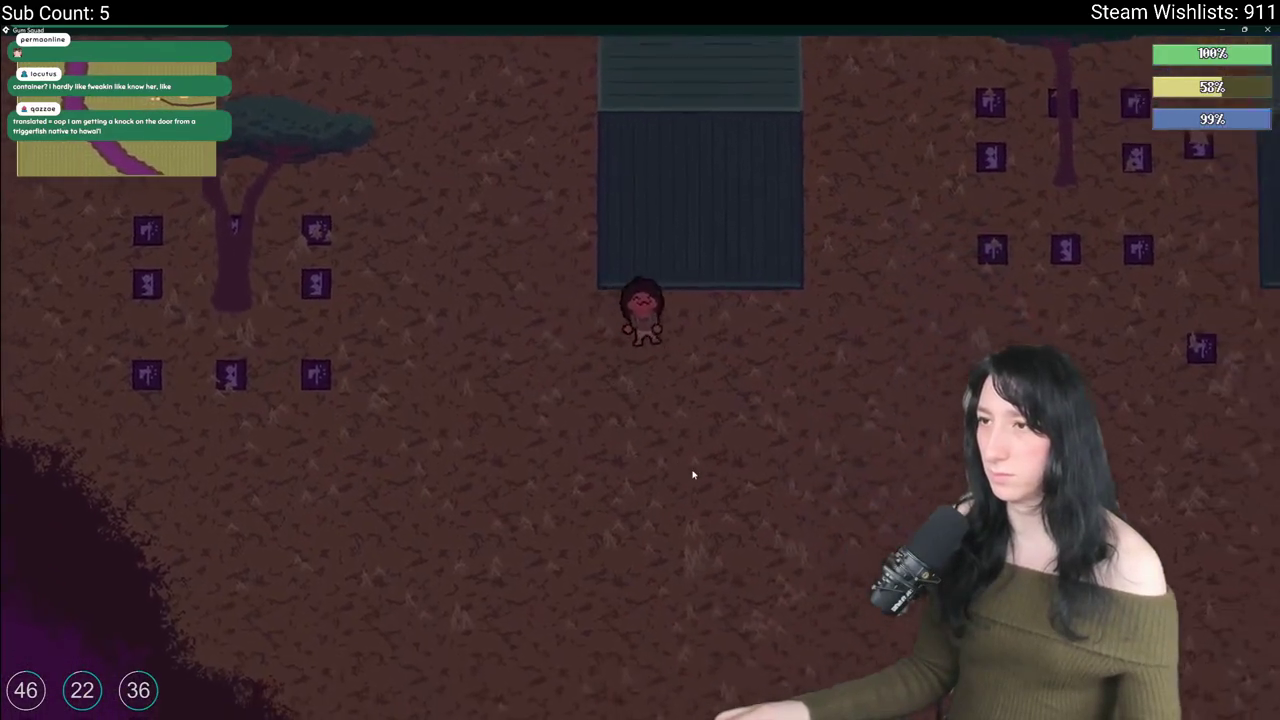
key(w)
key(d)
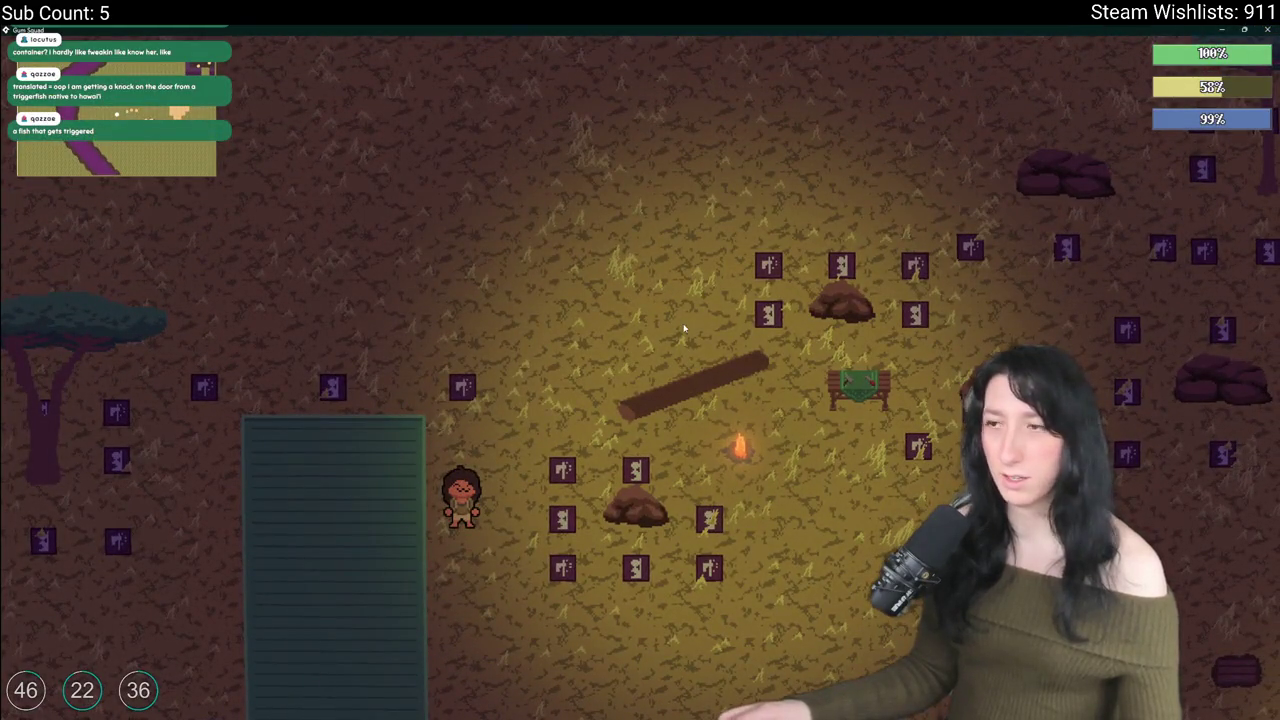
key(Escape)
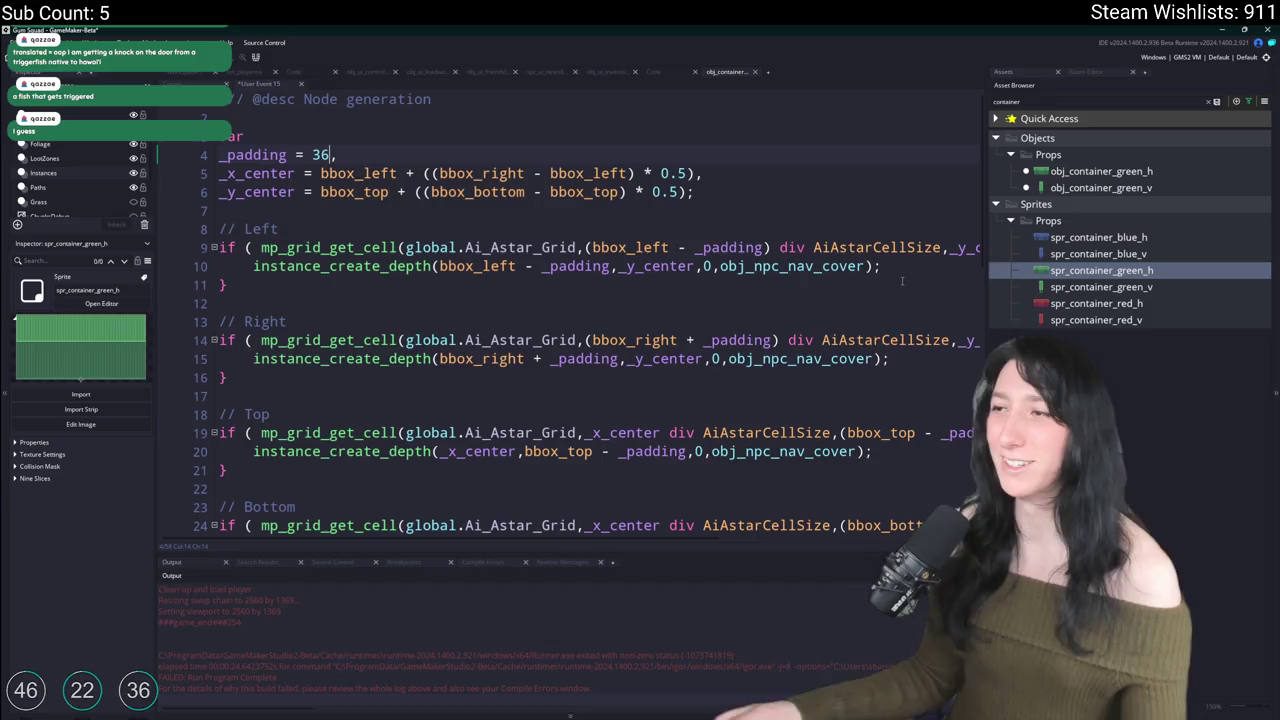
Step: Rebuild the game with padding 36 and open its Load World screen
key(F5)
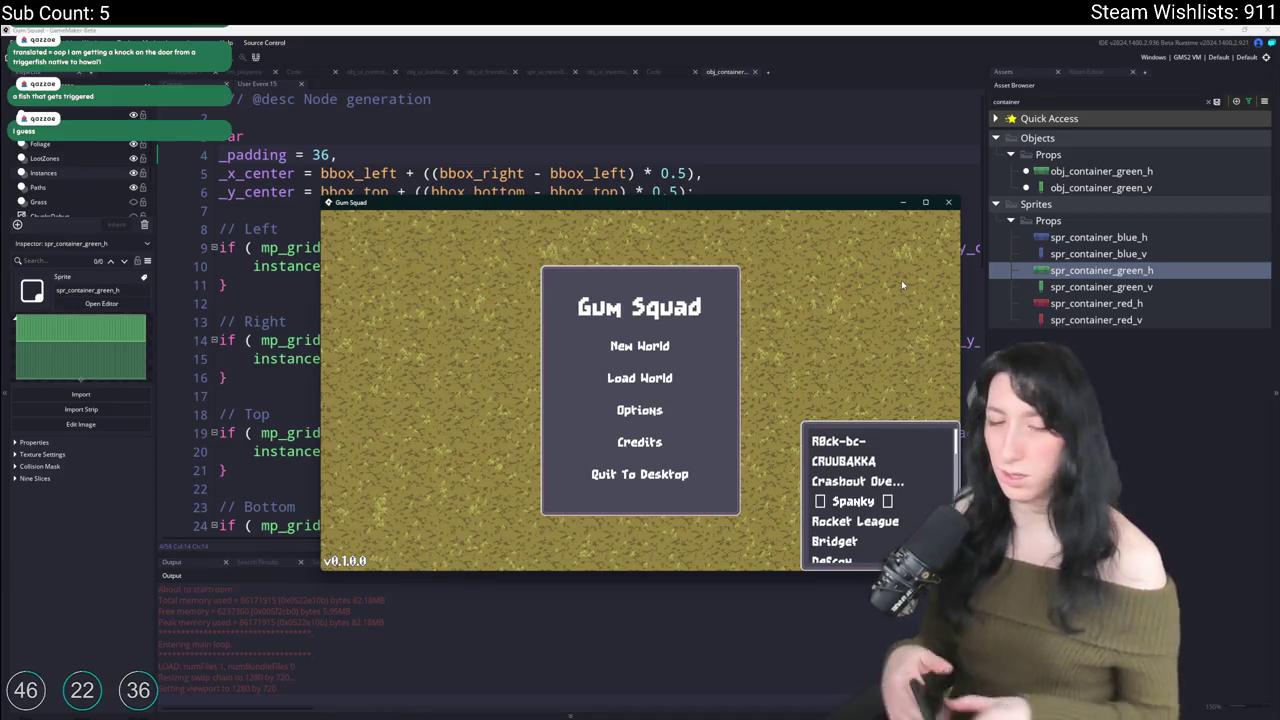
click(660, 377)
Step: Select the Softfriends world, create a lobby, and walk down past the campfire
click(702, 349)
click(565, 418)
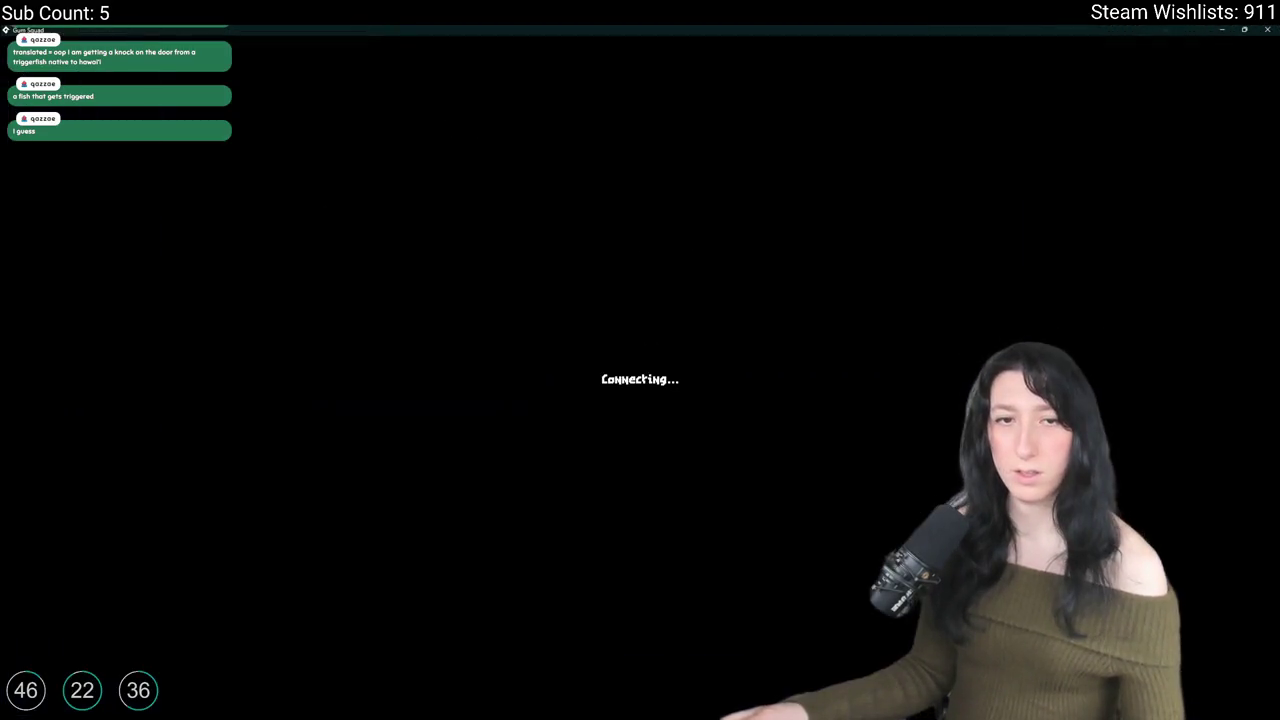
key(s)
key(a)
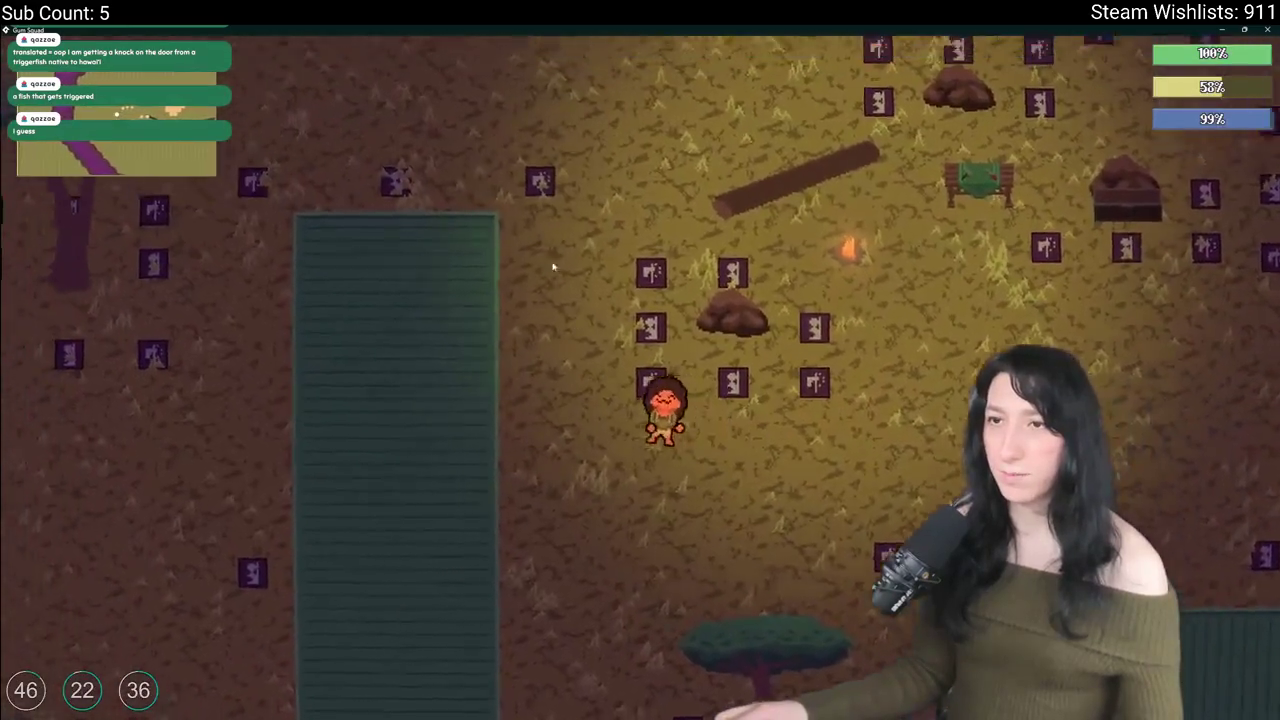
Step: Walk around the green container on all sides to check the wider cover node spacing
key(s)
key(d)
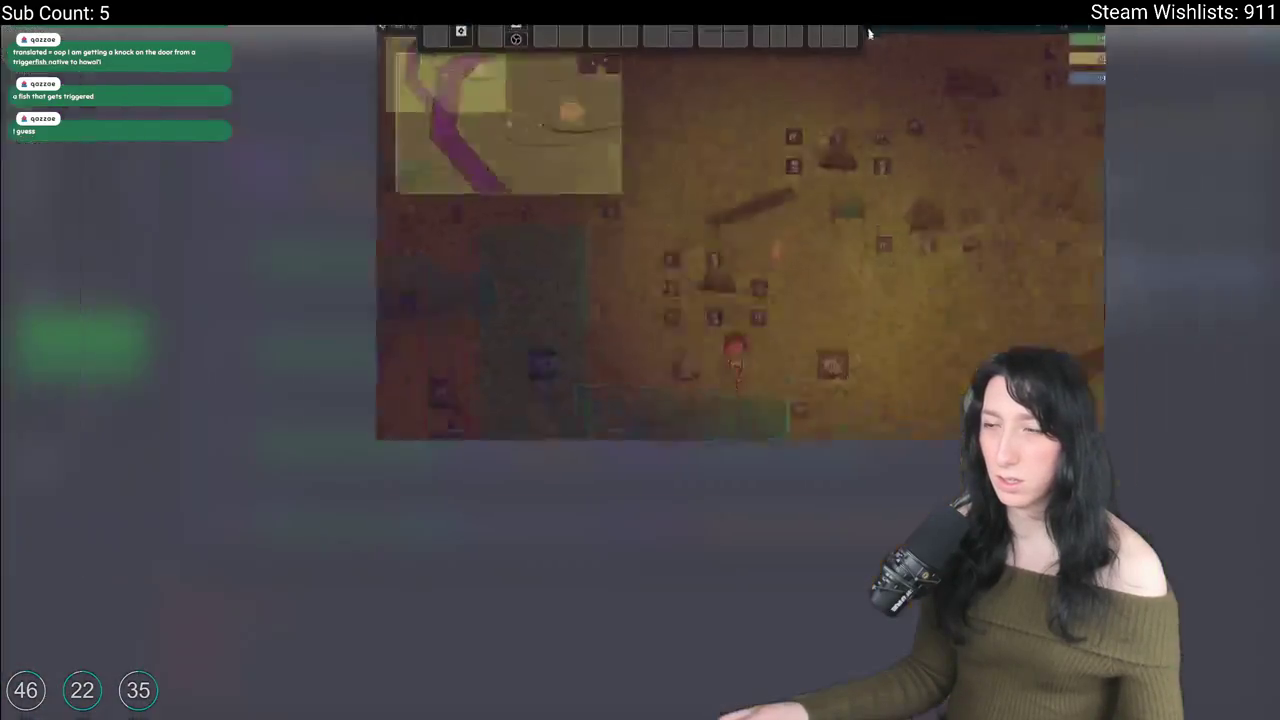
key(s)
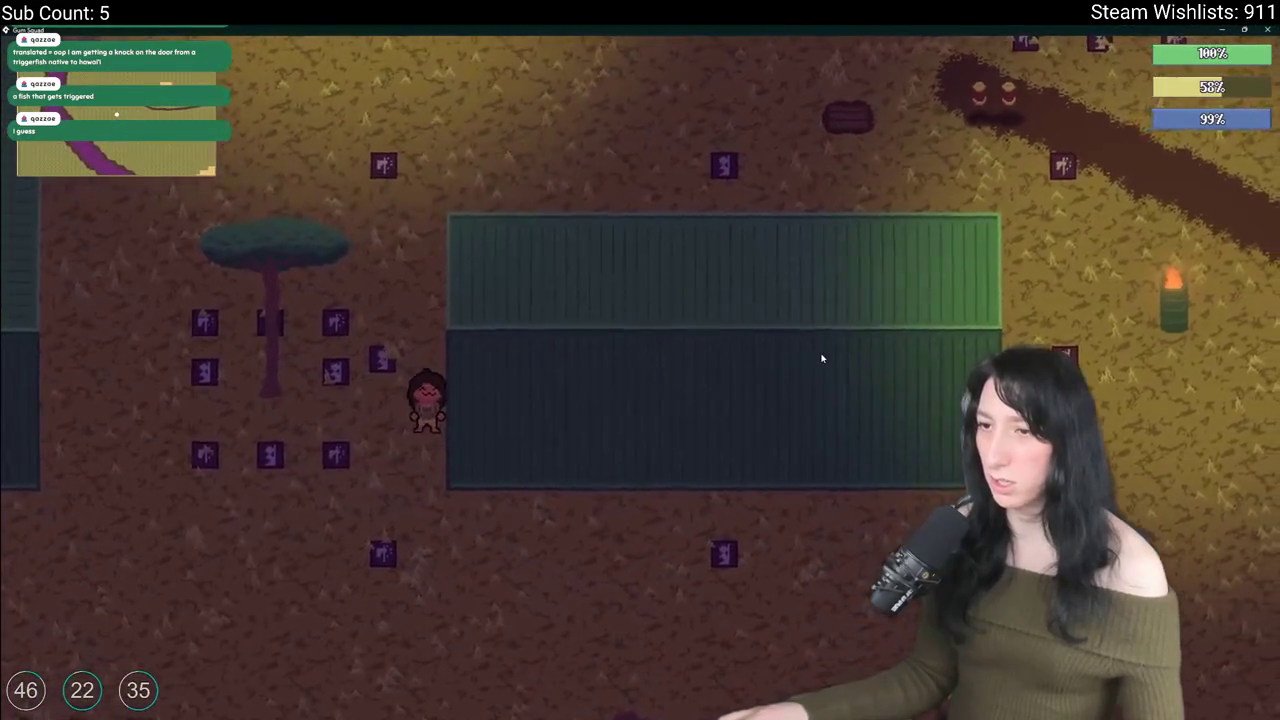
key(w)
key(d)
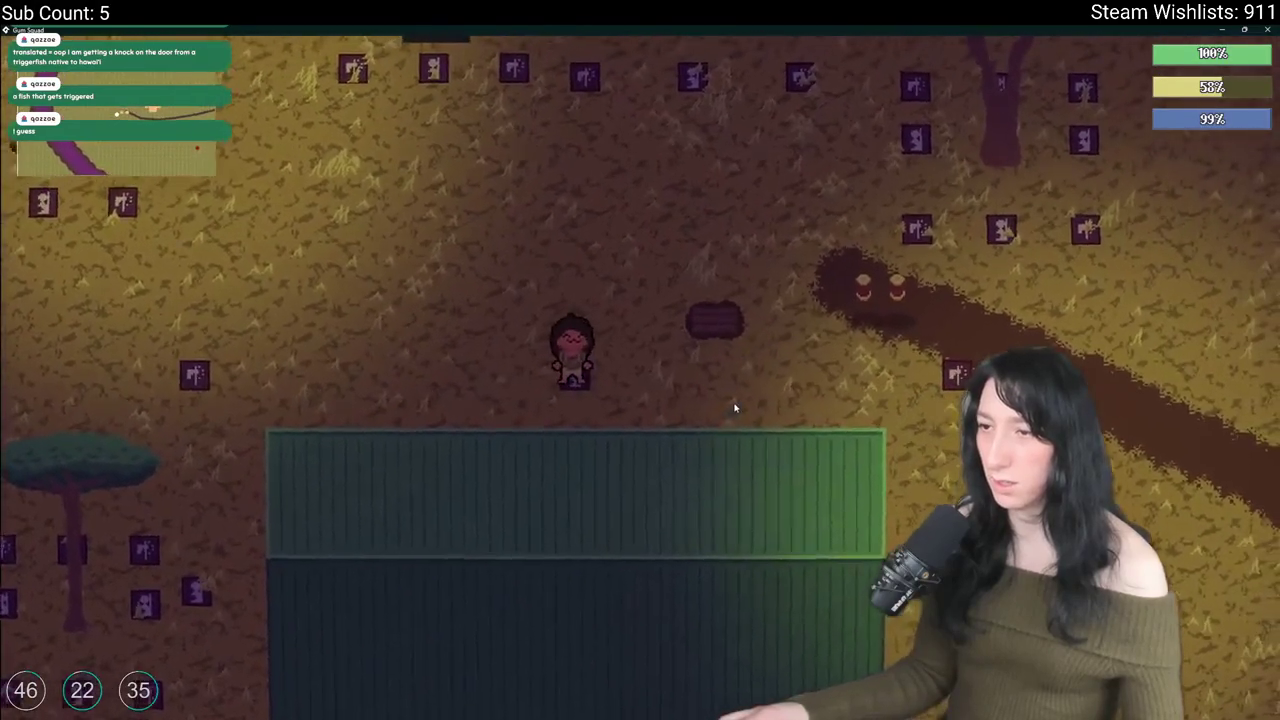
key(d)
key(s)
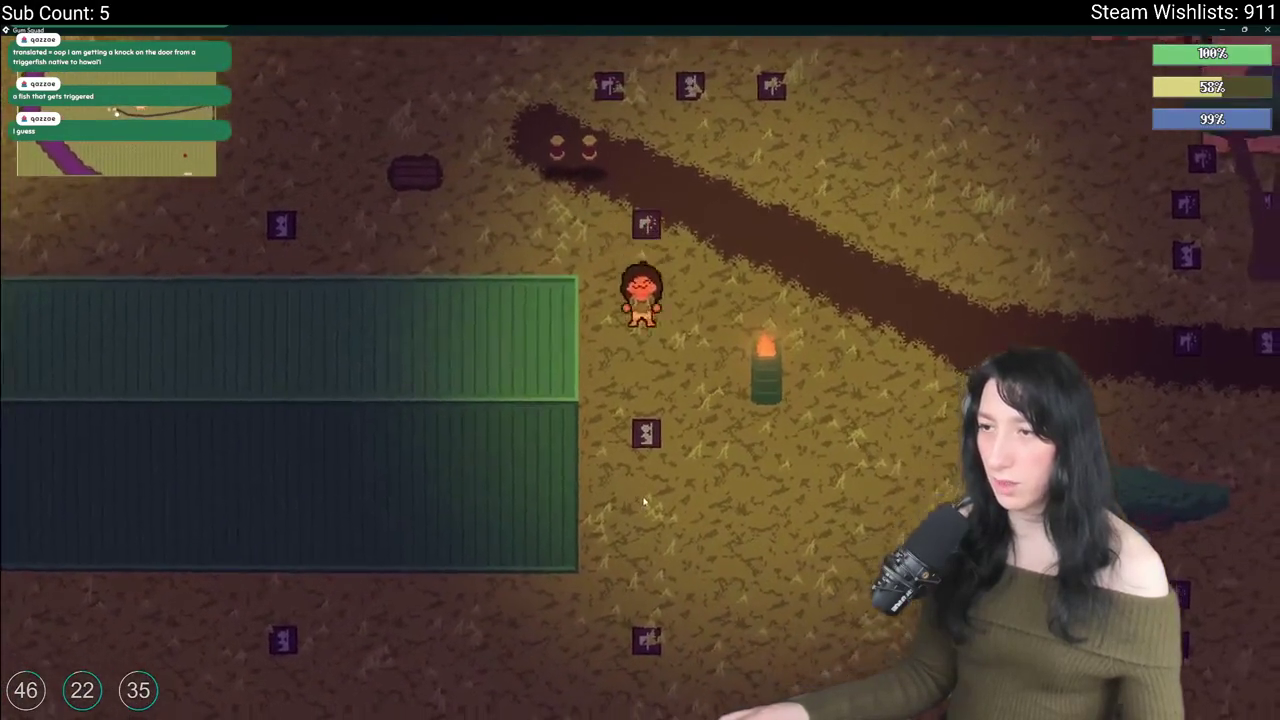
key(s)
key(a)
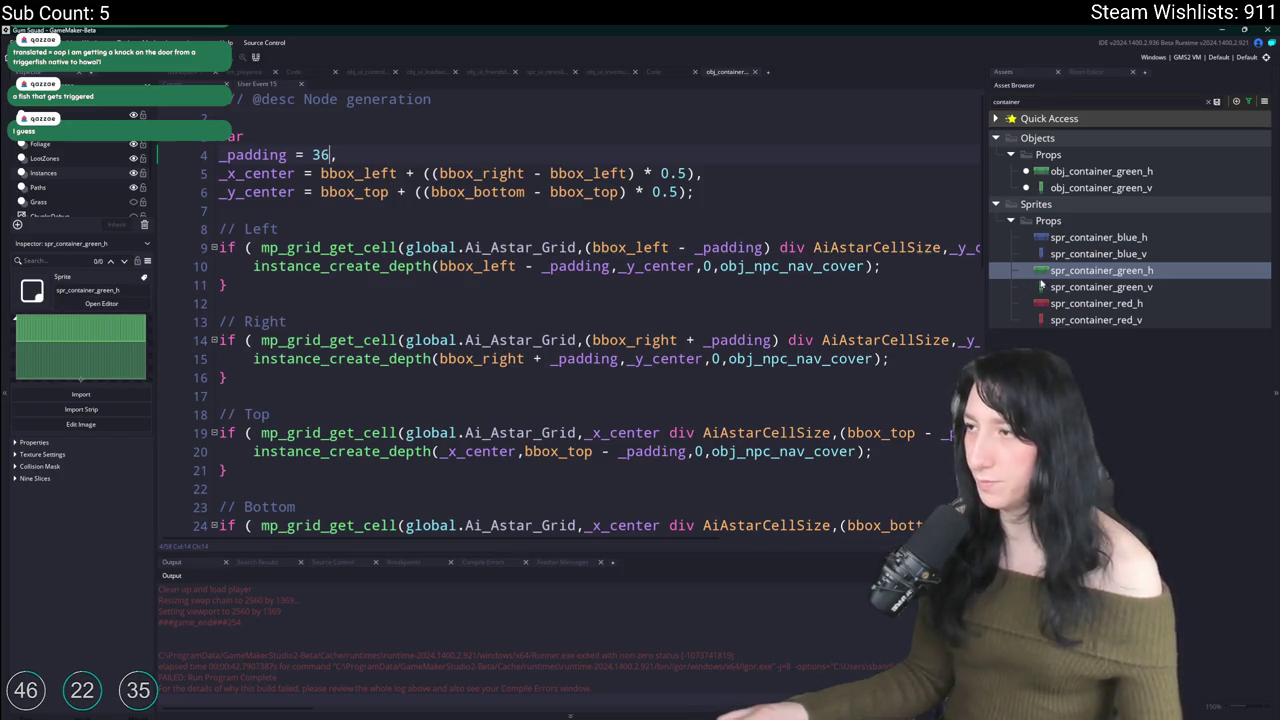
Step: Open the spr_container_green_v sprite and select the obj_container_green_v object
key(Down)
key(Return)
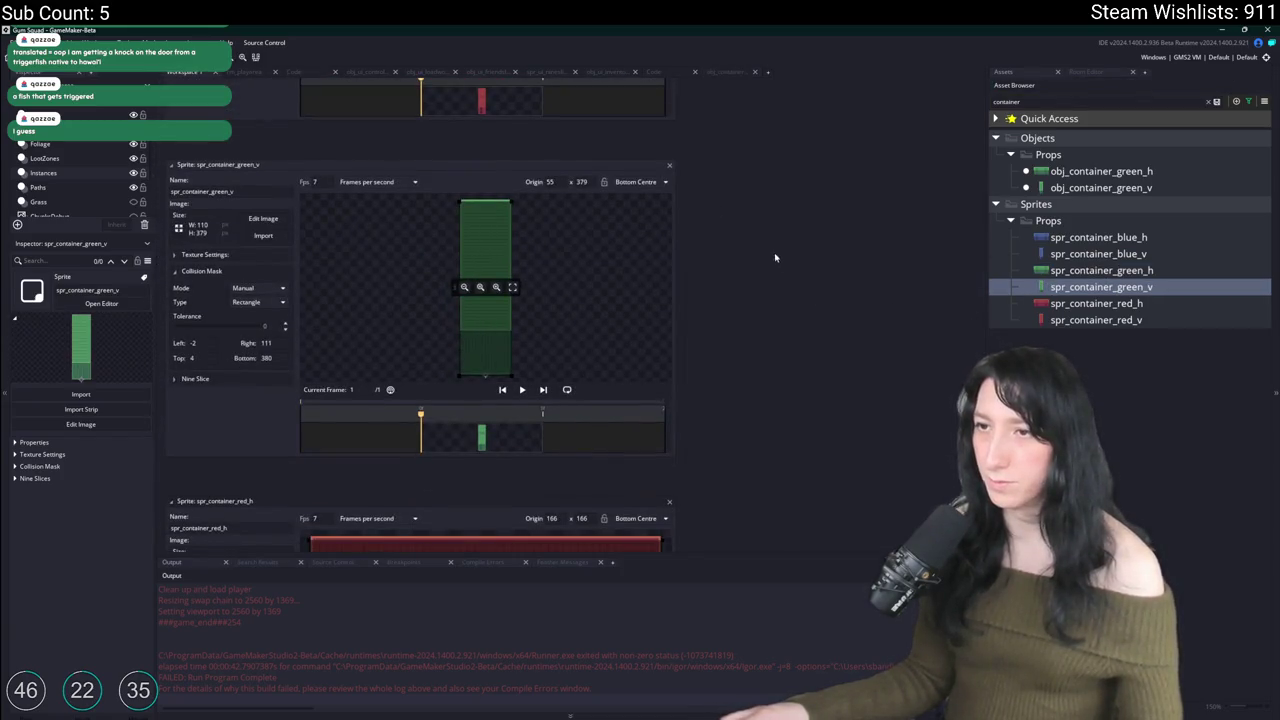
click(1075, 172)
click(1080, 187)
click(1078, 172)
click(1080, 187)
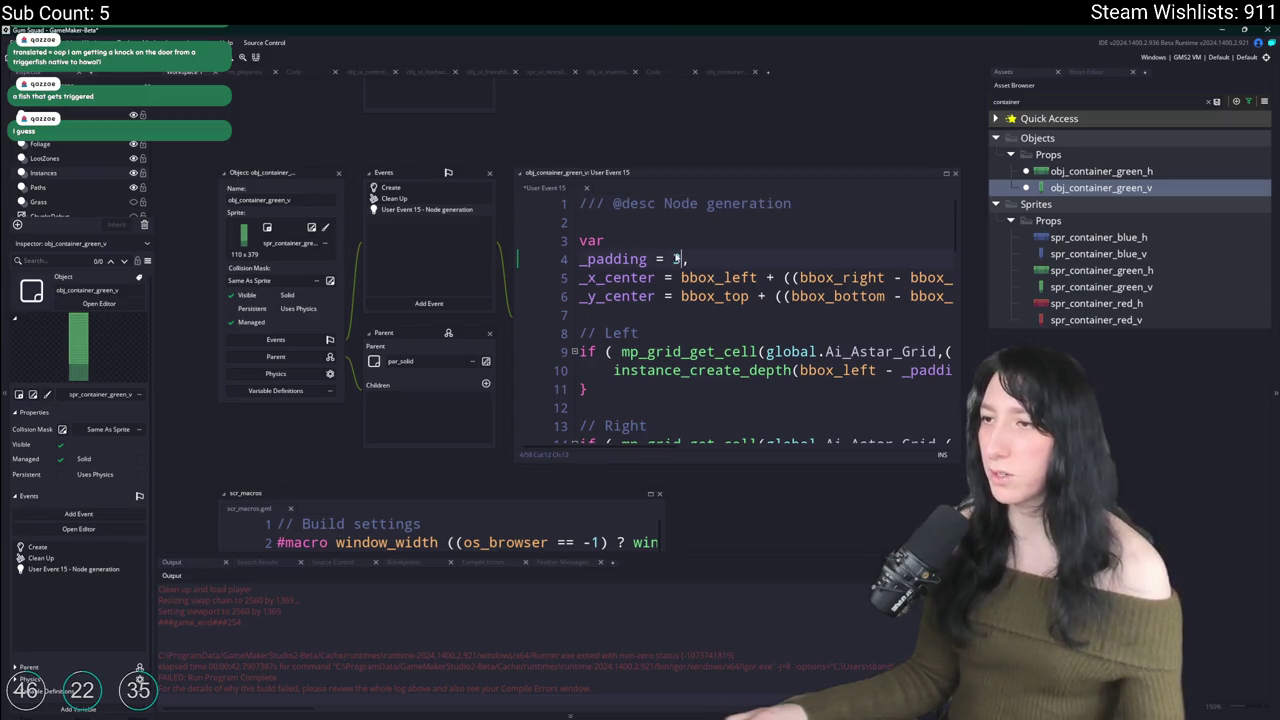
Step: Return to obj_container_green_h and open its node-generation code down to the cover-node blocks
click(1040, 172)
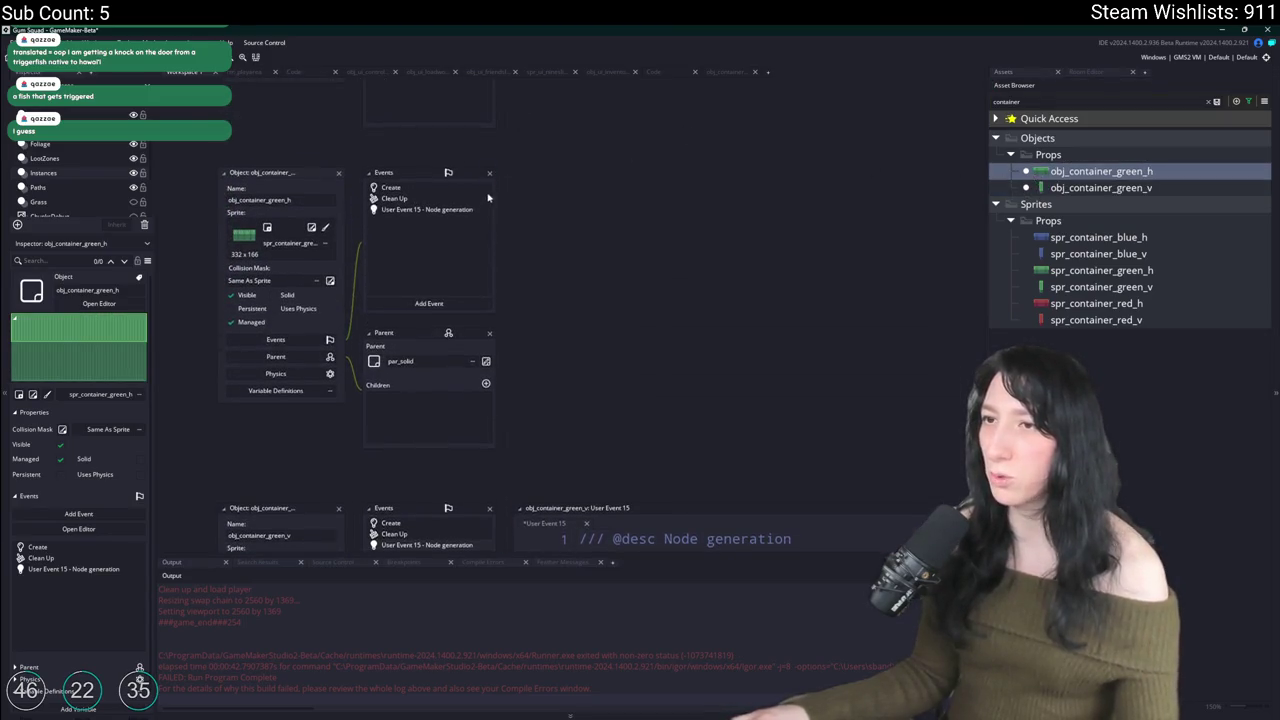
double_click(478, 209)
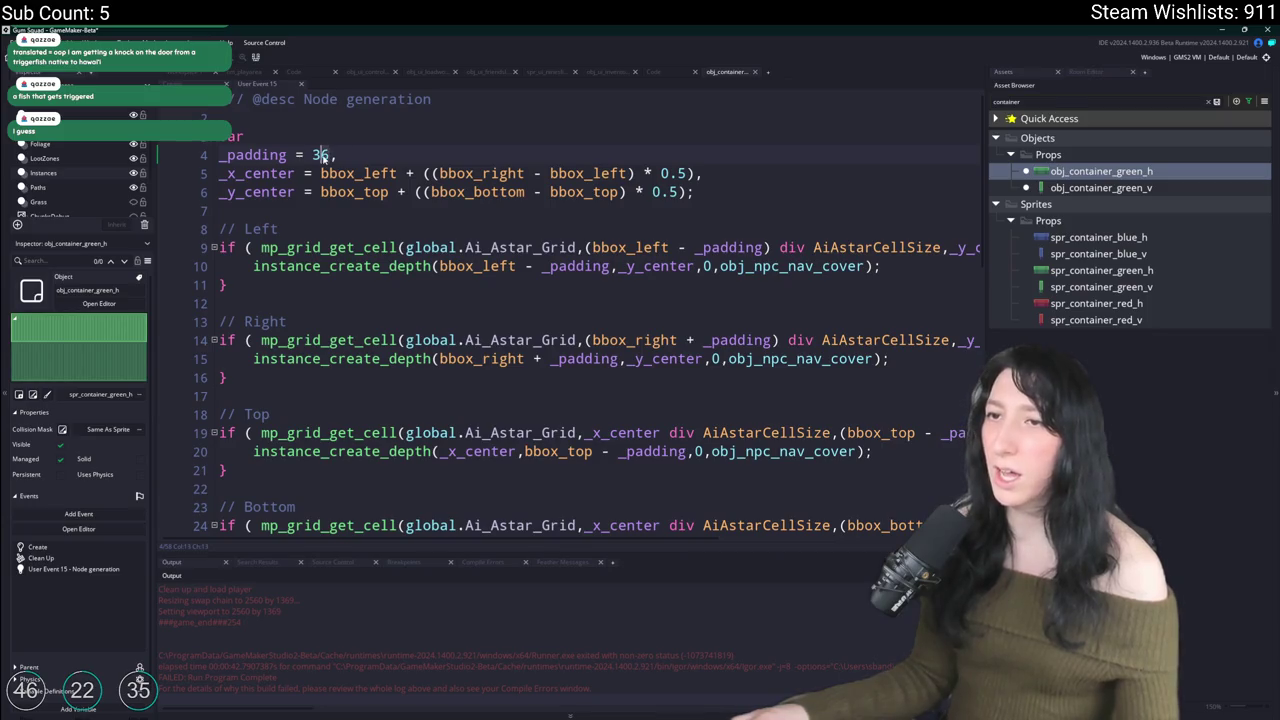
scroll(273, 190, down, 3)
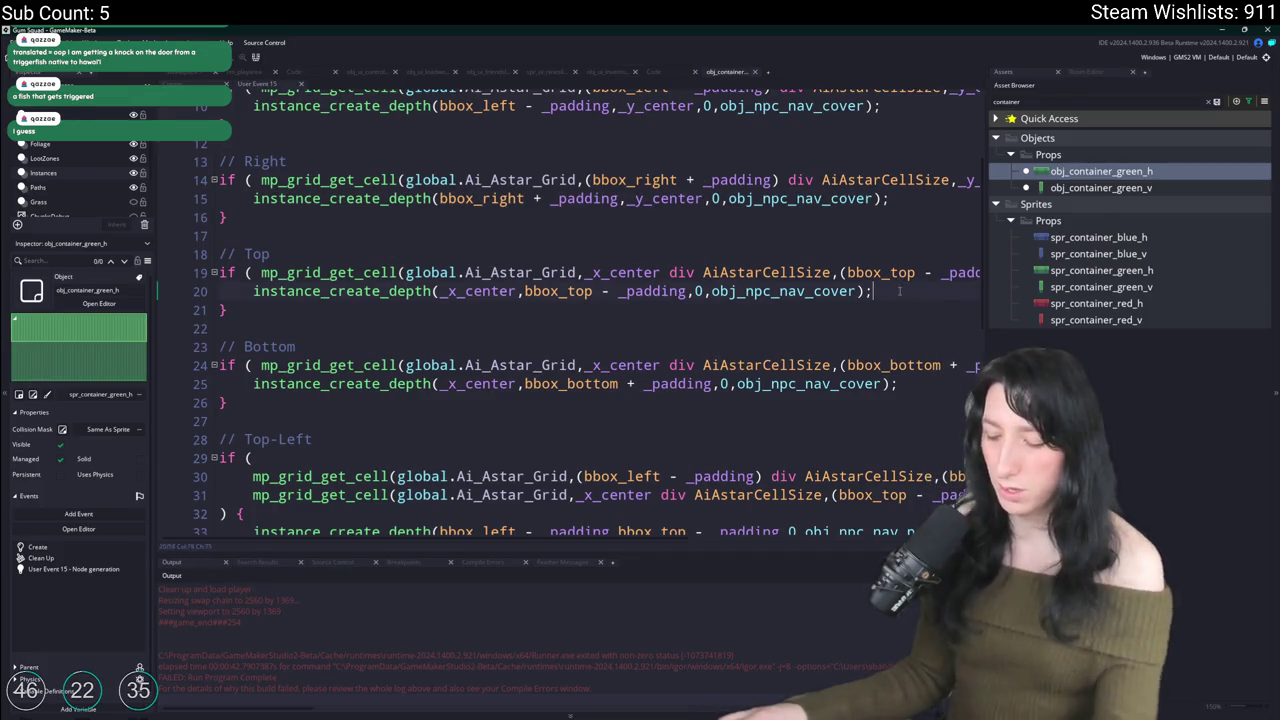
Step: Expand the code editor to fill the window and locate the Top check code
key(F12)
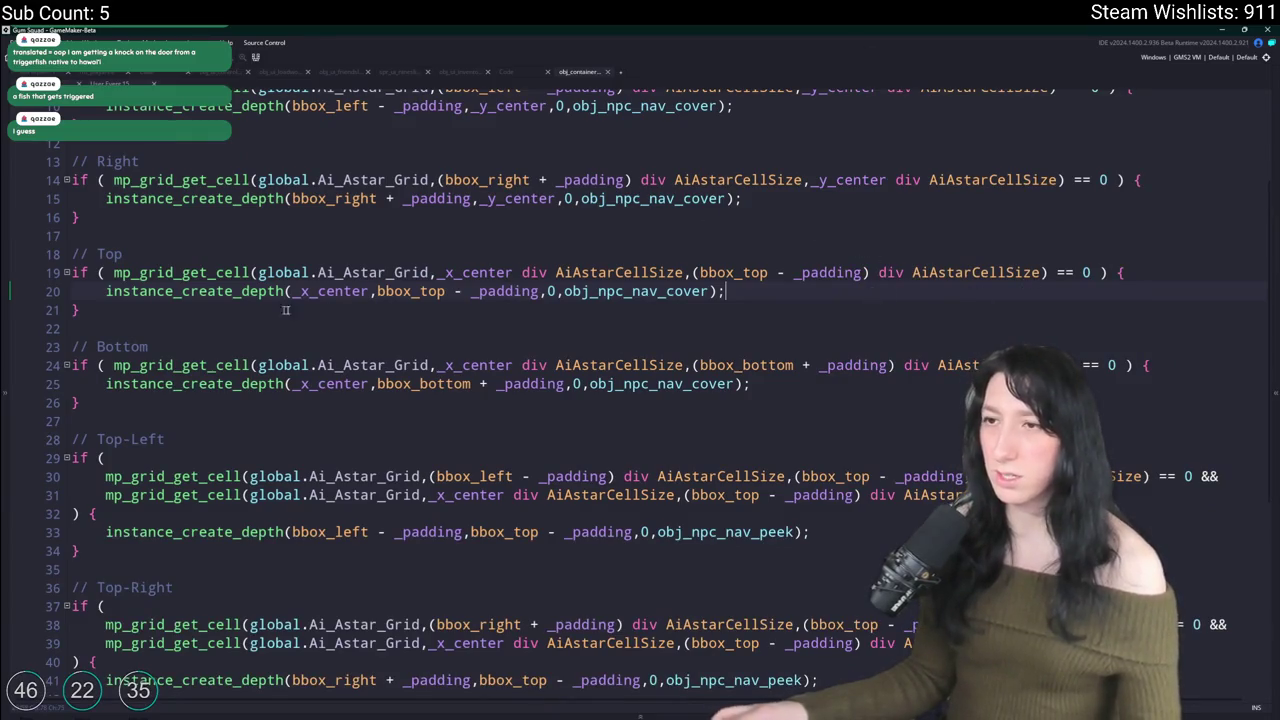
click(803, 274)
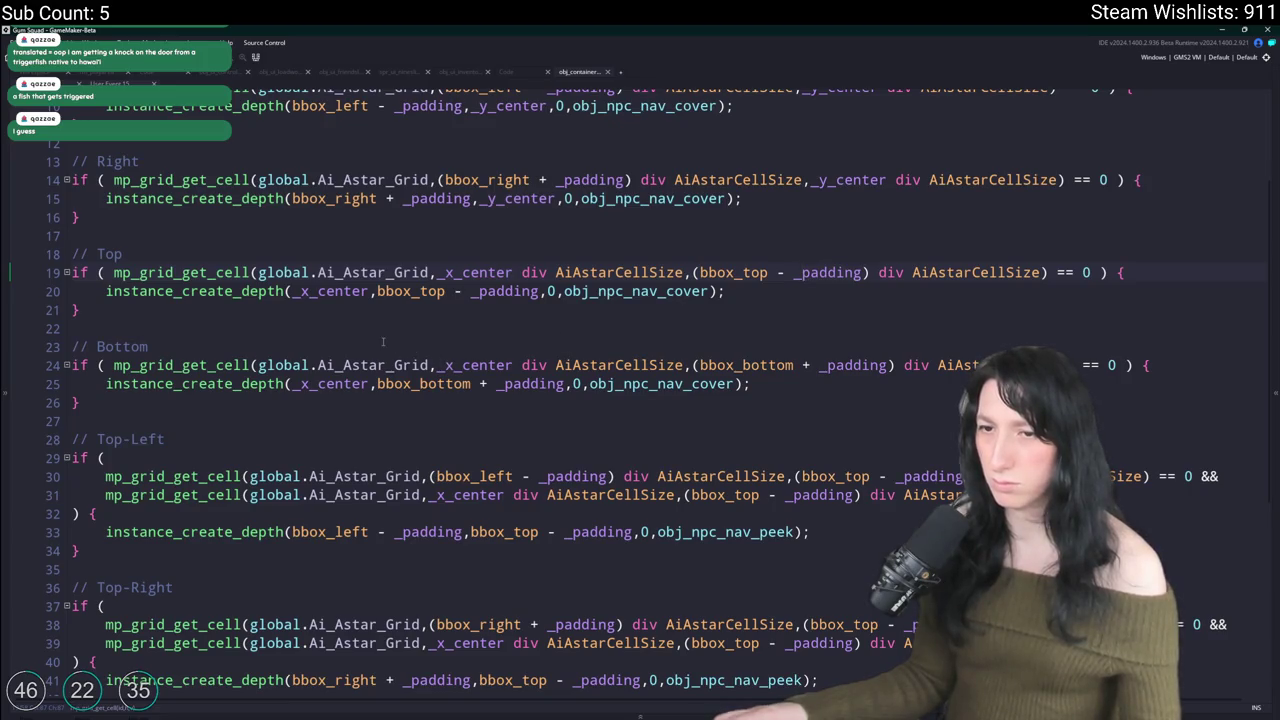
scroll(383, 342, up, 3)
scroll(203, 350, down, 8)
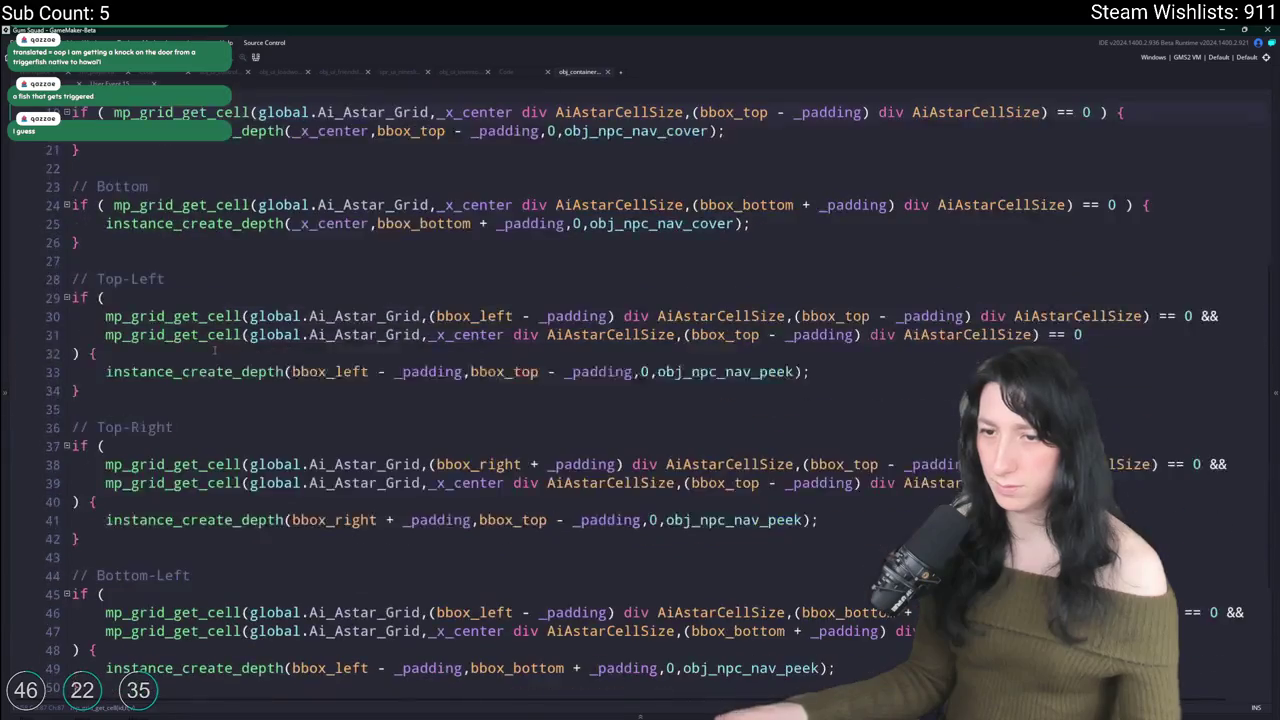
scroll(194, 332, up, 4)
scroll(228, 110, up, 1)
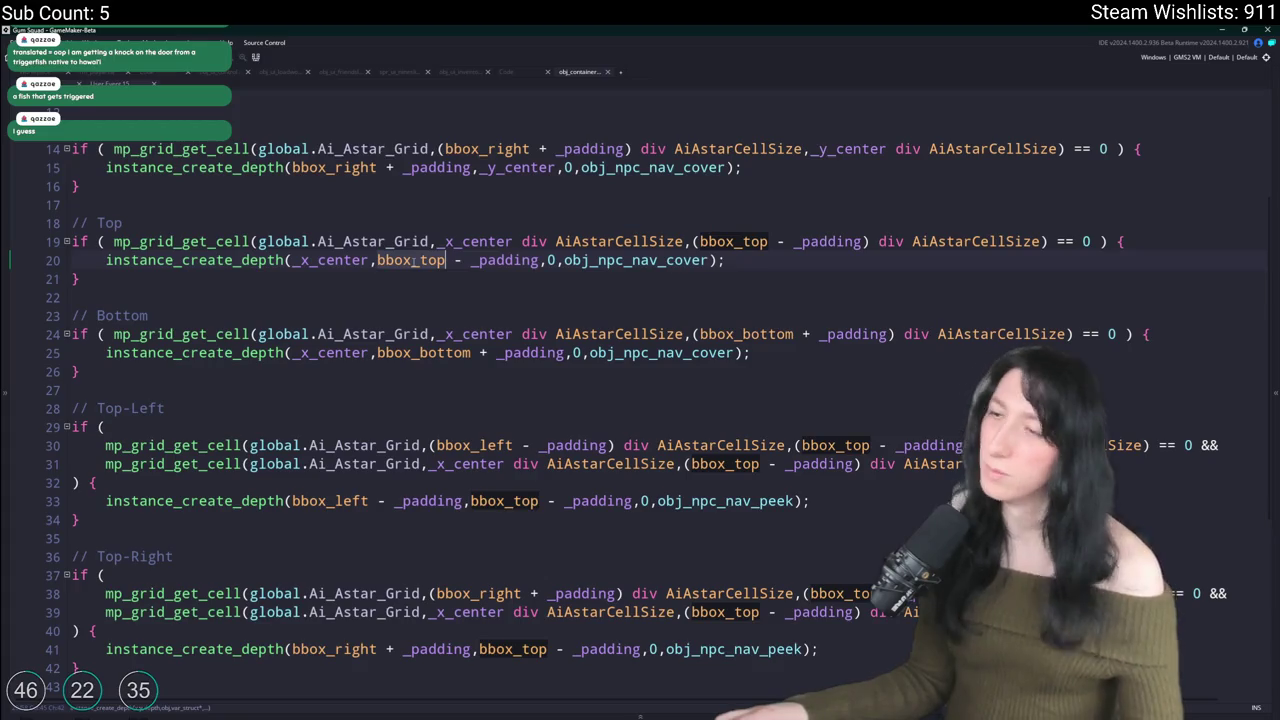
key(Left)
key(Left)
key(Left)
scroll(190, 265, up, 1)
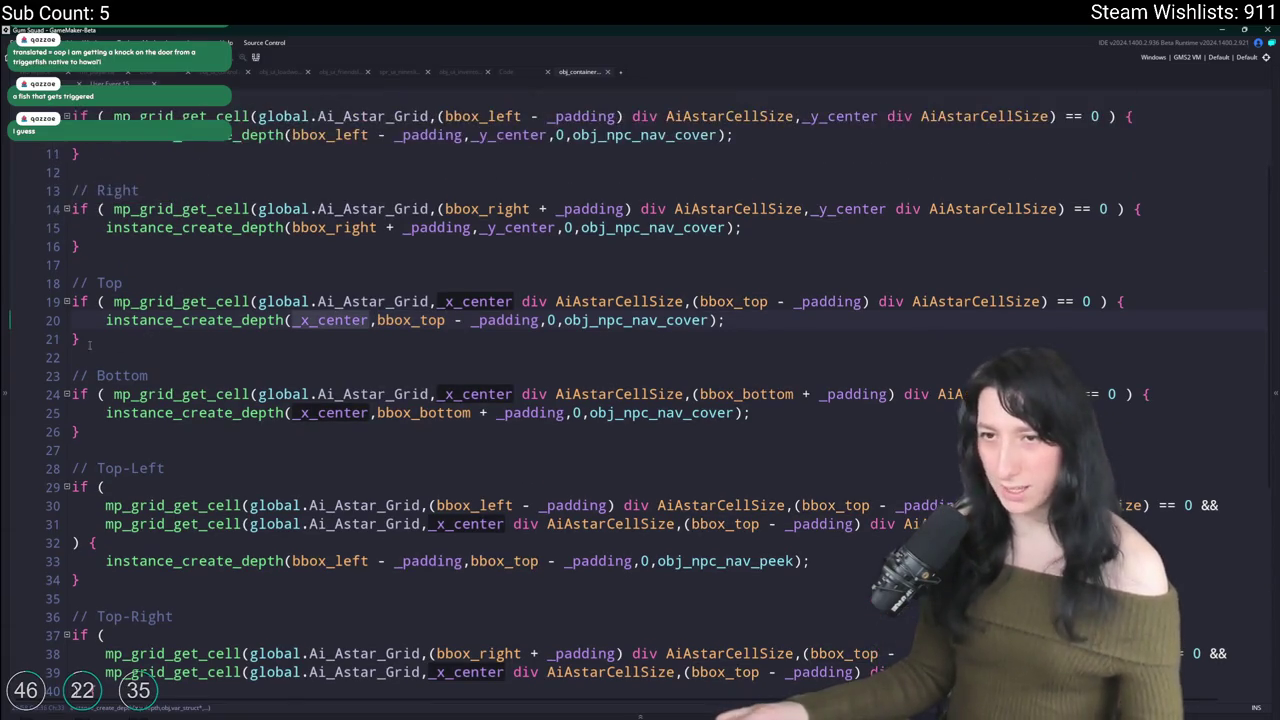
Step: Duplicate the Top if-block with Ctrl+D so the copy sits directly below the original
drag(80, 340, 62, 302)
key(ctrl+d)
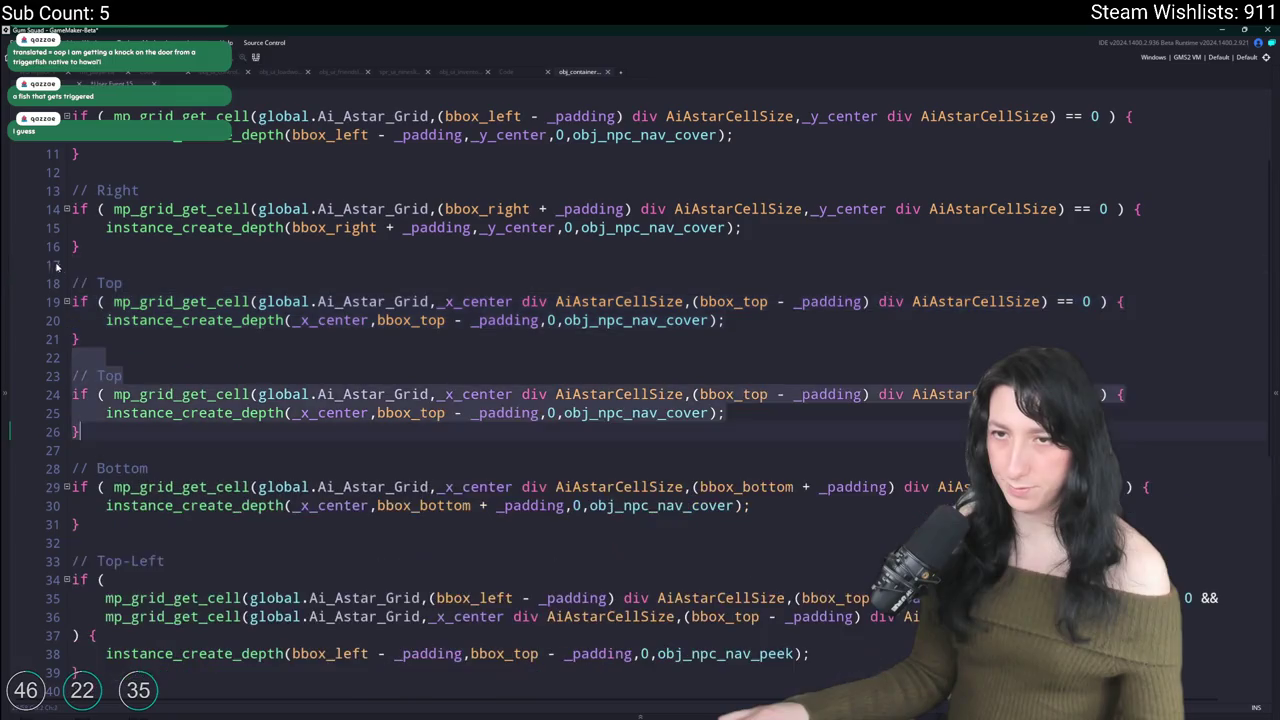
key(ctrl+z)
key(ctrl+d)
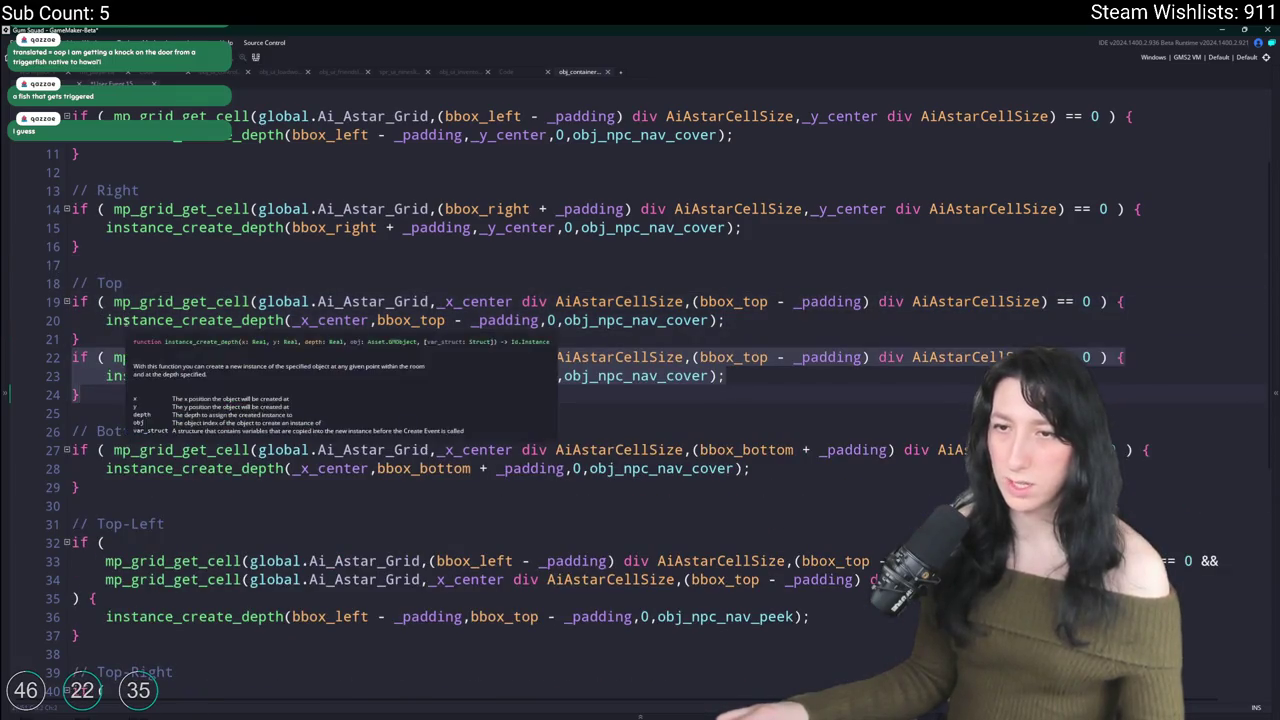
click(195, 338)
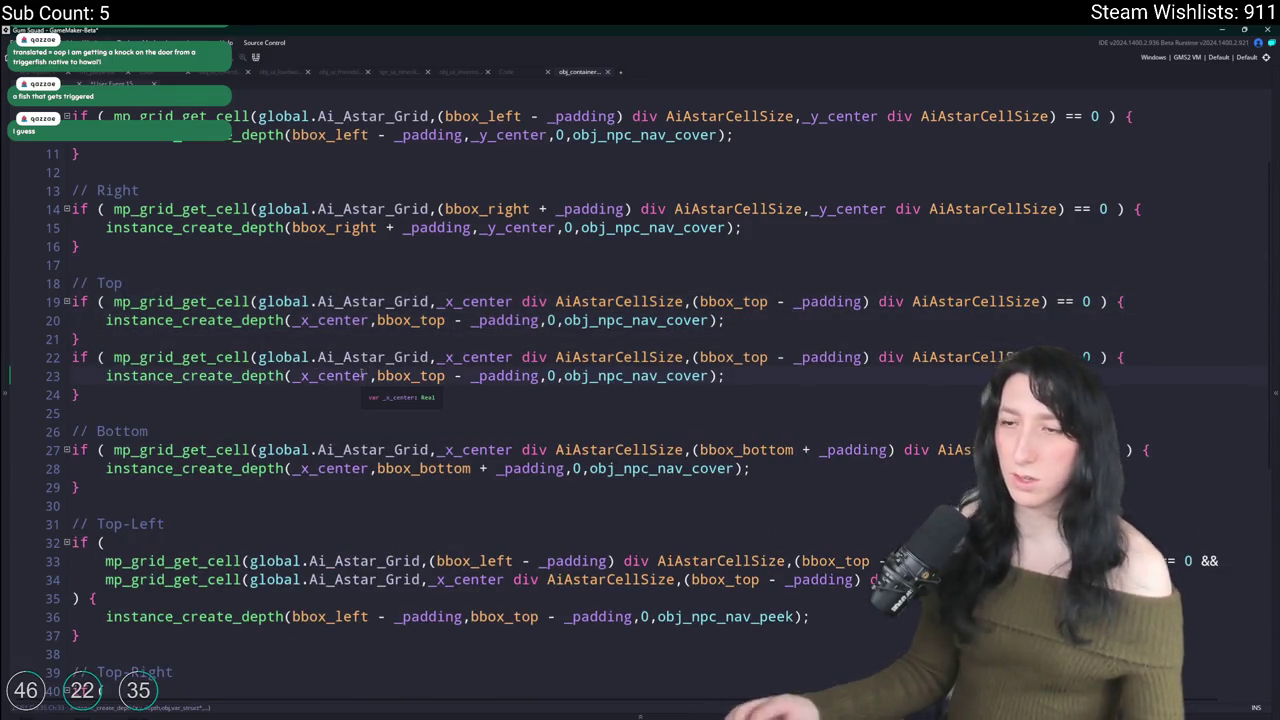
text(- )
text(bbox_right )
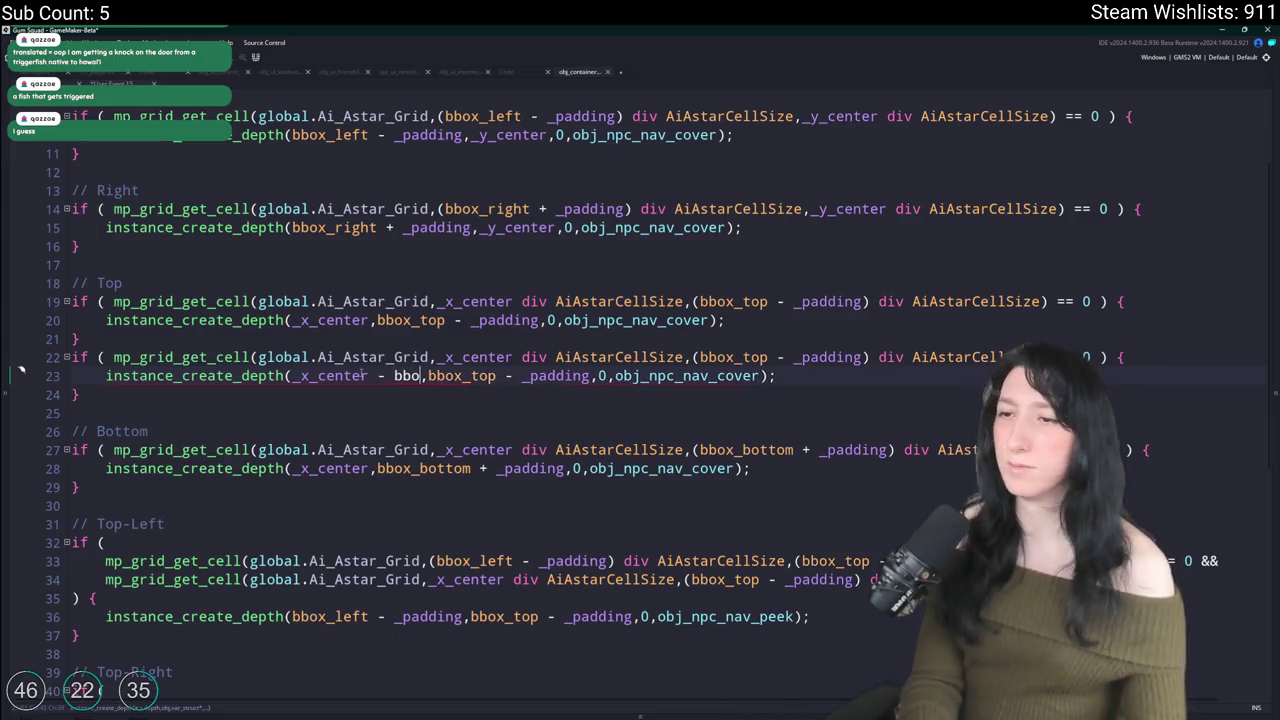
text(- bbox_le)
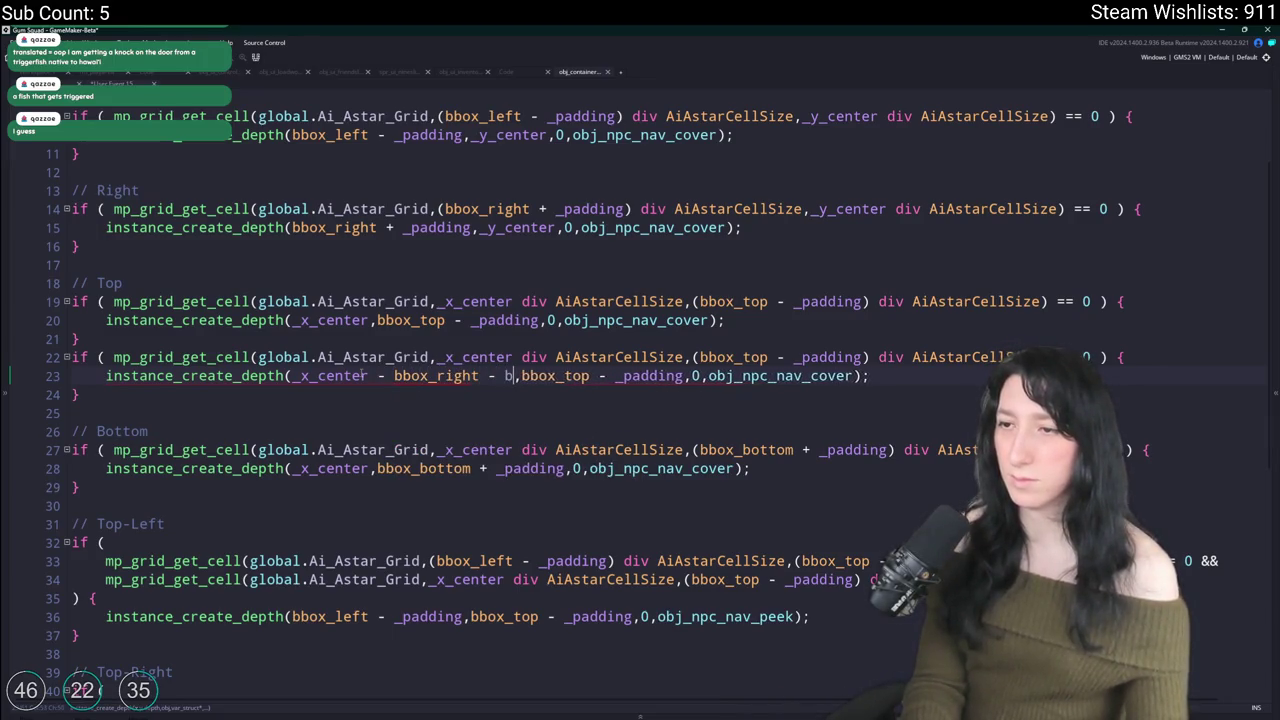
key(BackSpace)
key(BackSpace)
key(BackSpace)
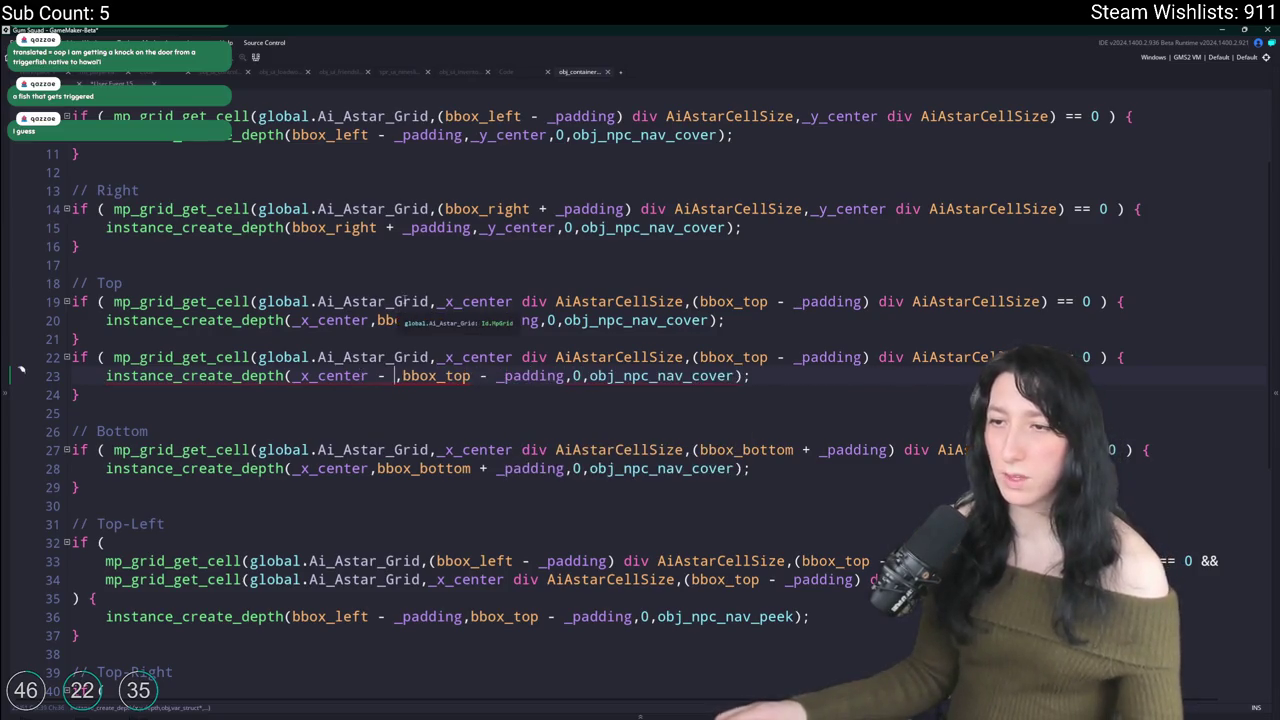
scroll(585, 170, up, 3)
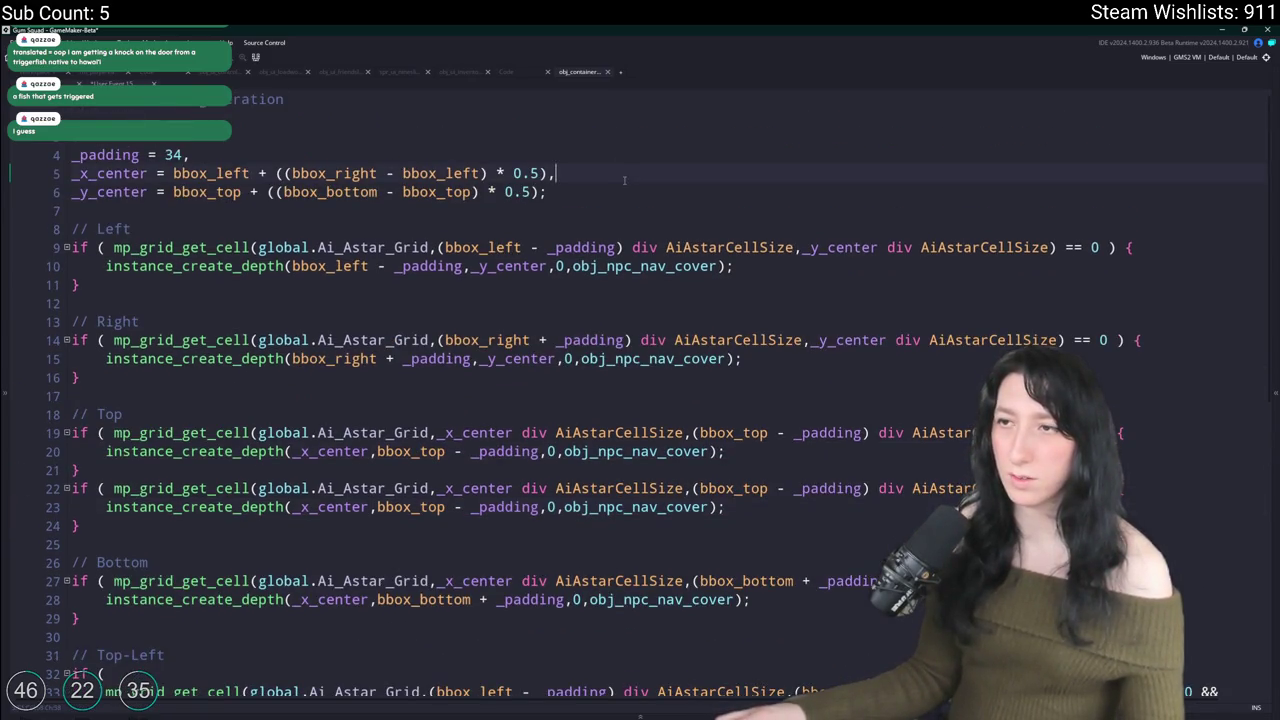
Step: Replace the semicolon after _y_center with a comma and add _h_padding = (bbox_right - bbox_left)
key(BackSpace)
text(,)
key(Return)
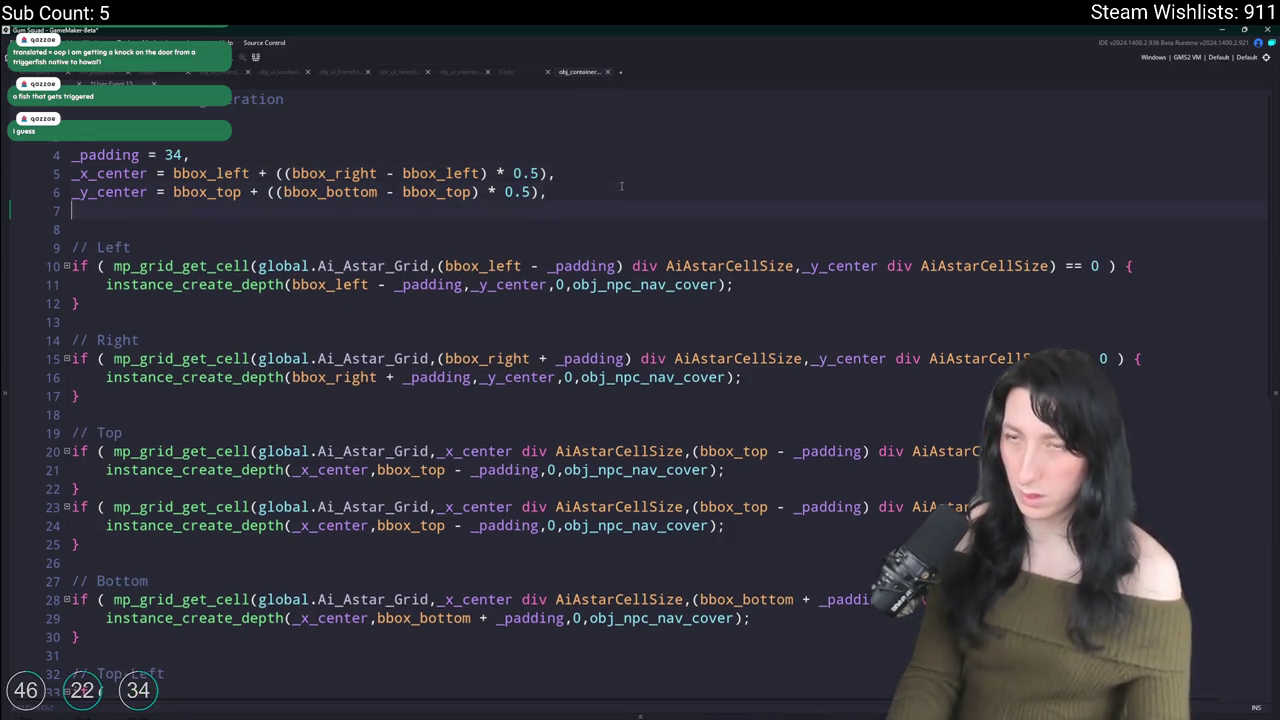
text(_hjo)
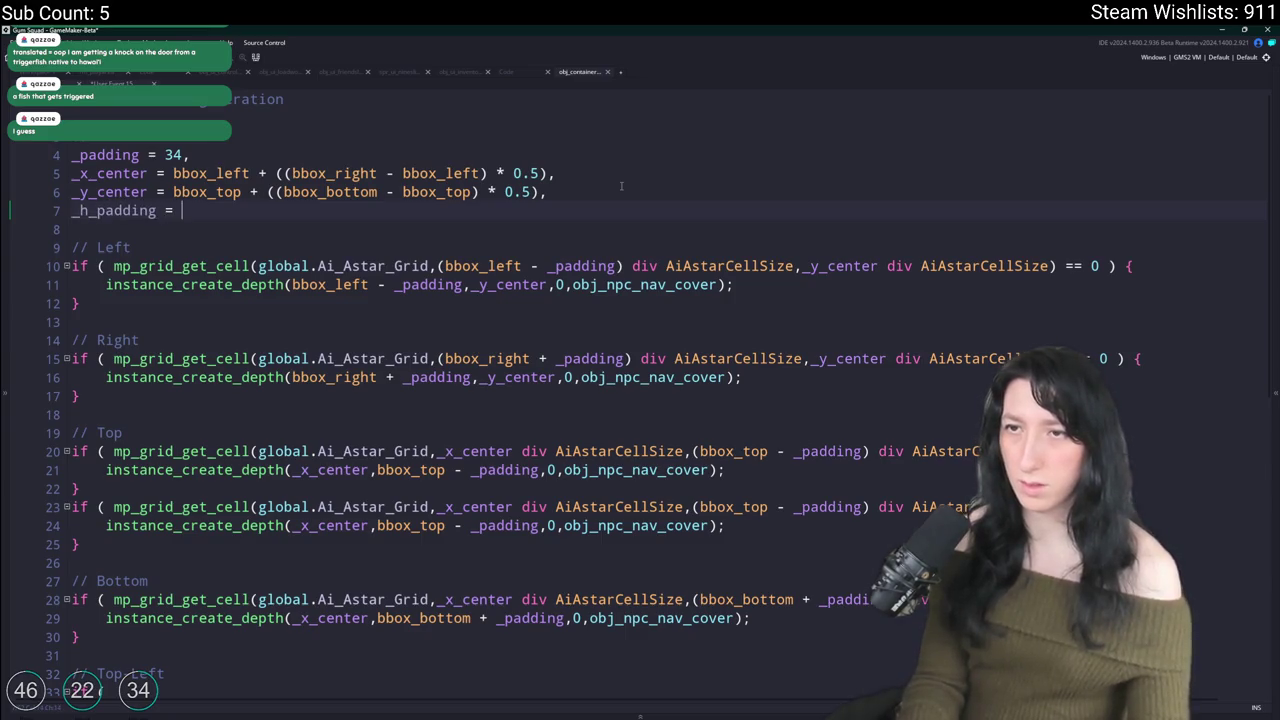
text(ox_right-b)
key(BackSpace)
key(BackSpace)
key(BackSpace)
text(left)
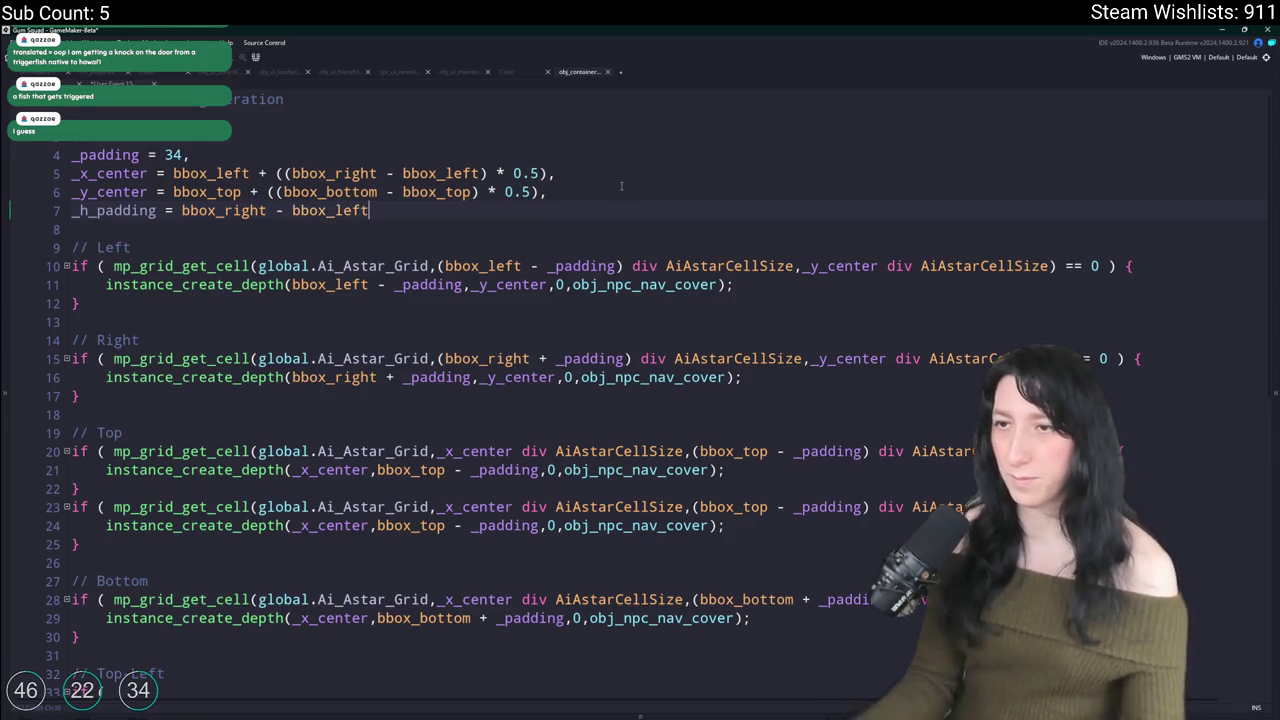
text())
Step: Multiply _h_padding by 0.3, end it with a semicolon, and offset the copied Top node x by _h_padding
click(181, 210)
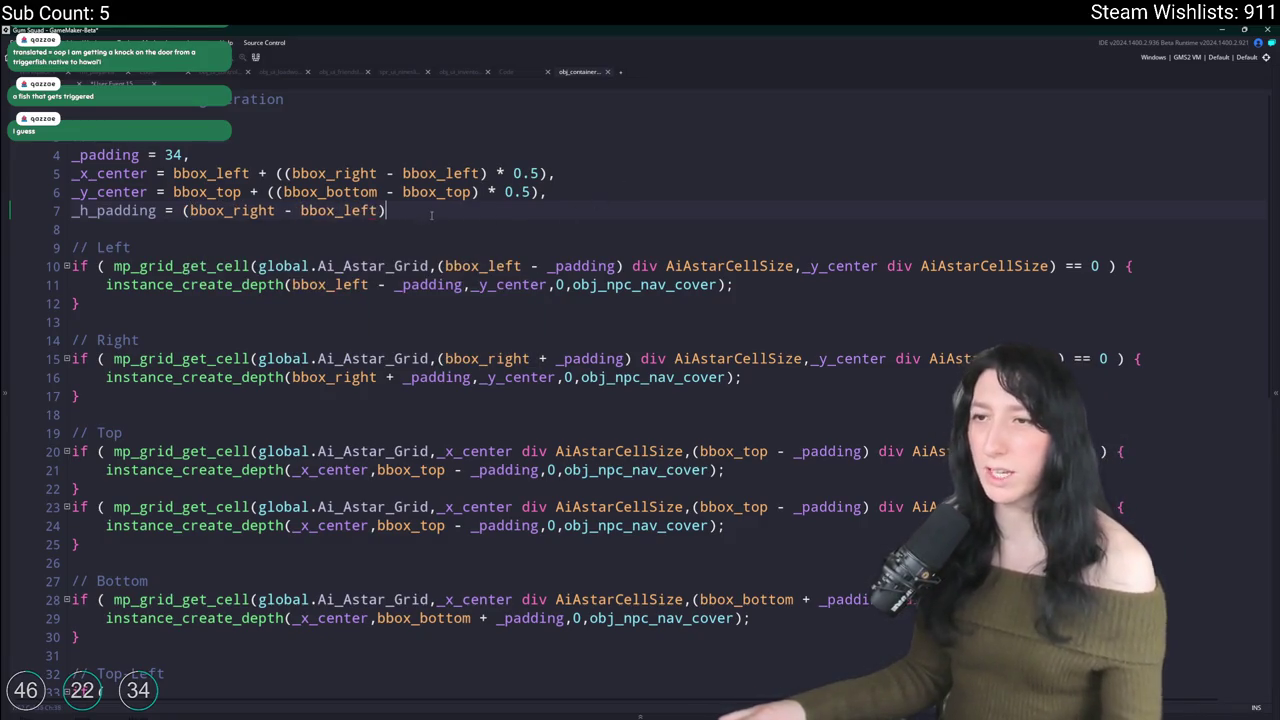
text( * 0.3;)
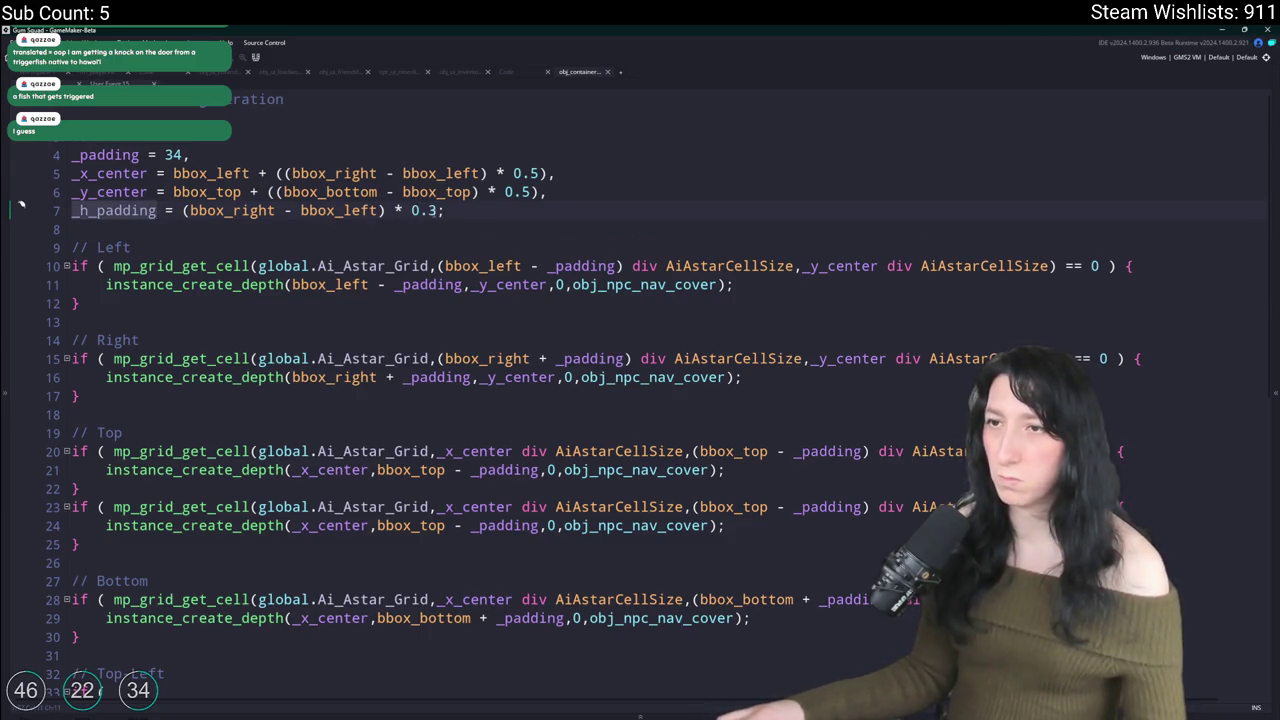
click(441, 210)
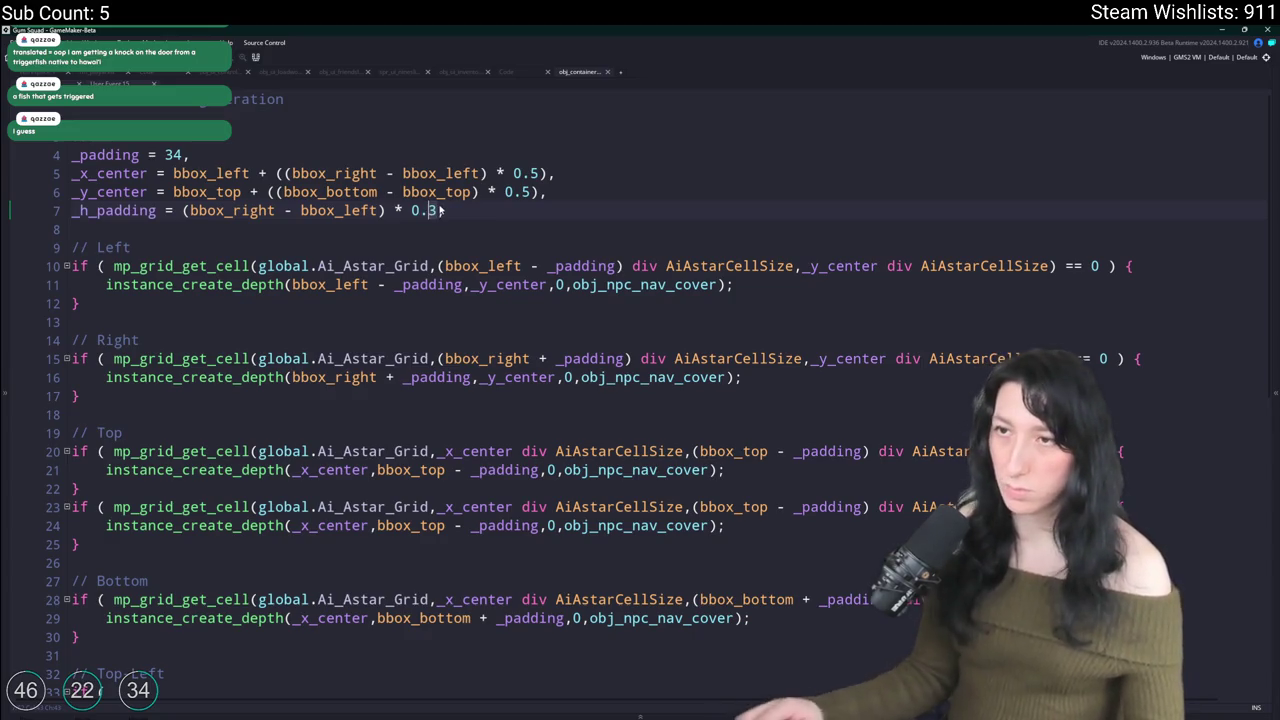
text(;)
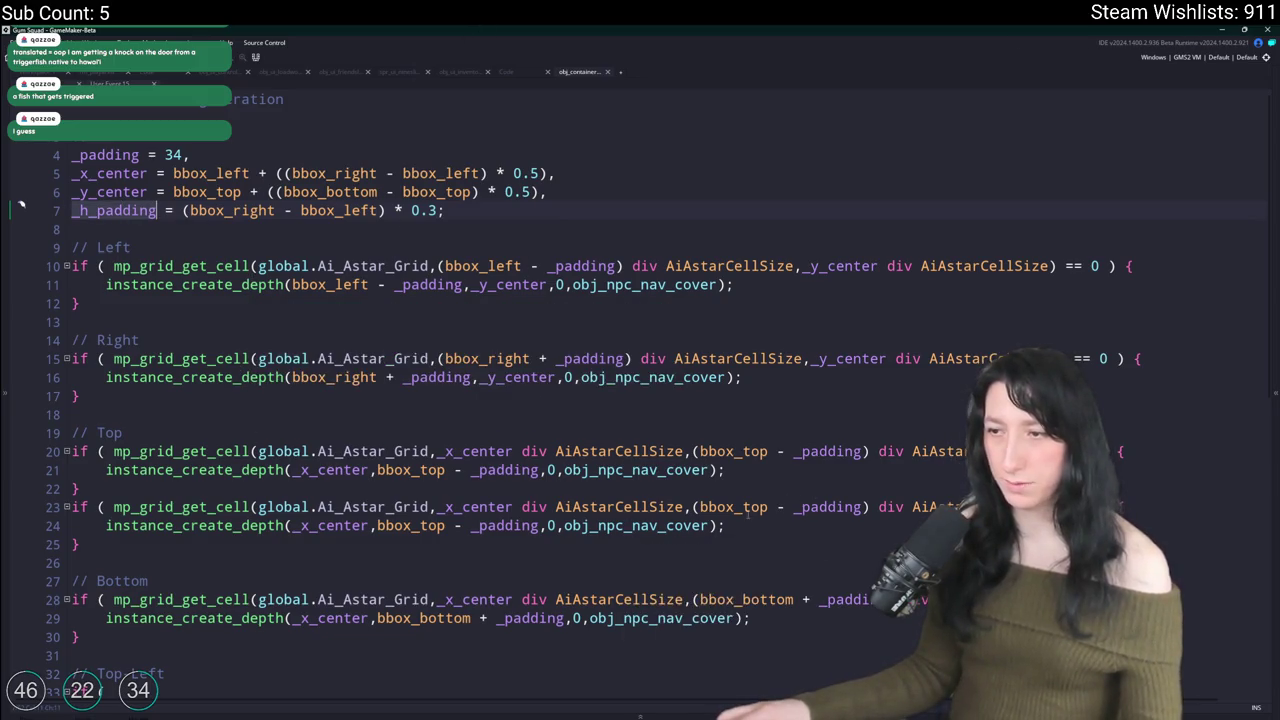
click(496, 525)
text(+- _h_padding)
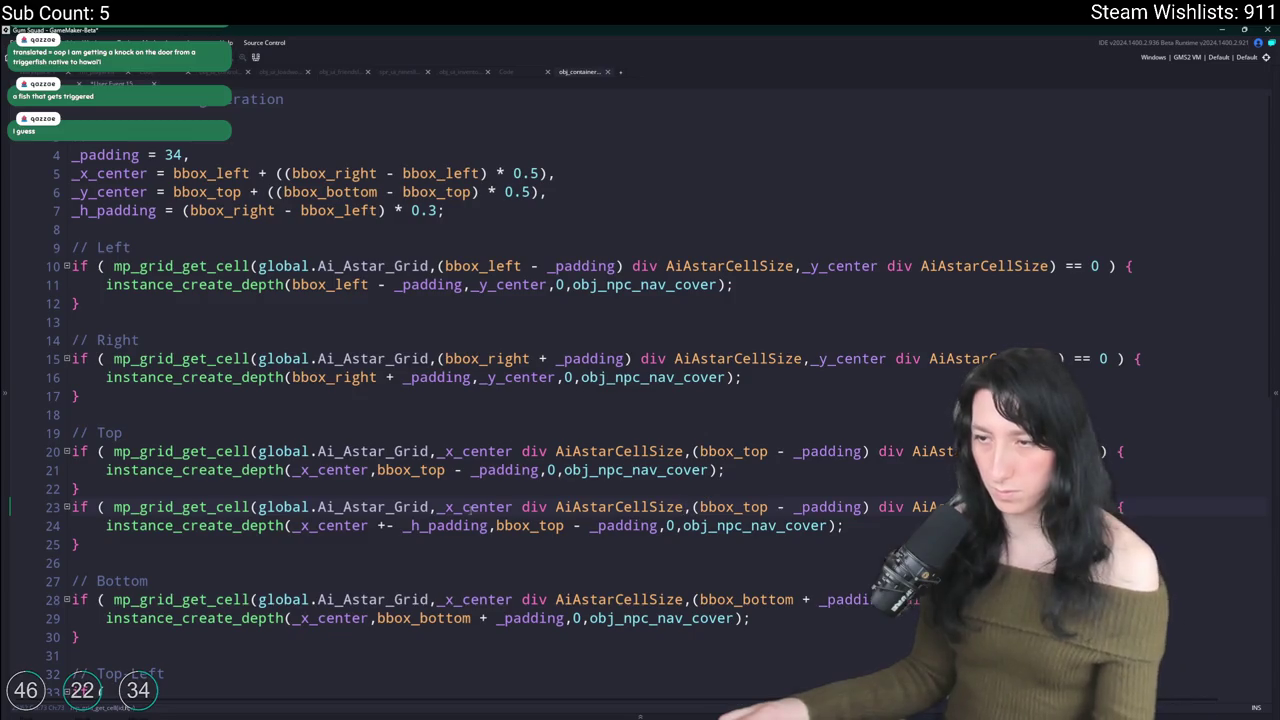
Step: Set the copied Top block to _x_center - _h_padding and duplicate that offset block
text(- _h_padding)
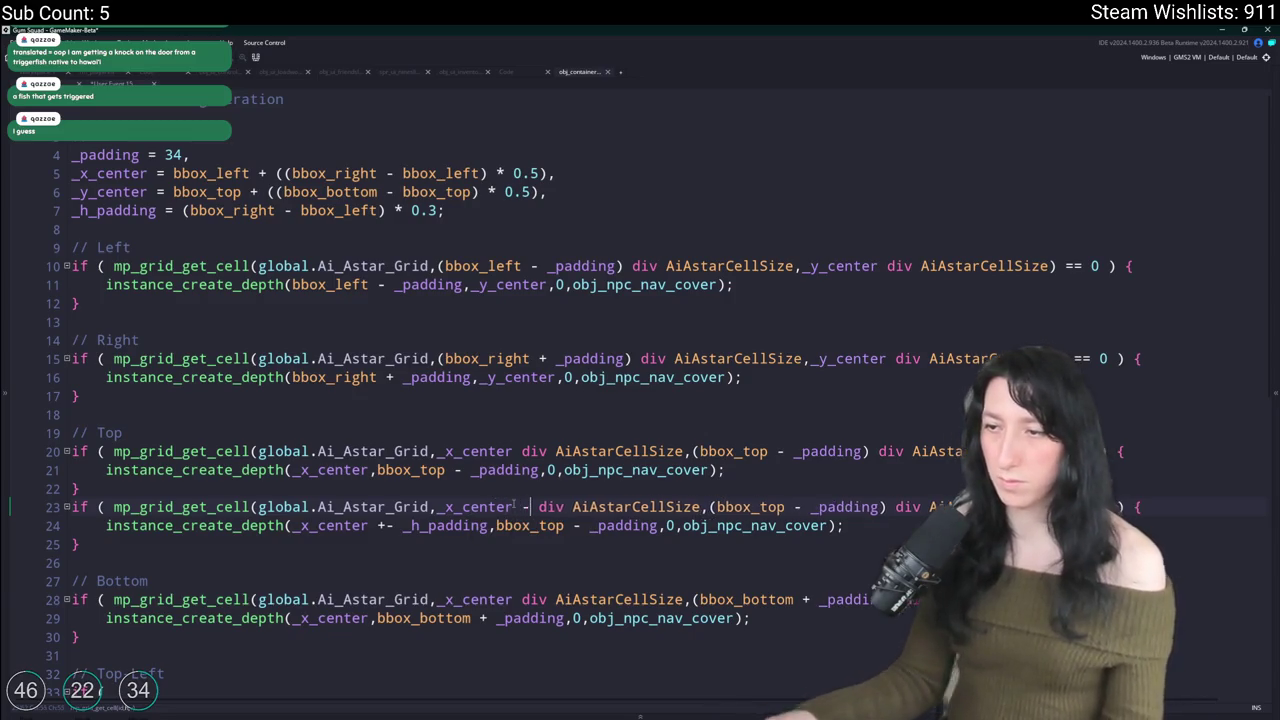
text())
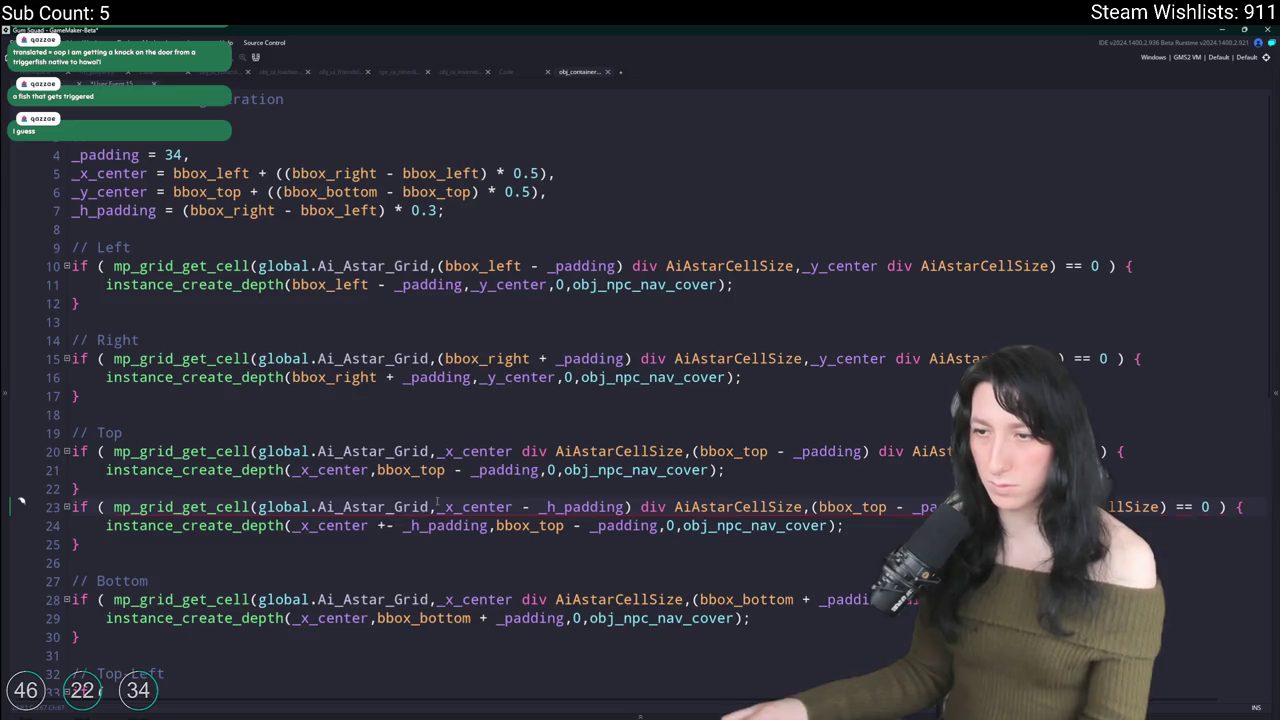
click(436, 507)
text(()
key(shift+Up)
key(shift+Up)
key(shift+Home)
key(ctrl+d)
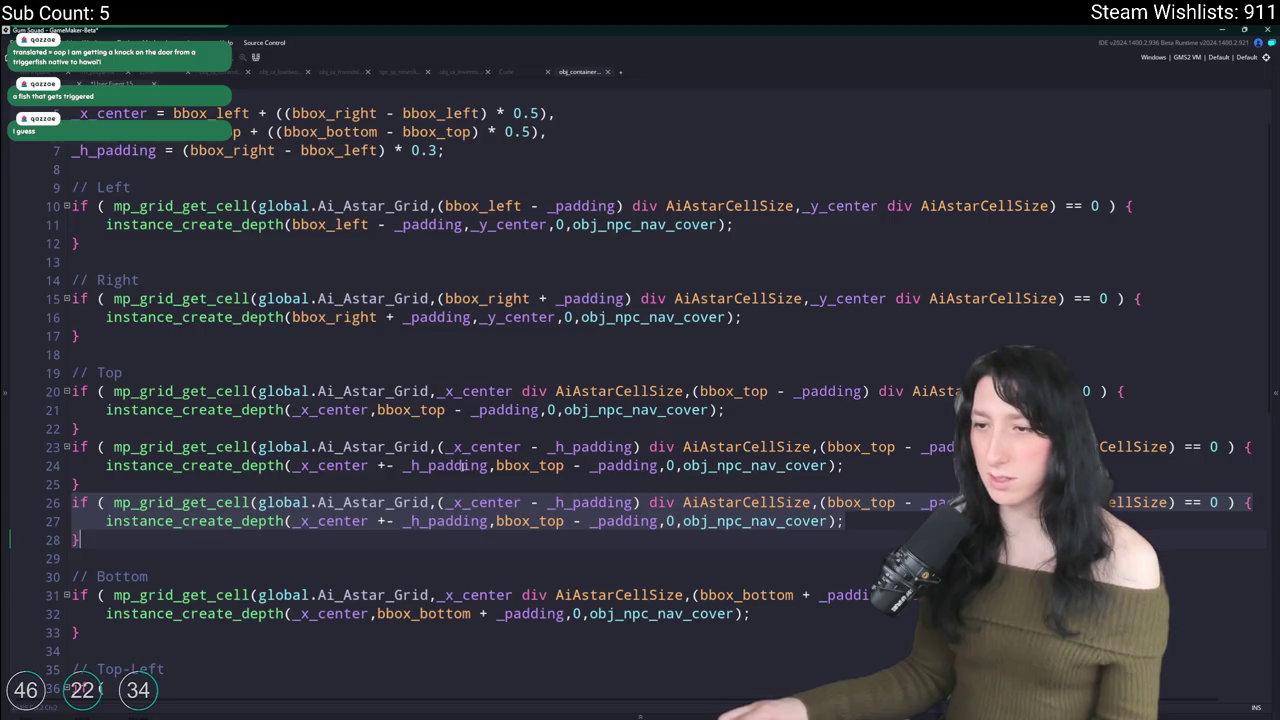
Step: Change the third Top block to _x_center + _h_padding and remove the stray signs
click(489, 502)
double_click(534, 502)
text(+)
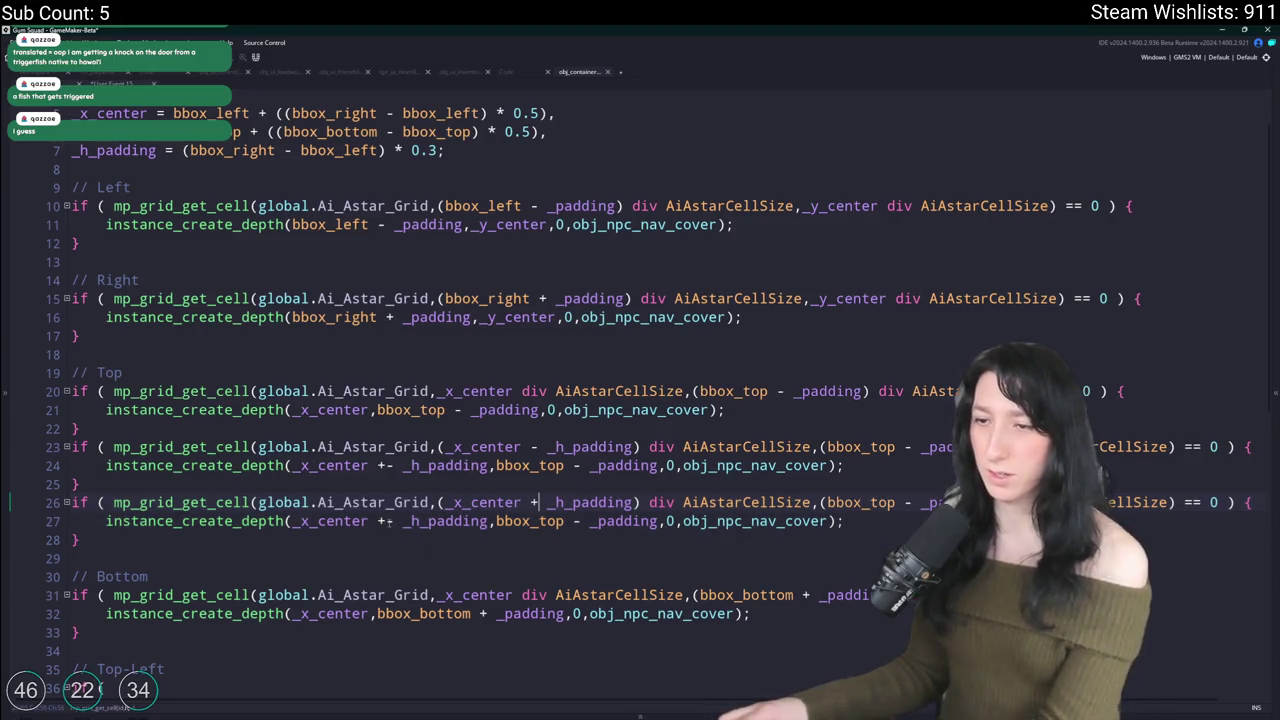
click(385, 465)
key(BackSpace)
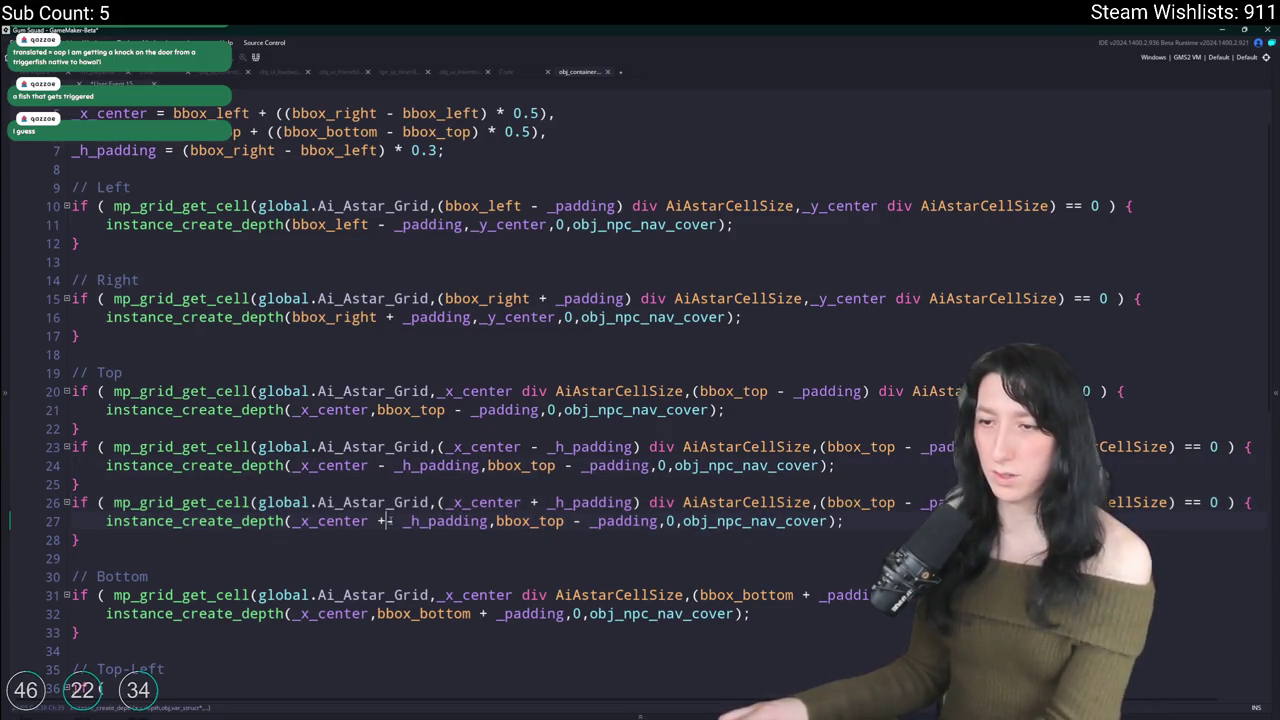
key(Delete)
scroll(283, 481, down, 1)
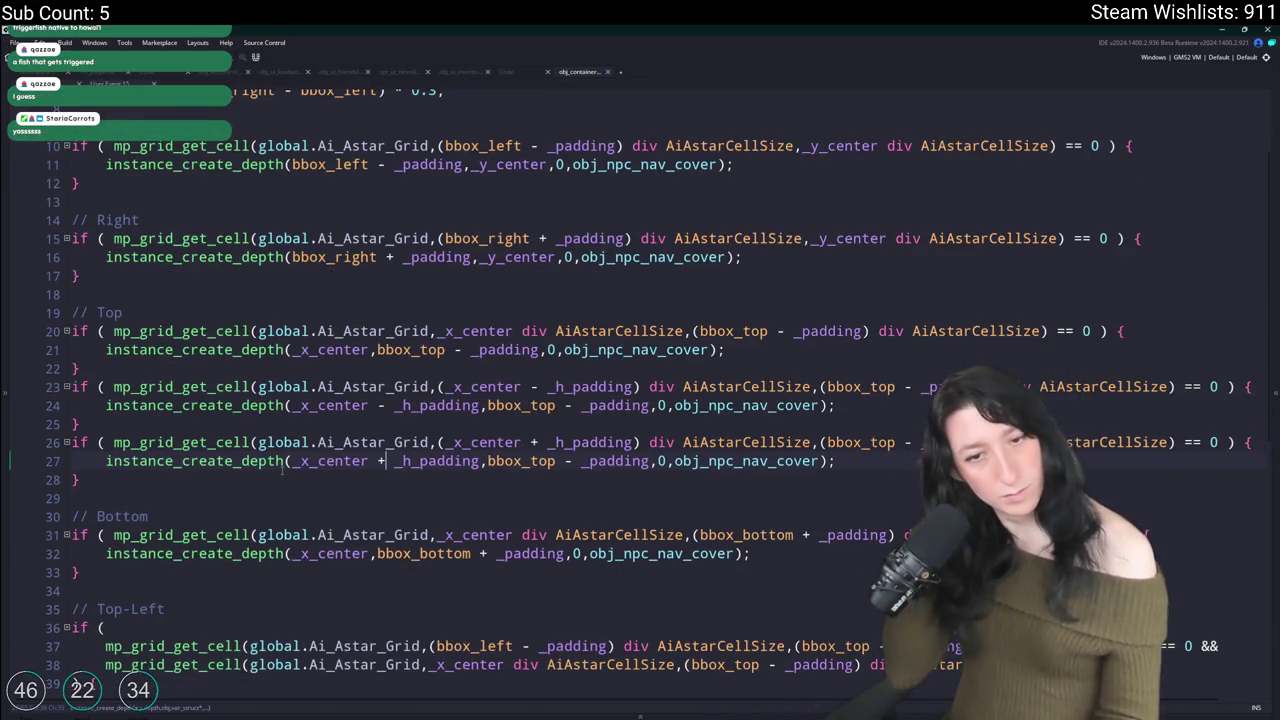
Step: Insert blank lines between the Top blocks and select the two offset blocks
mouse_move(89, 482)
mouse_down()
mouse_move(50, 443)
mouse_move(36, 387)
mouse_up()
click(76, 425)
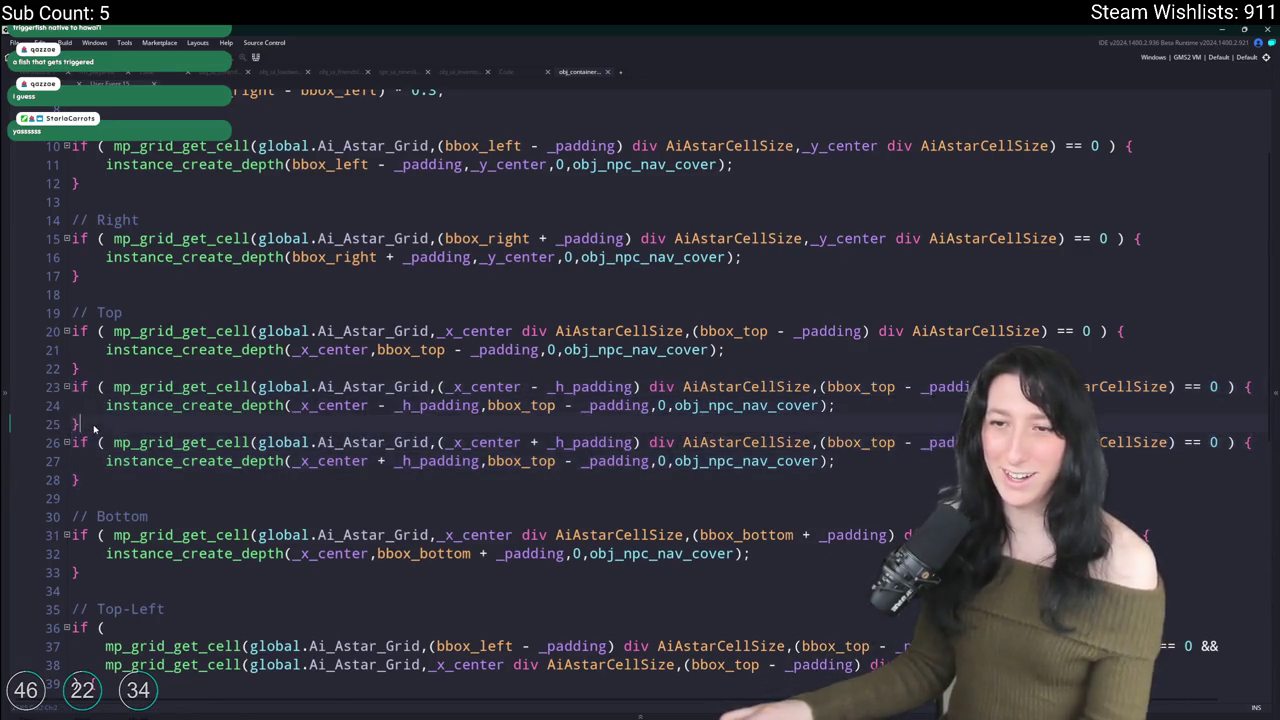
key(Return)
click(80, 368)
key(Return)
scroll(101, 473, down, 2)
drag(82, 437, 57, 309)
key(ctrl+c)
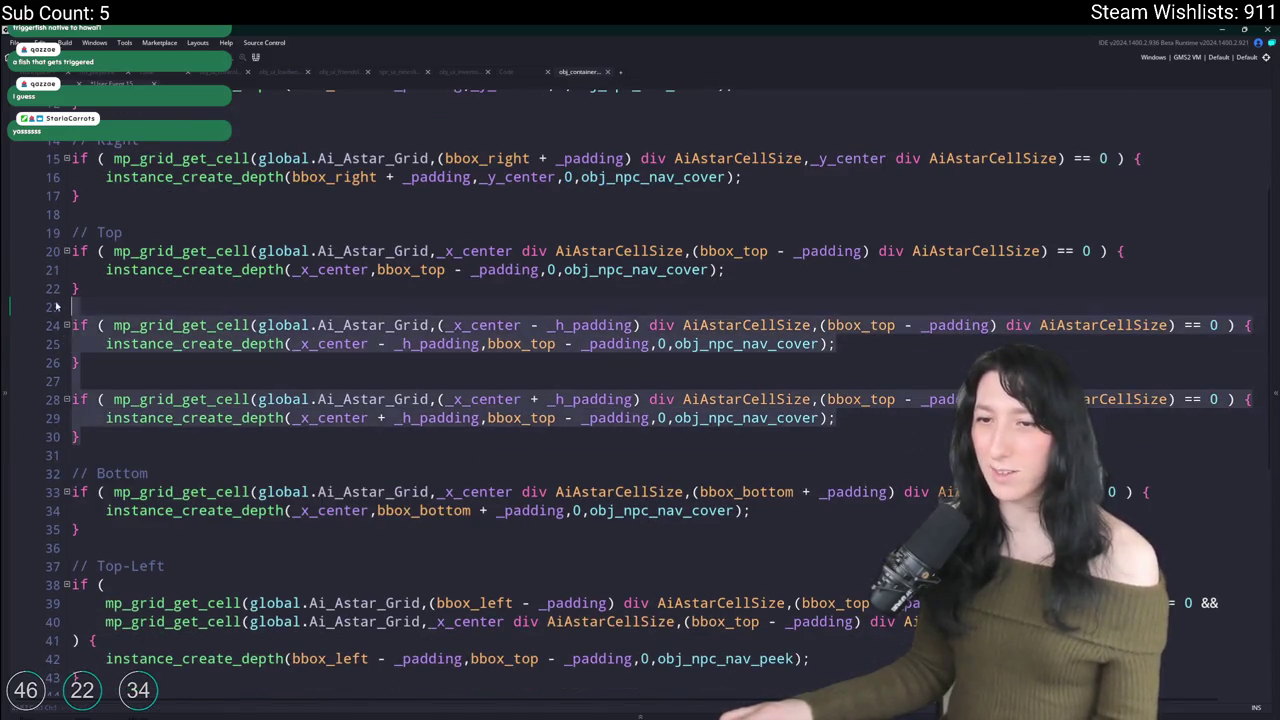
Step: Paste the two offset blocks below the Bottom cover-node block
scroll(208, 326, down, 5)
click(208, 326)
key(Return)
key(ctrl+v)
click(210, 327)
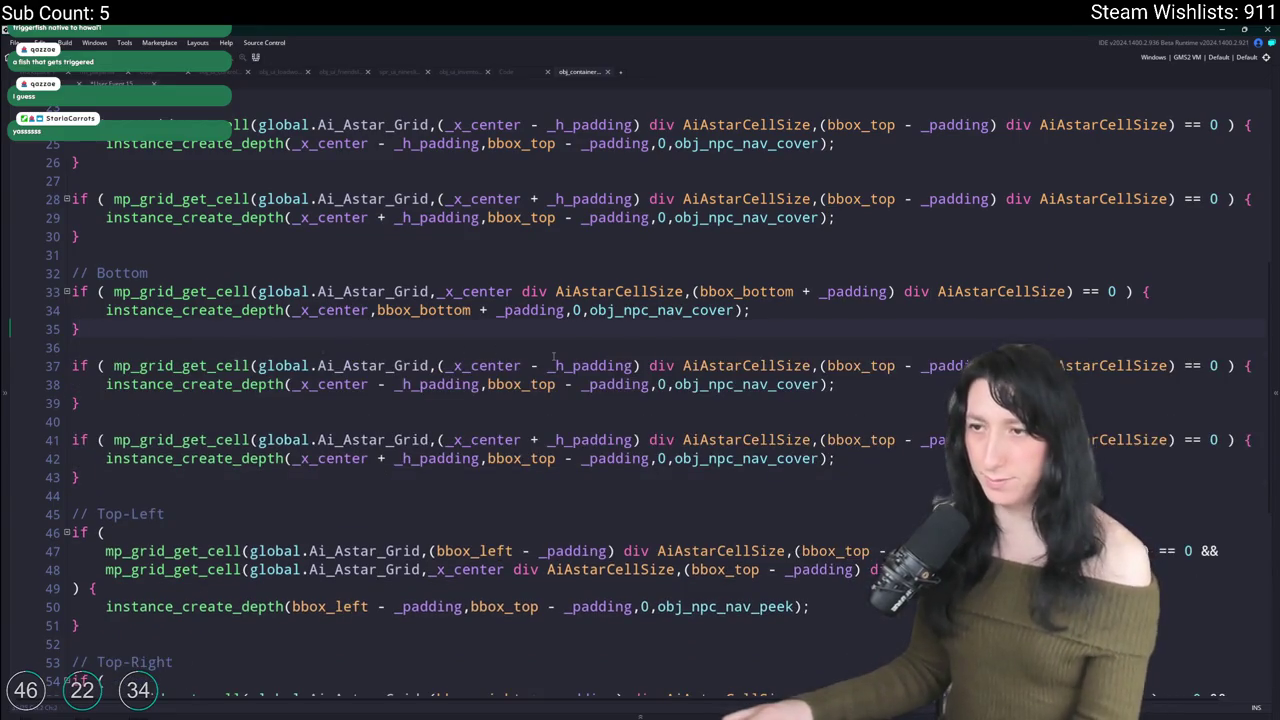
key(Up)
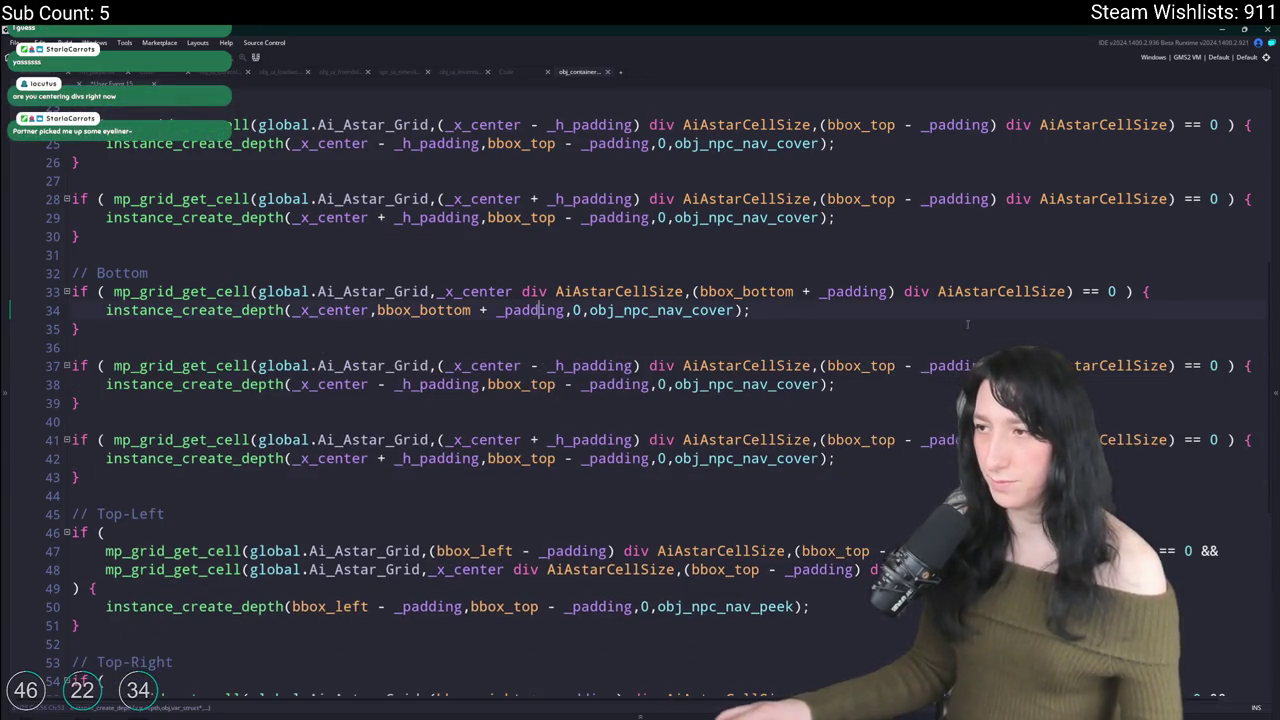
Step: Replace bbox_top with bbox_bottom on lines 37, 38, 41 and 42, then run a test build
double_click(745, 291)
key(ctrl+c)
double_click(860, 366)
key(ctrl+v)
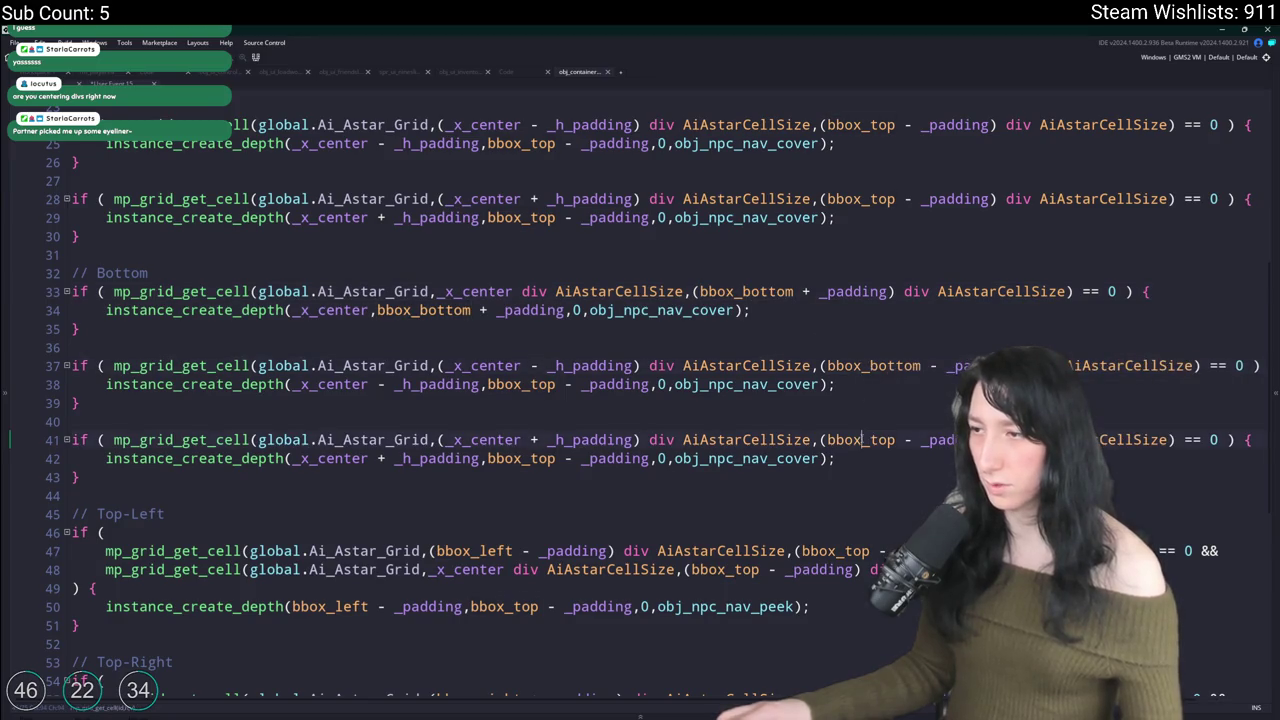
double_click(862, 440)
key(ctrl+v)
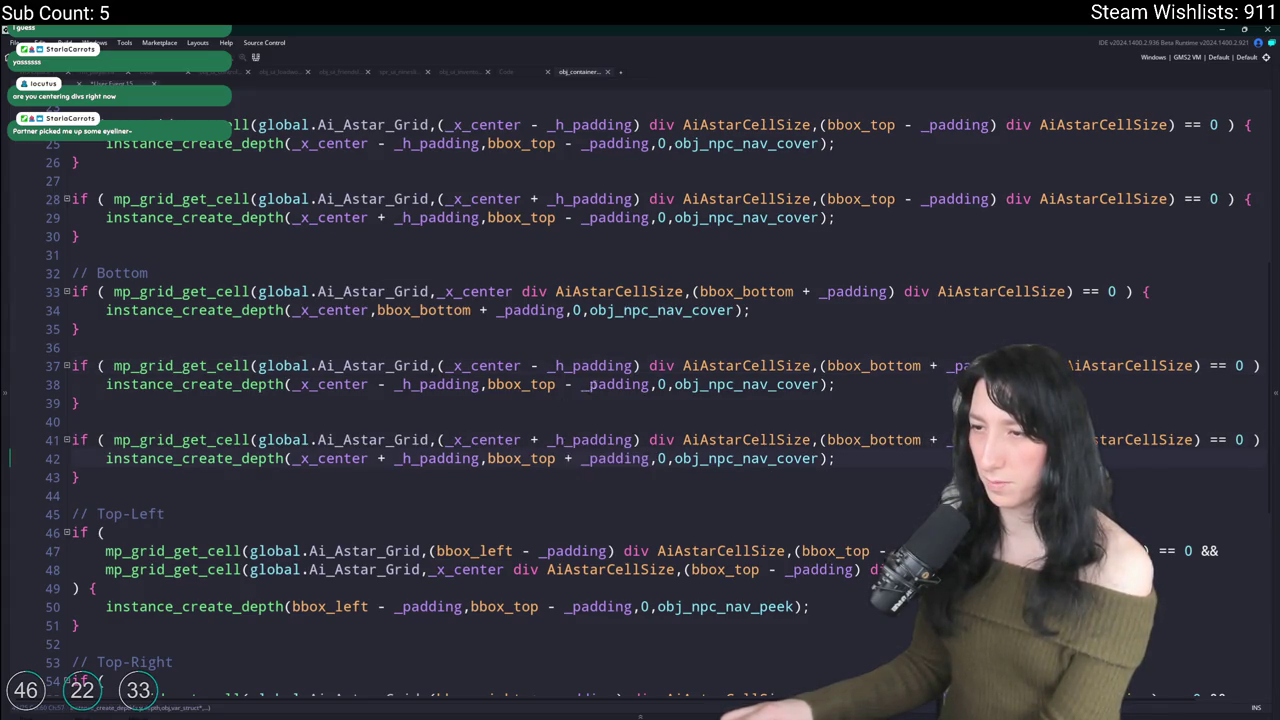
double_click(521, 384)
key(ctrl+v)
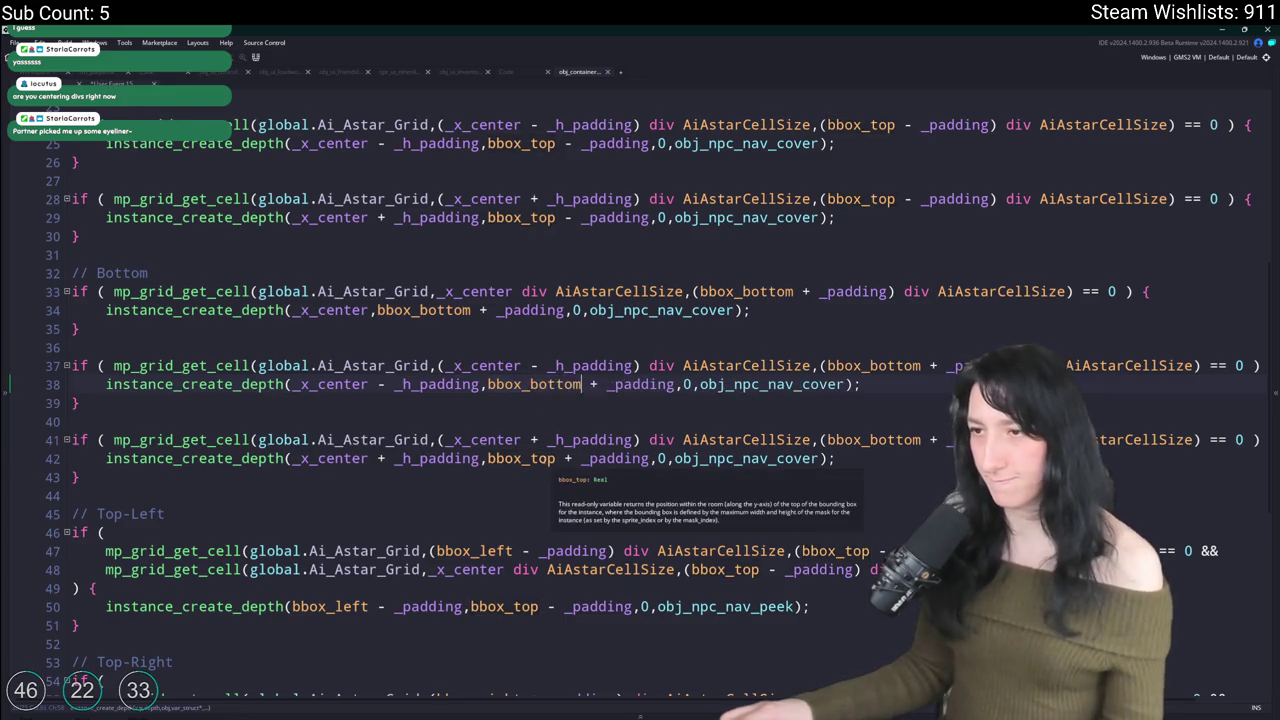
double_click(521, 458)
key(ctrl+v)
click(543, 412)
key(F5)
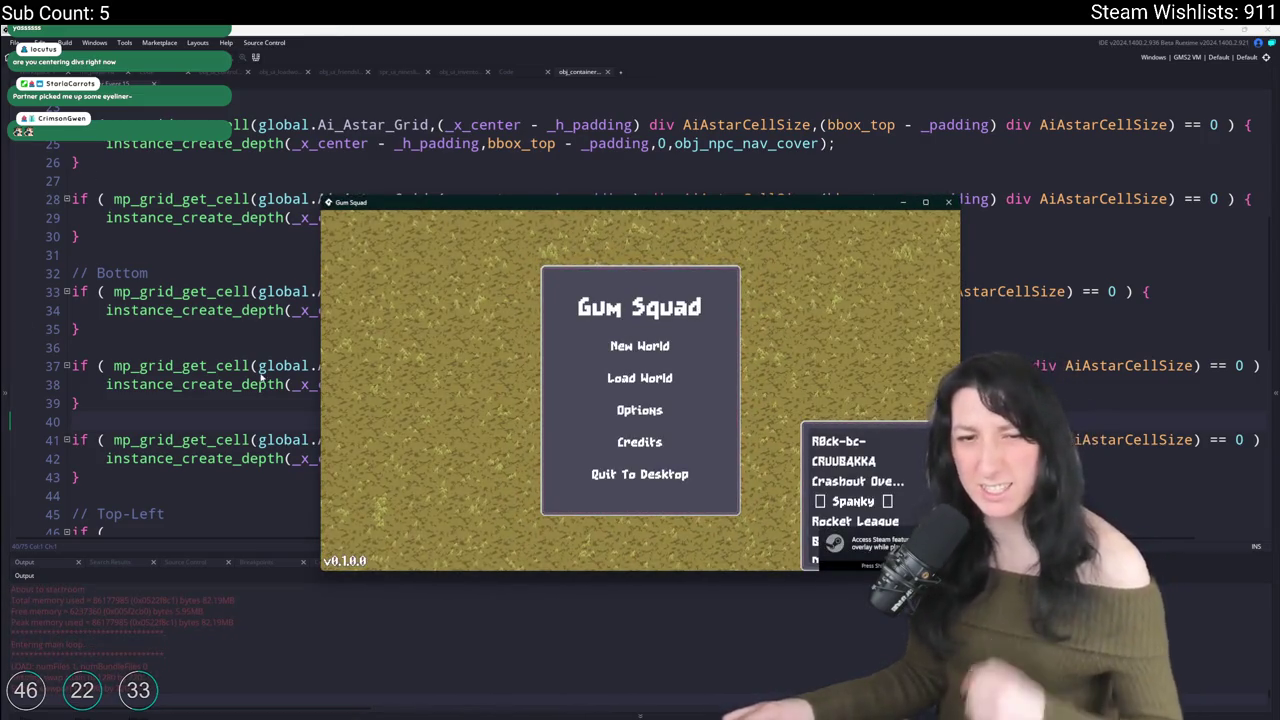
Step: Load the Softfriends world and walk around the first green container, toggling the inventory once
click(636, 379)
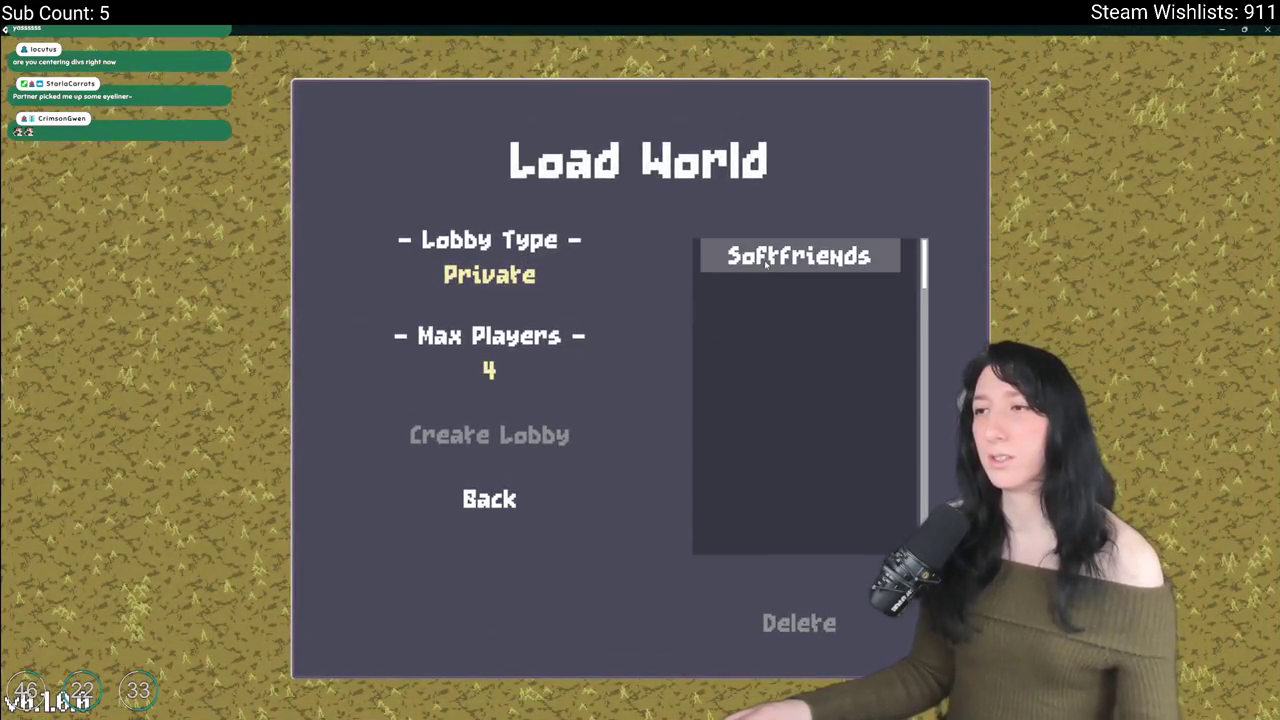
click(756, 262)
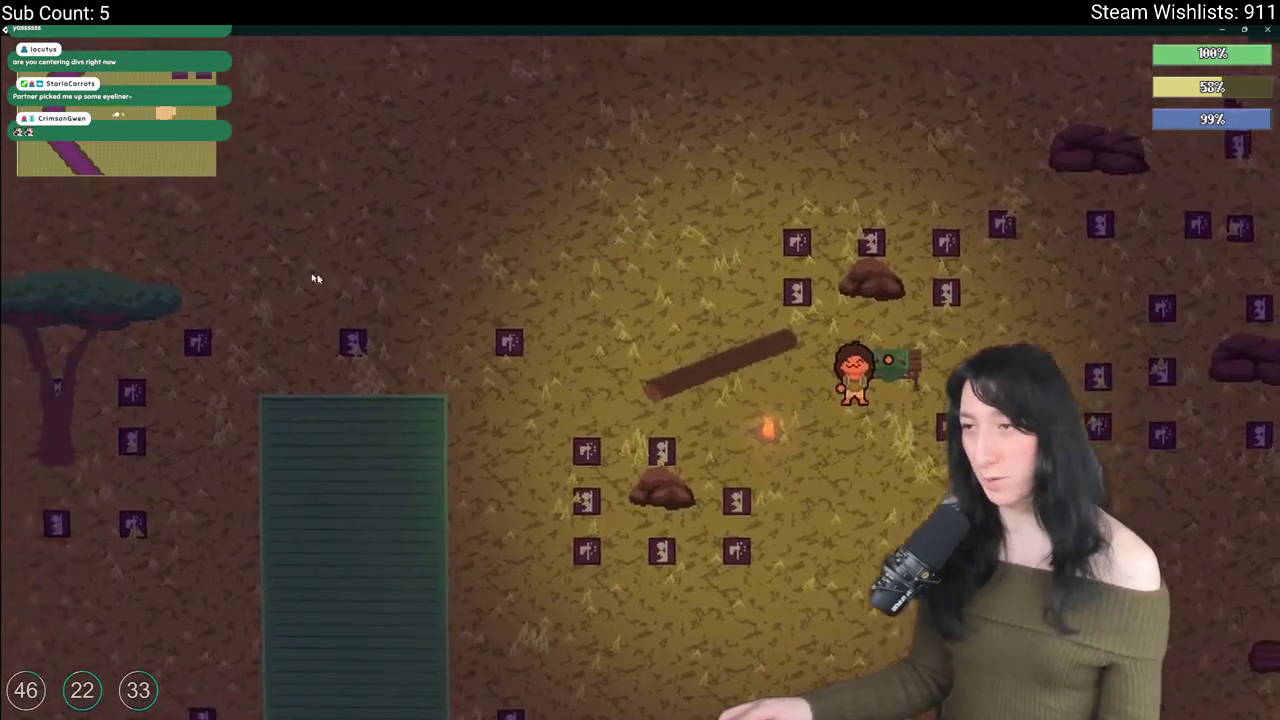
key(s)
key(s)
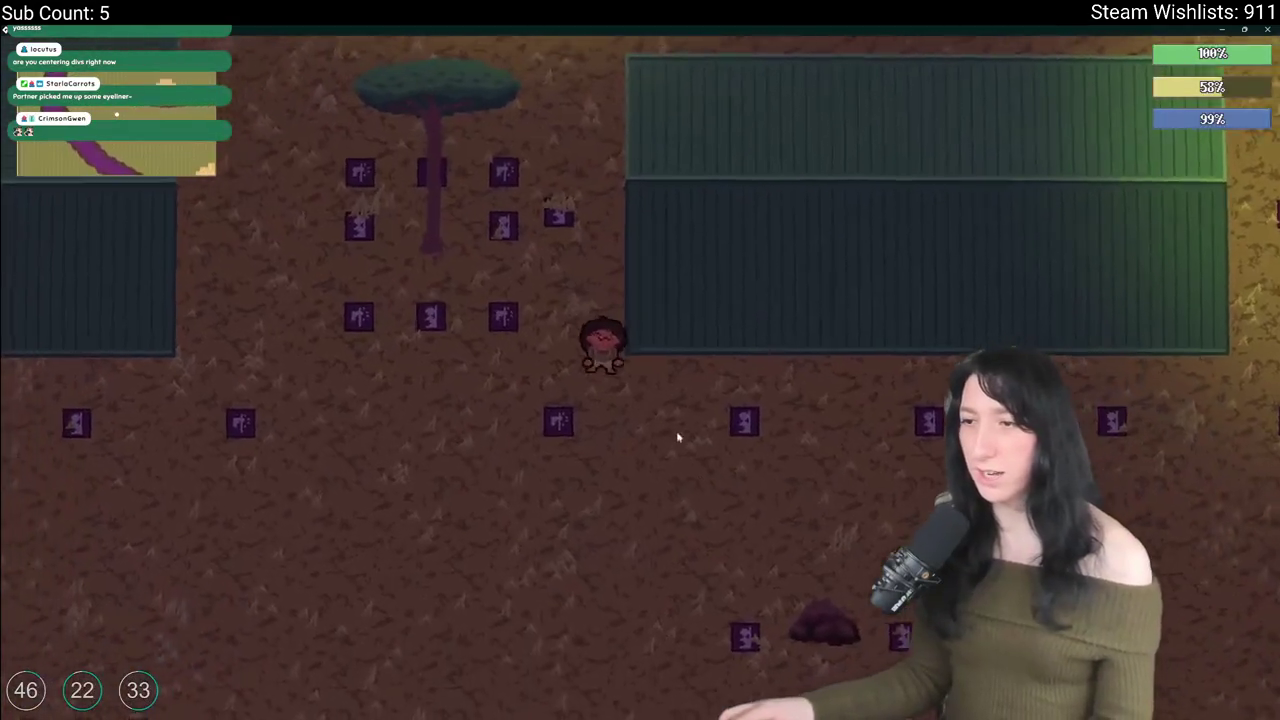
key(w)
key(s)
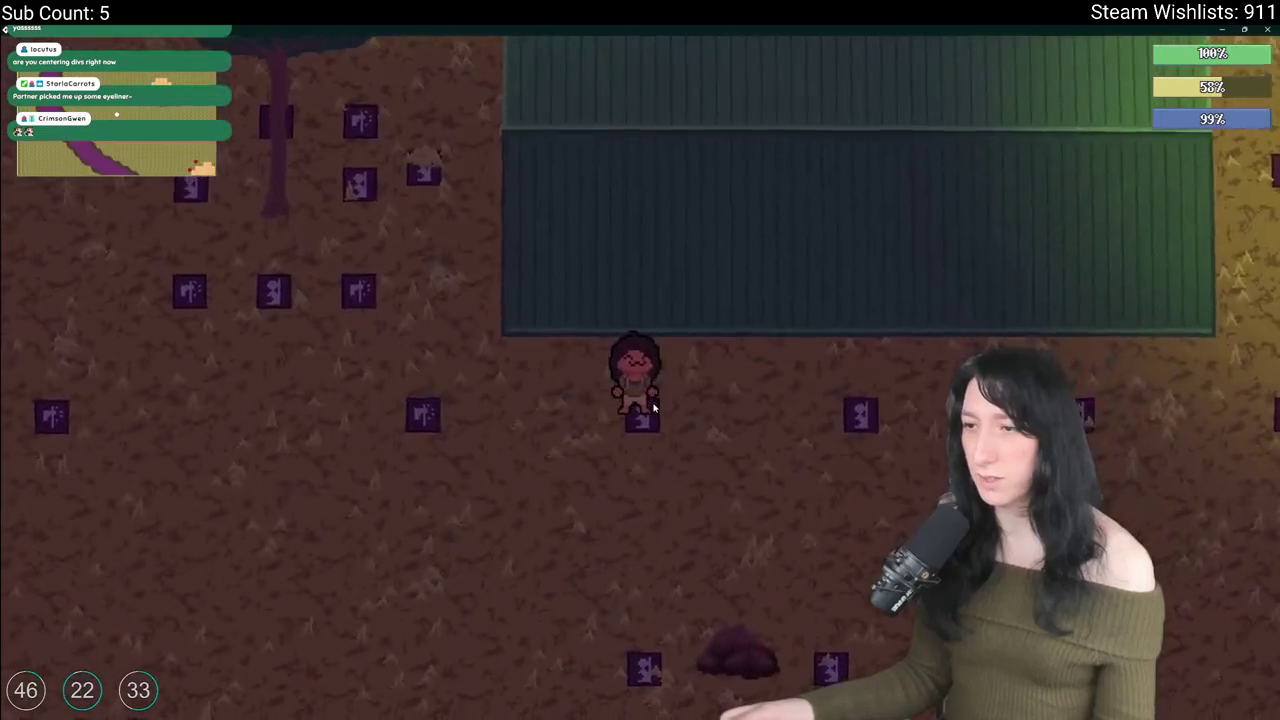
key(Tab)
key(Tab)
key(w)
key(d)
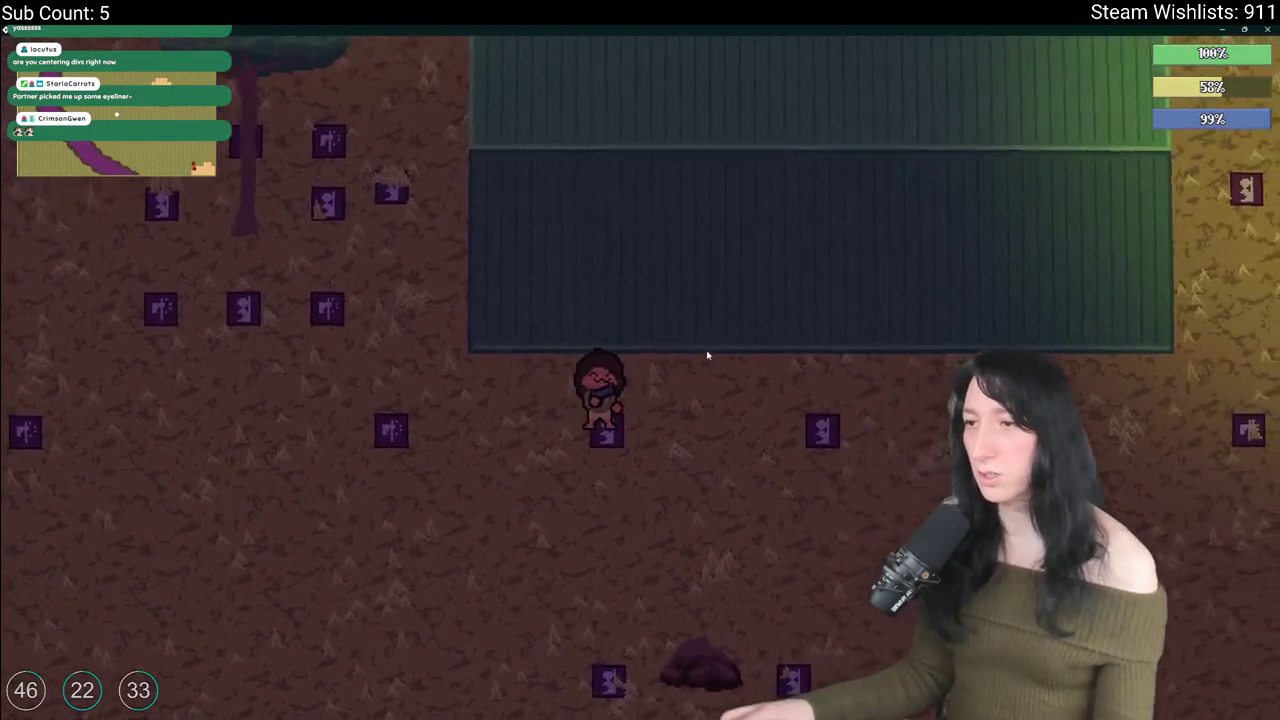
key(d)
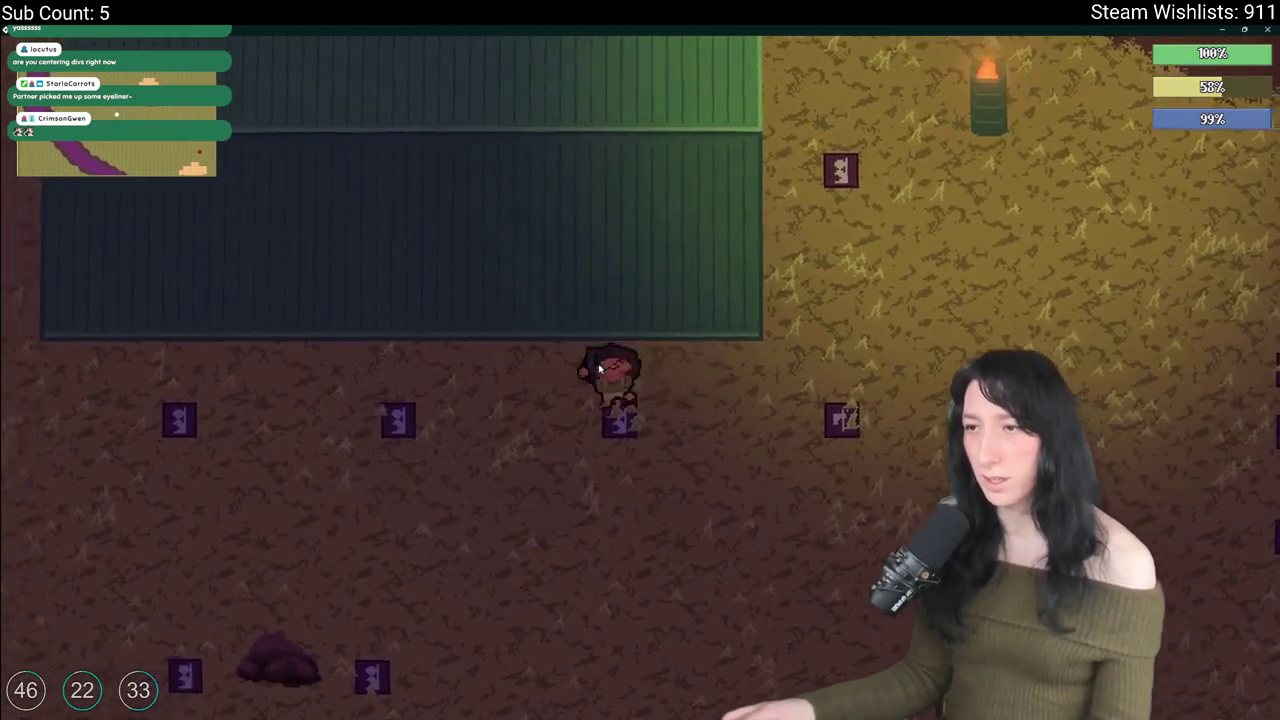
key(s)
key(a)
key(a)
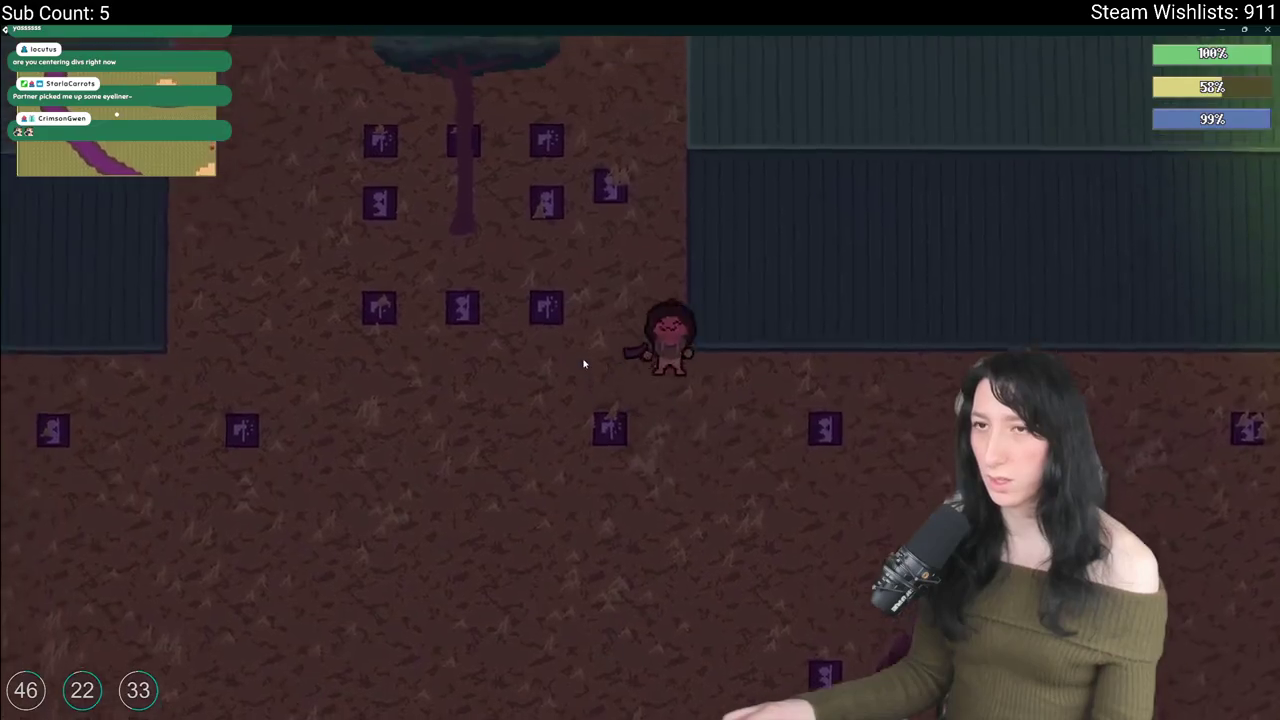
key(w)
key(s)
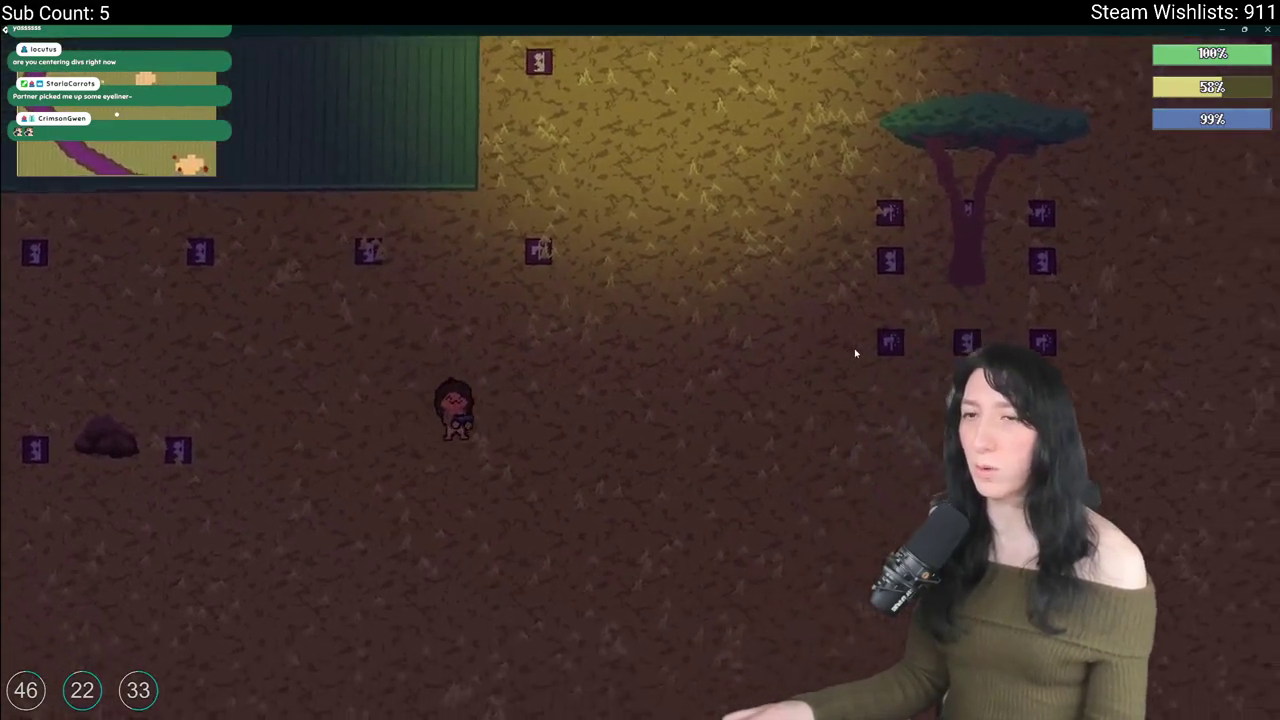
Step: Walk up past the tree to another green container's top side and toggle the inventory
key(d)
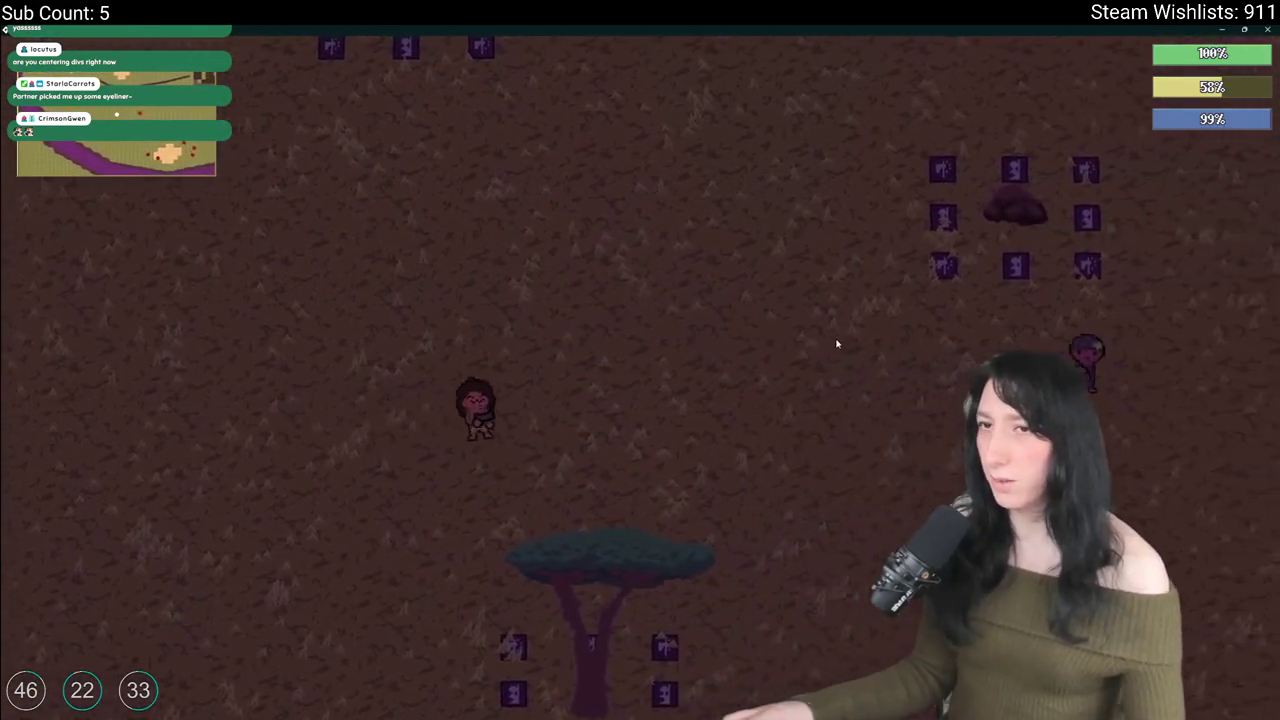
key(w)
key(a)
key(w)
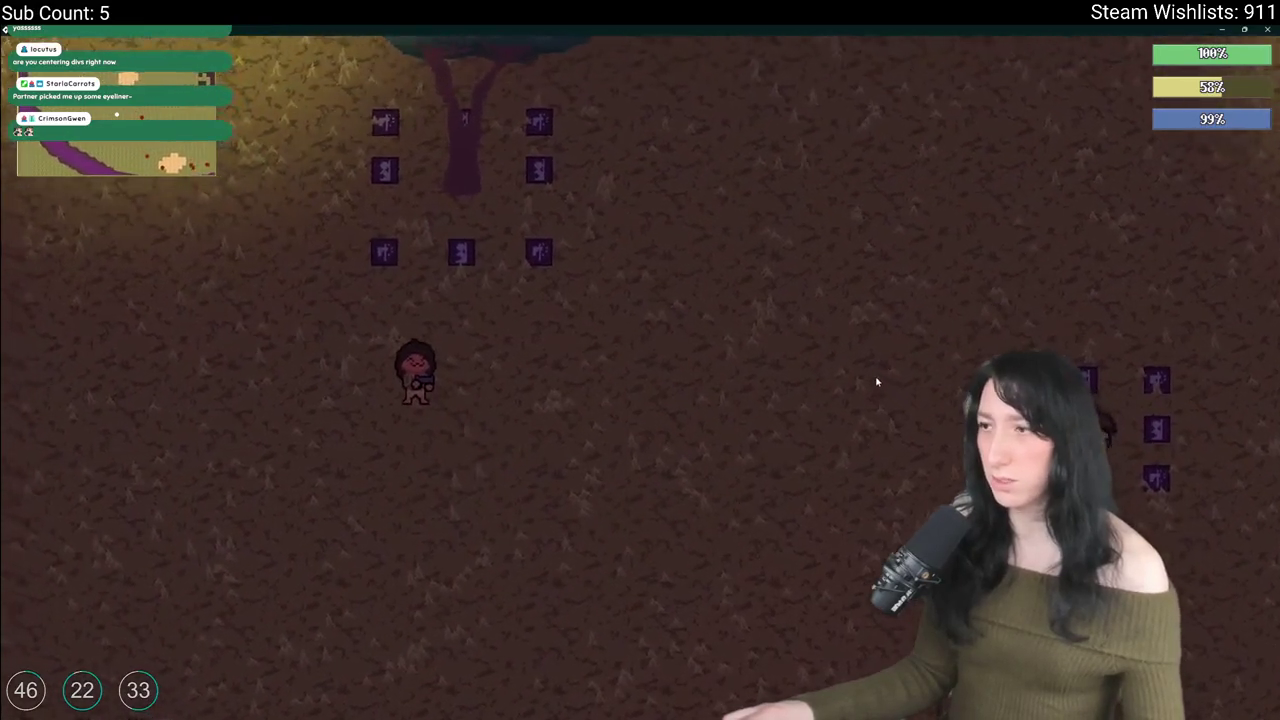
key(d)
key(a)
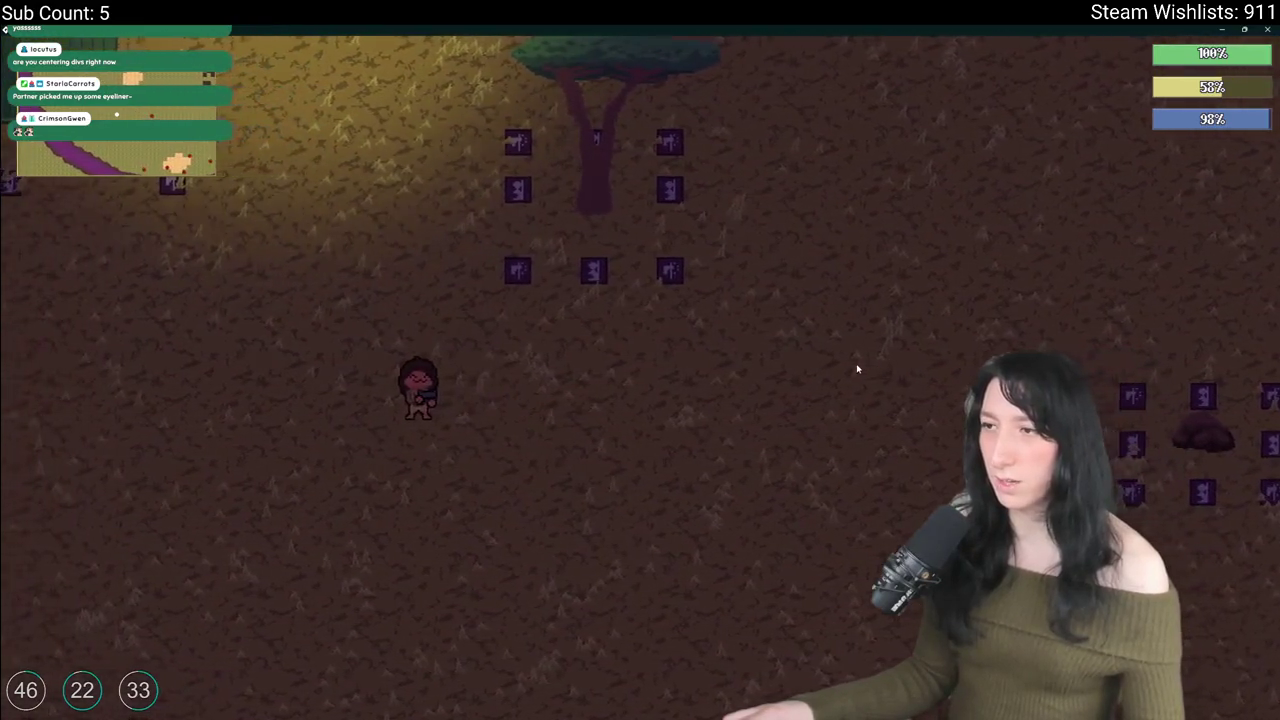
key(d)
key(a)
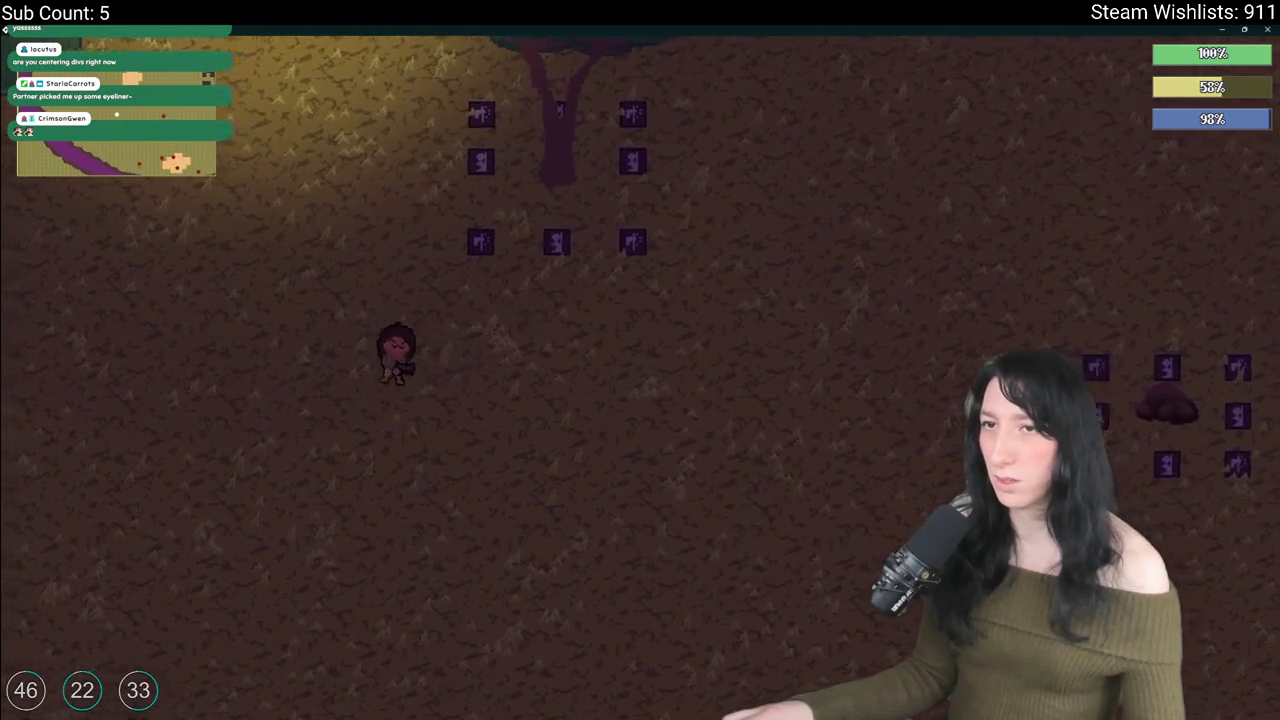
key(w)
key(w)
key(a)
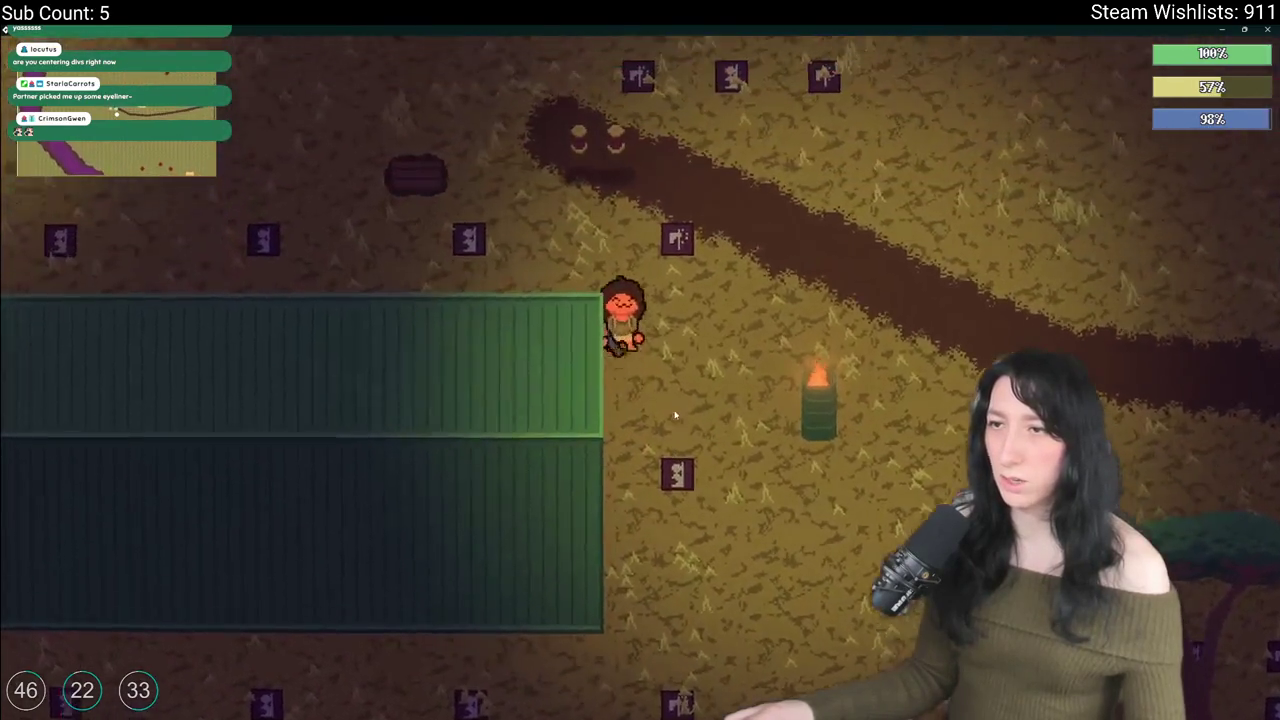
key(a)
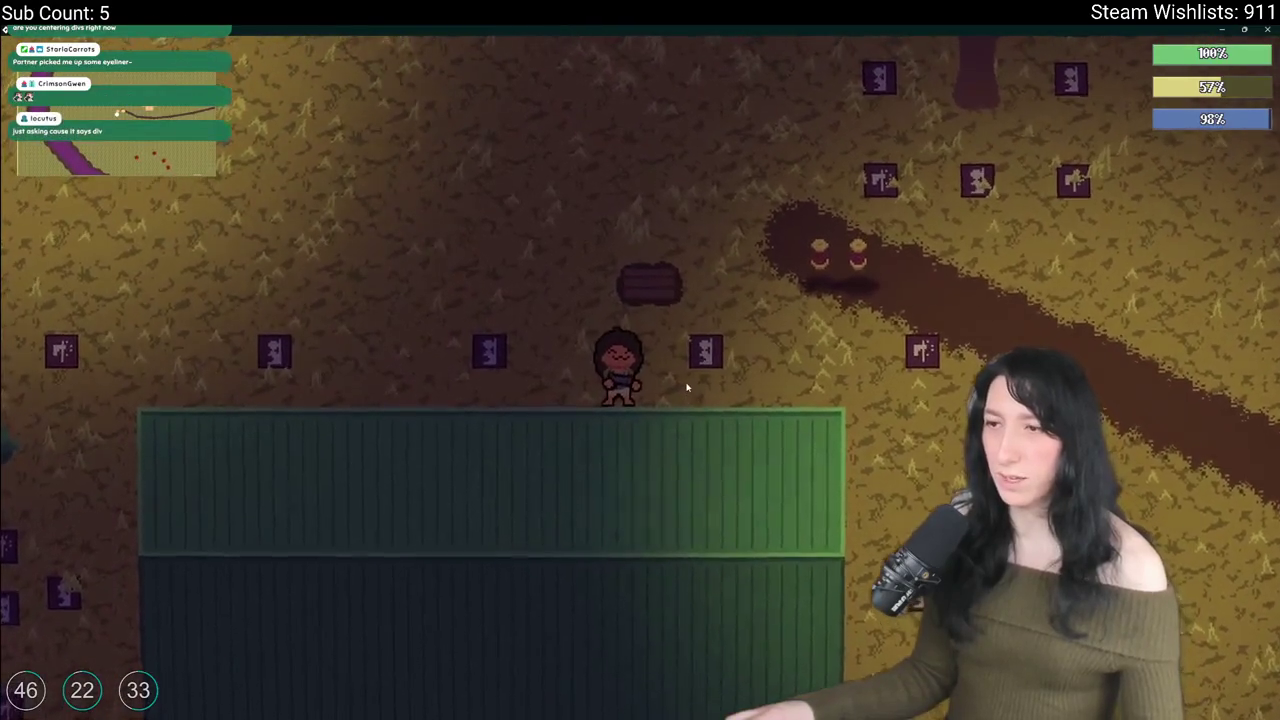
key(Tab)
key(Tab)
key(w)
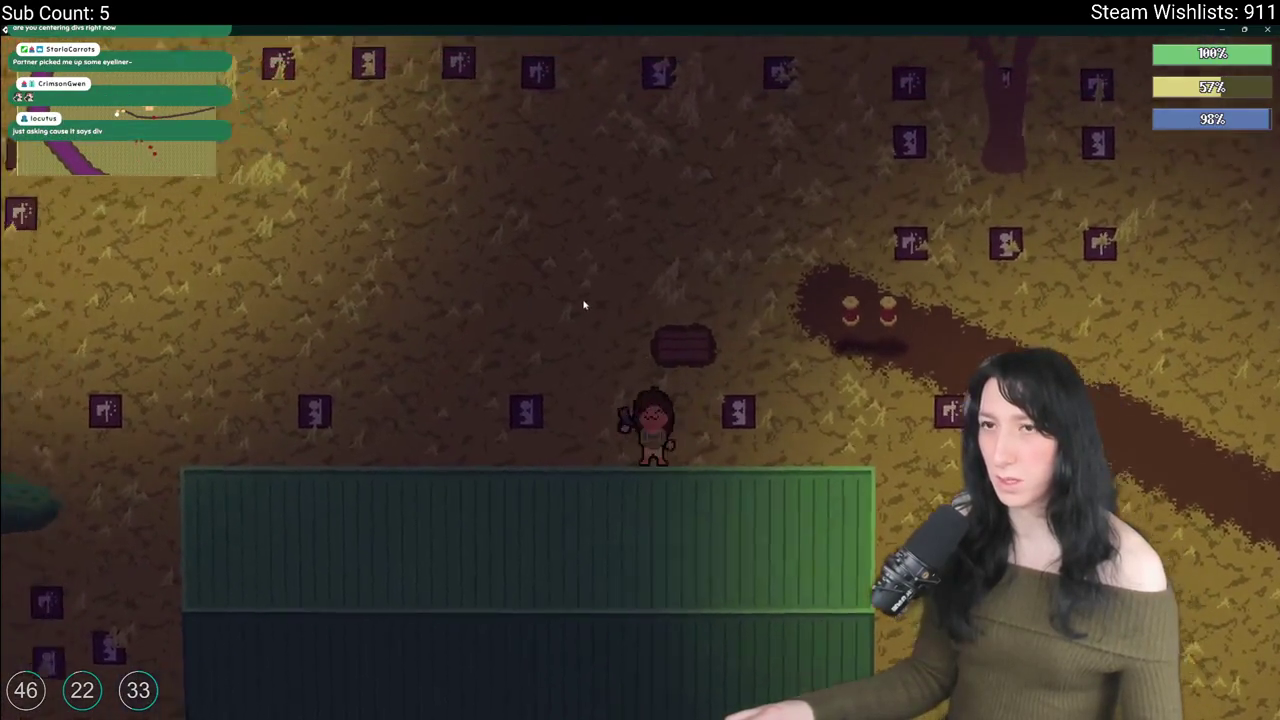
Step: Walk along the container's top edge, around its right end and down its left side
key(s)
key(d)
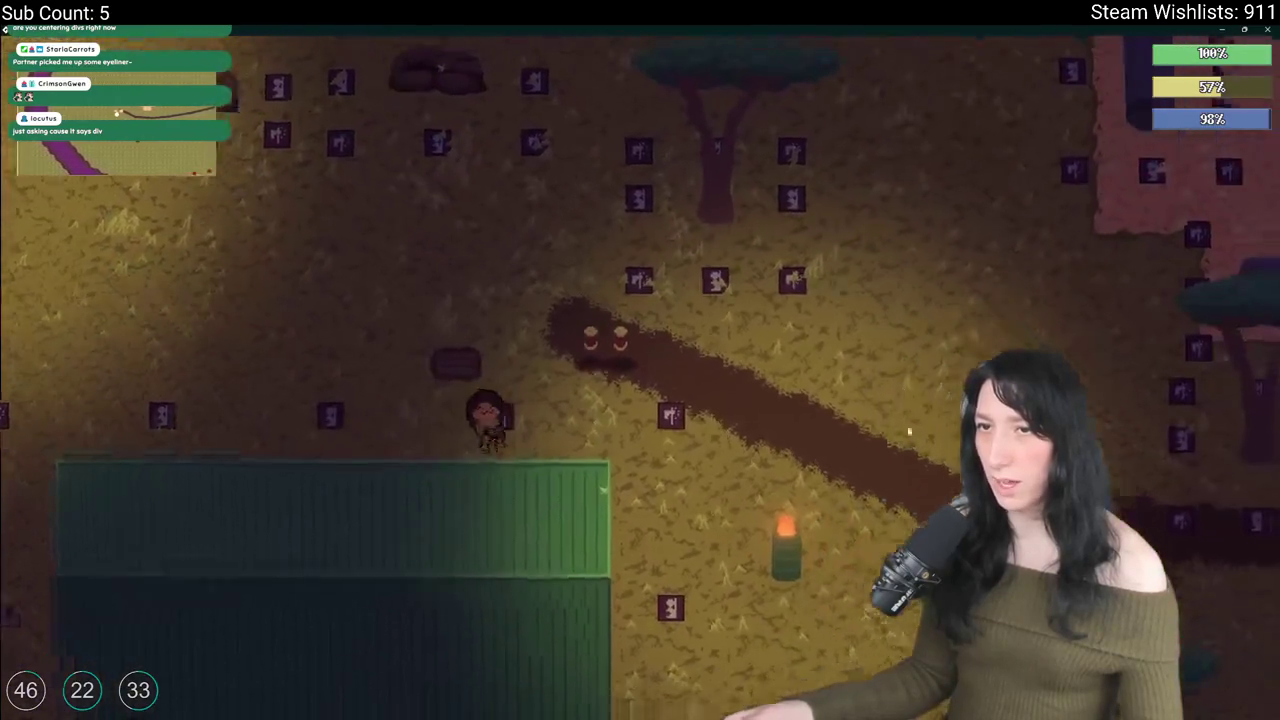
key(d)
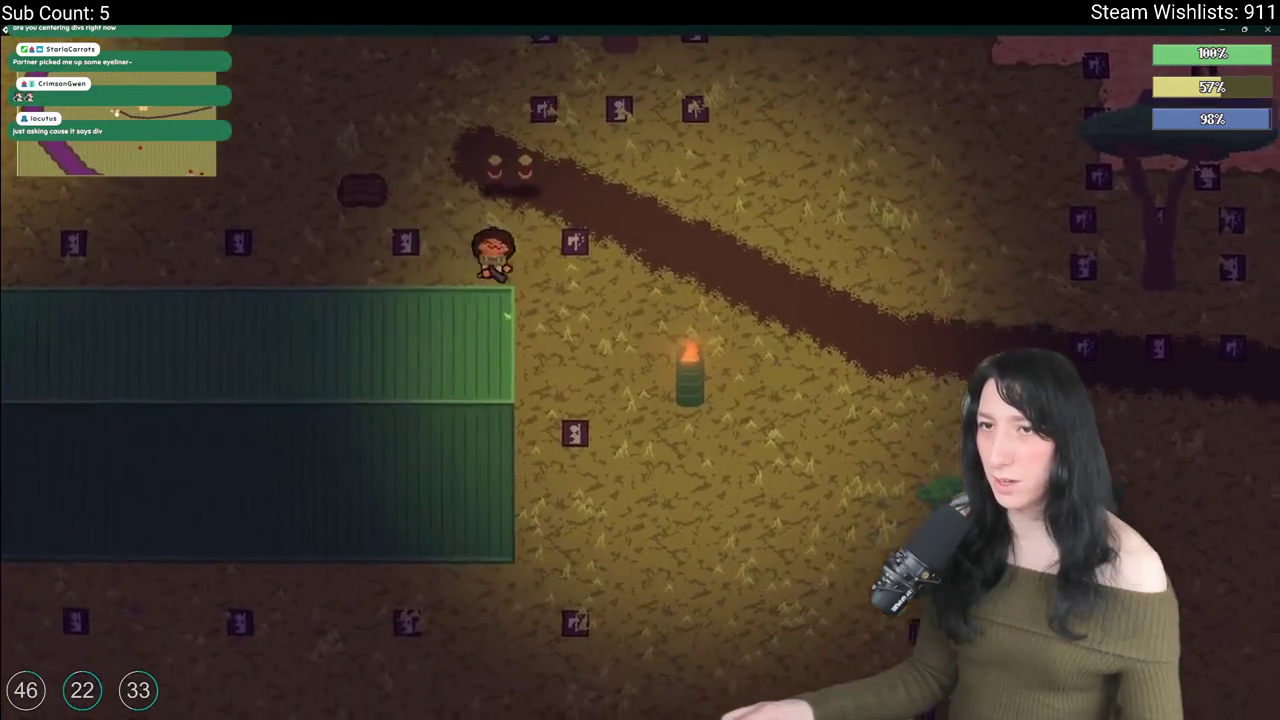
key(s)
key(s)
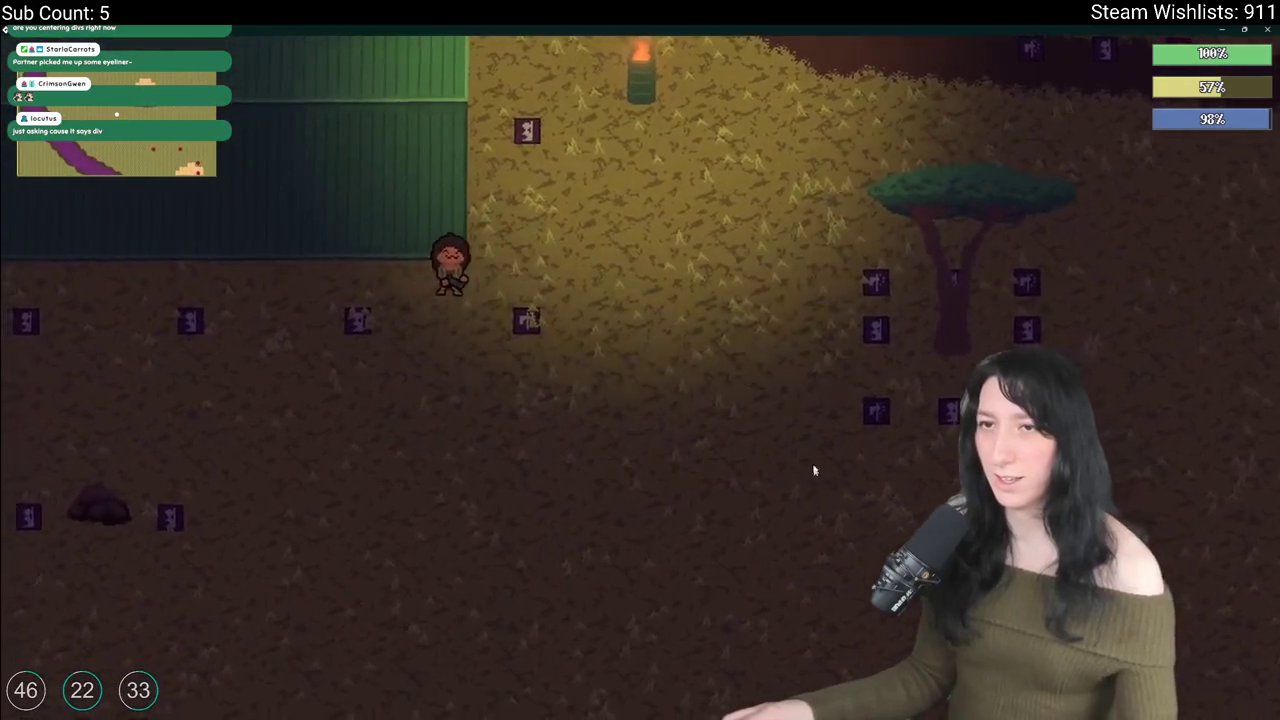
key(w)
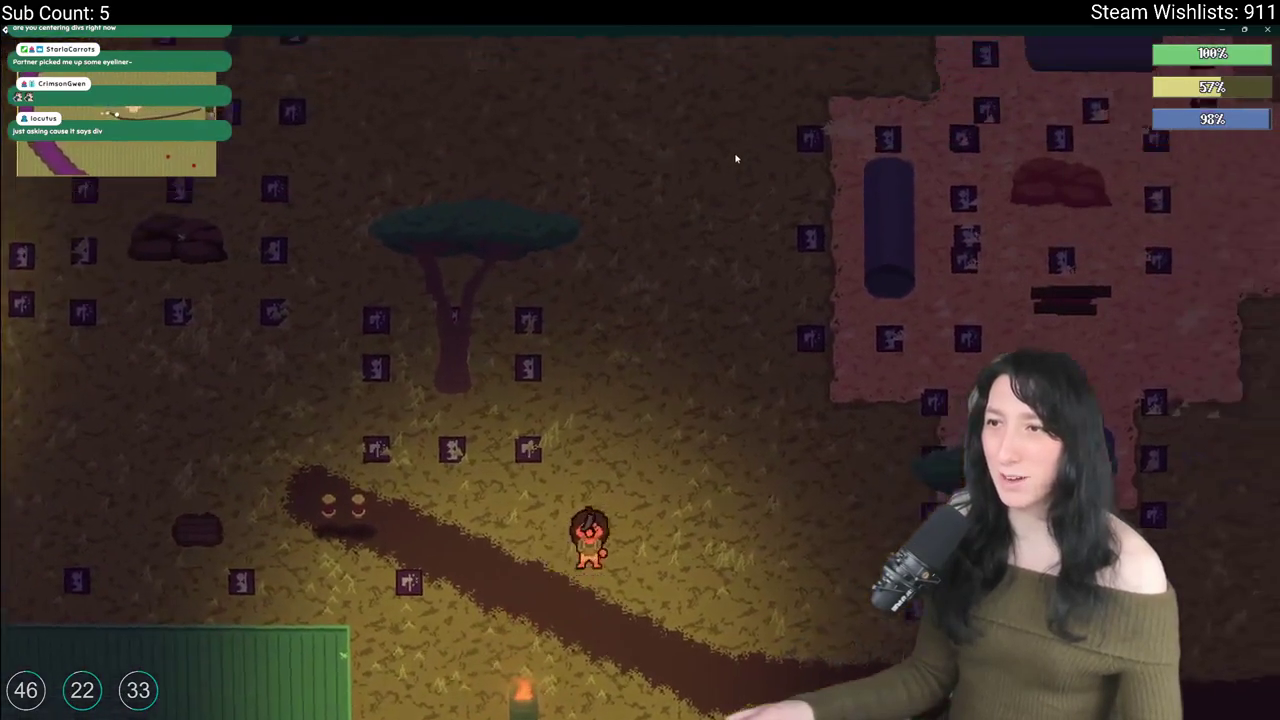
key(a)
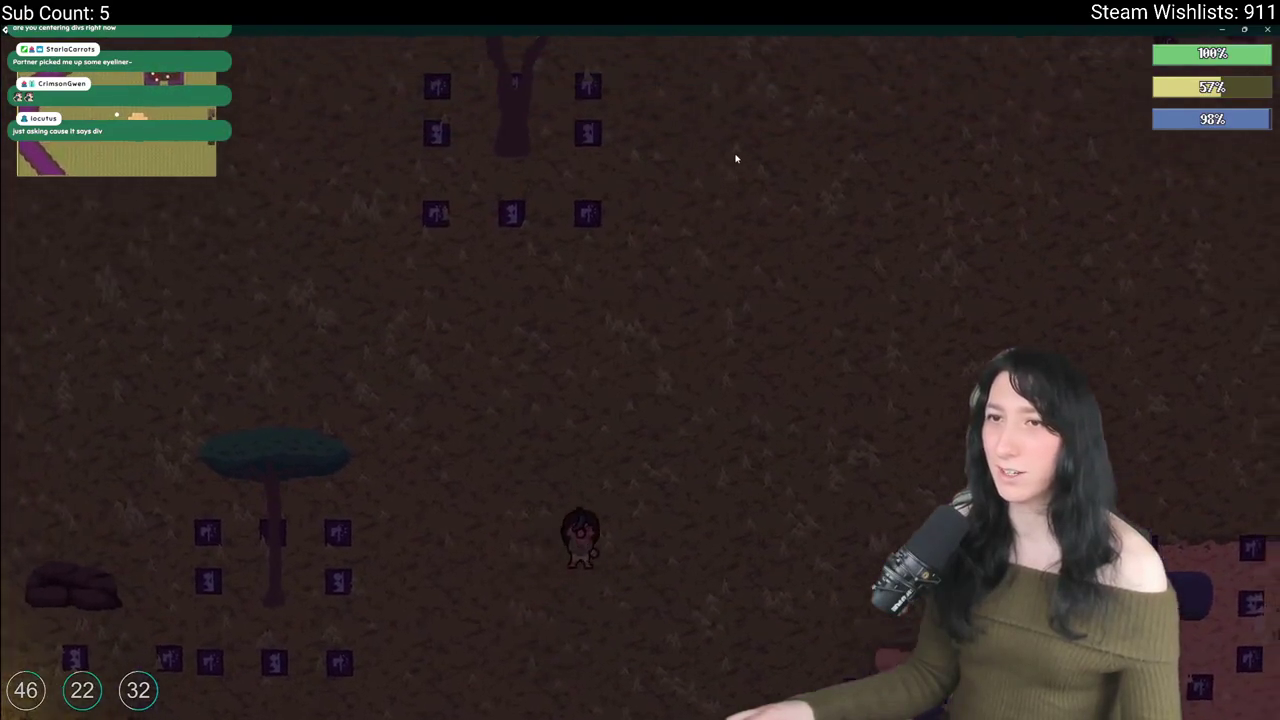
key(s)
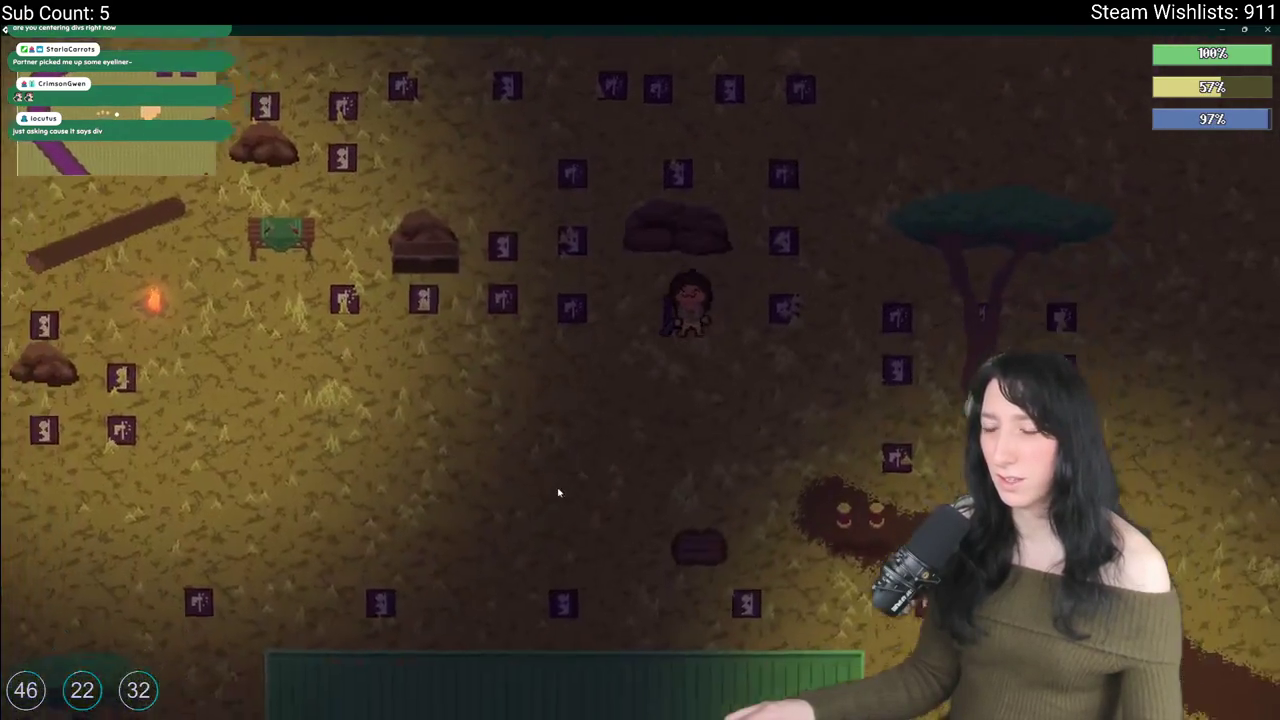
key(a)
key(s)
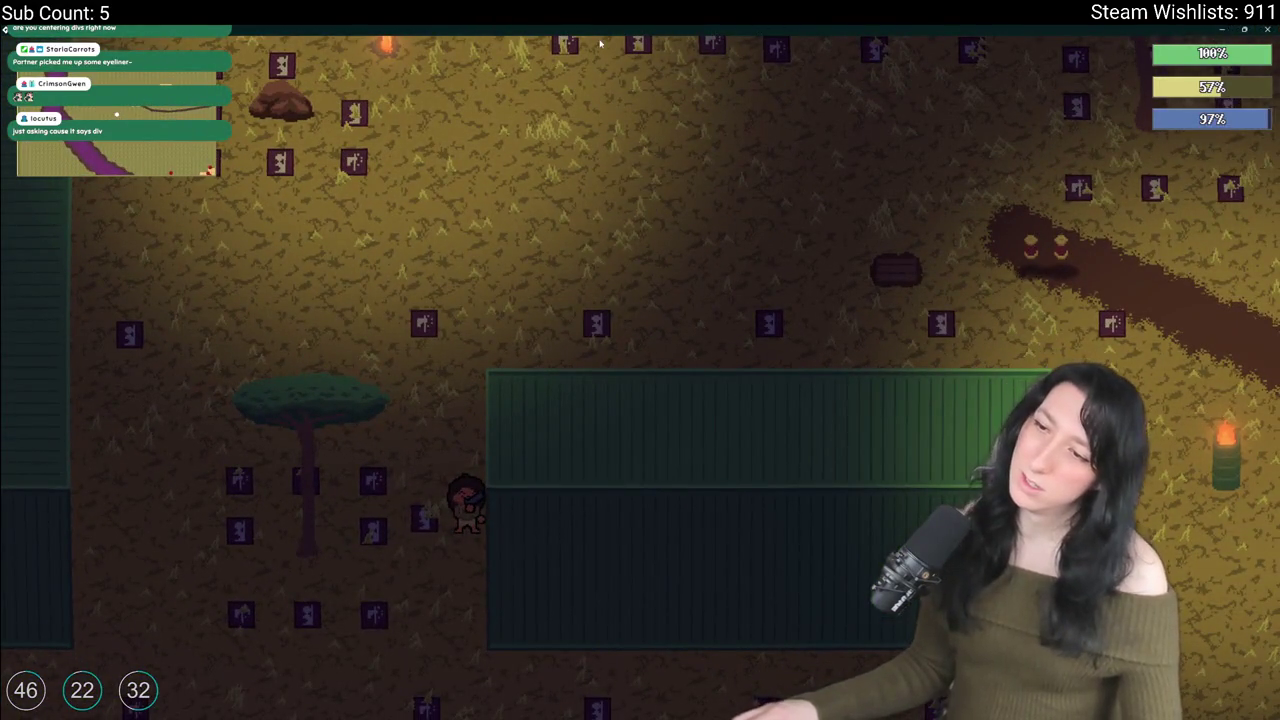
key(ctrl+t)
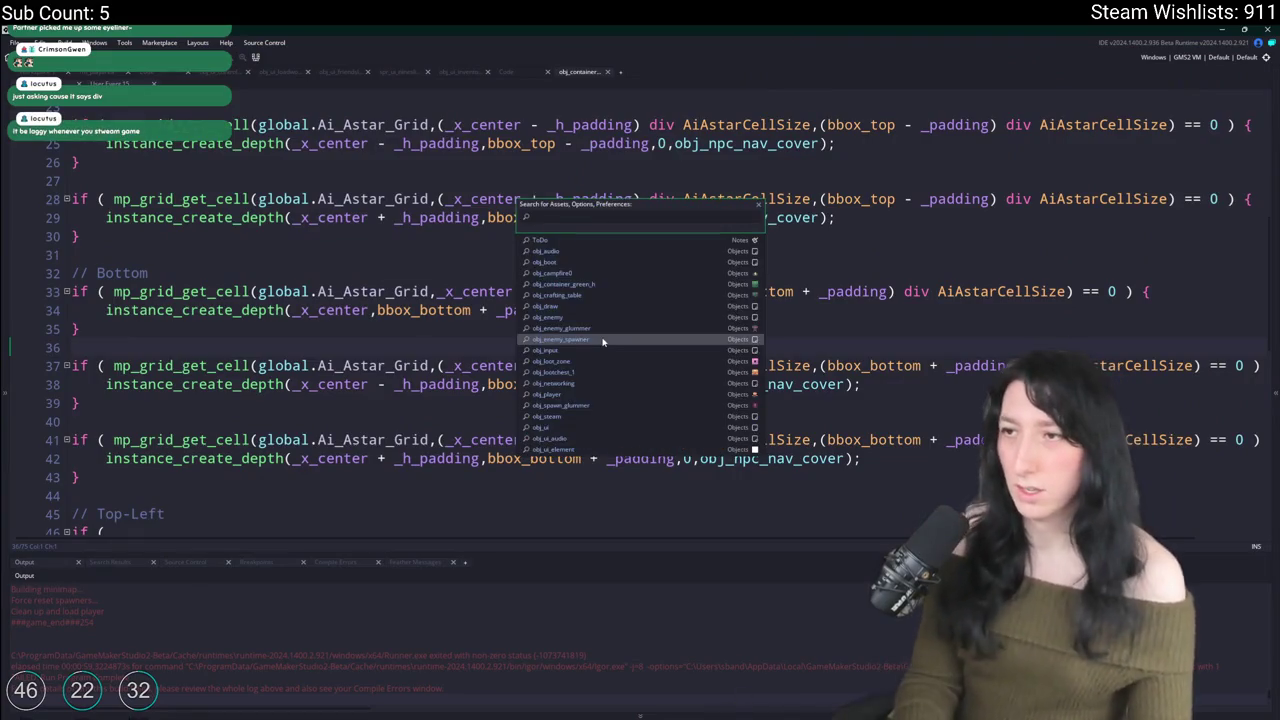
Step: Search the project assets for 'todo' and open the ToDo notes
text(todo)
key(Return)
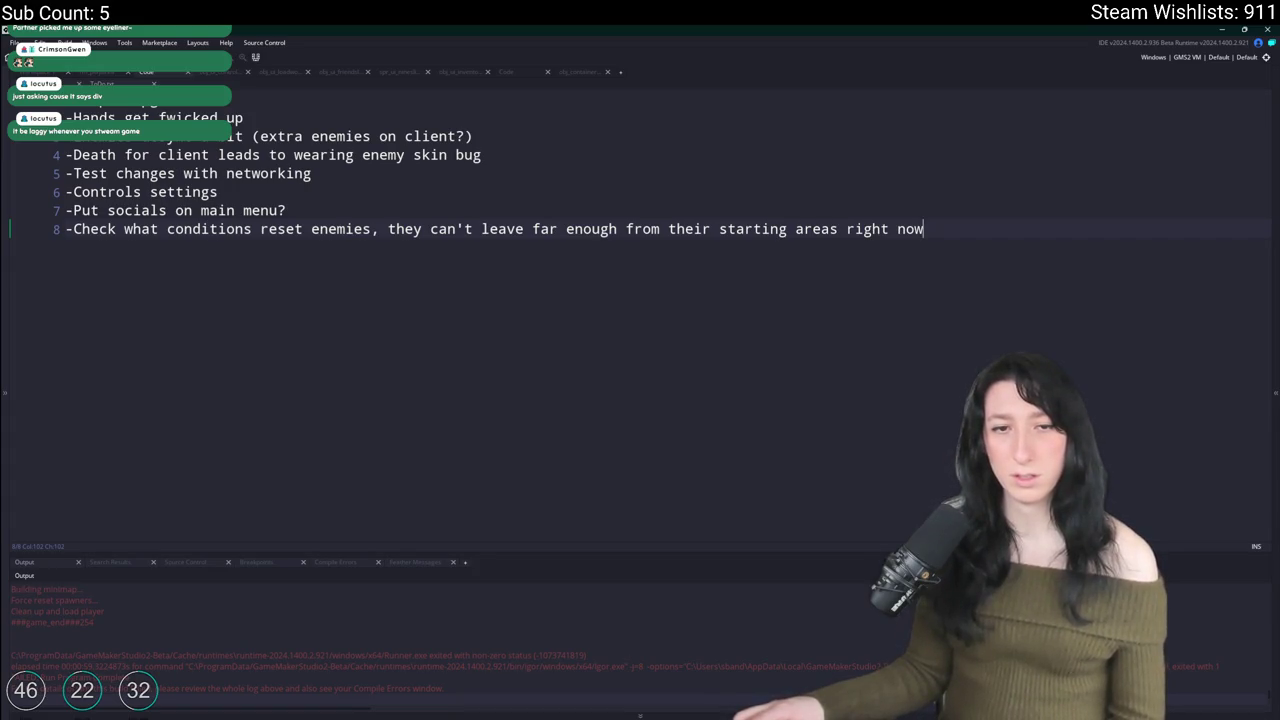
Step: Peek at the OBS window, then switch from GameMaker to the Twitch page in the browser
drag(0, 40, 533, 33)
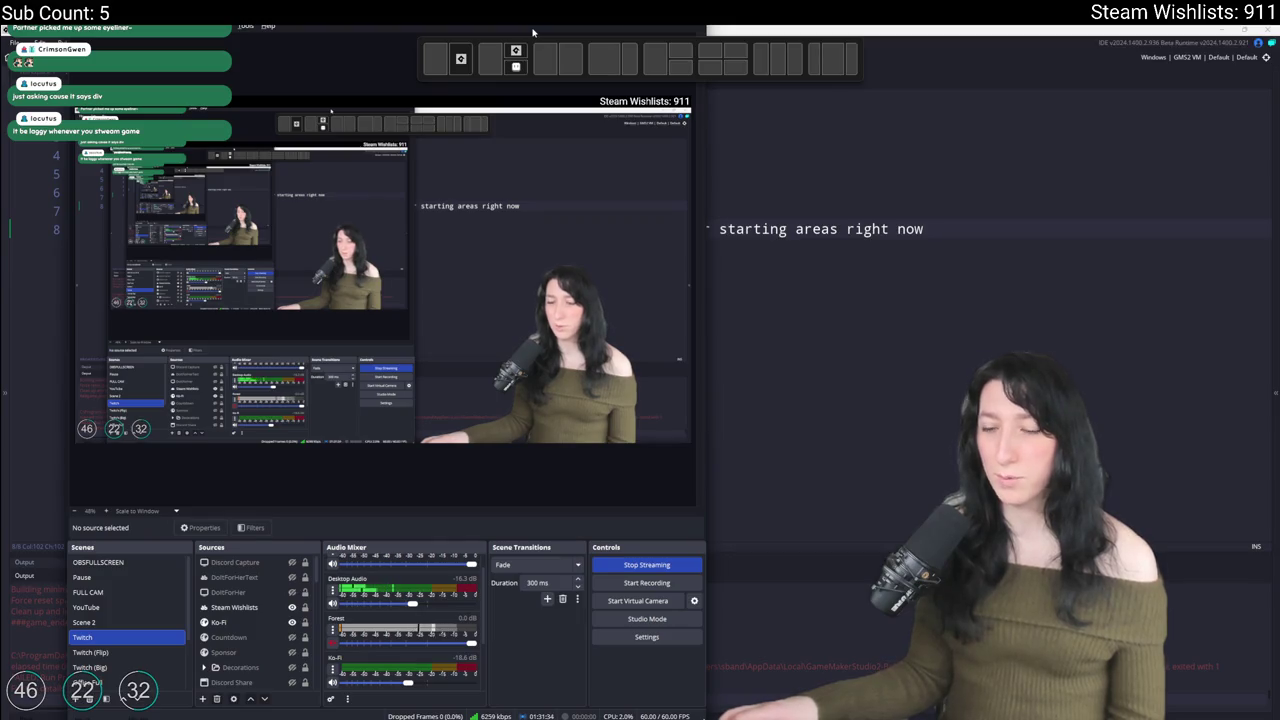
drag(533, 33, 0, 40)
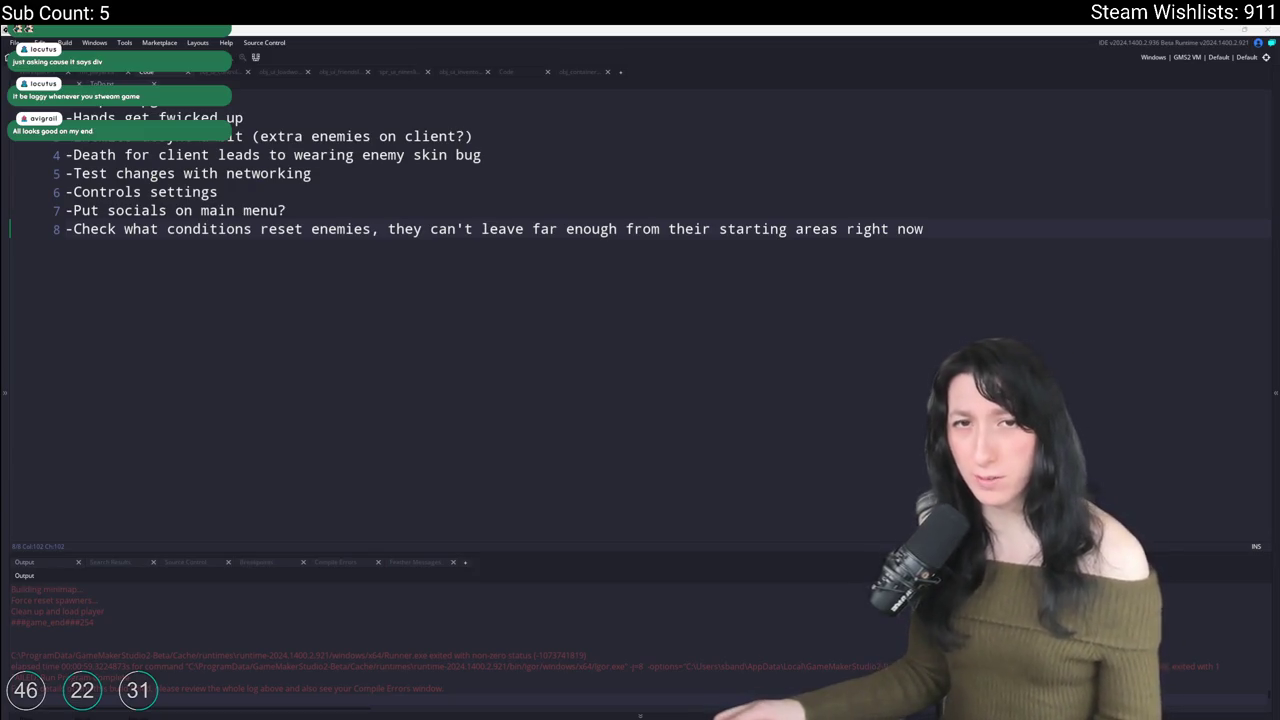
key(alt+Tab)
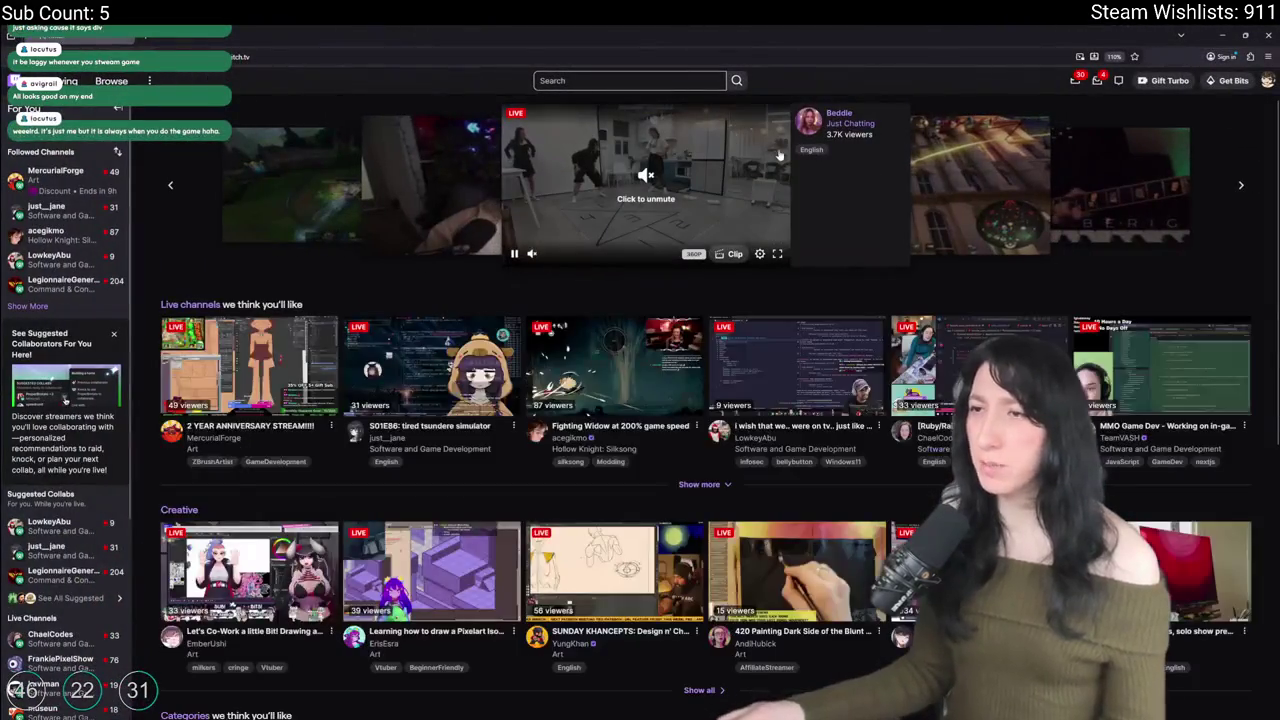
Step: Browse the Software and Game Development channels and open the Ruby Friends and RubyEvents stream
click(423, 449)
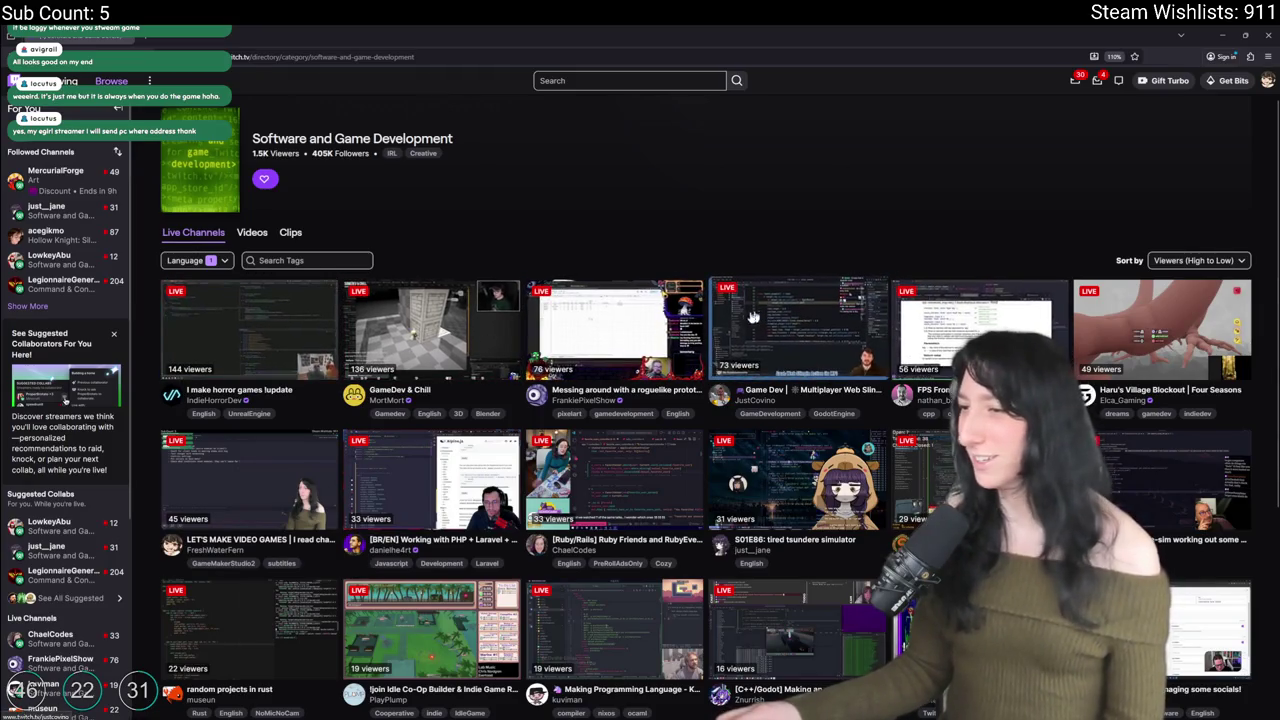
scroll(709, 331, down, 1)
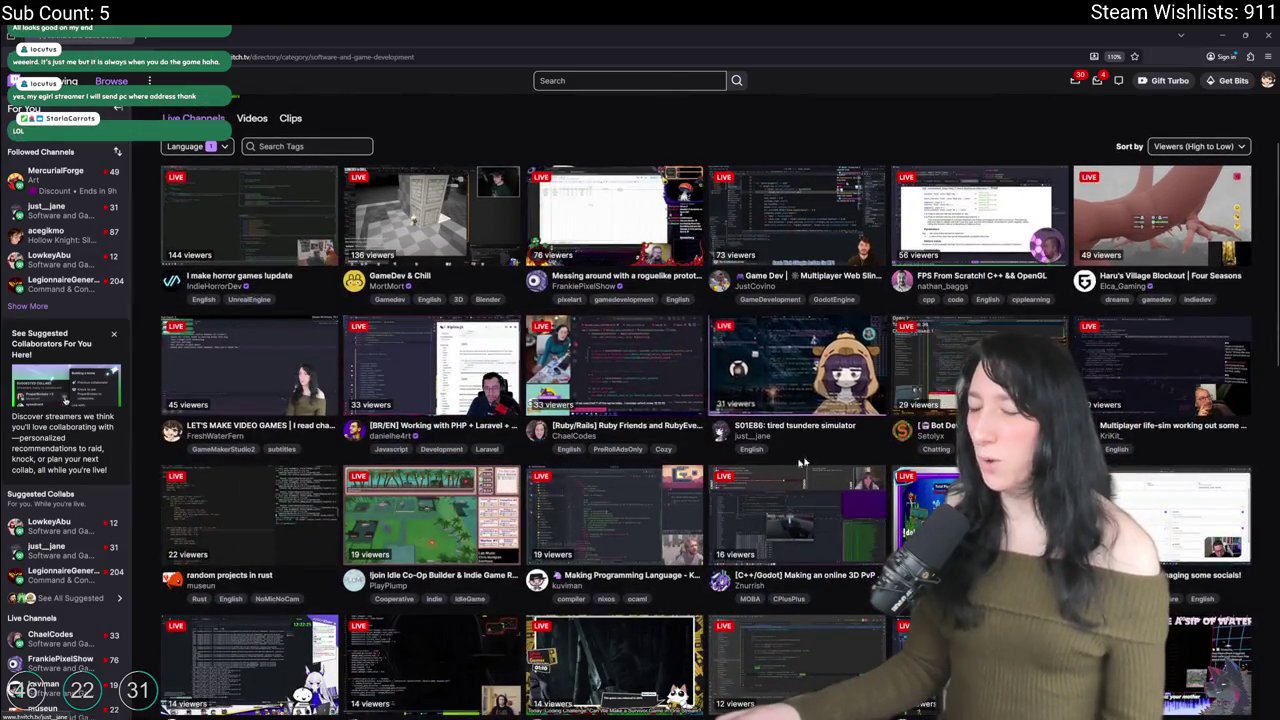
scroll(630, 215, down, 4)
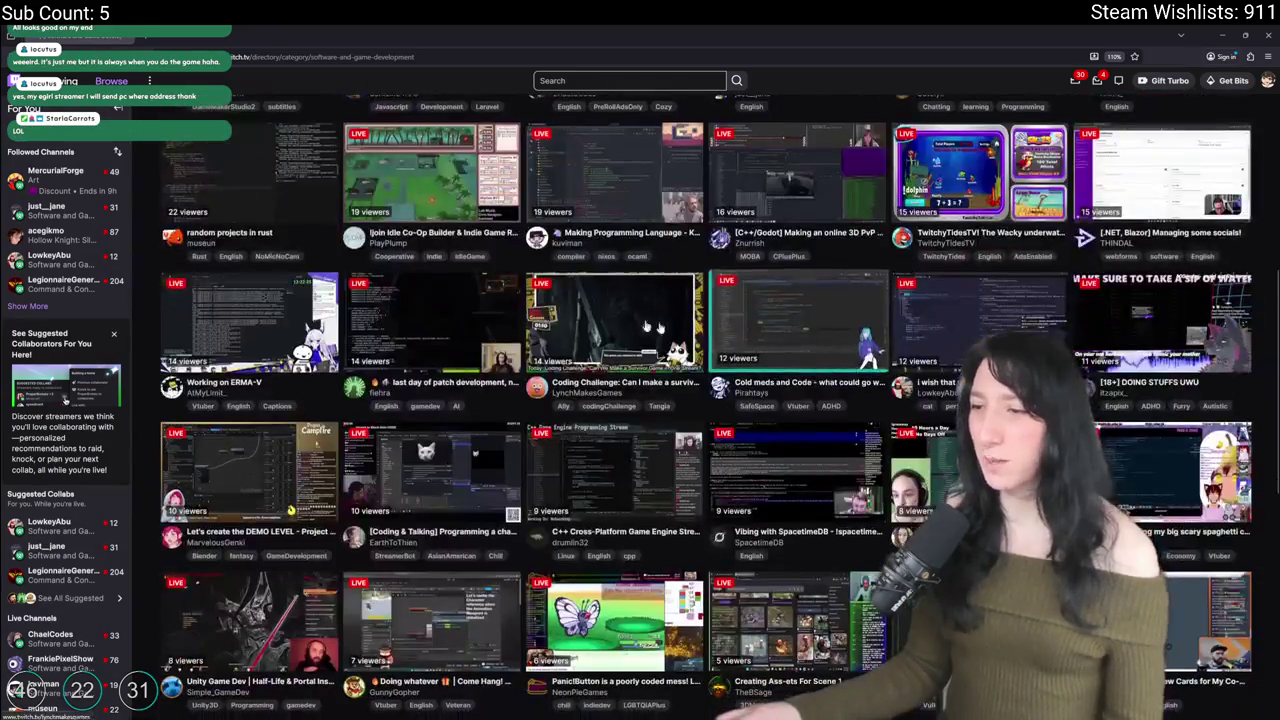
scroll(393, 283, up, 2)
scroll(393, 283, up, 1)
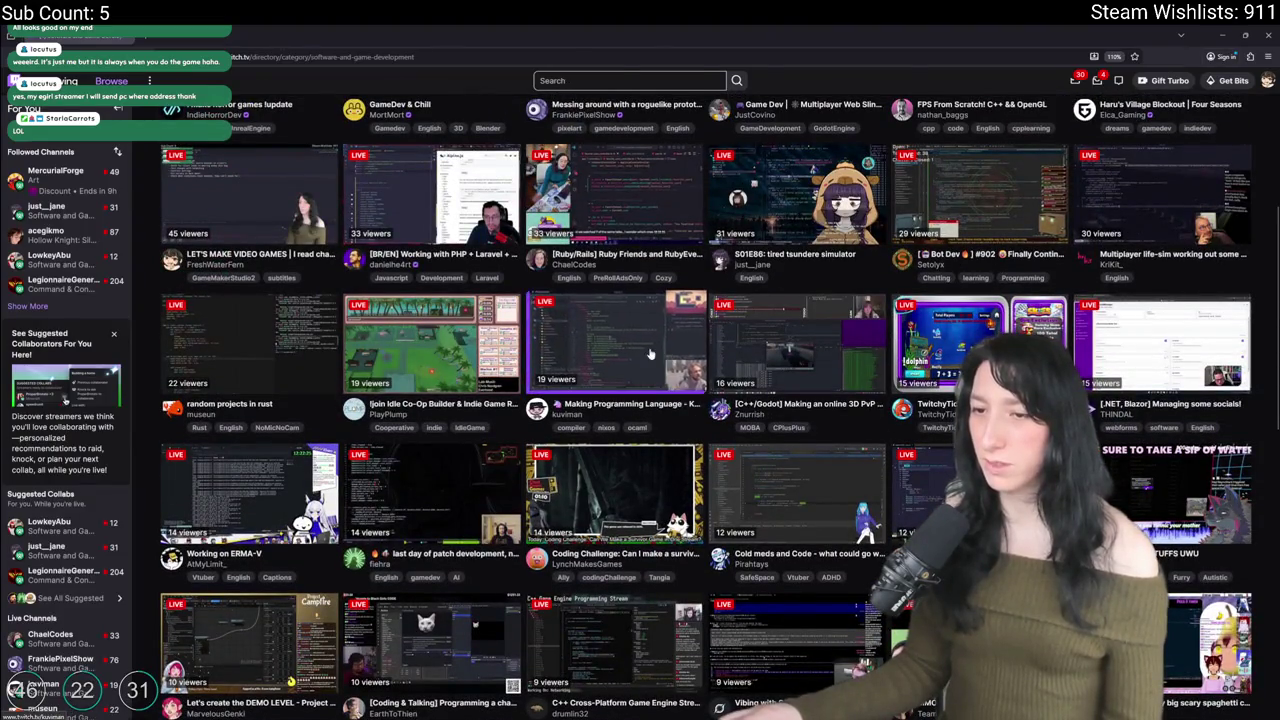
scroll(832, 516, up, 2)
scroll(832, 516, up, 1)
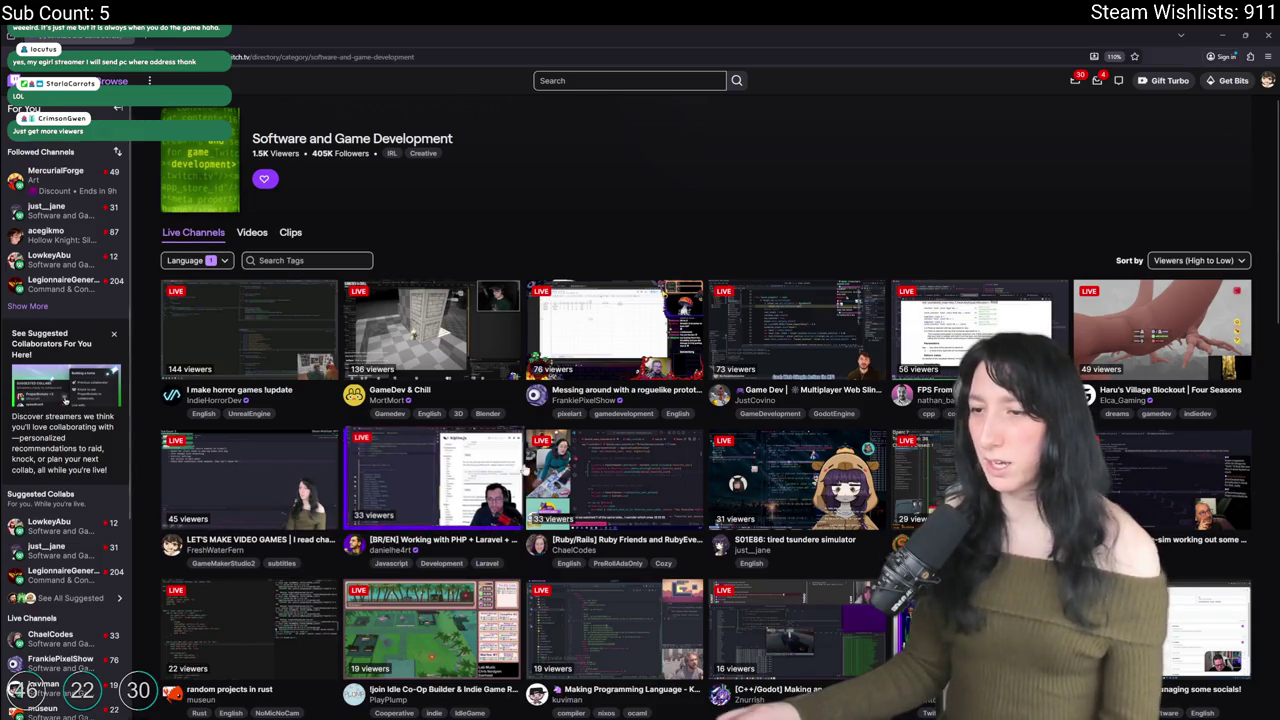
click(614, 480)
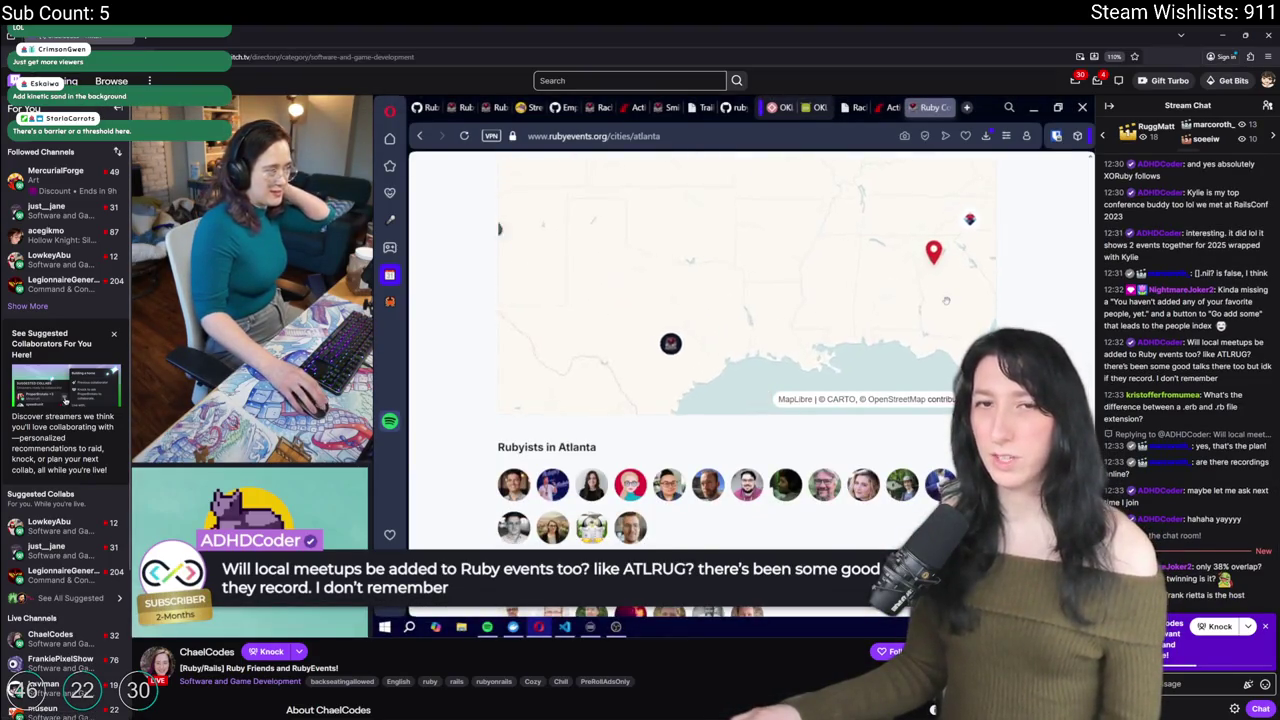
Step: Watch Elca_Gaming's Haru's Village Blockout stream, then go back to the live channels directory
key(alt+Left)
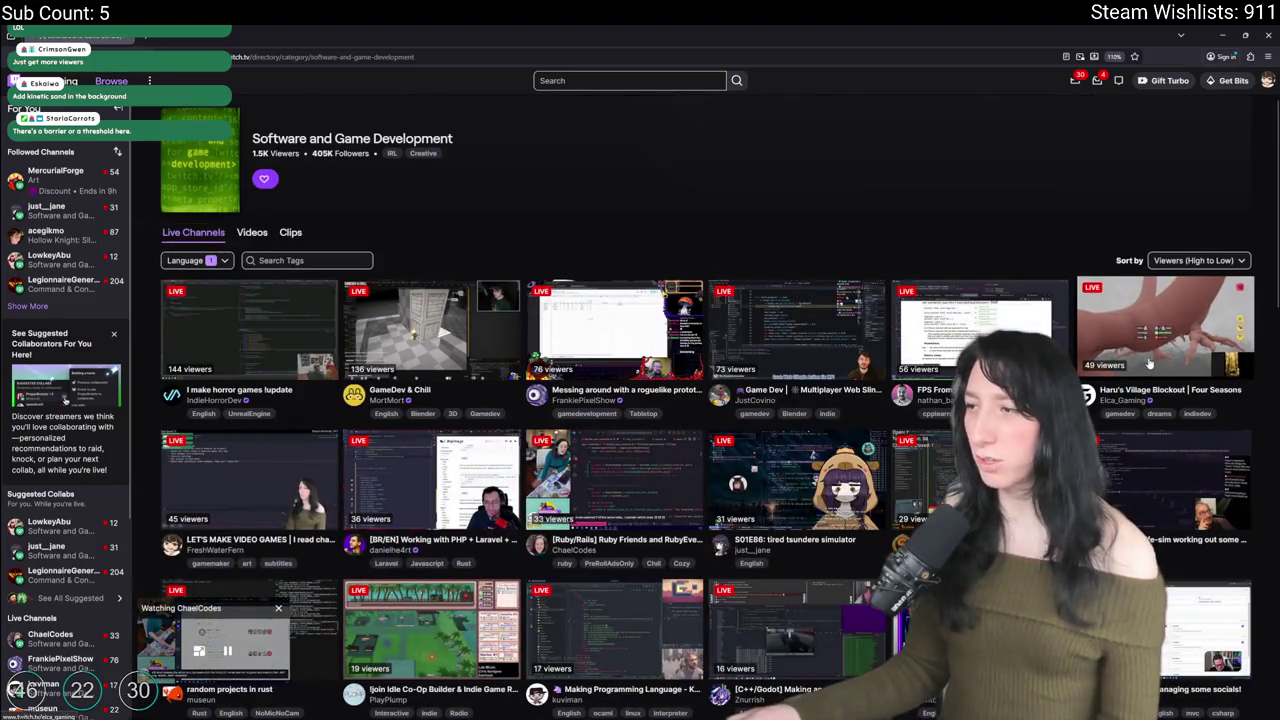
click(1165, 325)
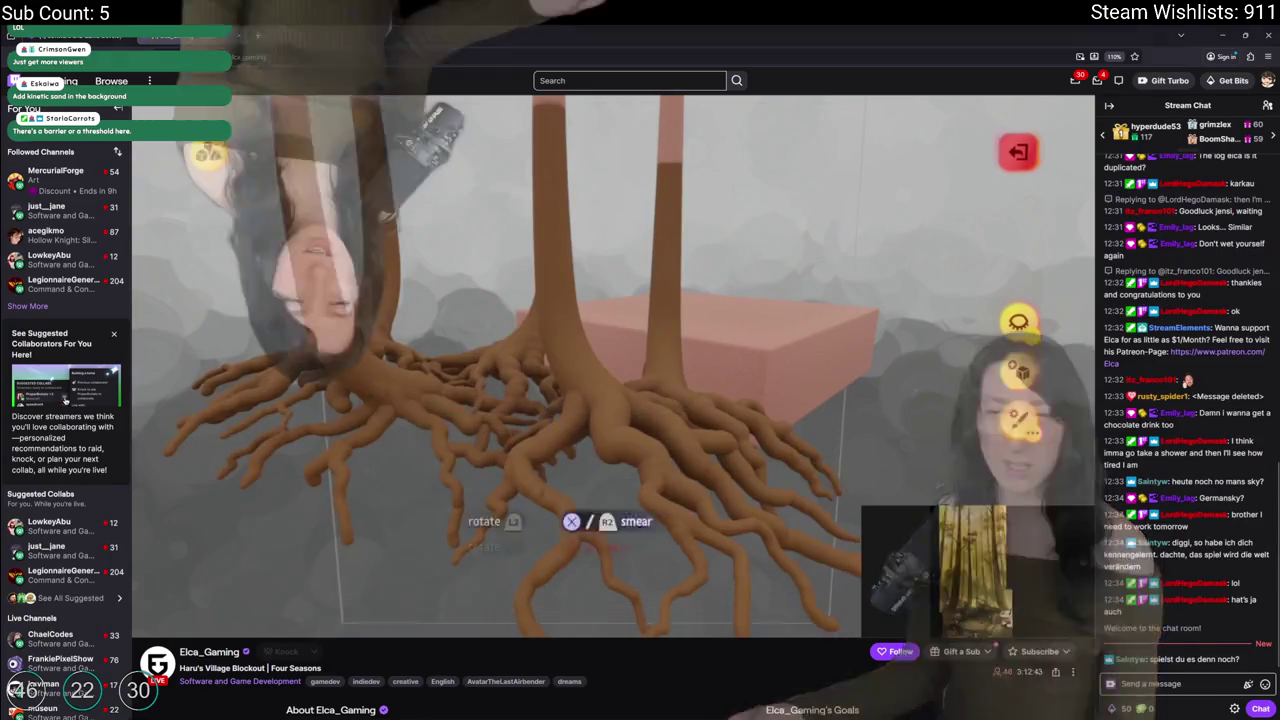
mouse_move(451, 512)
scroll(451, 512, down, 2)
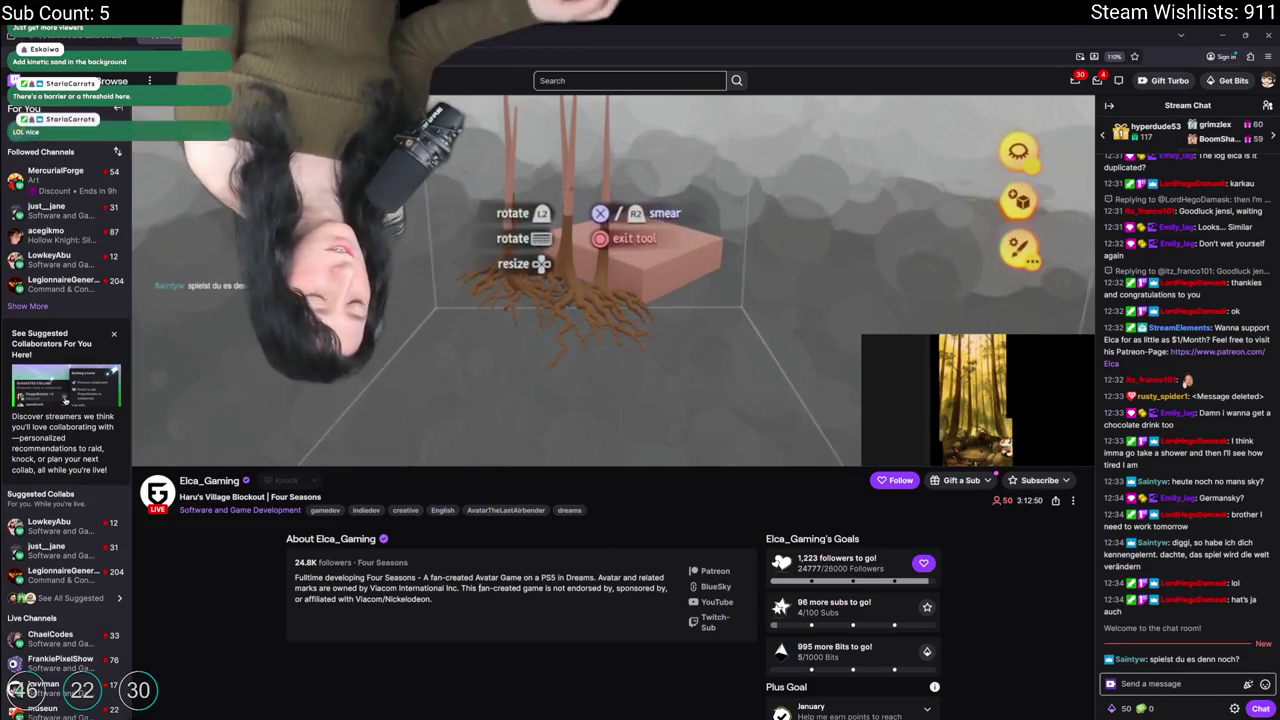
scroll(489, 594, up, 2)
scroll(489, 594, down, 2)
scroll(480, 373, up, 2)
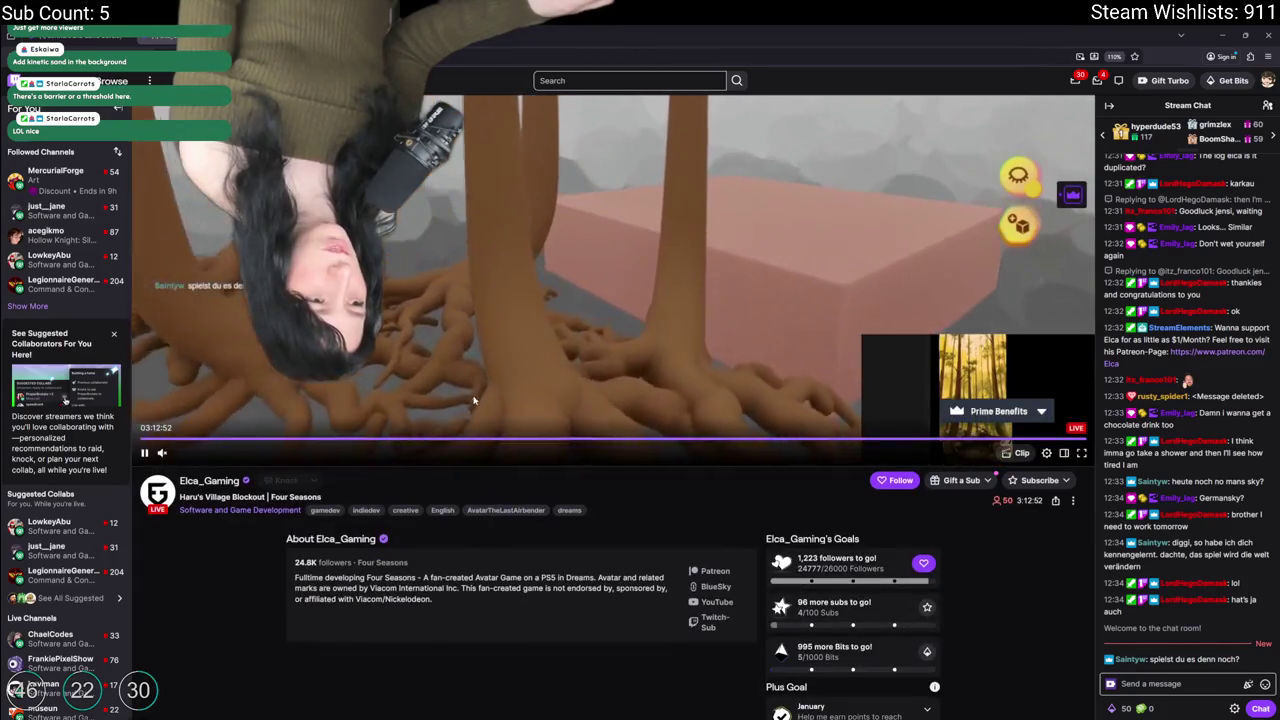
scroll(480, 373, up, 1)
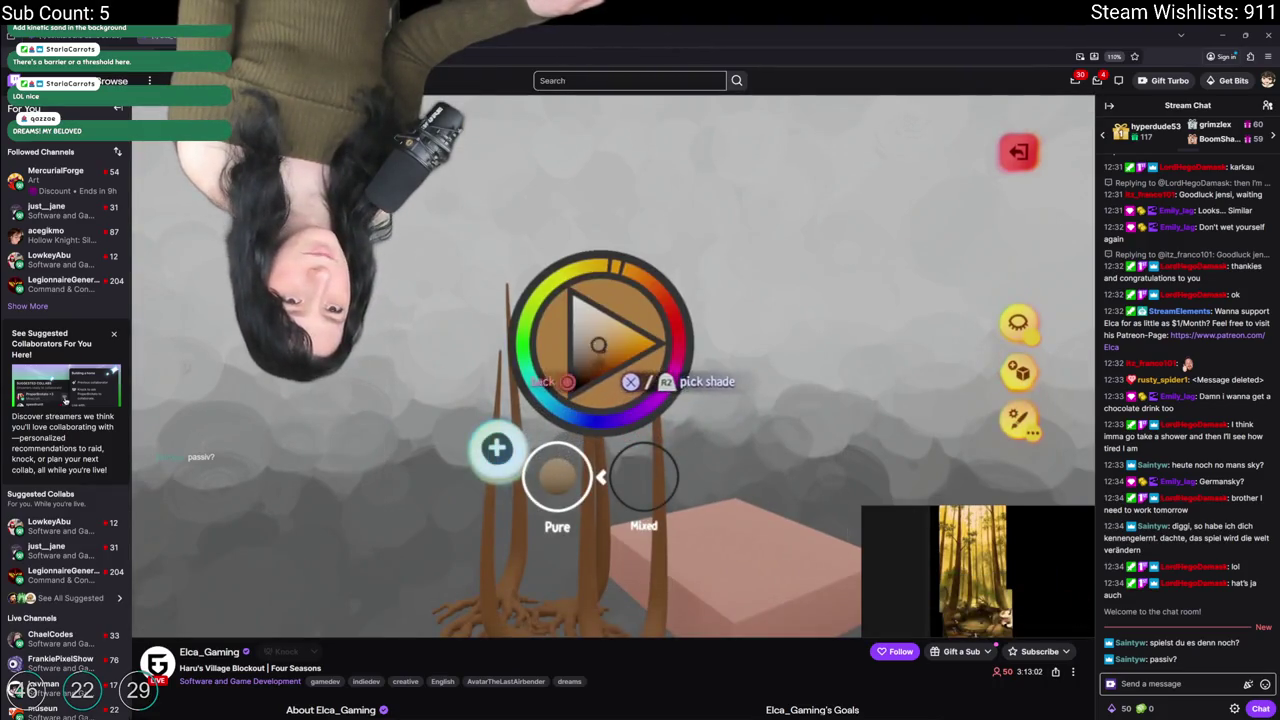
key(alt+Left)
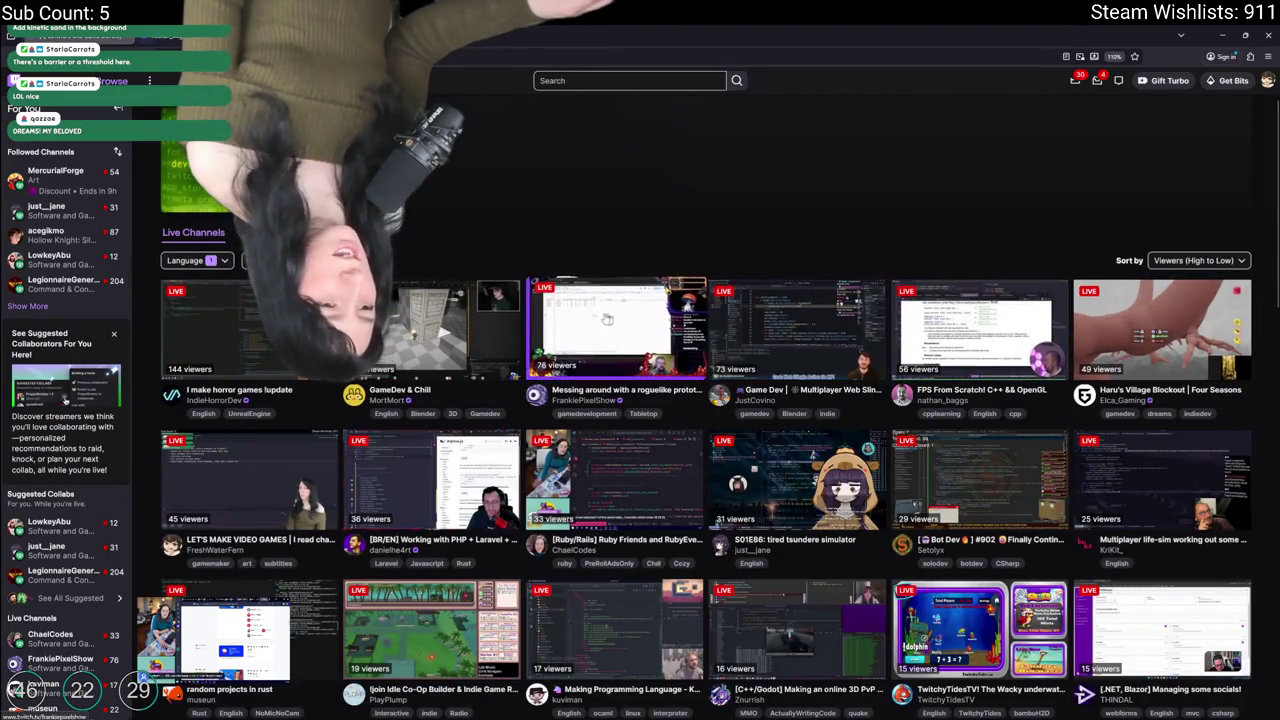
Step: Open the FPS From Scratch C++ and OpenGL stream and scroll through its page and chat
click(979, 330)
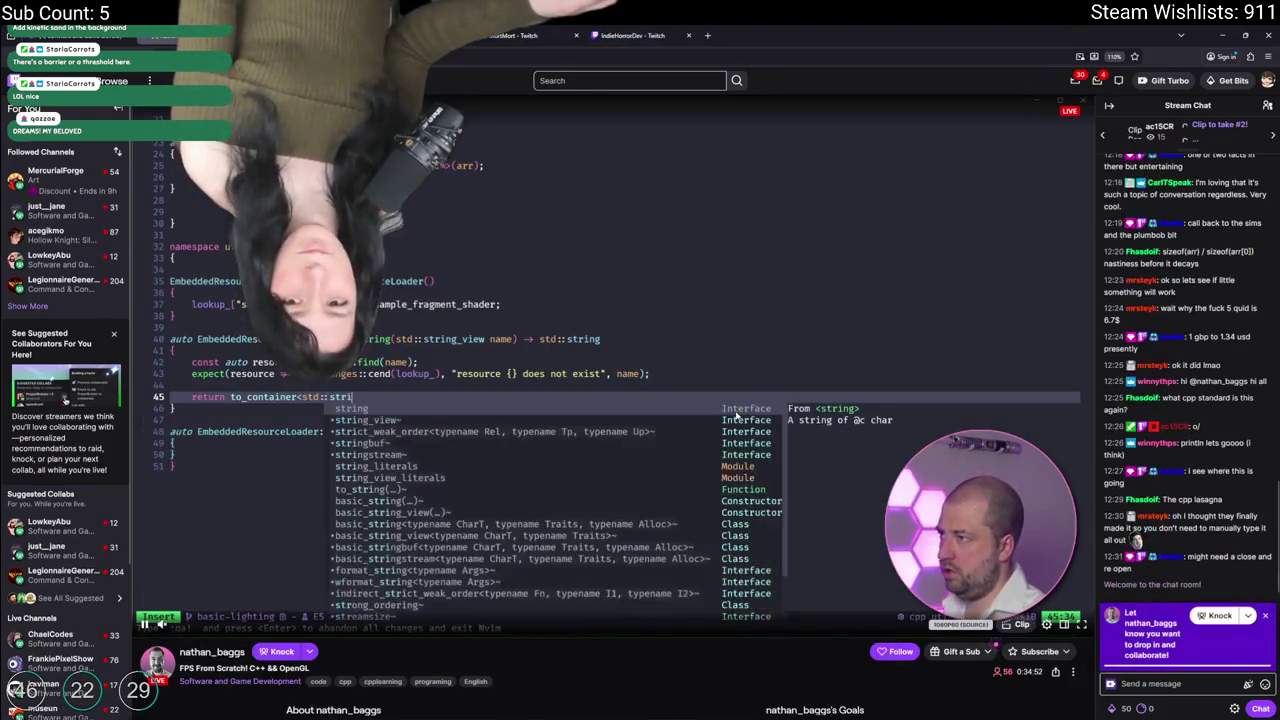
scroll(462, 606, down, 1)
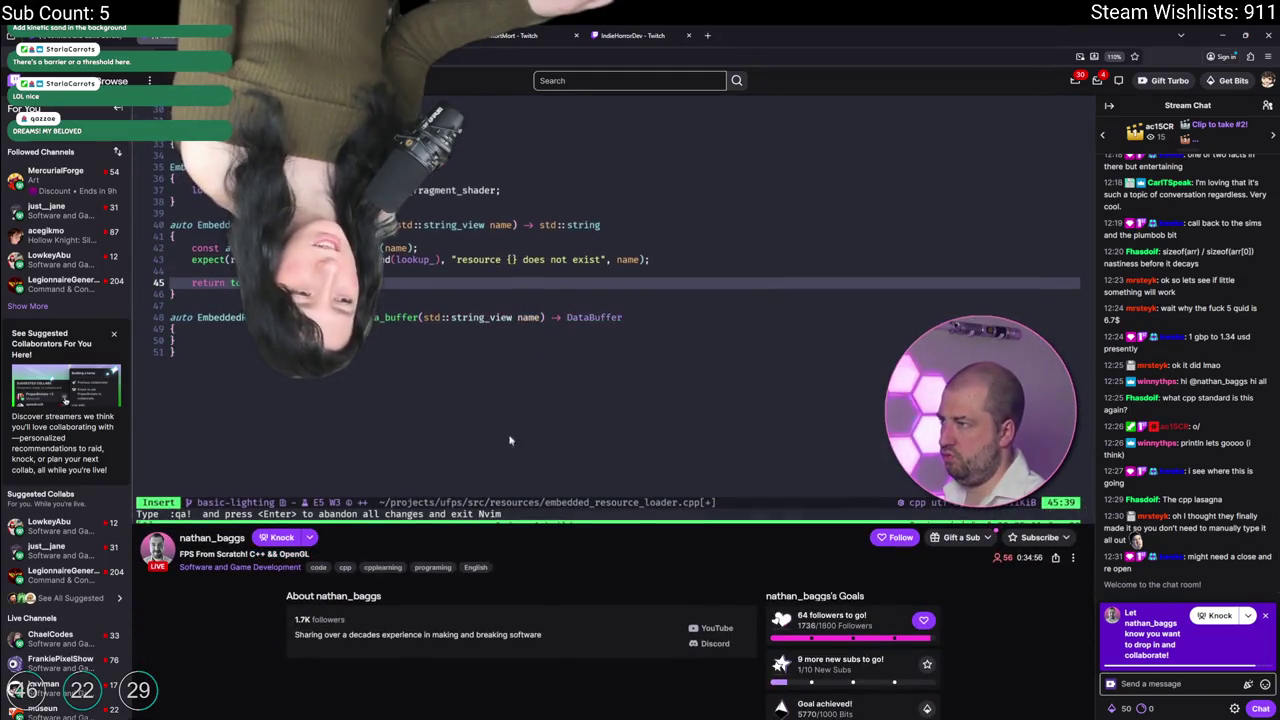
scroll(529, 193, up, 1)
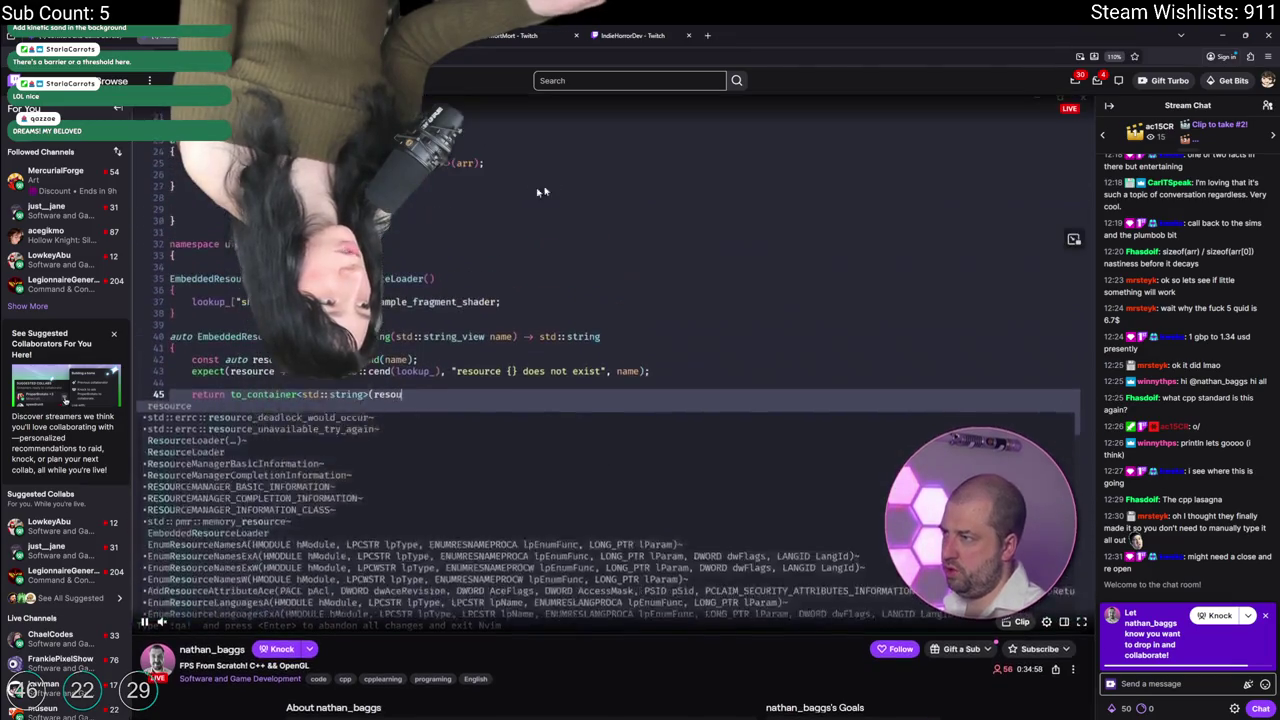
scroll(1153, 347, up, 5)
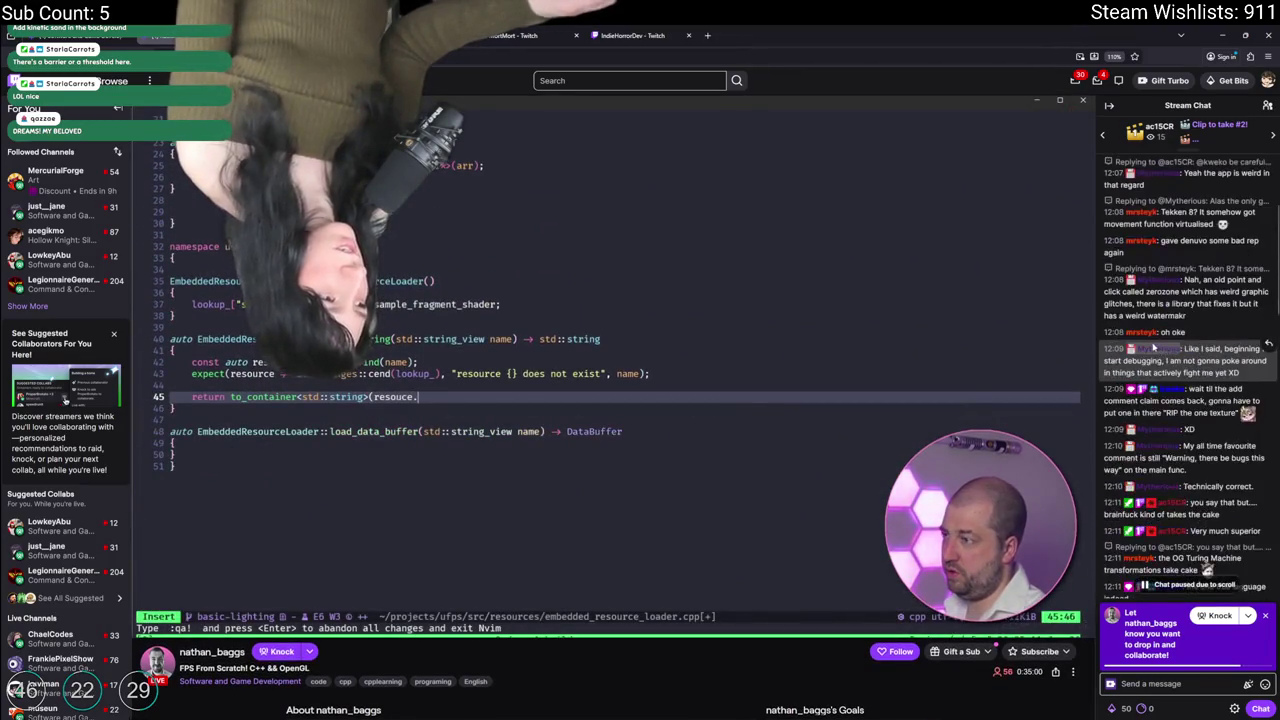
scroll(1153, 347, down, 10)
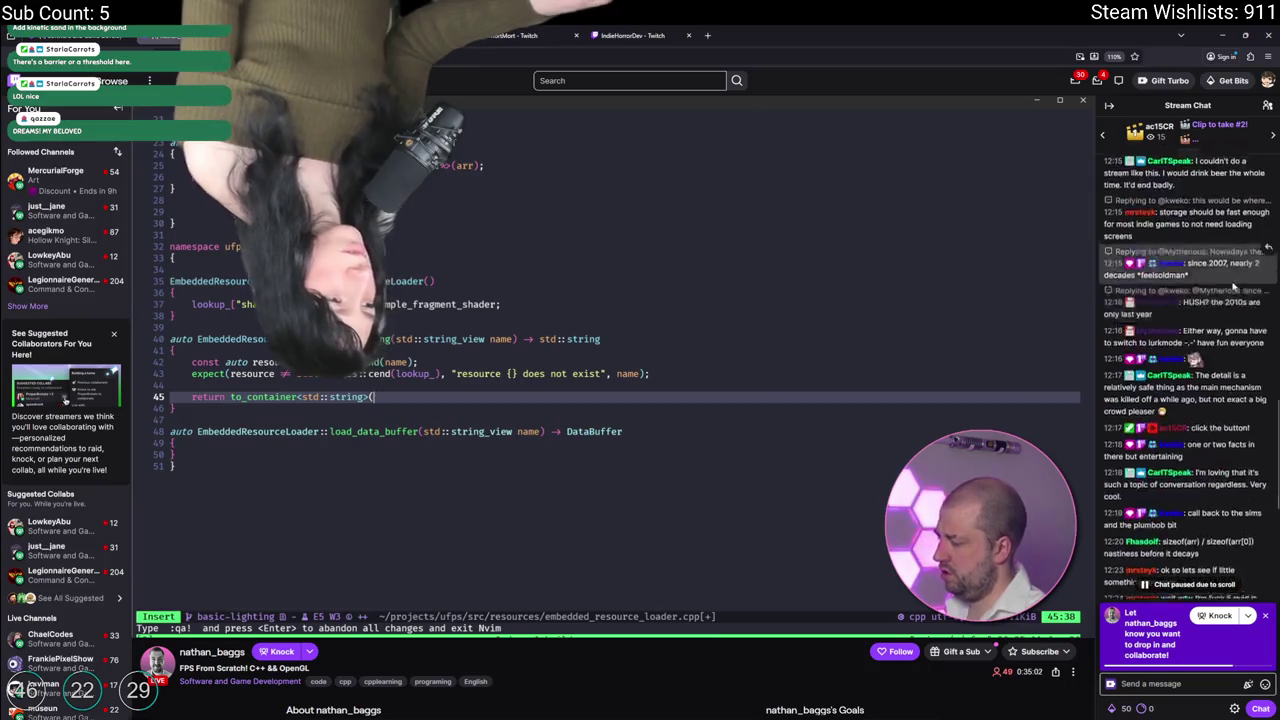
scroll(1234, 284, up, 10)
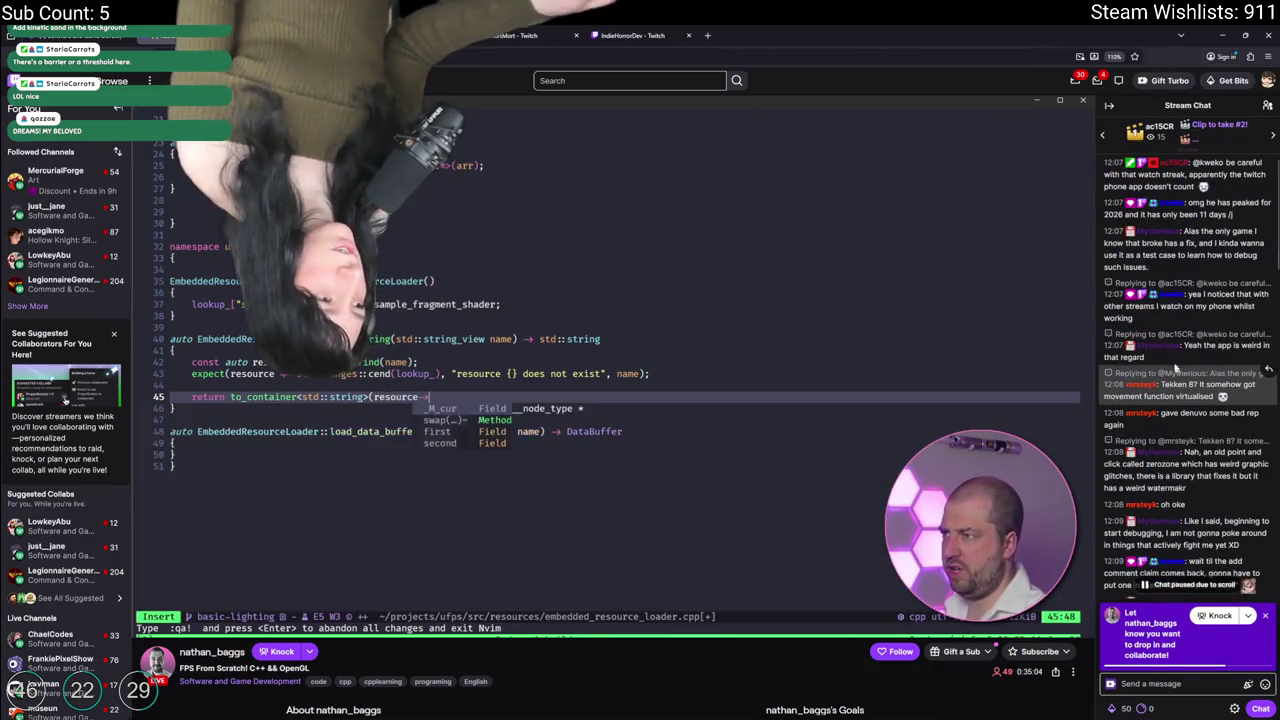
scroll(1176, 368, down, 10)
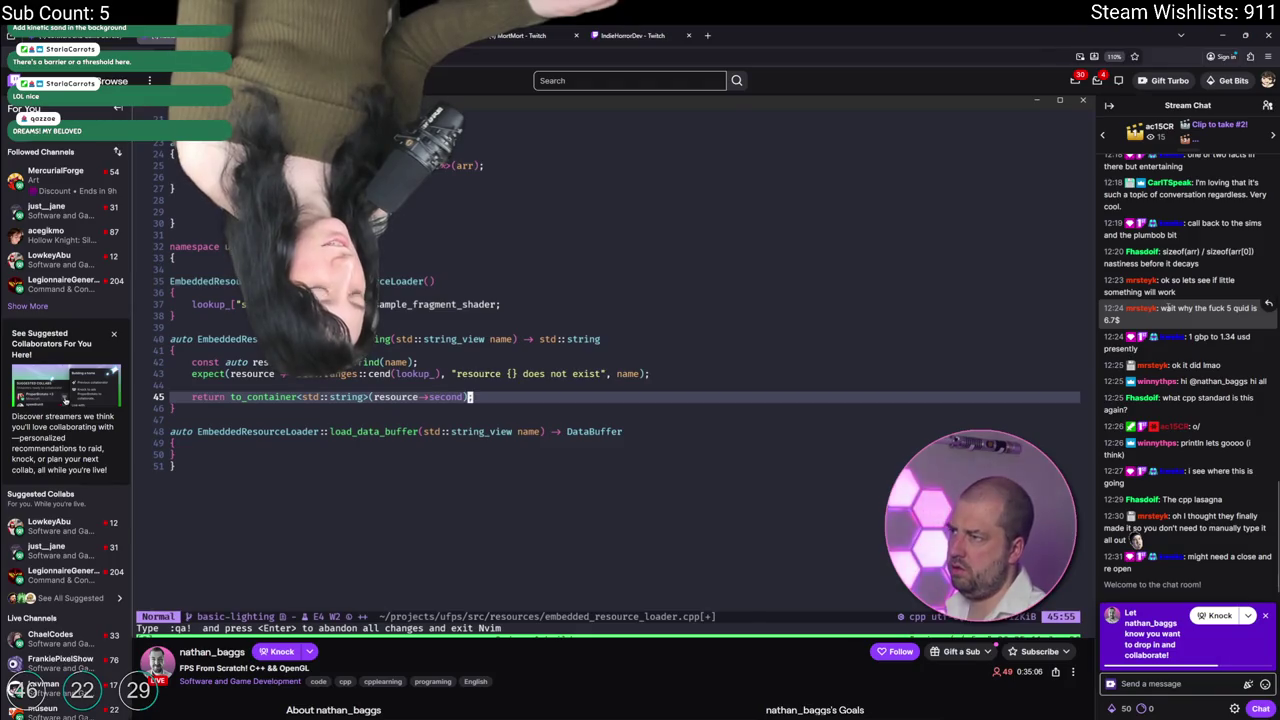
scroll(717, 326, down, 3)
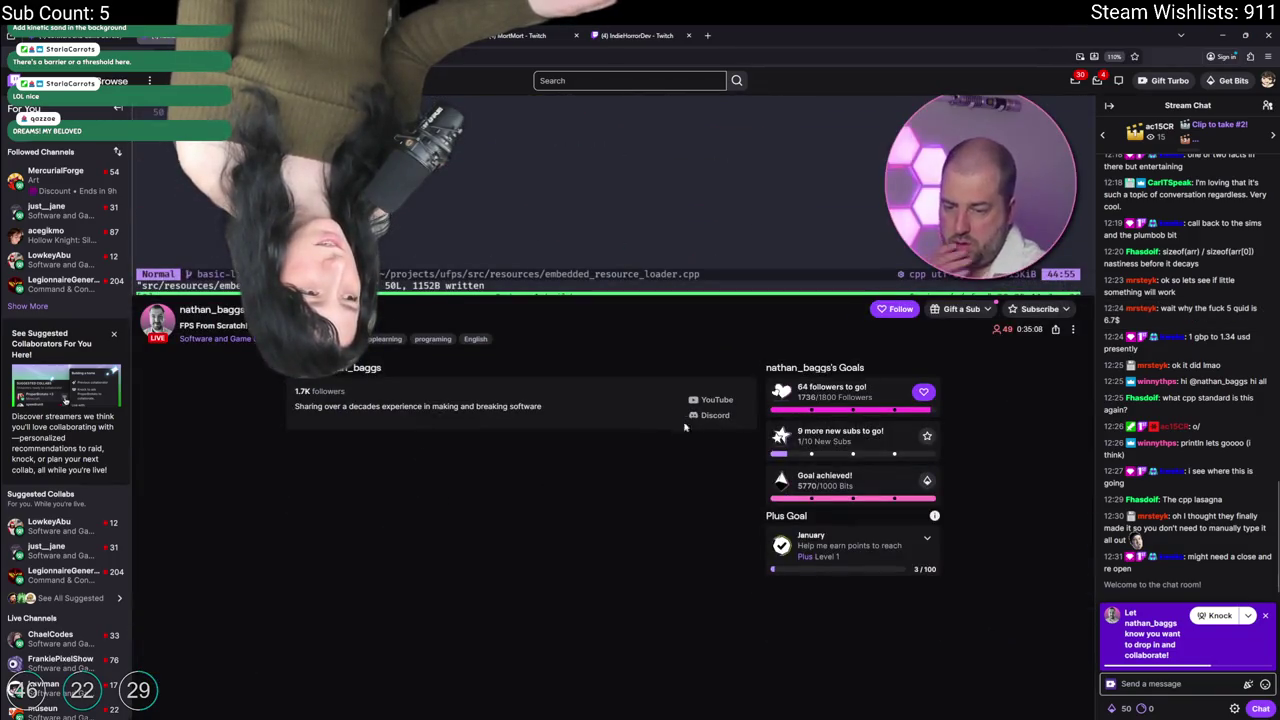
Step: Select the followers goal count, then go to the streamer's YouTube channel page
drag(838, 397, 797, 397)
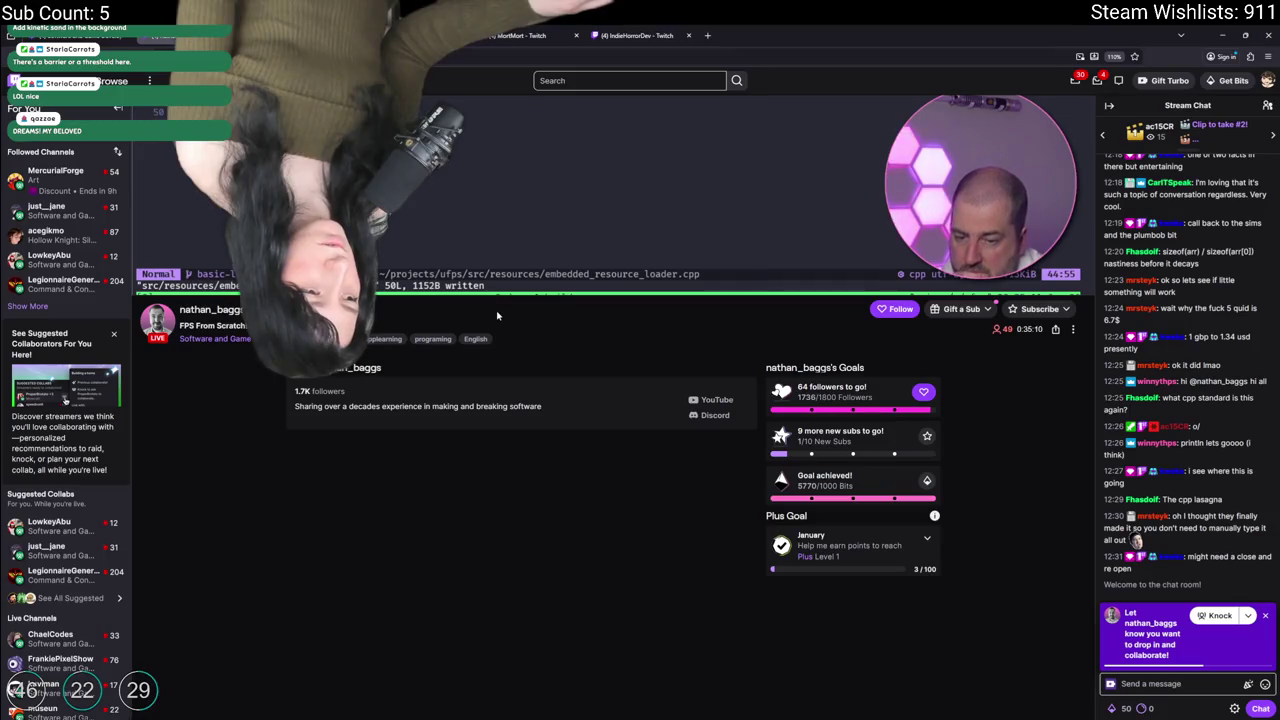
scroll(497, 316, up, 2)
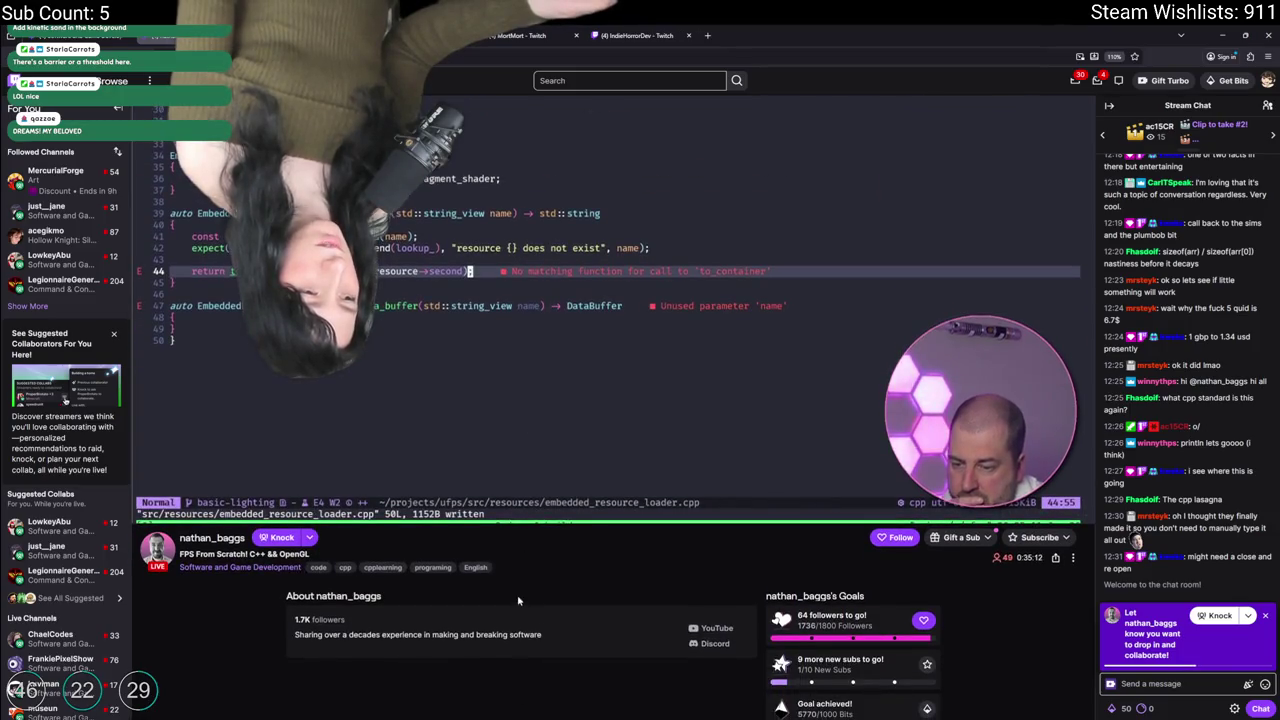
scroll(518, 601, up, 1)
scroll(715, 588, down, 2)
scroll(545, 568, up, 2)
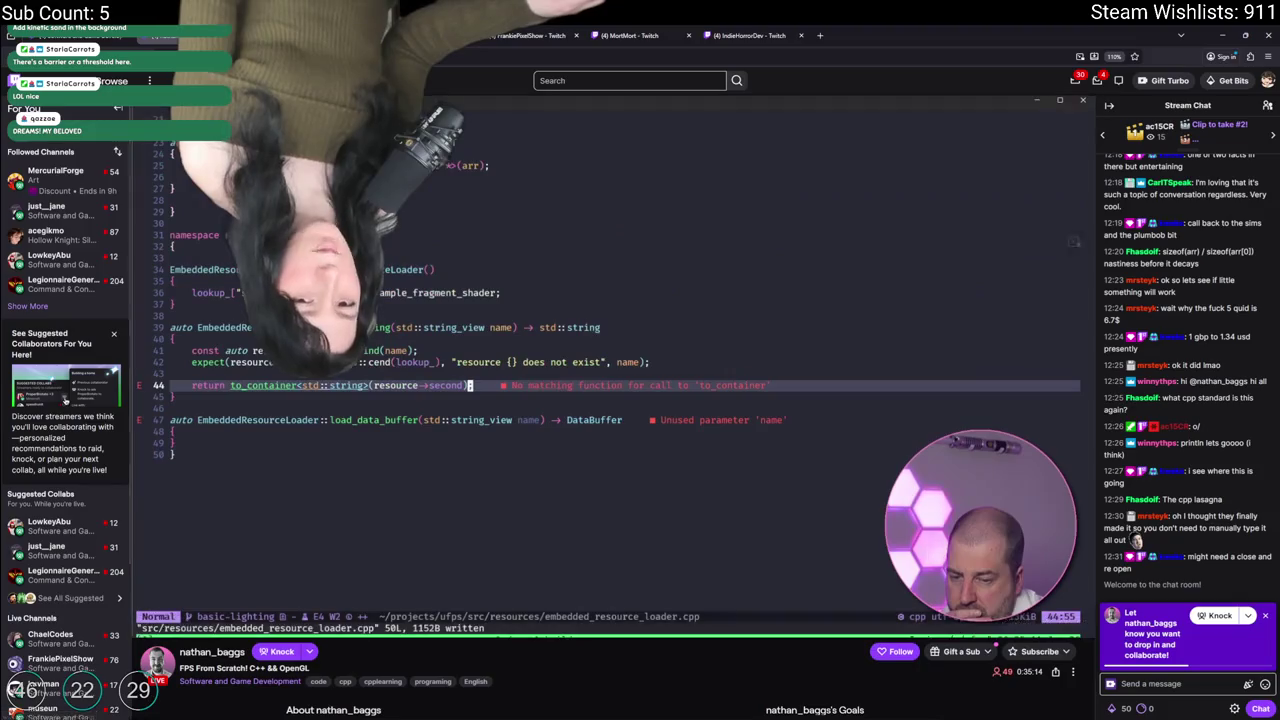
key(alt+Left)
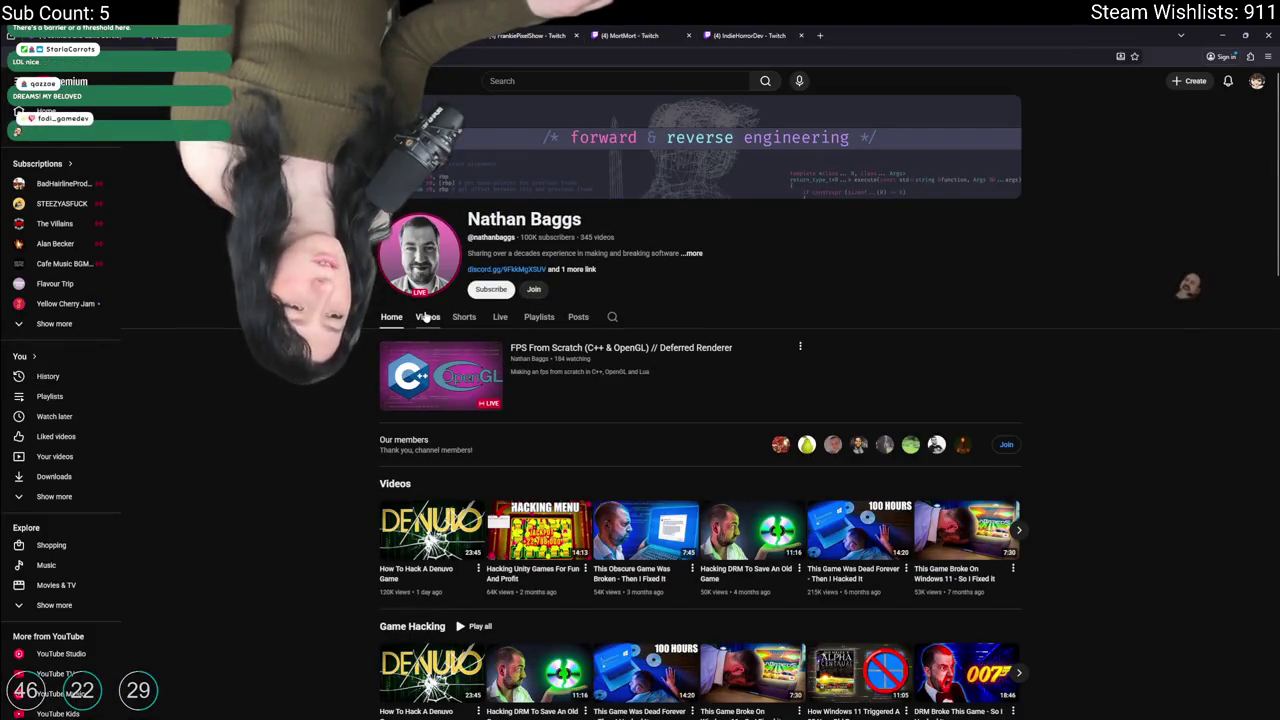
Step: Scroll through the channel's Videos grid, then close the YouTube tab
click(426, 317)
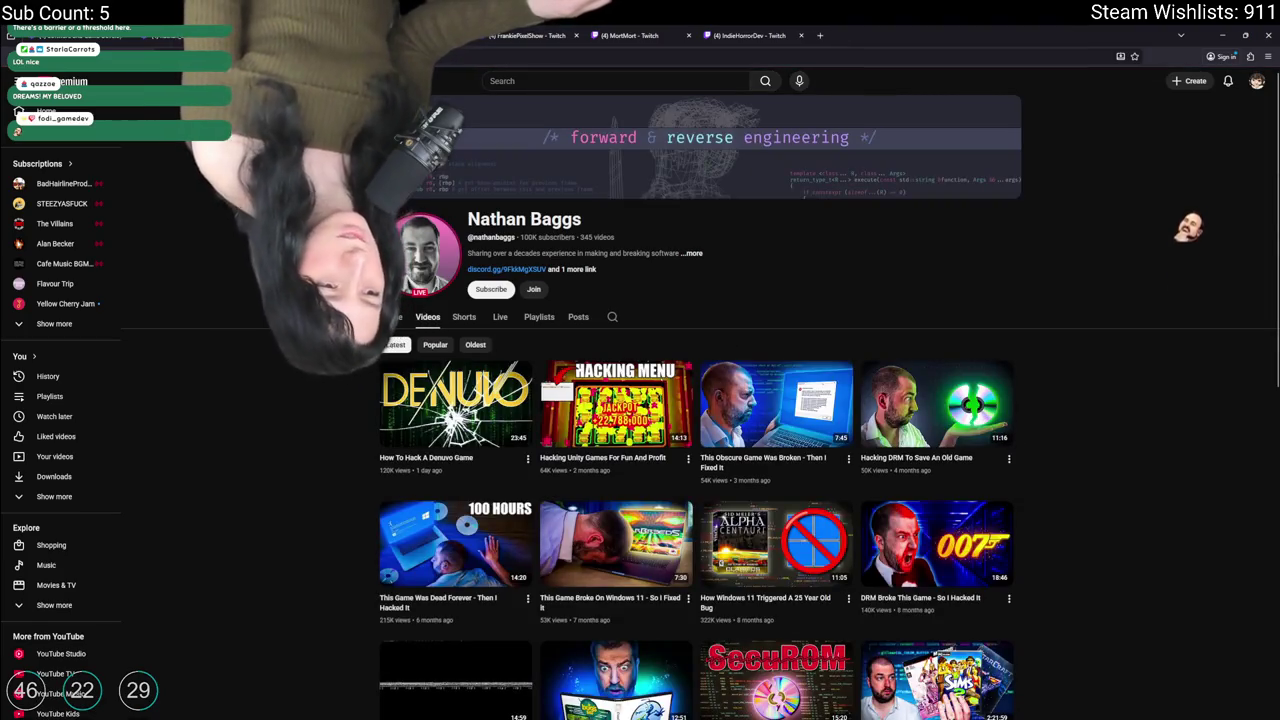
scroll(700, 450, down, 3)
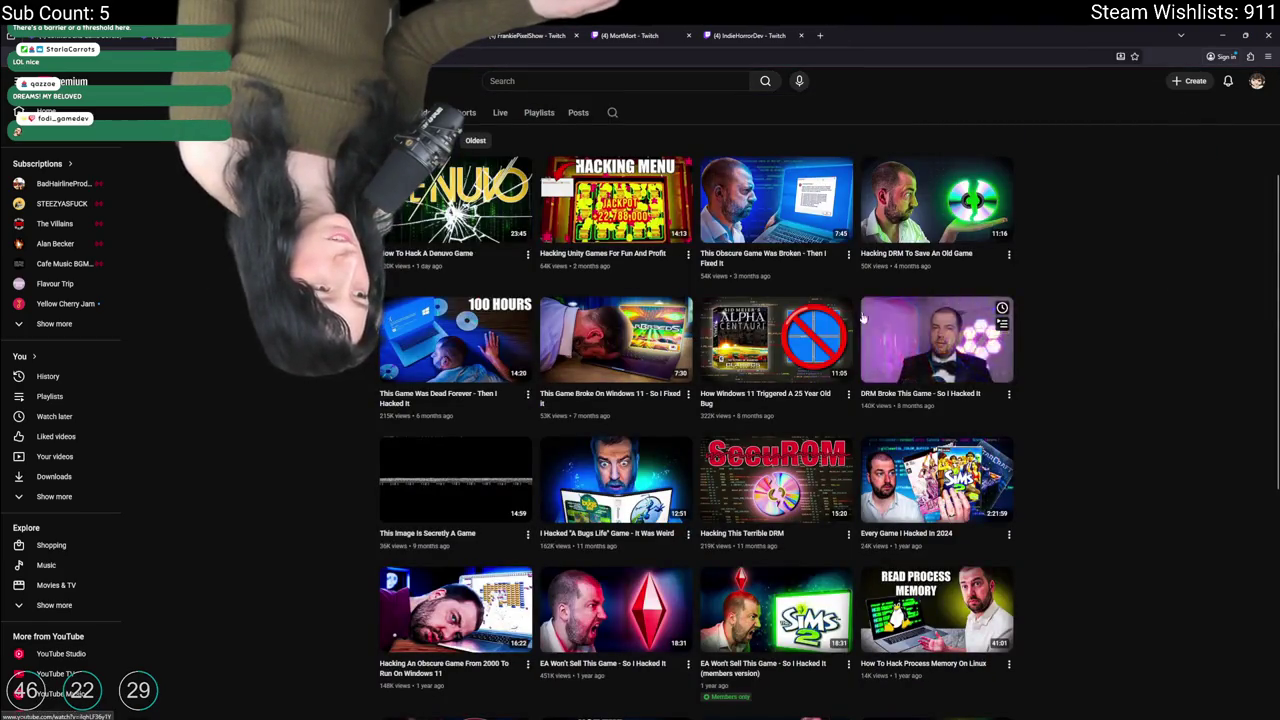
scroll(842, 587, down, 2)
scroll(655, 361, up, 3)
scroll(655, 361, up, 1)
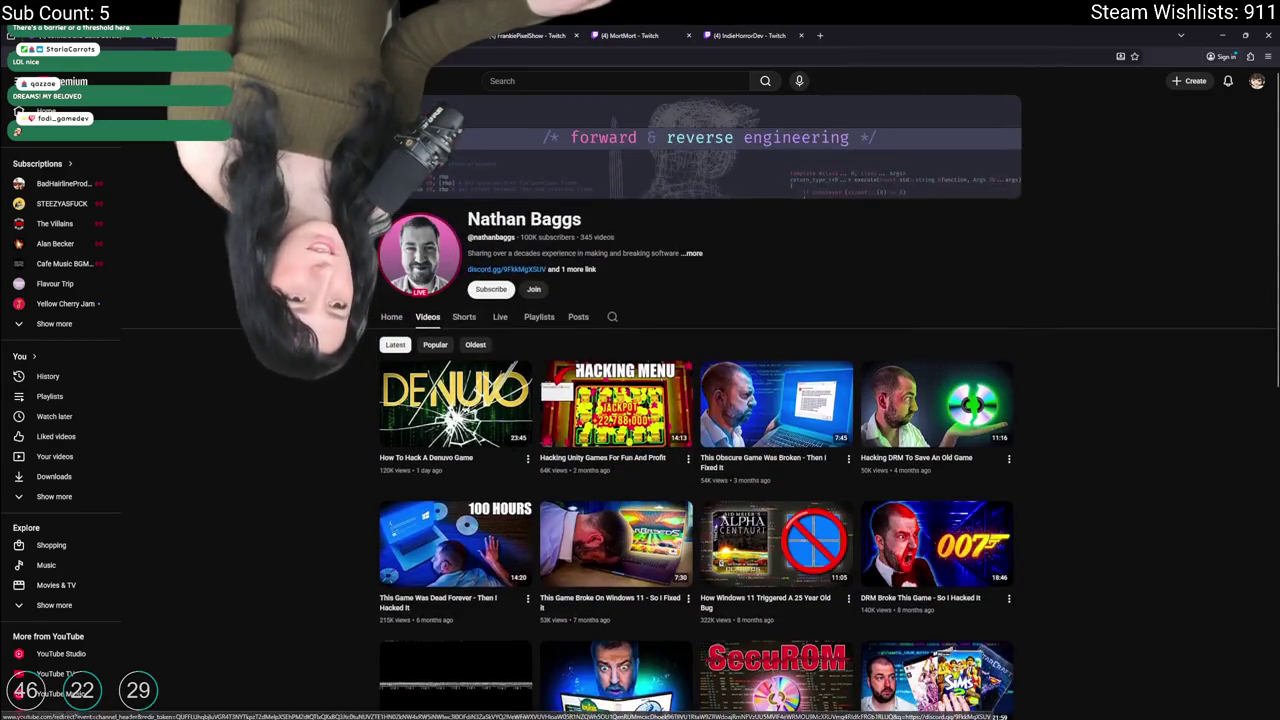
key(ctrl+w)
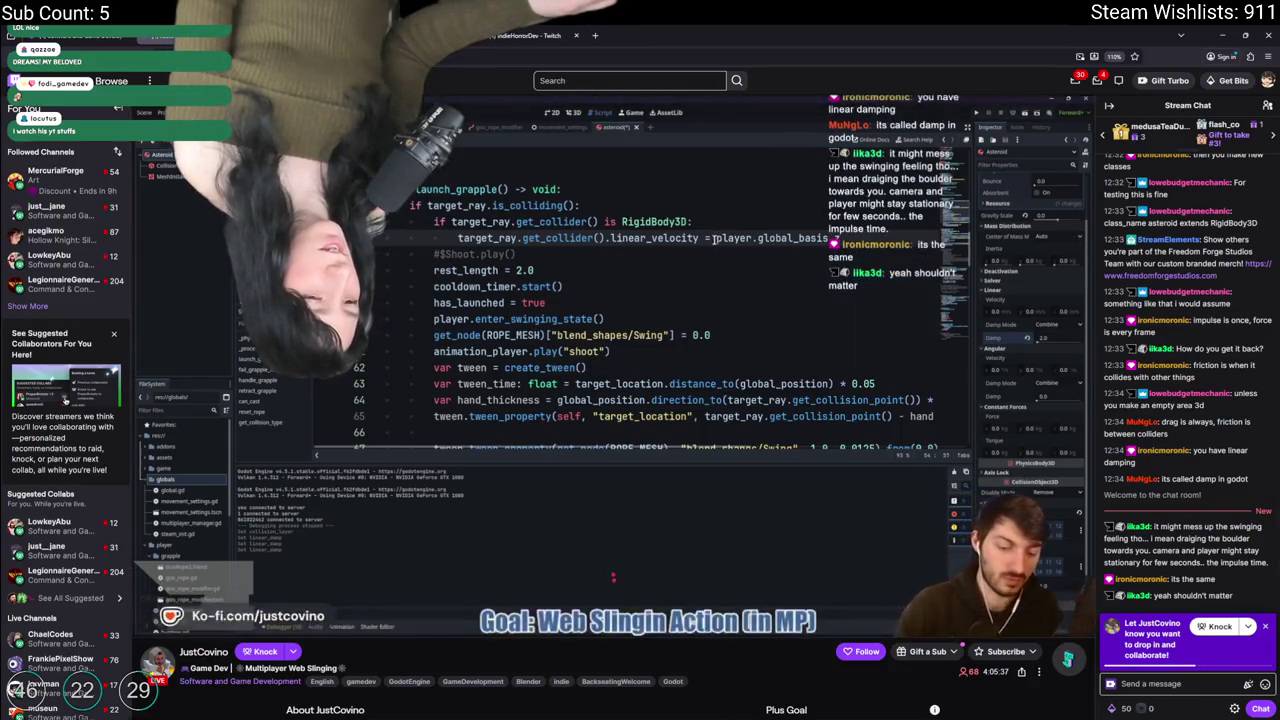
Step: Scroll the web-slinging stream page to look over its About panels
scroll(705, 632, down, 2)
scroll(293, 402, down, 2)
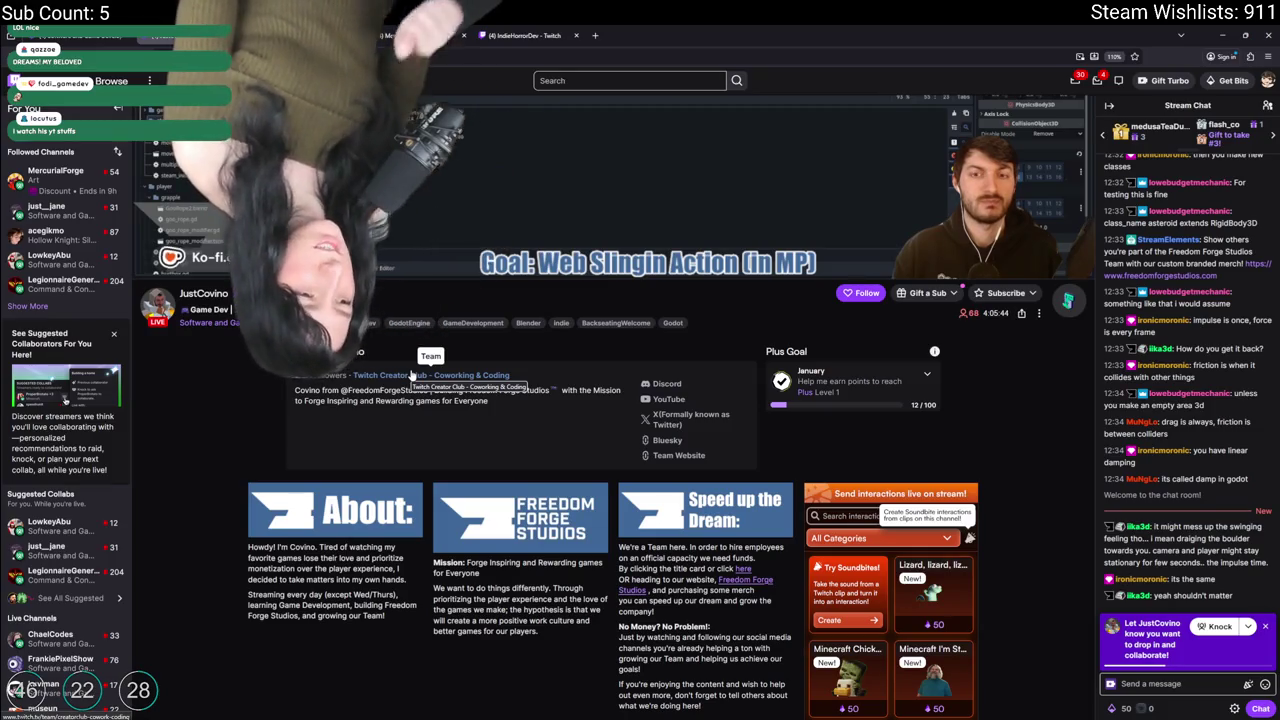
scroll(410, 374, up, 2)
scroll(410, 374, up, 2)
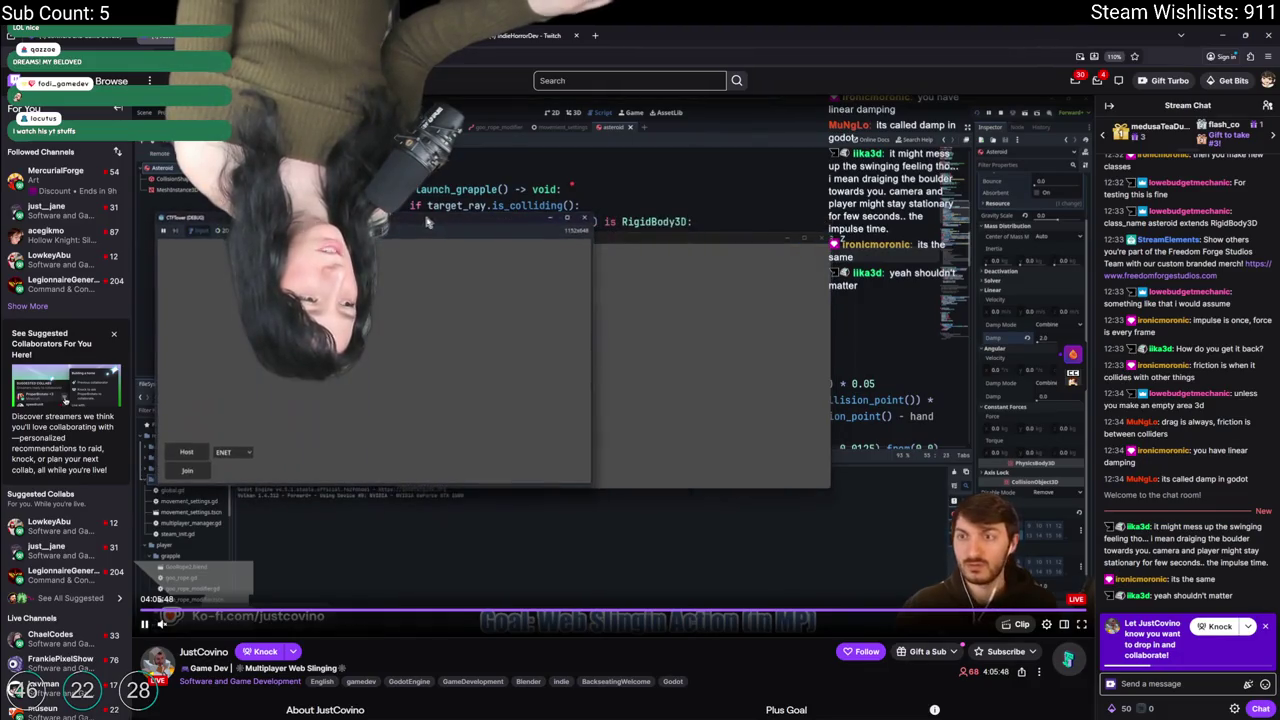
scroll(410, 374, down, 4)
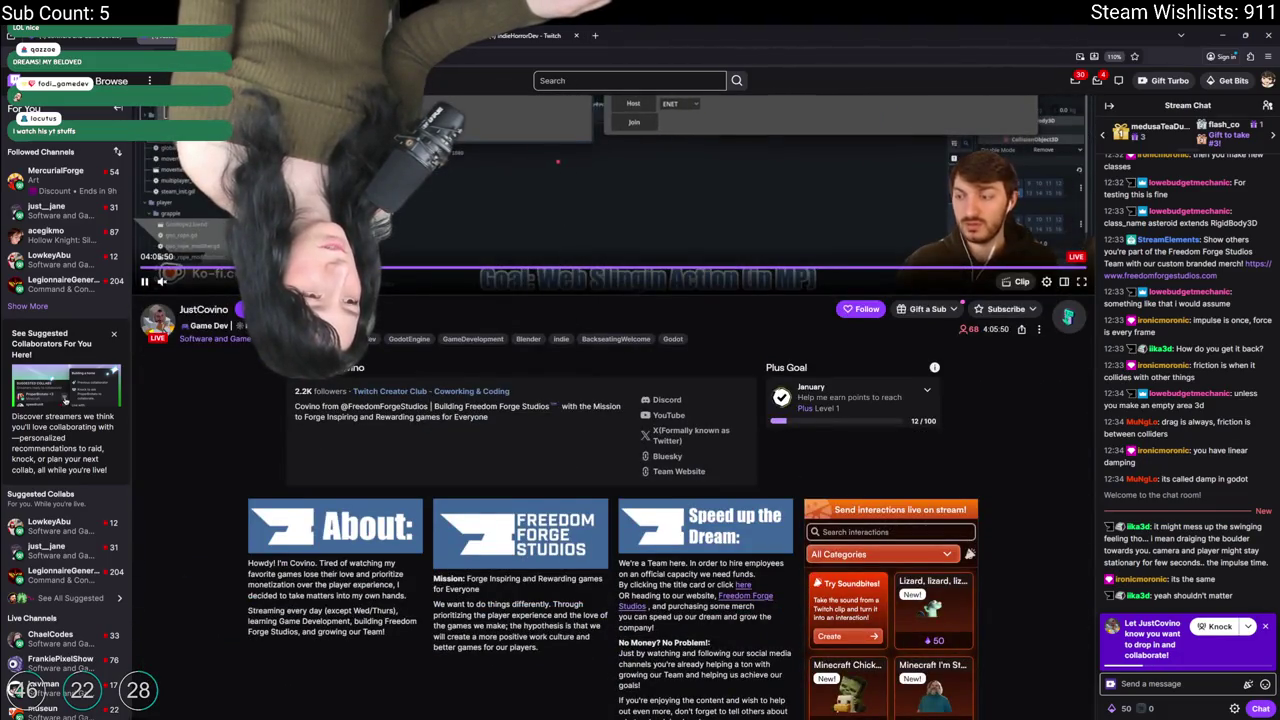
scroll(410, 374, up, 4)
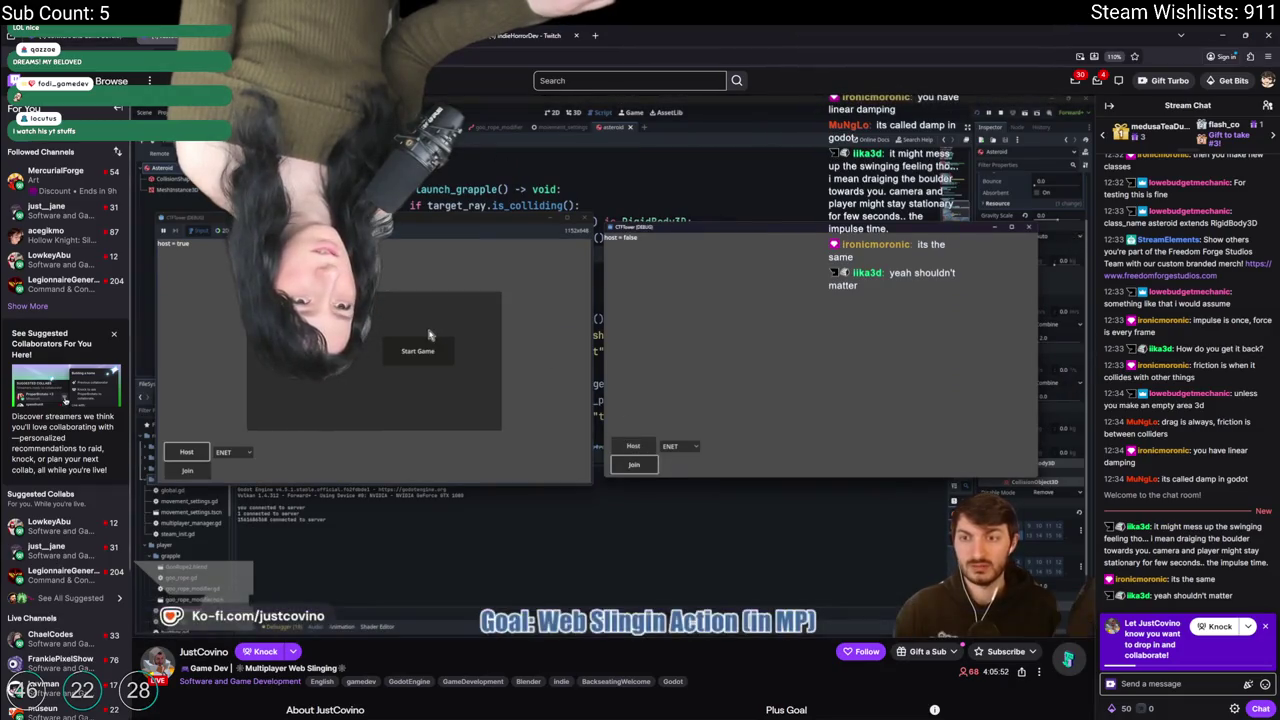
scroll(410, 374, down, 2)
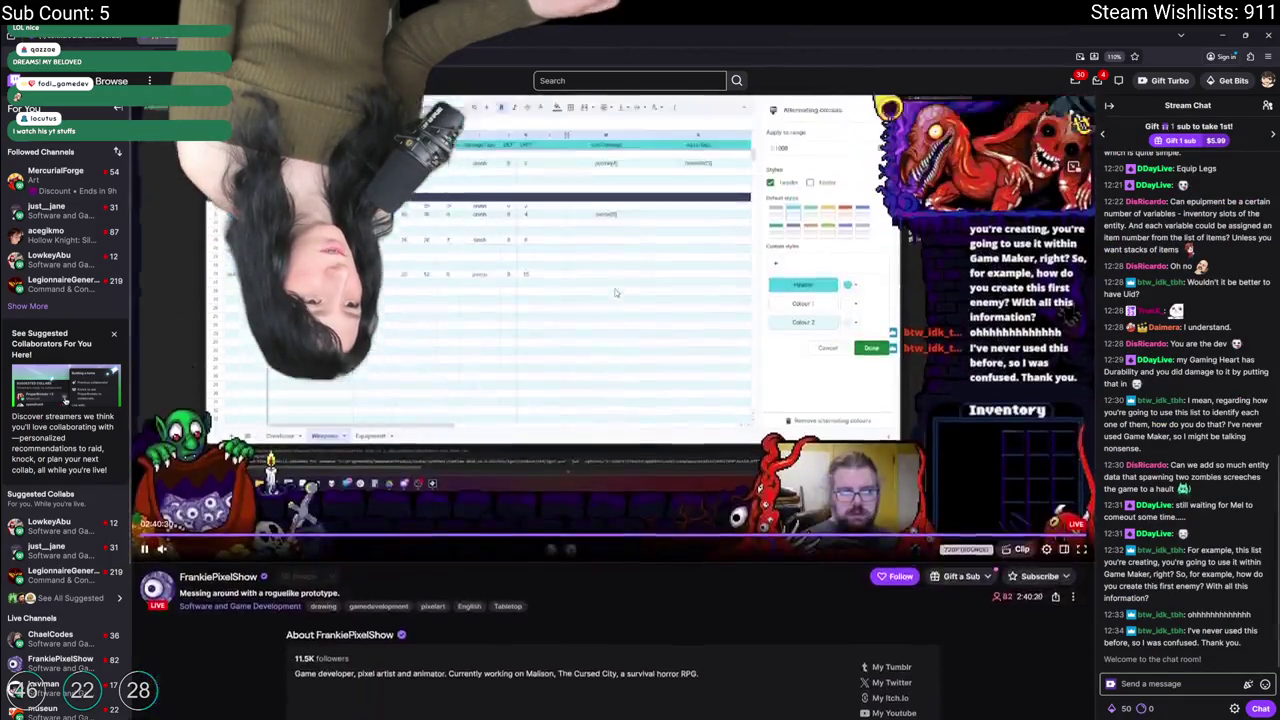
Step: Follow the roguelike prototype streamer and send an 'o/' wave in their chat
scroll(410, 374, up, 2)
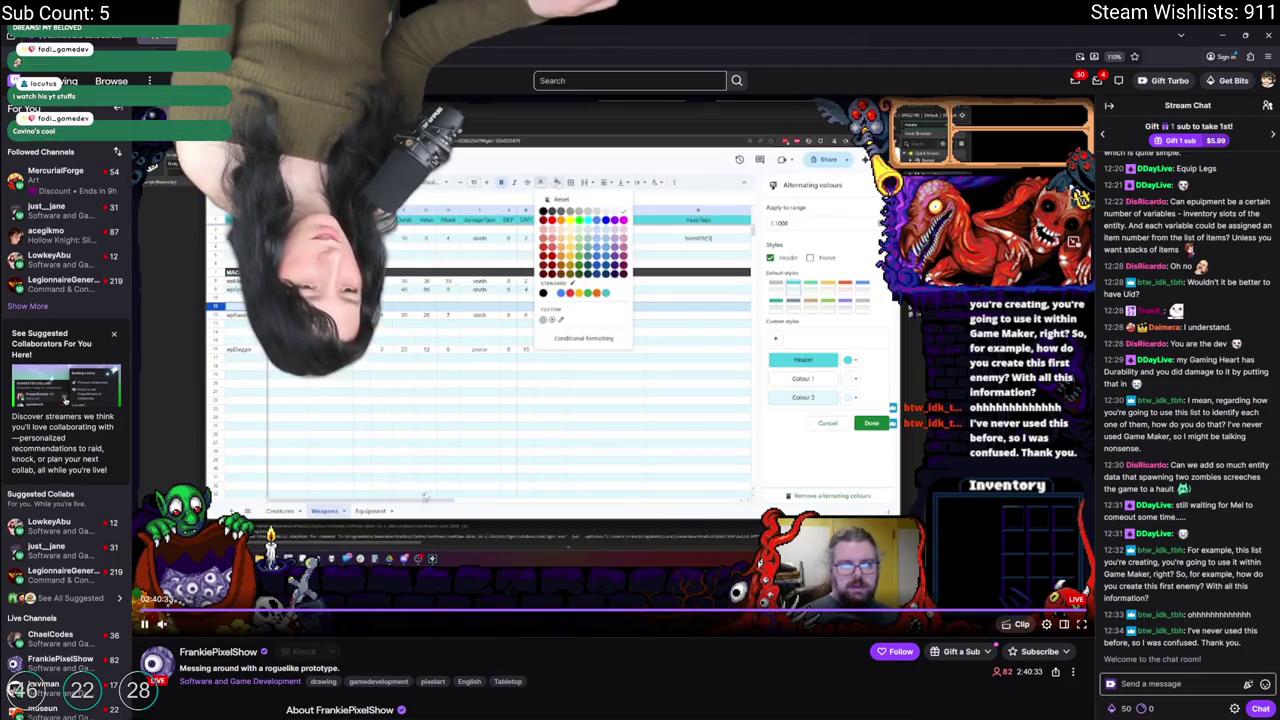
scroll(415, 508, down, 4)
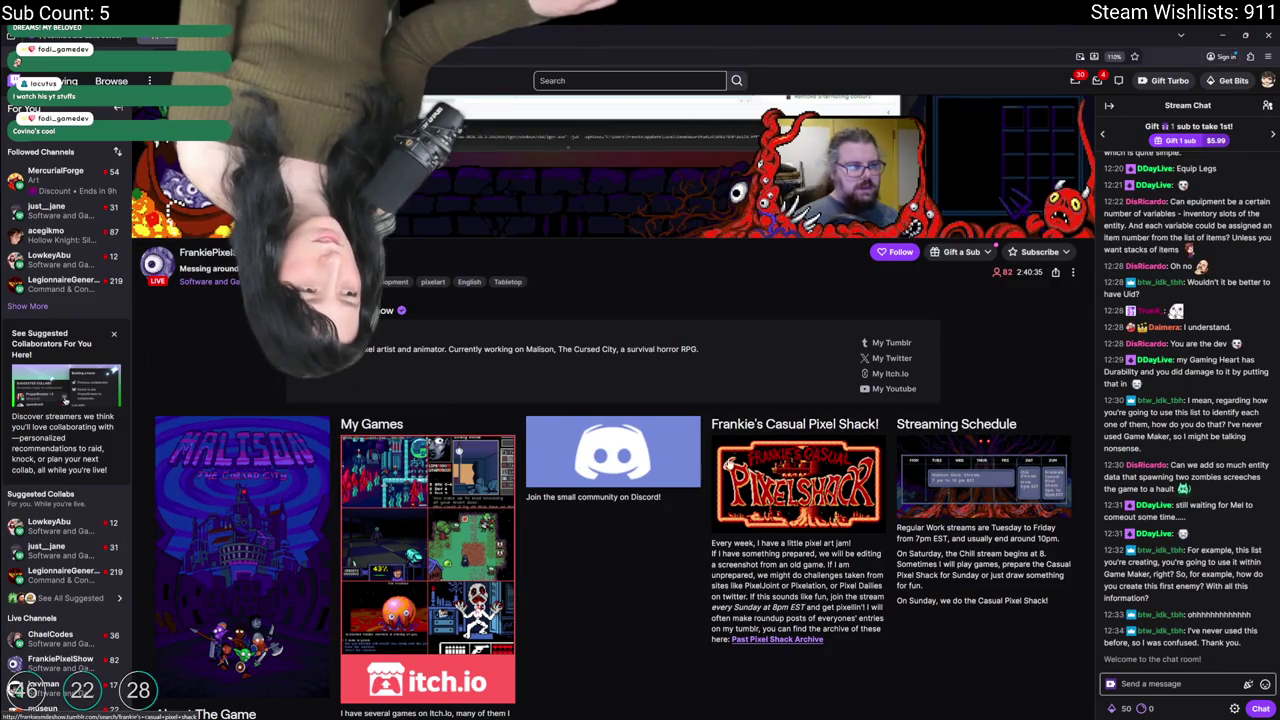
scroll(634, 440, down, 2)
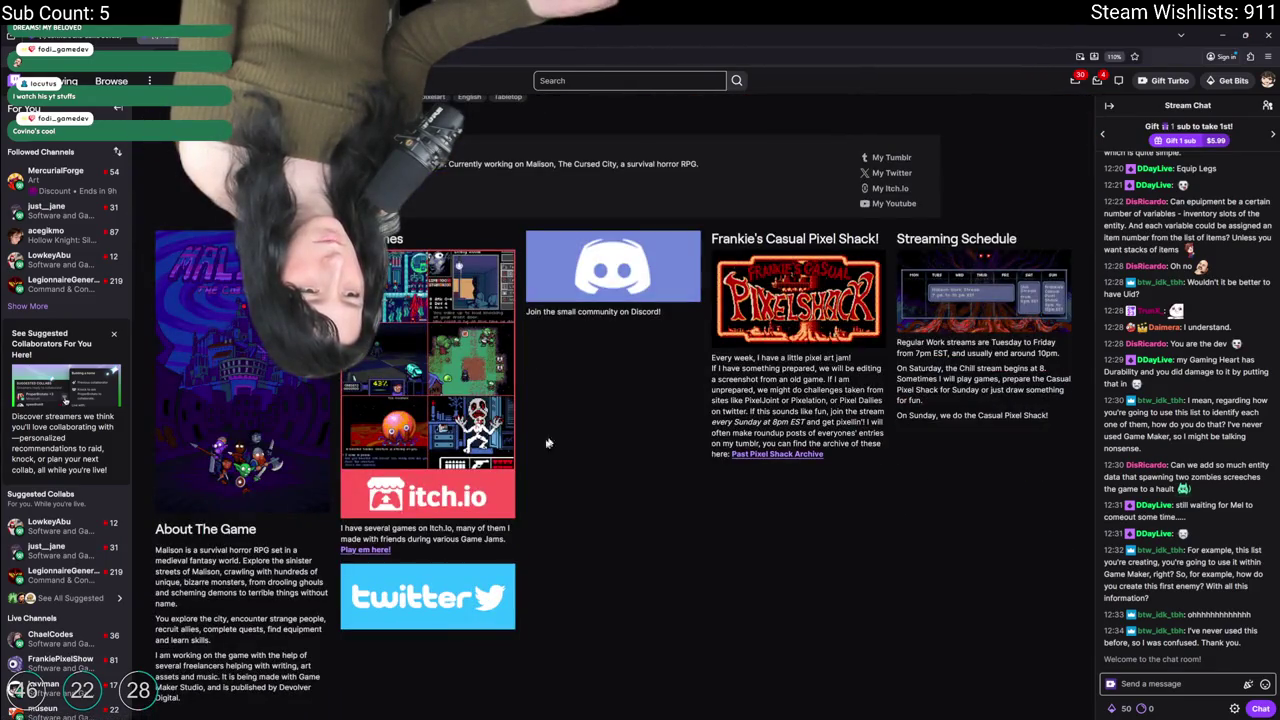
scroll(387, 463, up, 6)
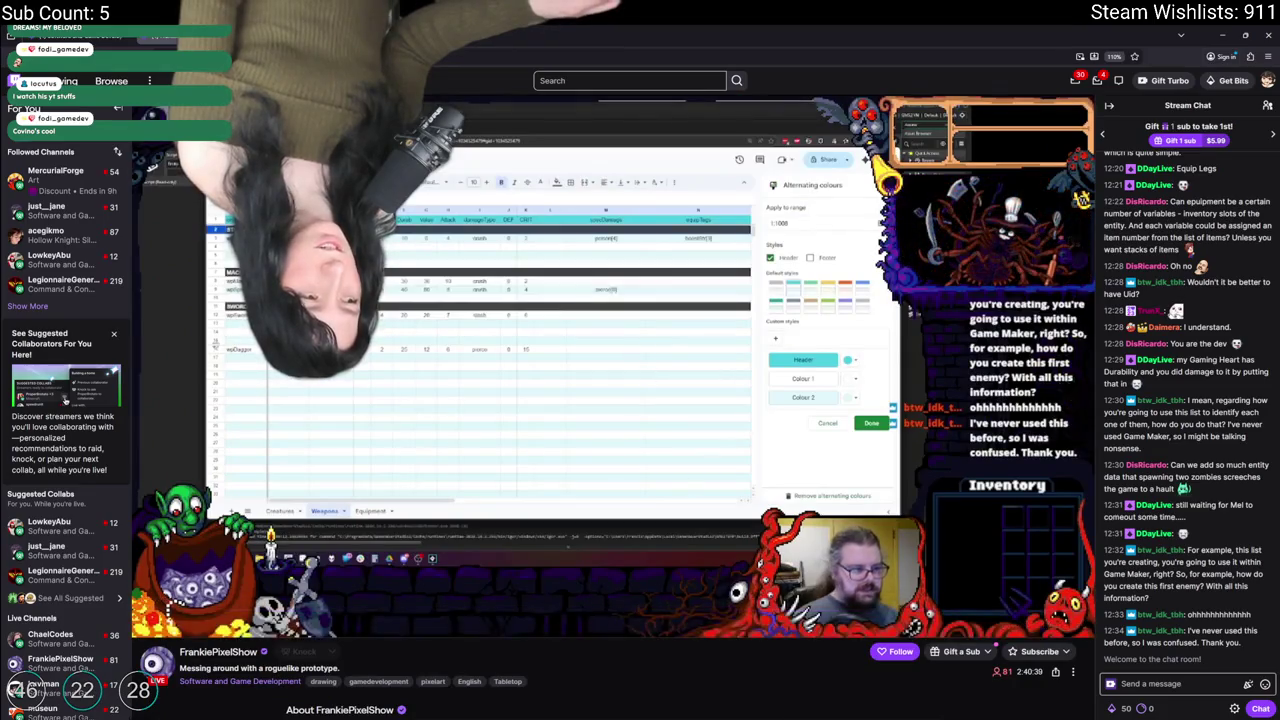
mouse_move(896, 532)
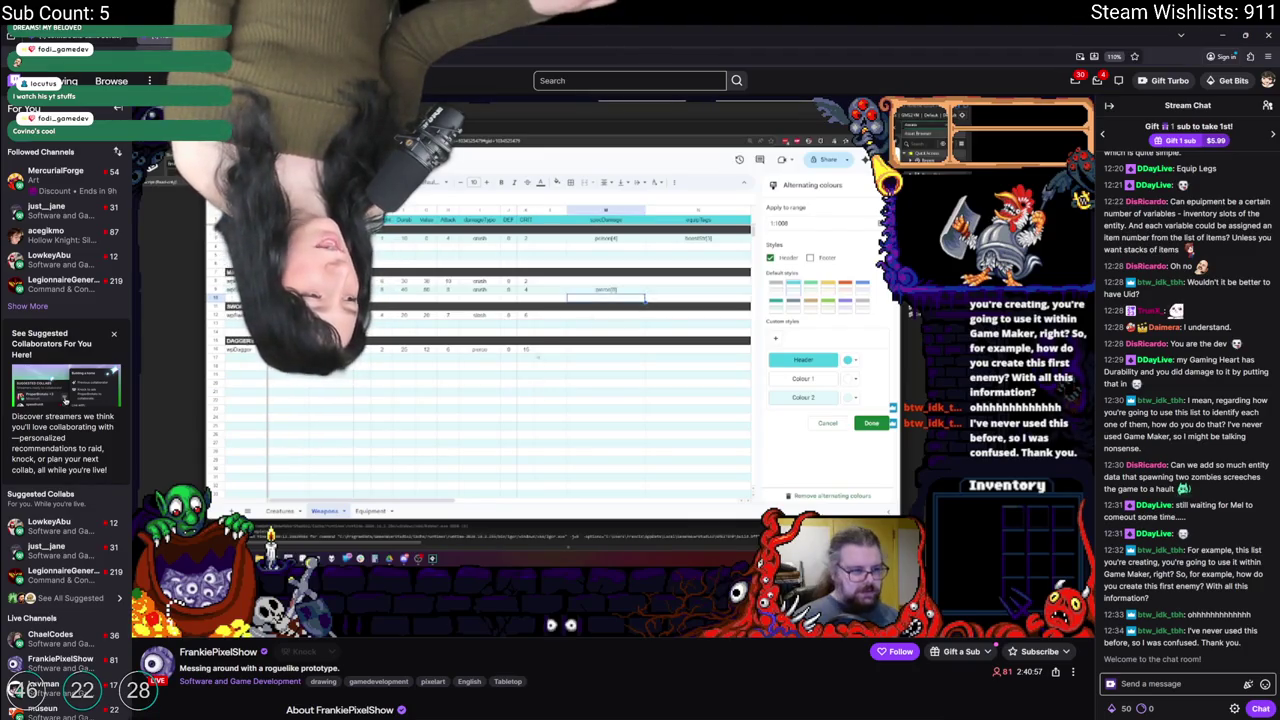
click(875, 651)
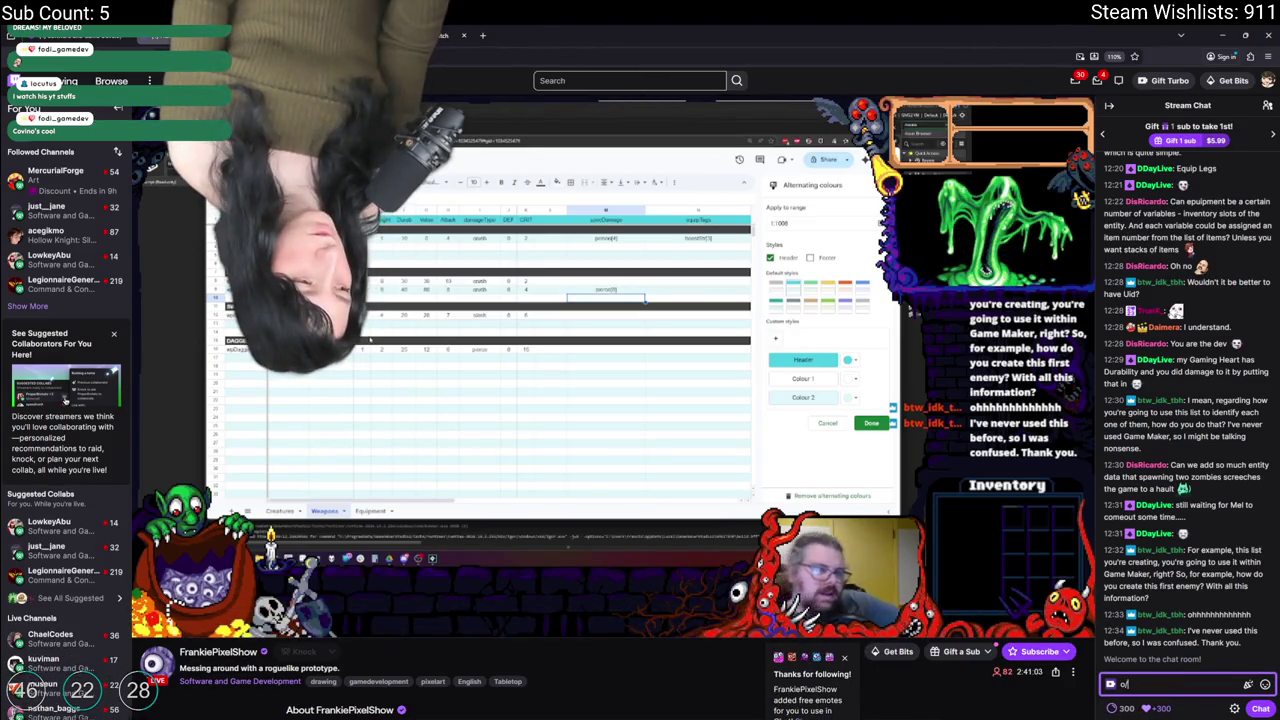
key(Return)
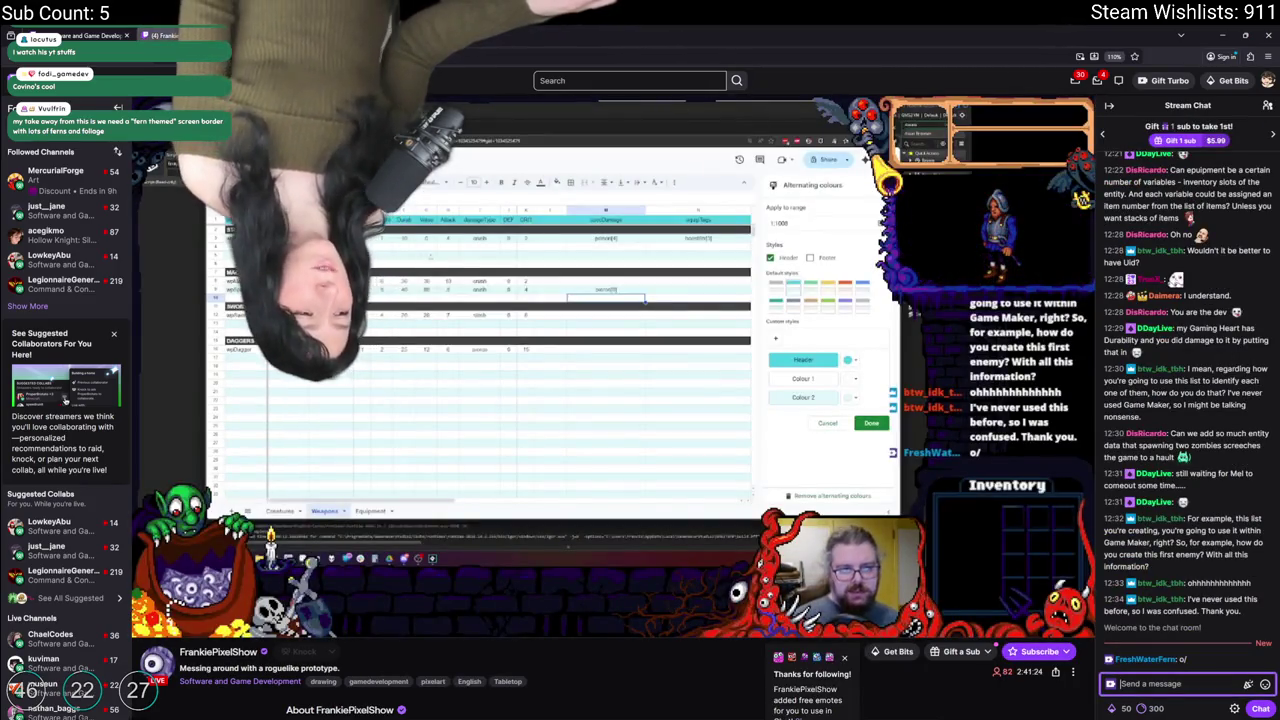
Step: Return to the live channels directory and go to the Creator Dashboard from the account menu
key(alt+Left)
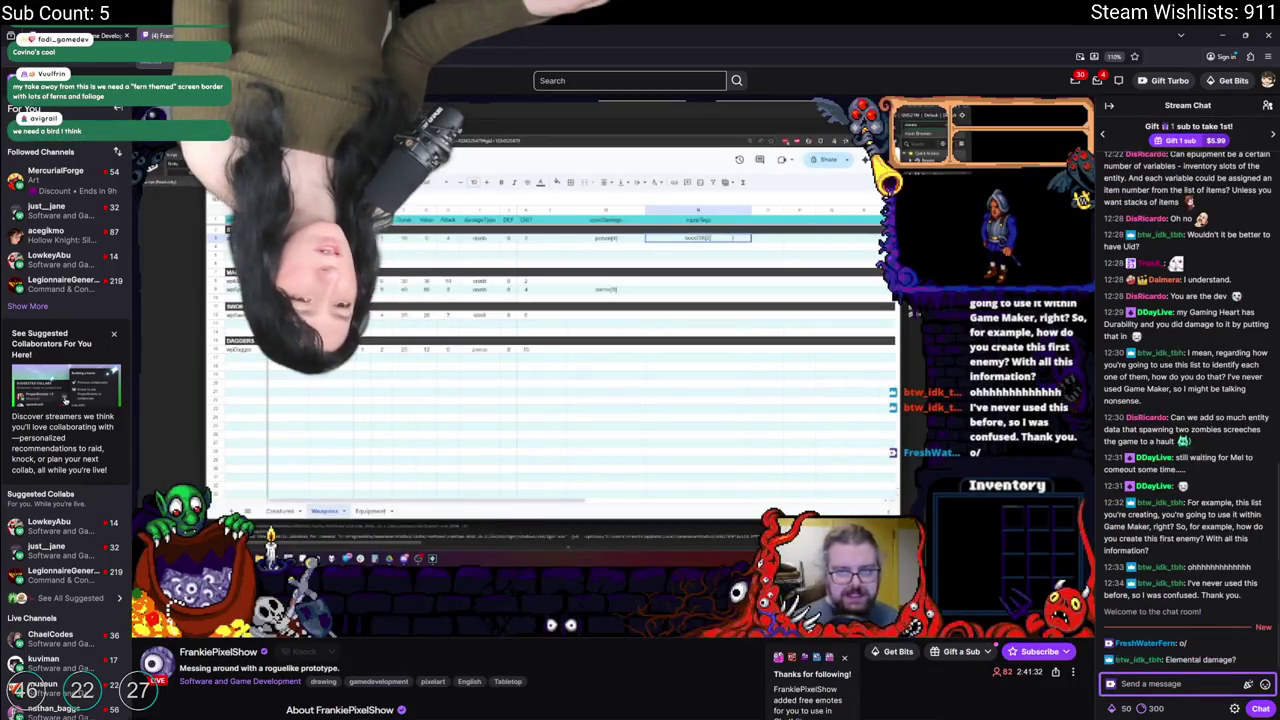
key(alt+Left)
click(1267, 80)
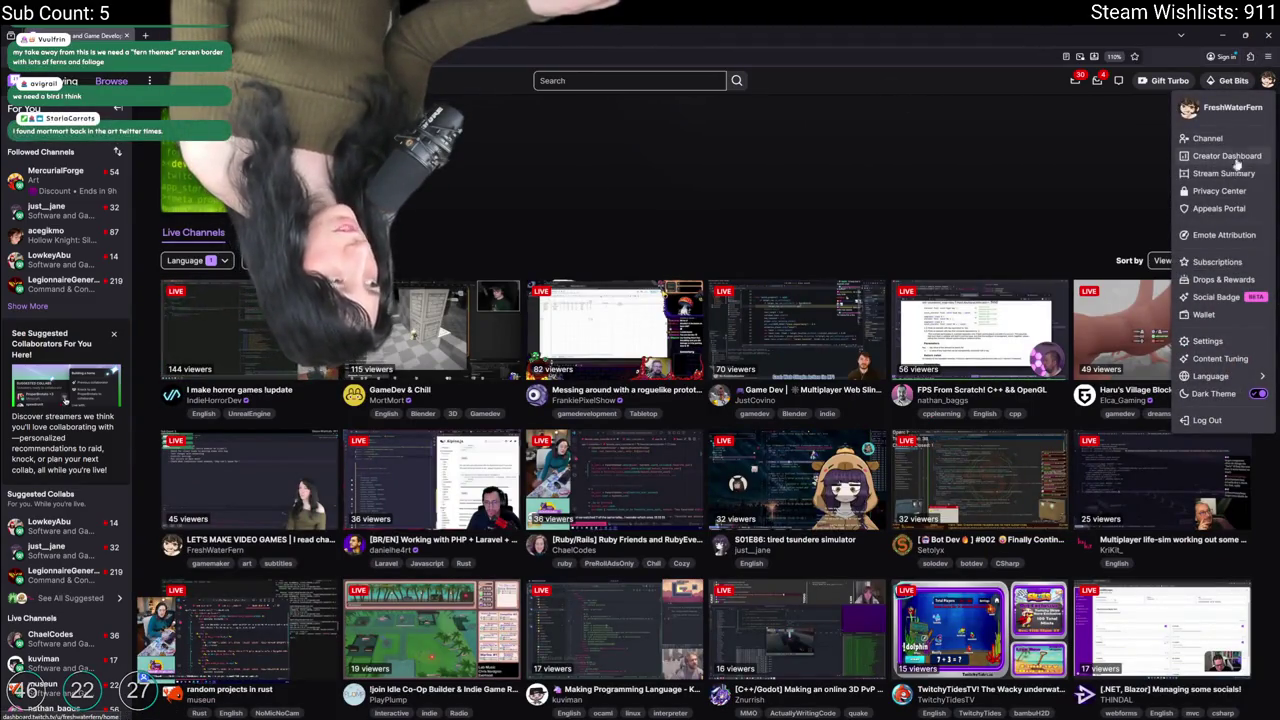
click(1228, 156)
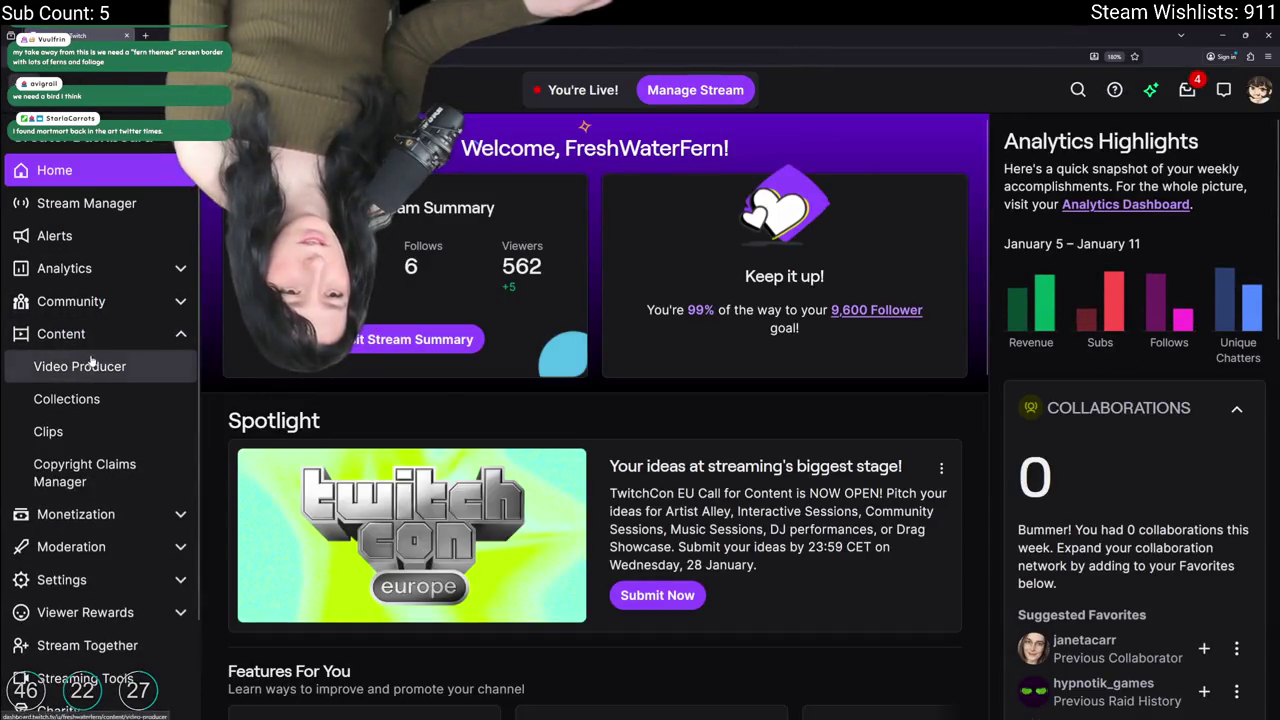
Step: Open Video Producer and scroll through the channel's past broadcasts
click(112, 364)
scroll(353, 401, down, 15)
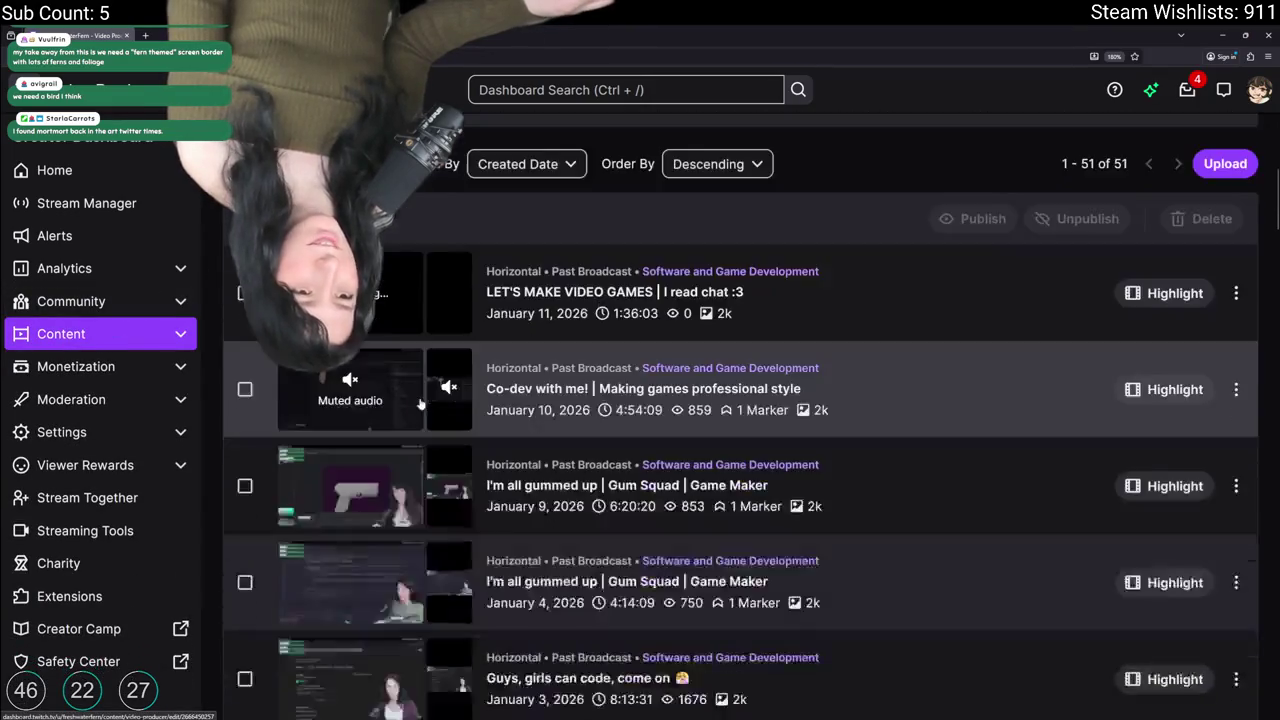
scroll(353, 401, up, 15)
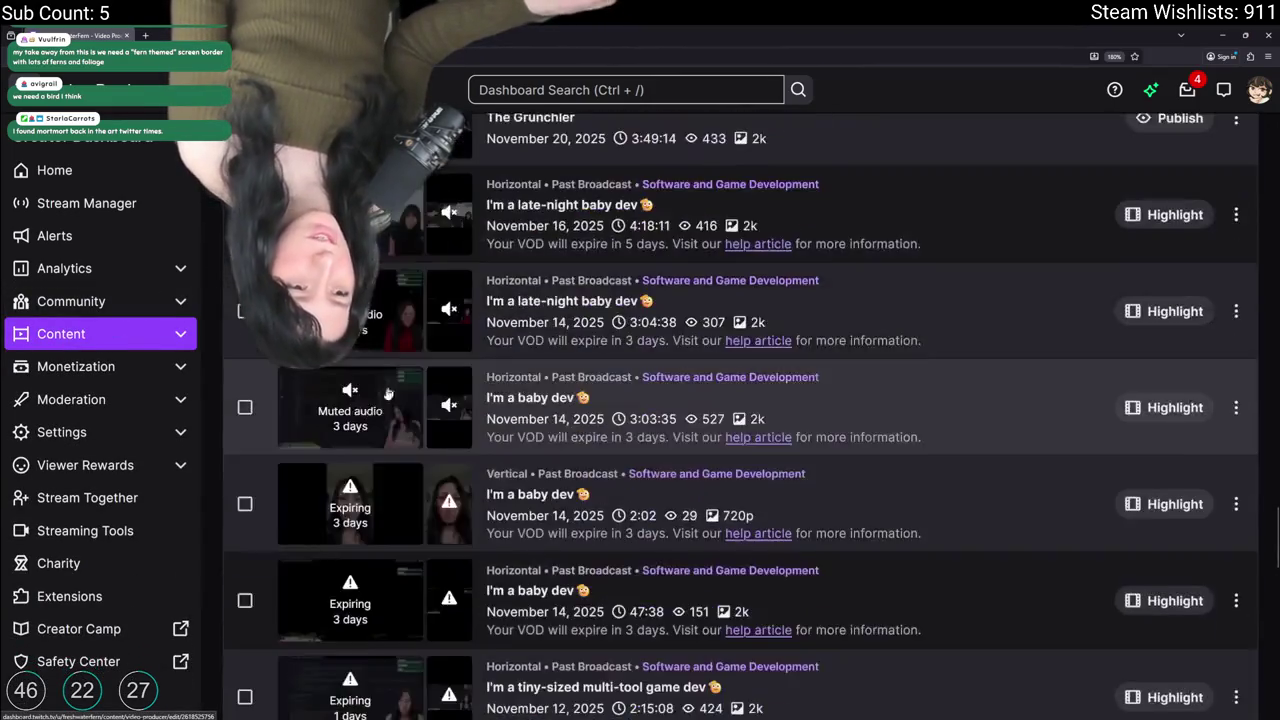
scroll(340, 487, up, 7)
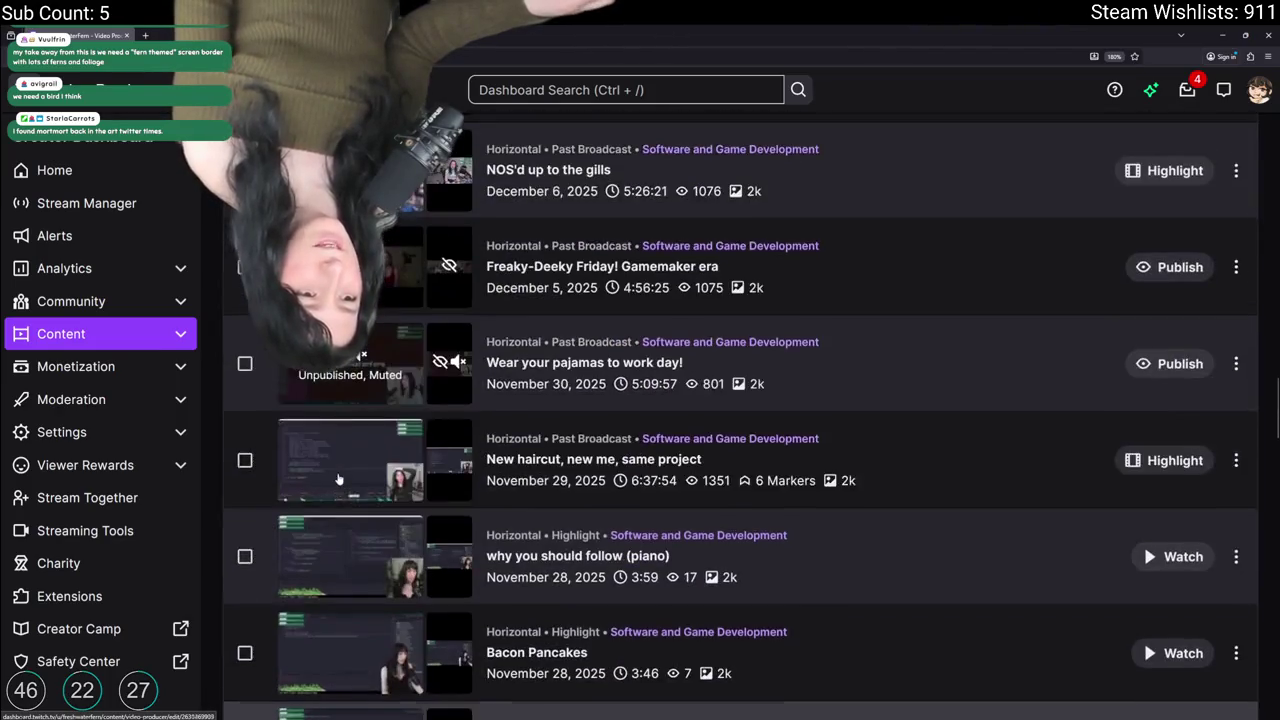
scroll(362, 403, down, 20)
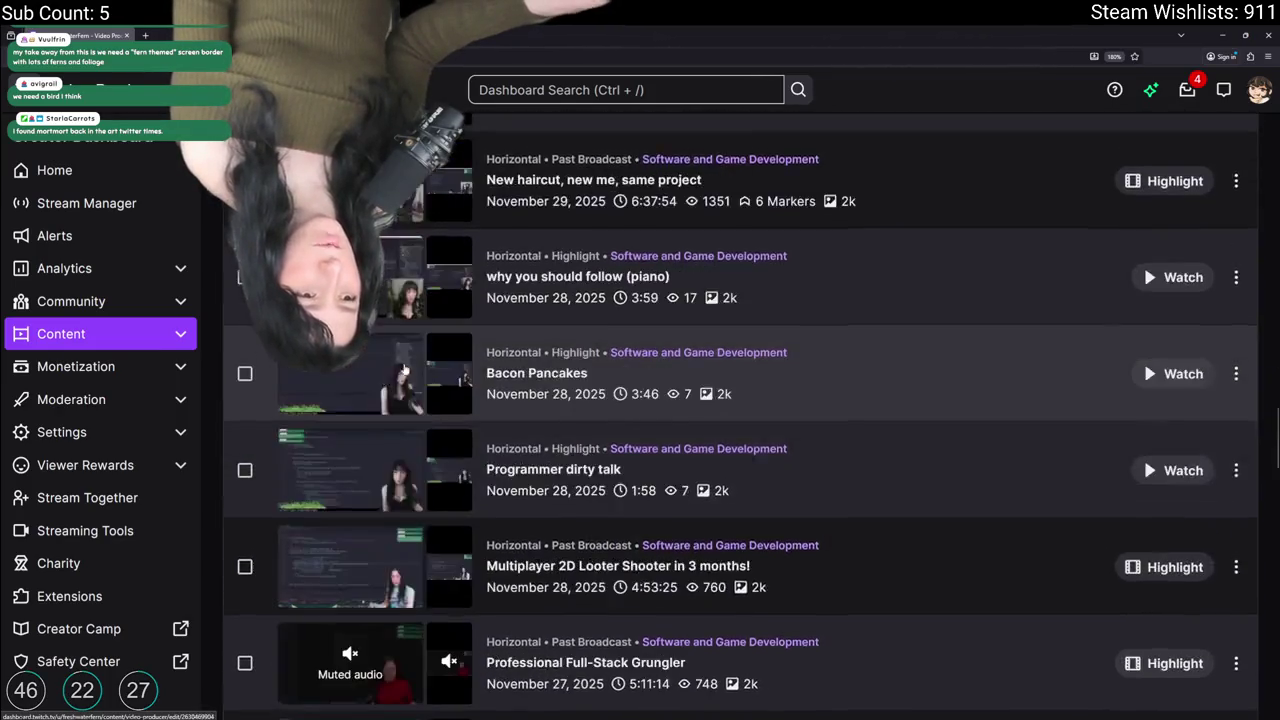
scroll(470, 670, up, 10)
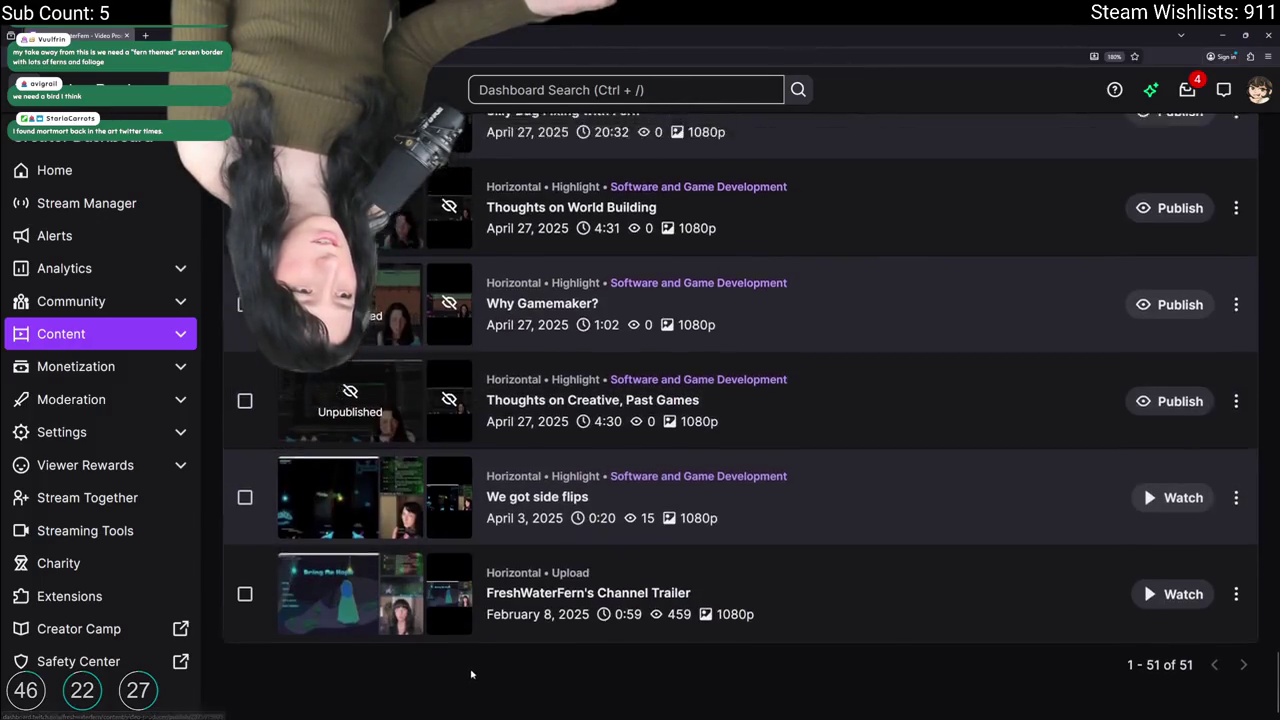
scroll(497, 425, down, 4)
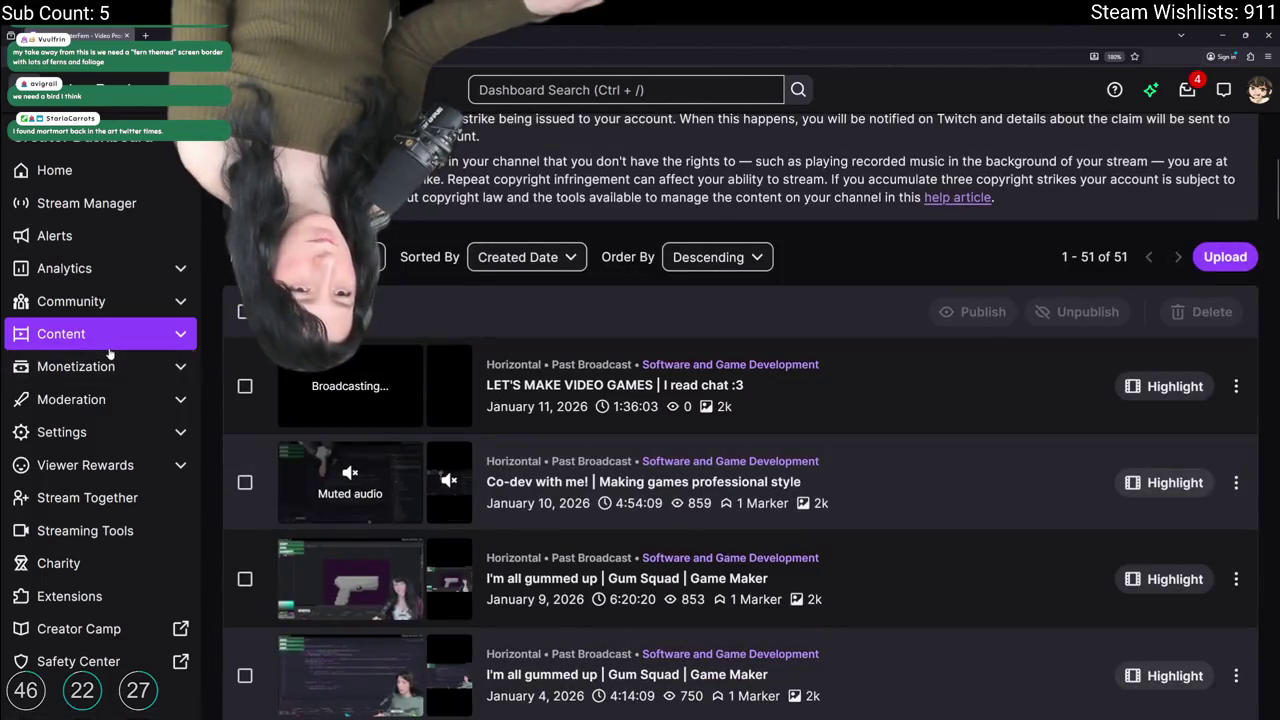
Step: Open the Clips list and scroll back through the older 2024 and 2025 clips
click(48, 431)
click(91, 336)
scroll(502, 347, down, 10)
scroll(502, 347, down, 15)
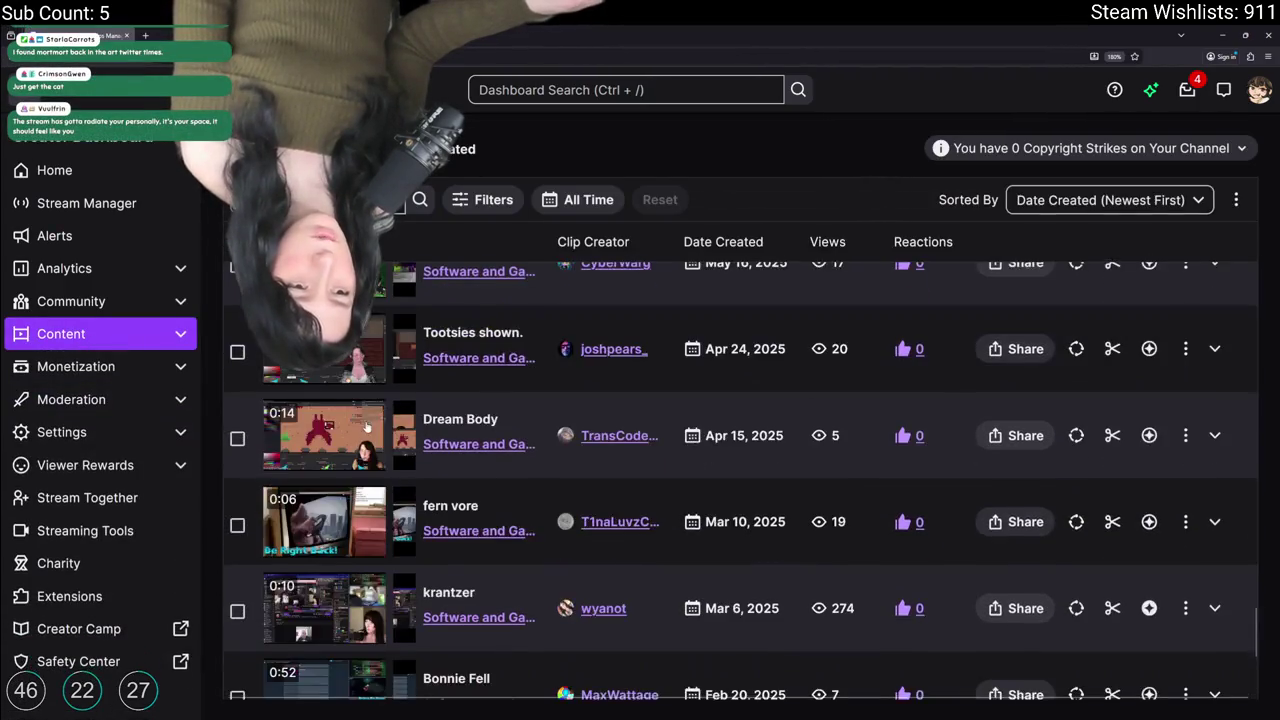
scroll(391, 407, up, 15)
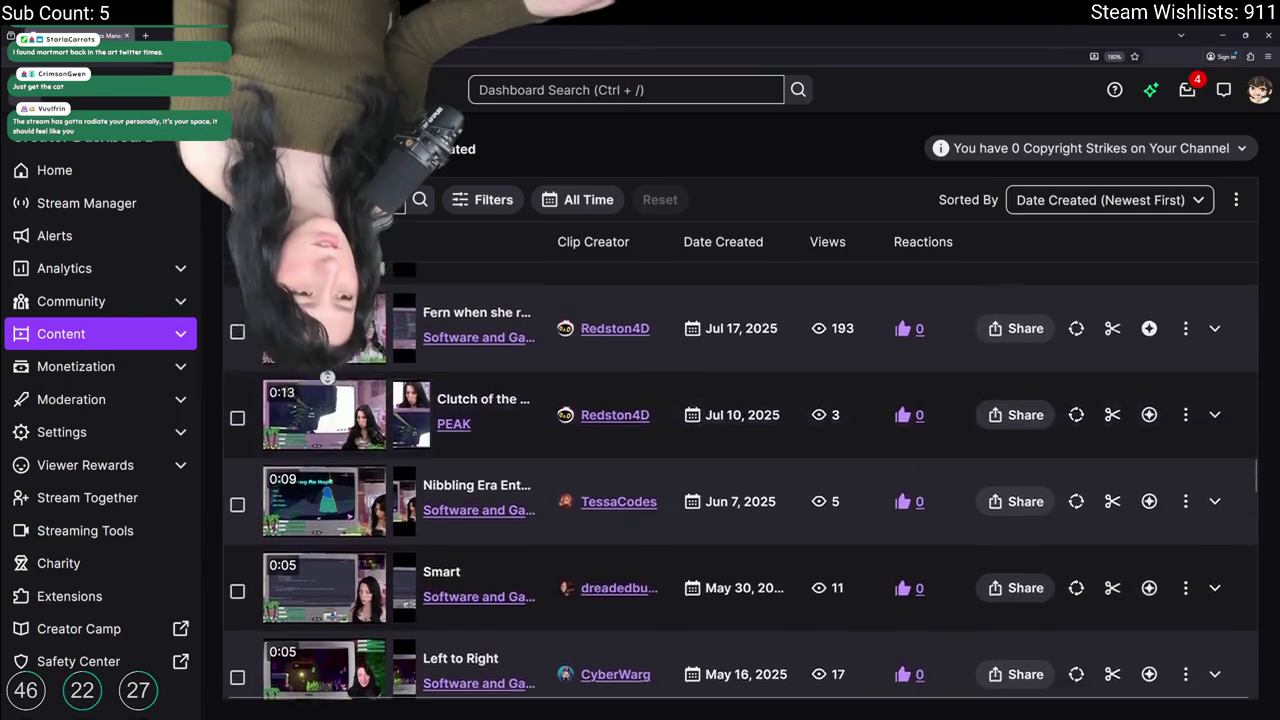
scroll(324, 413, down, 10)
scroll(316, 395, up, 8)
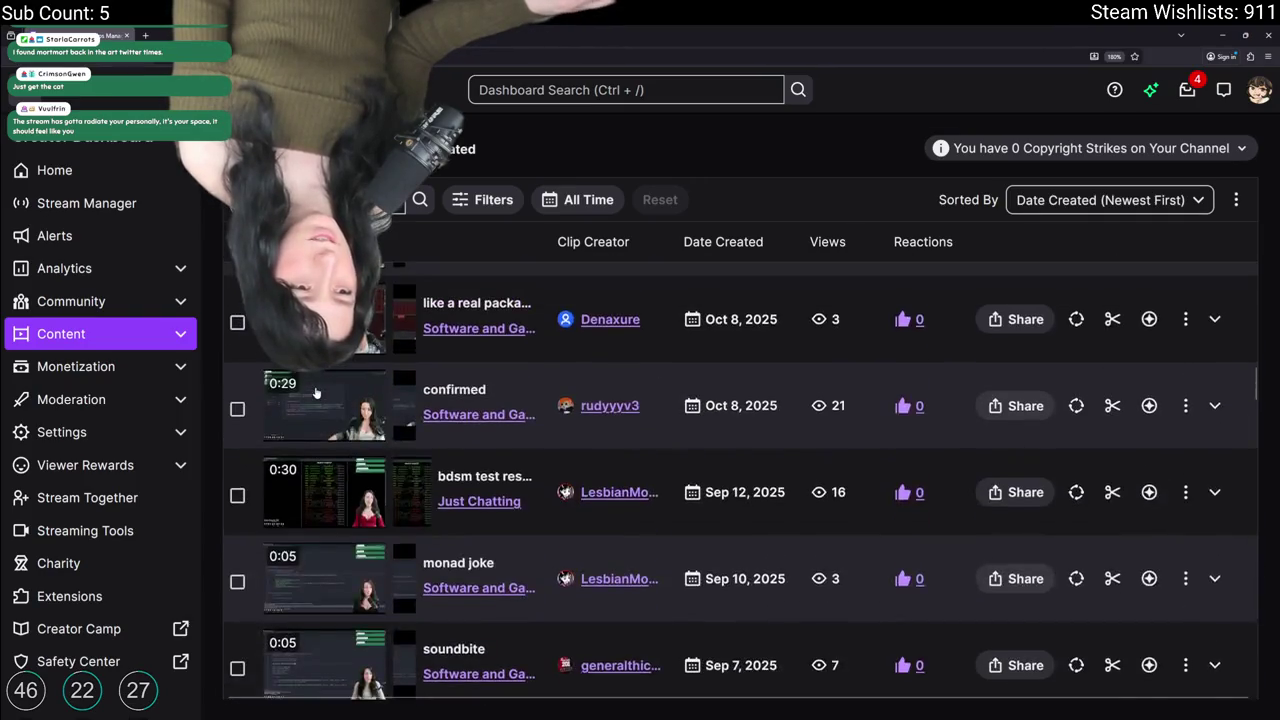
scroll(316, 393, up, 6)
scroll(300, 410, down, 12)
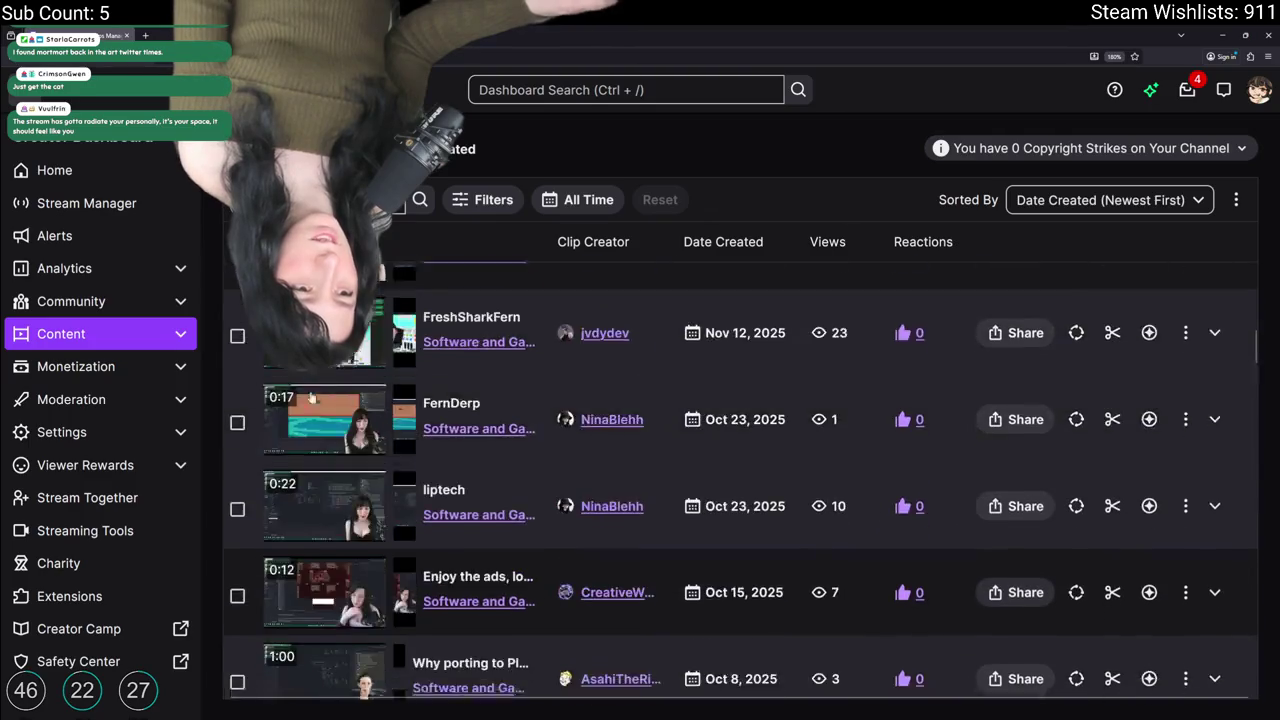
scroll(285, 430, down, 5)
scroll(285, 430, down, 8)
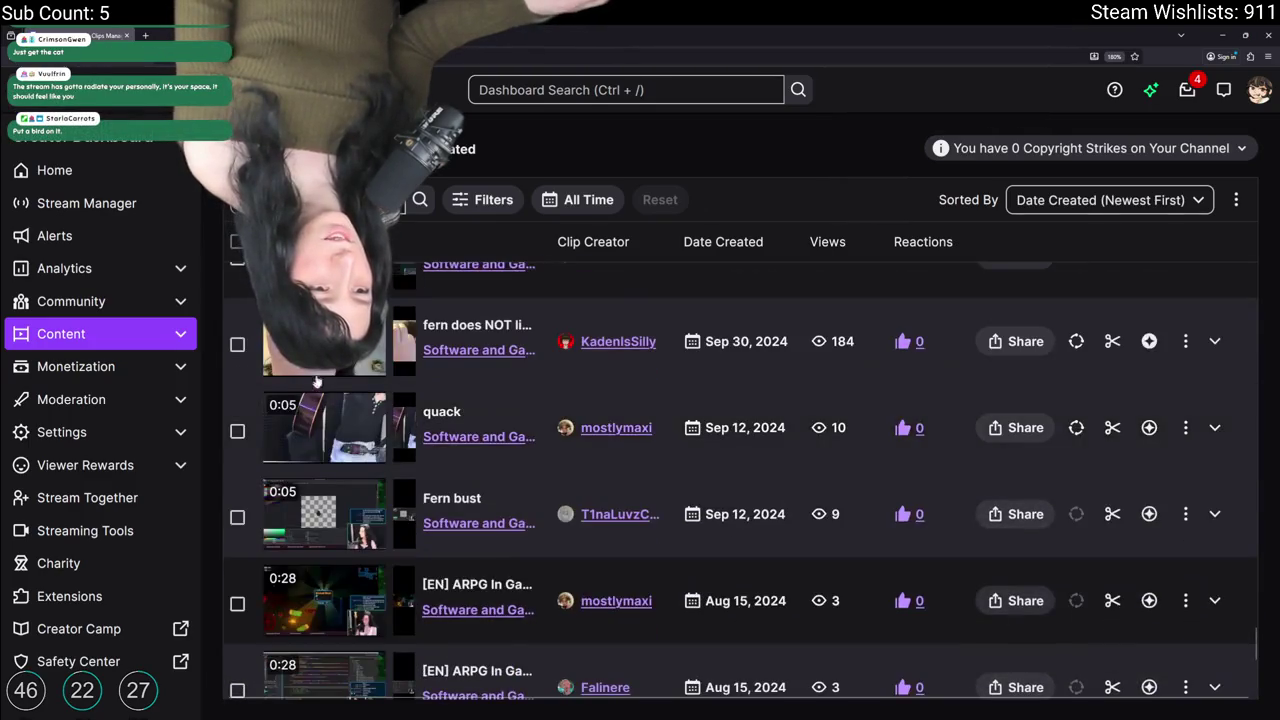
scroll(285, 430, down, 9)
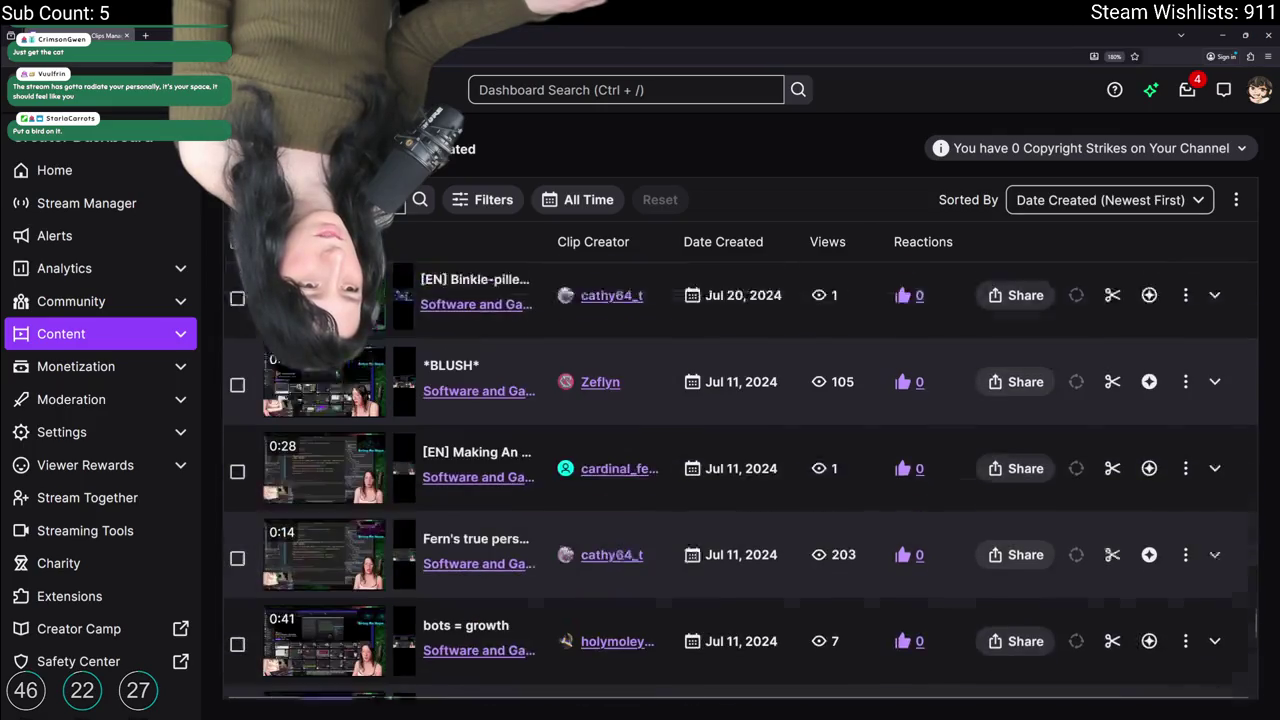
scroll(323, 453, down, 10)
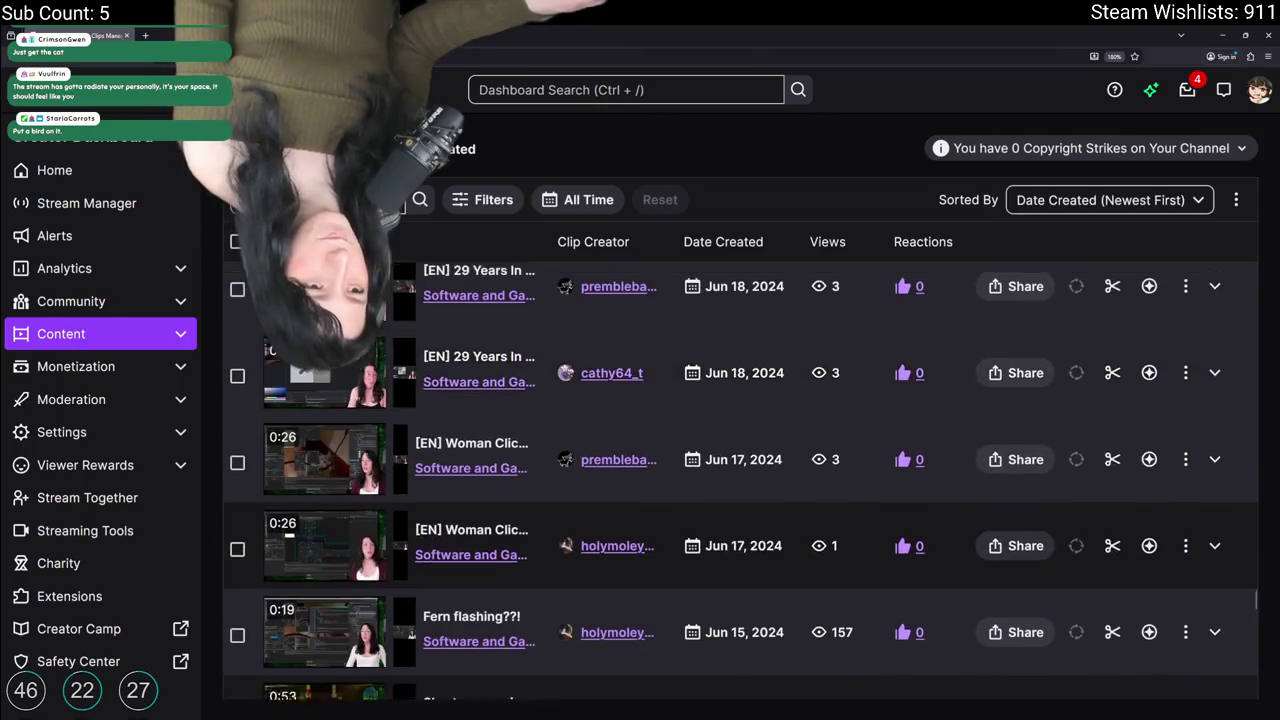
scroll(323, 453, up, 10)
scroll(323, 453, down, 8)
scroll(320, 457, up, 12)
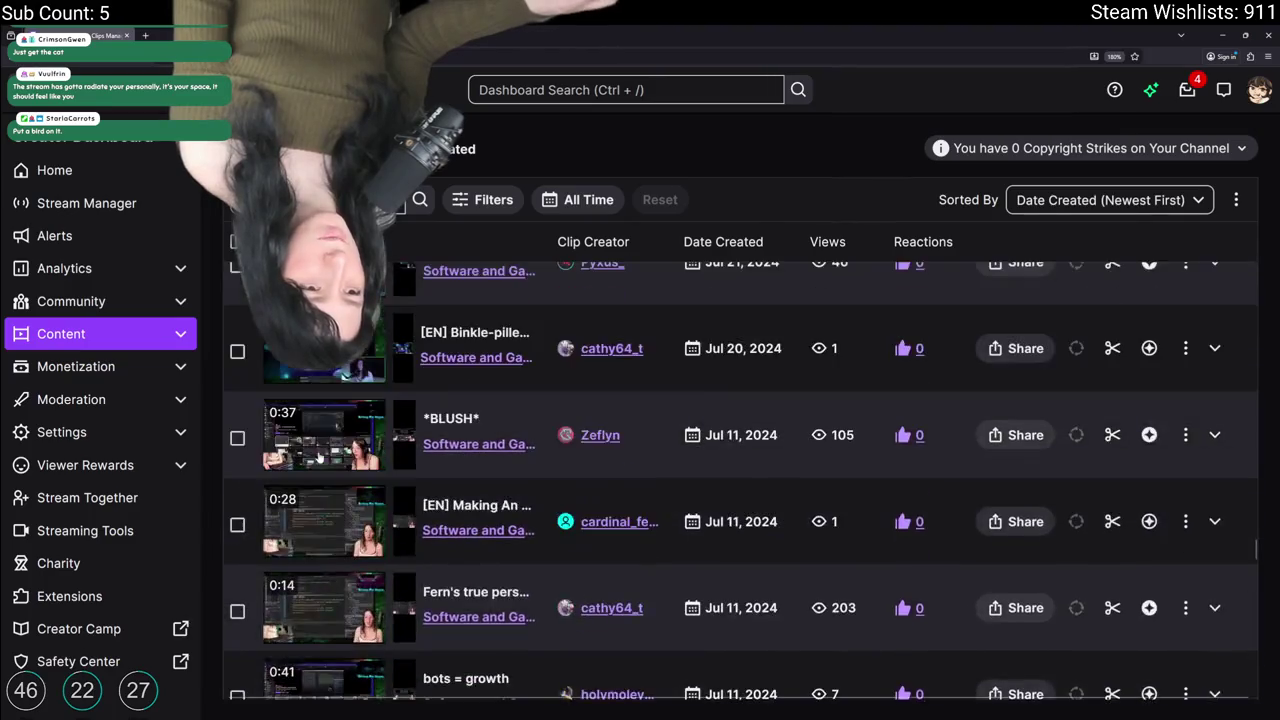
scroll(320, 457, up, 10)
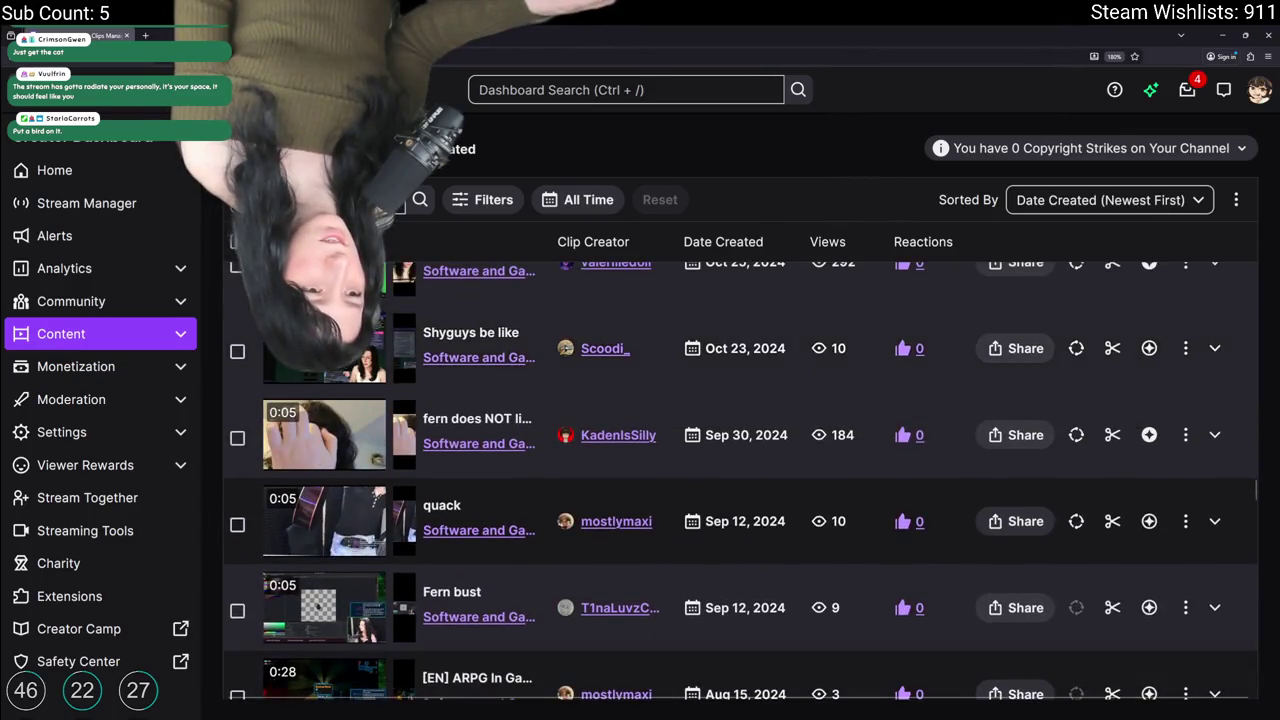
scroll(320, 457, up, 4)
scroll(303, 525, up, 4)
scroll(303, 525, up, 4)
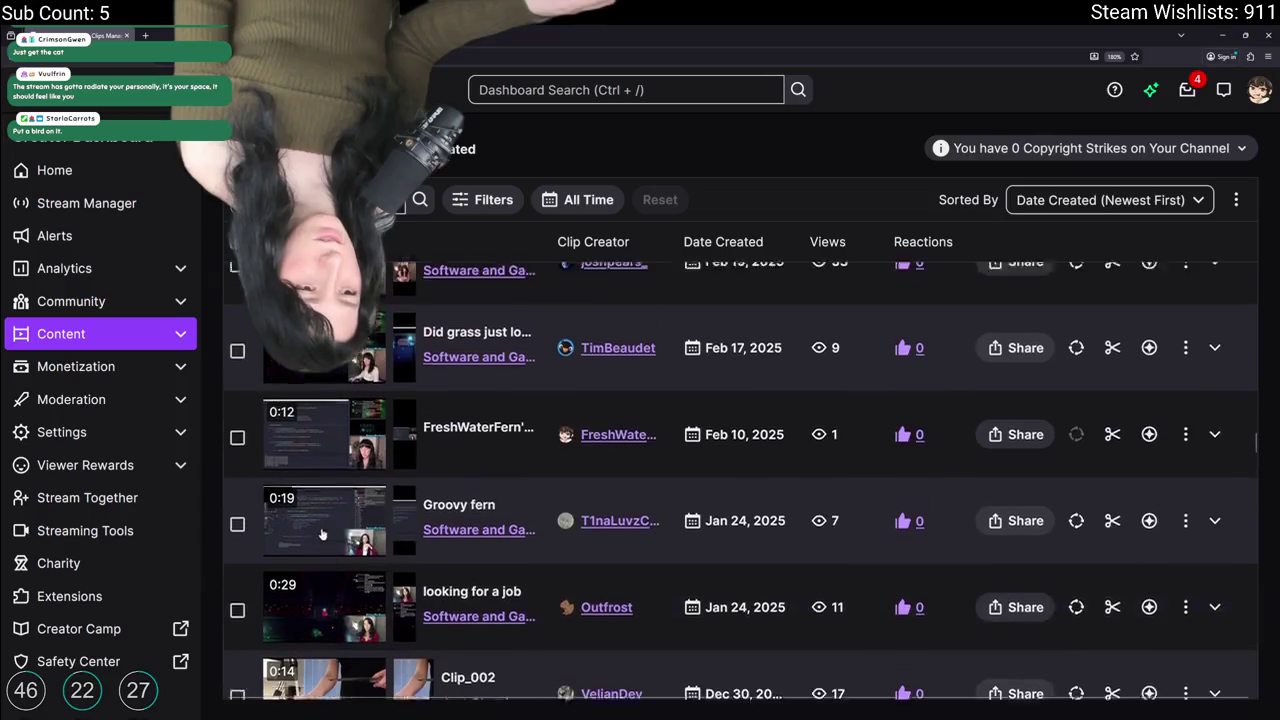
scroll(303, 525, up, 4)
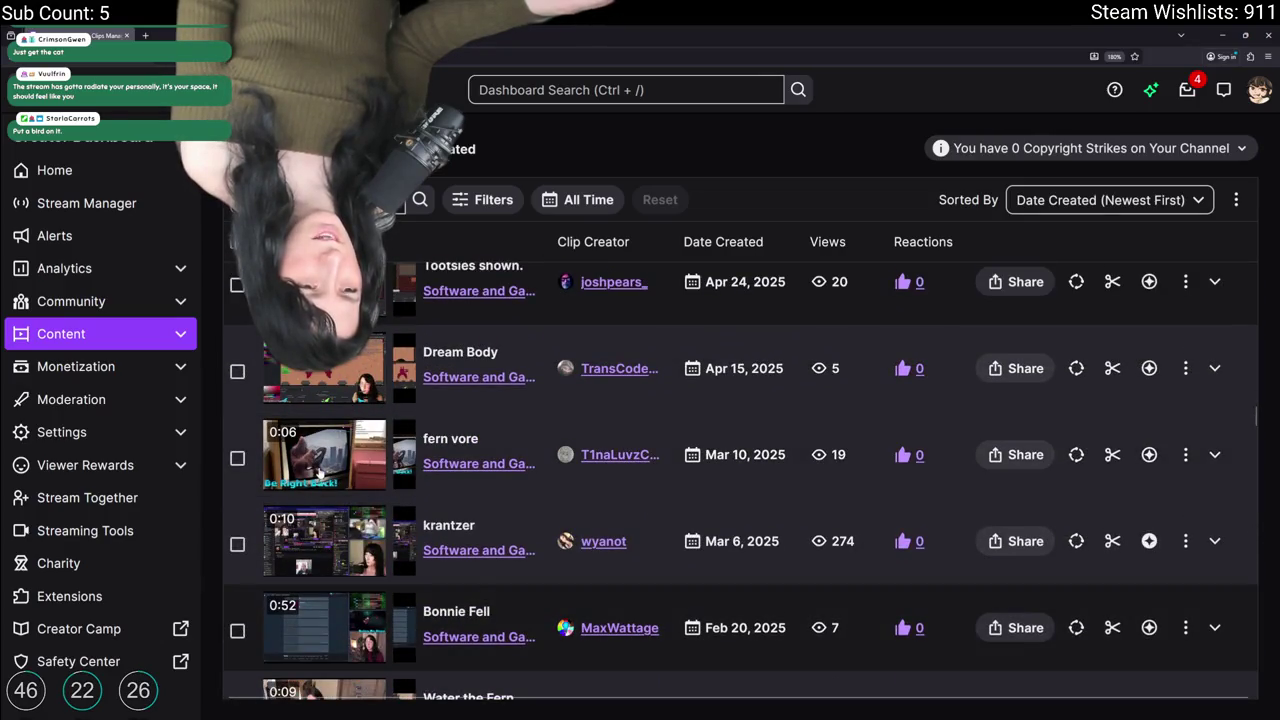
scroll(451, 470, up, 4)
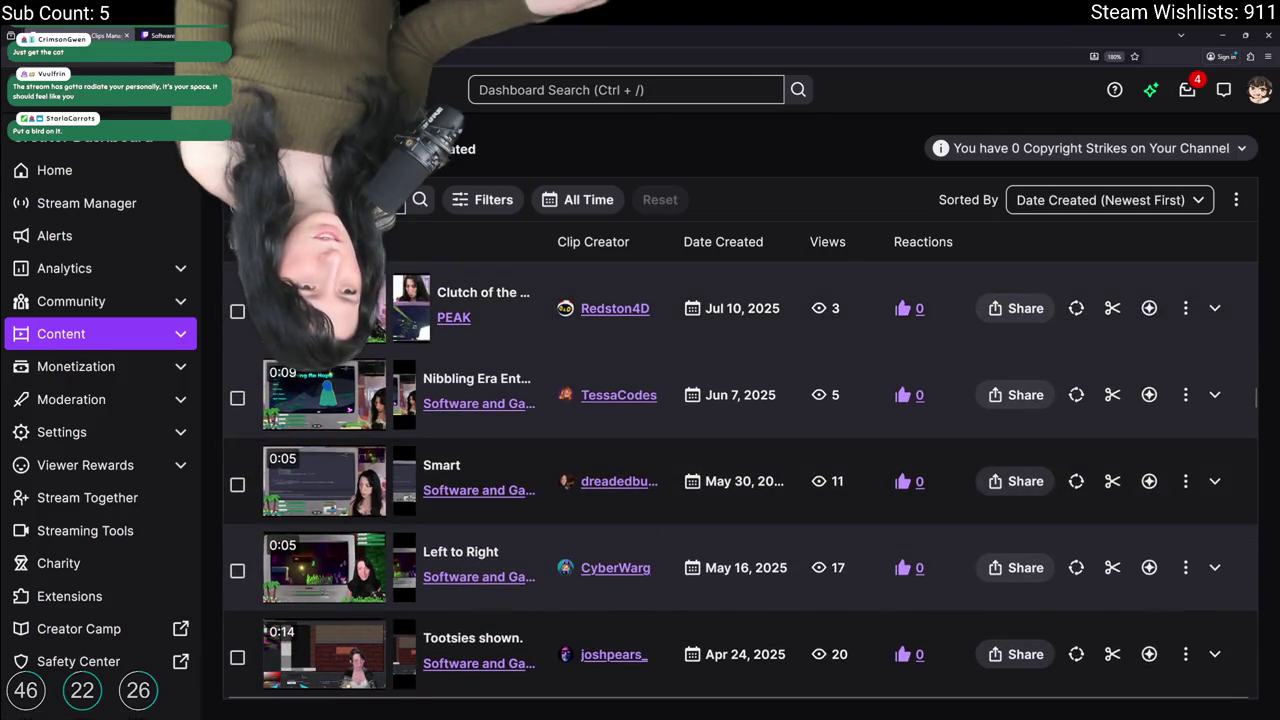
Step: Expand the 'Clutch of the year' clip to preview it and browse the clips list
click(480, 300)
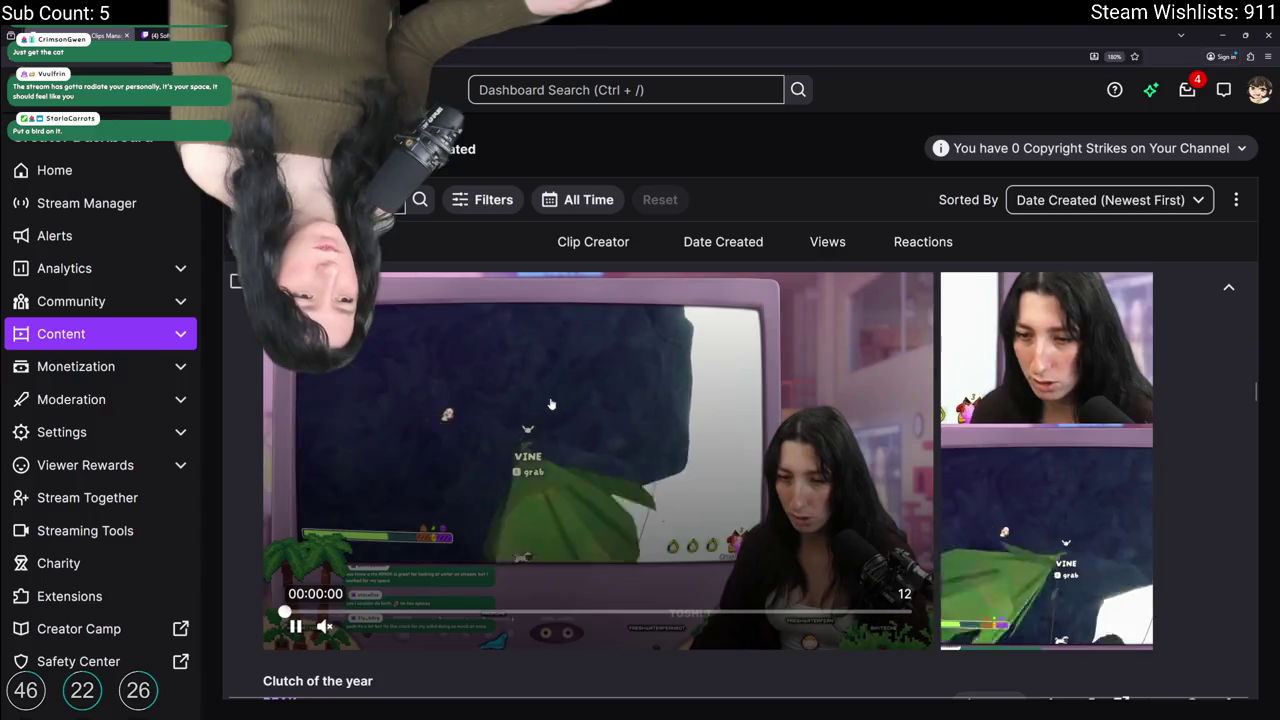
scroll(586, 500, down, 1)
scroll(1228, 563, up, 2)
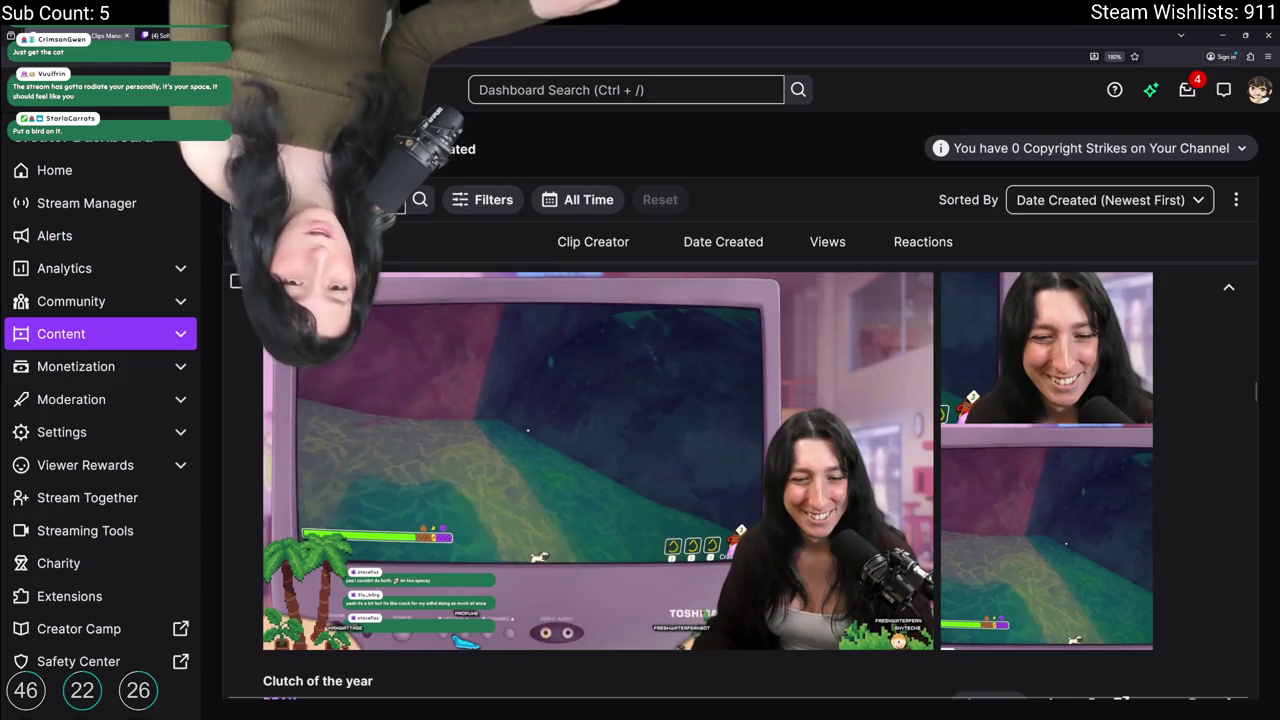
scroll(509, 340, up, 6)
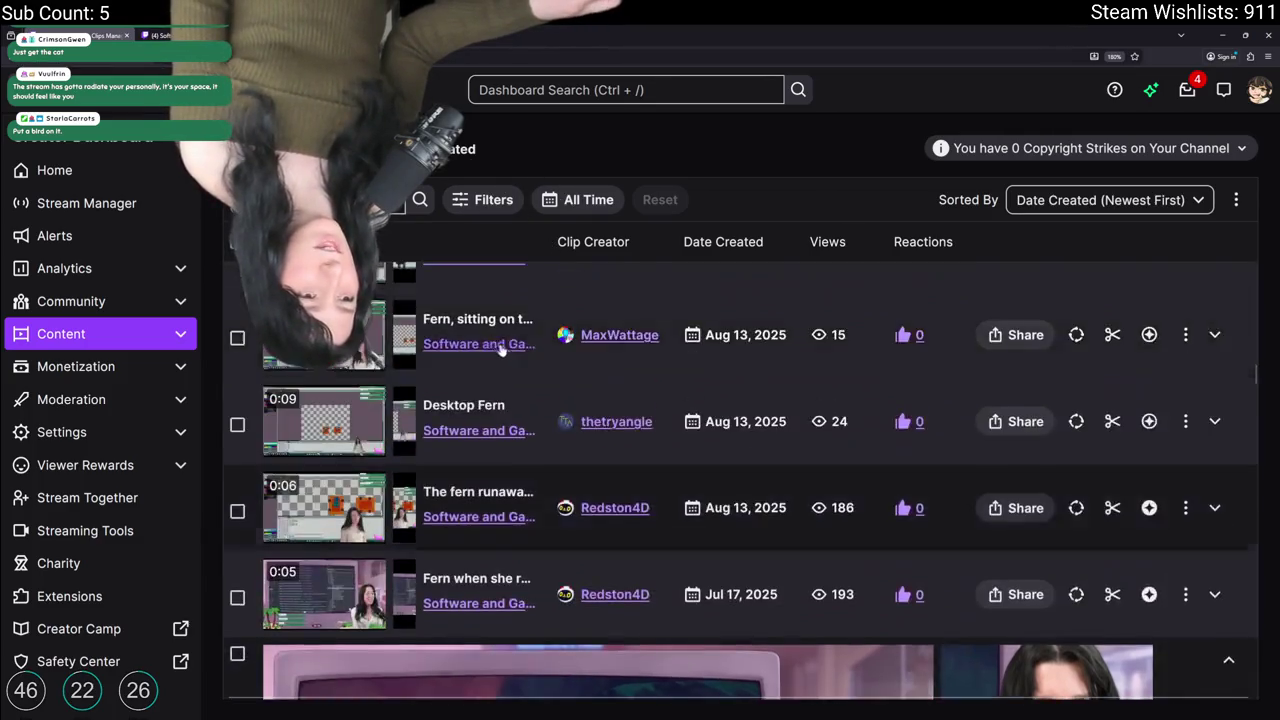
scroll(386, 443, down, 9)
key(ctrl+Tab)
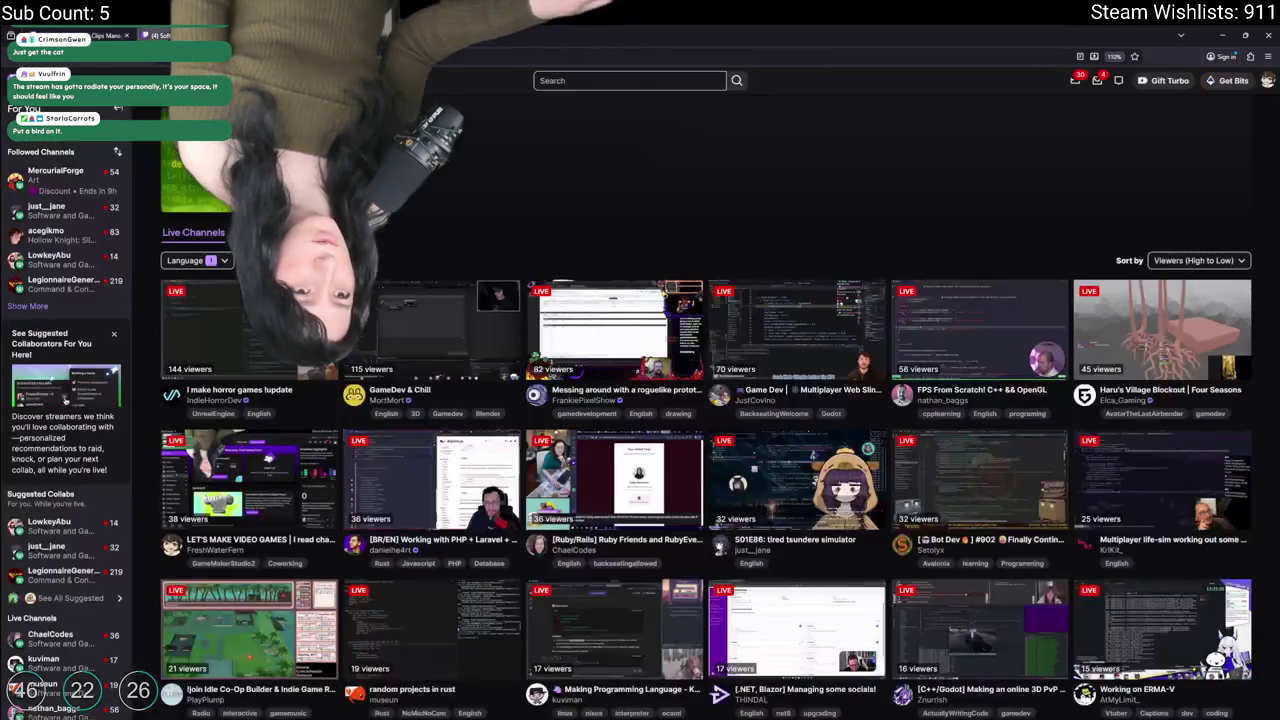
key(ctrl+shift+Tab)
scroll(439, 452, down, 6)
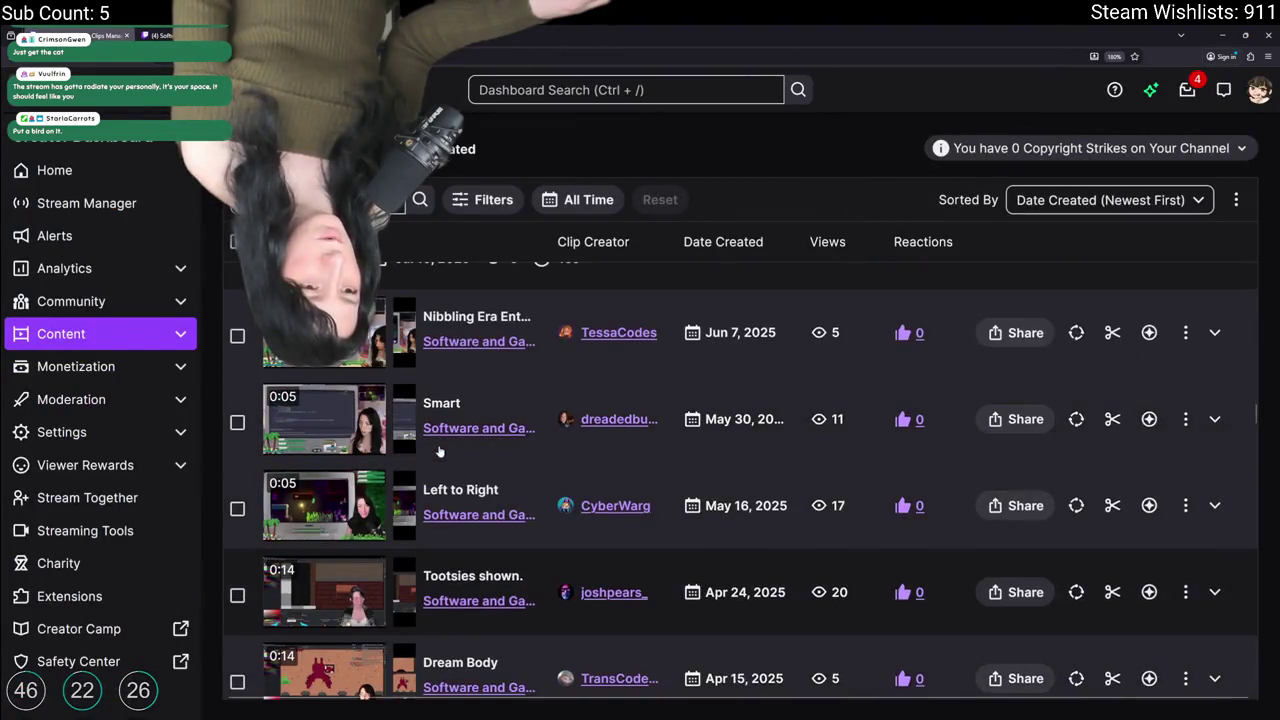
Step: Preview the fern vore and Bonnie Fell clips
click(348, 488)
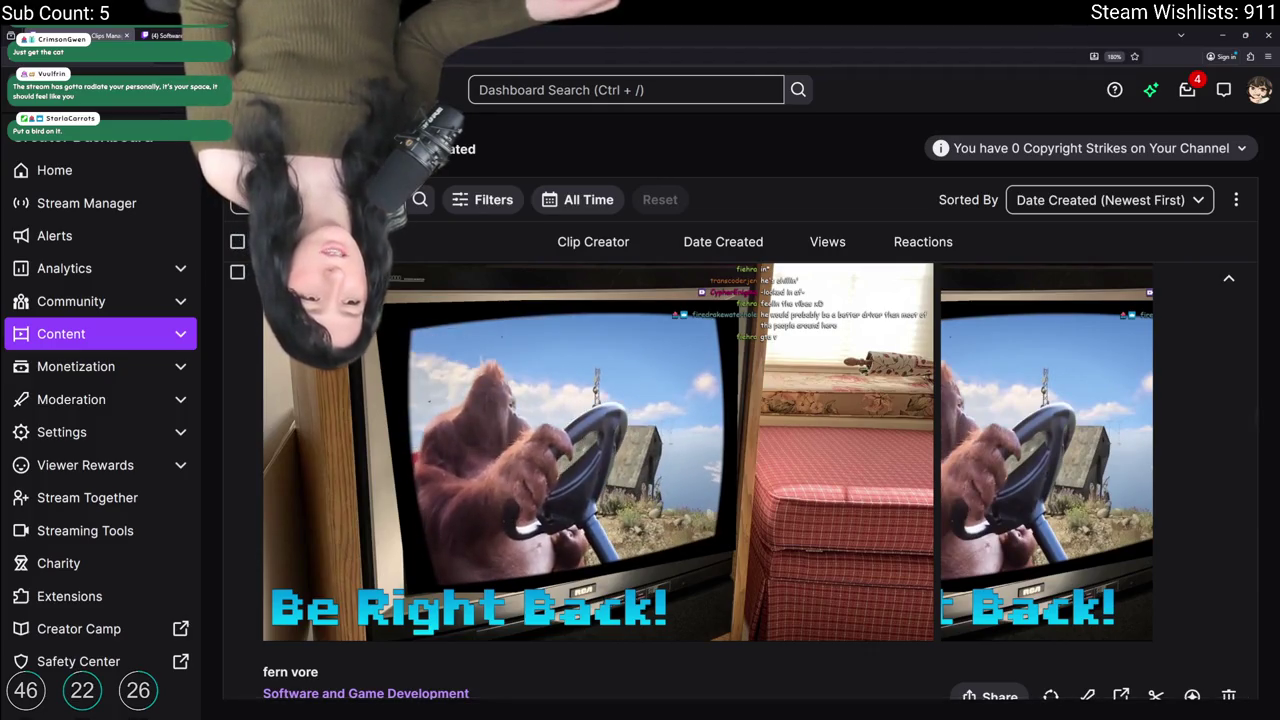
scroll(350, 460, down, 5)
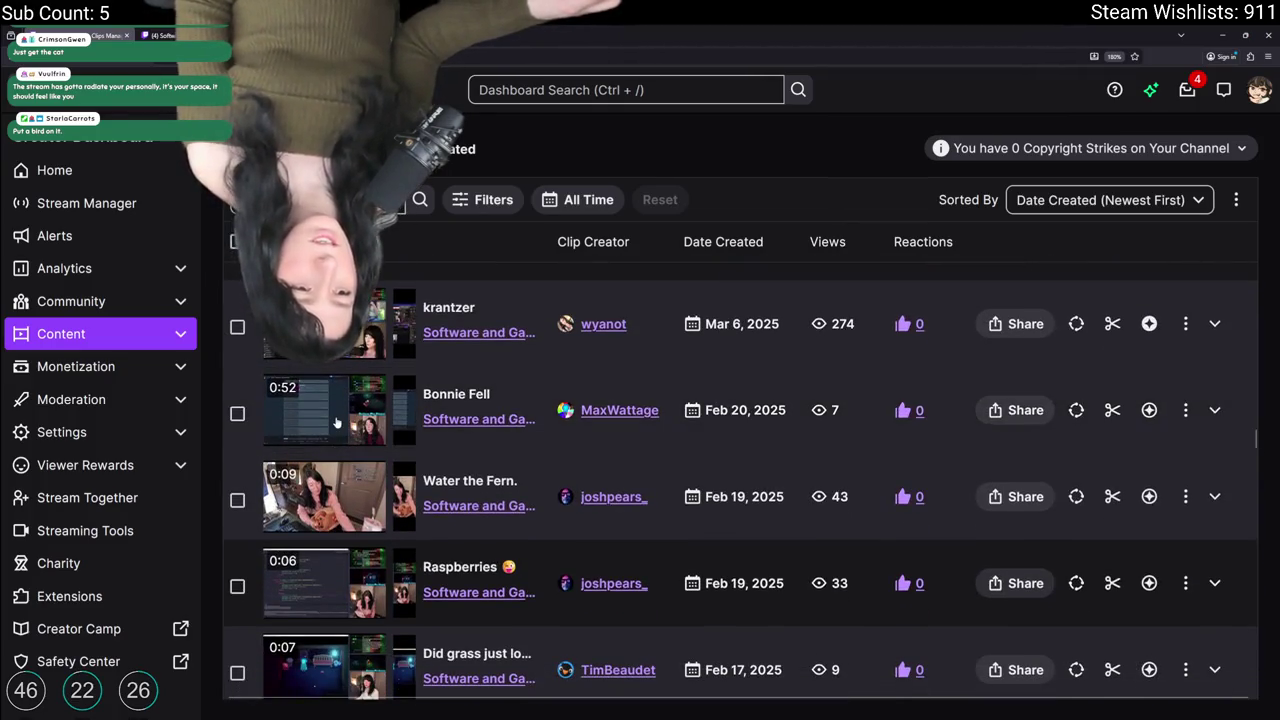
click(342, 420)
scroll(520, 488, up, 3)
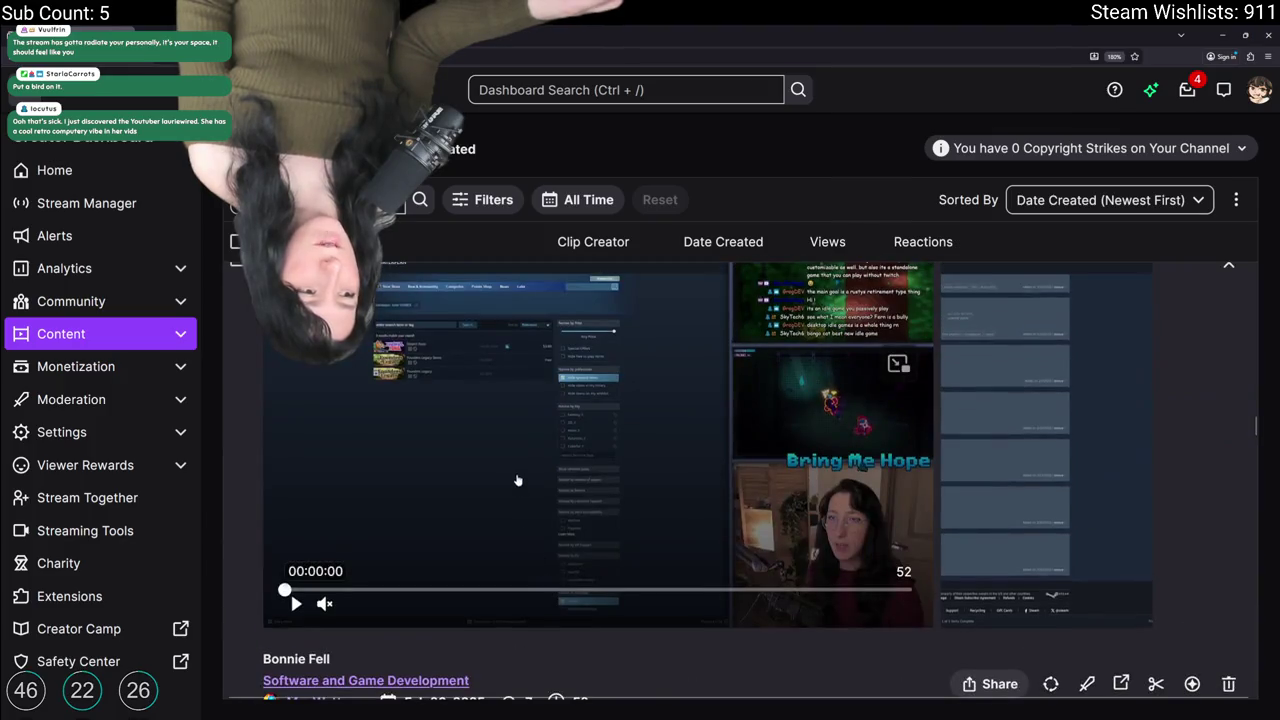
scroll(1257, 423, up, 1)
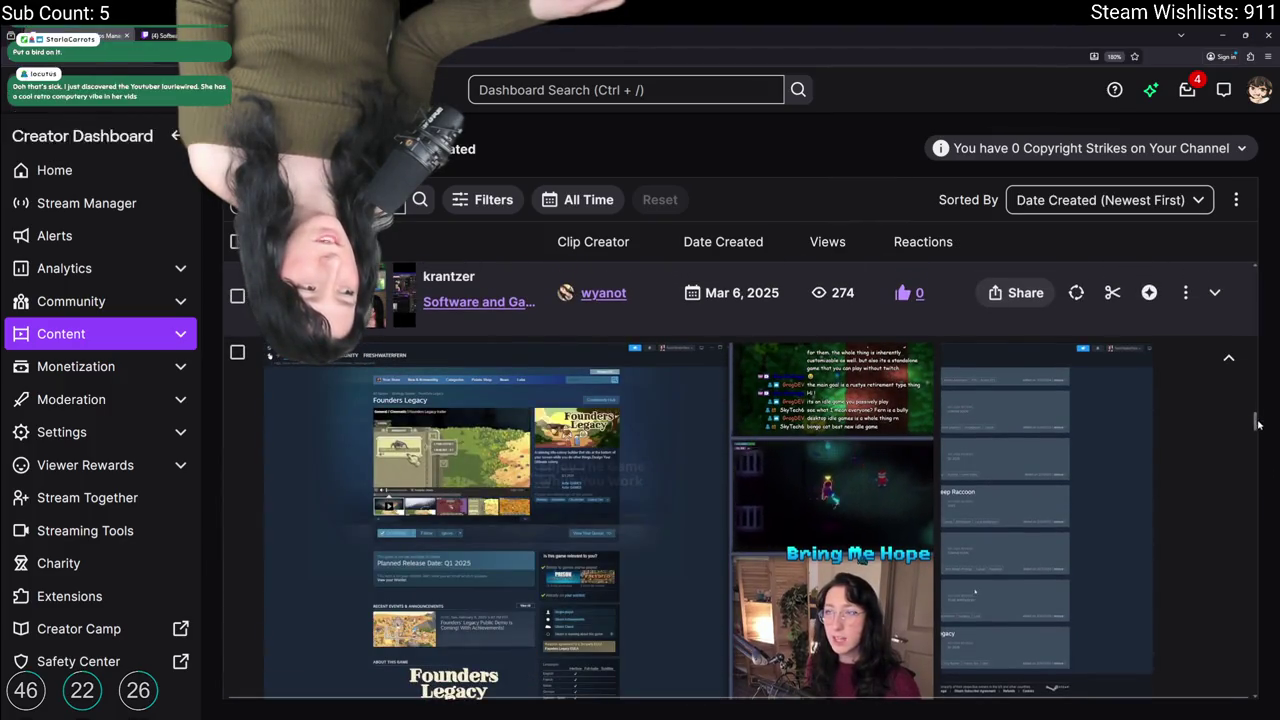
scroll(1257, 423, down, 1)
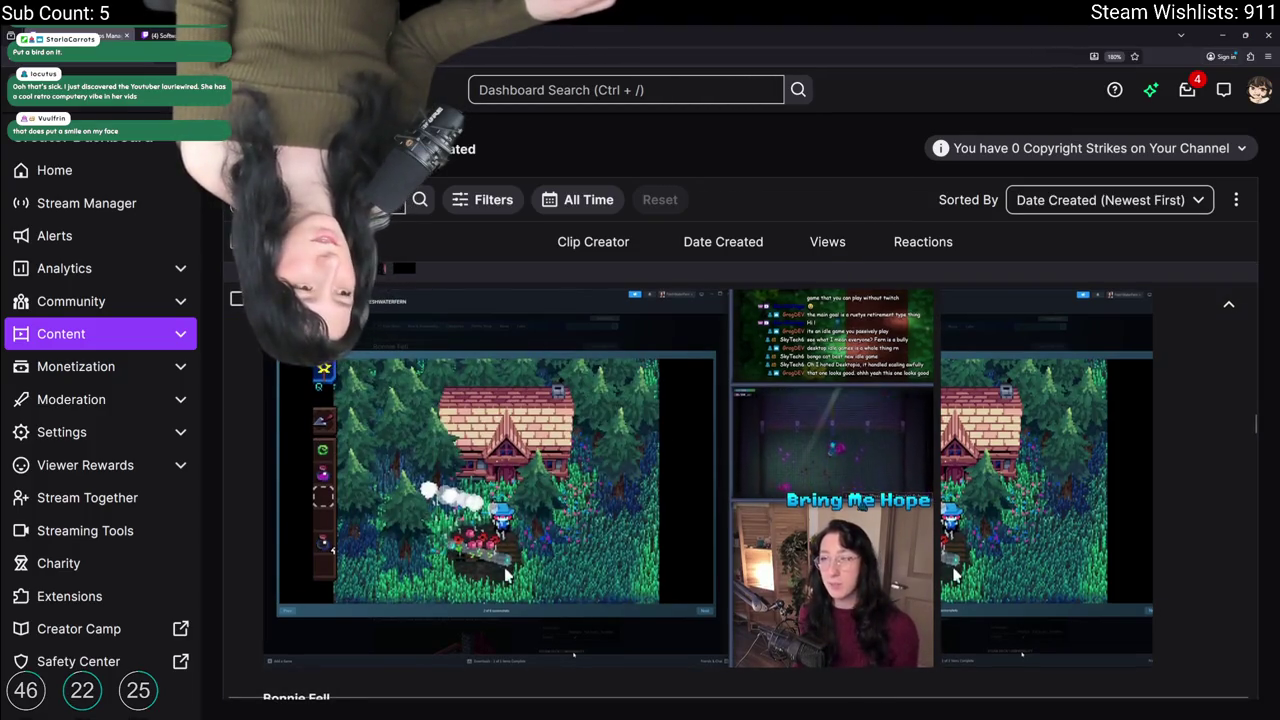
Step: Pause the preview and view the krantzer clip on its channel from its actions menu
mouse_move(700, 587)
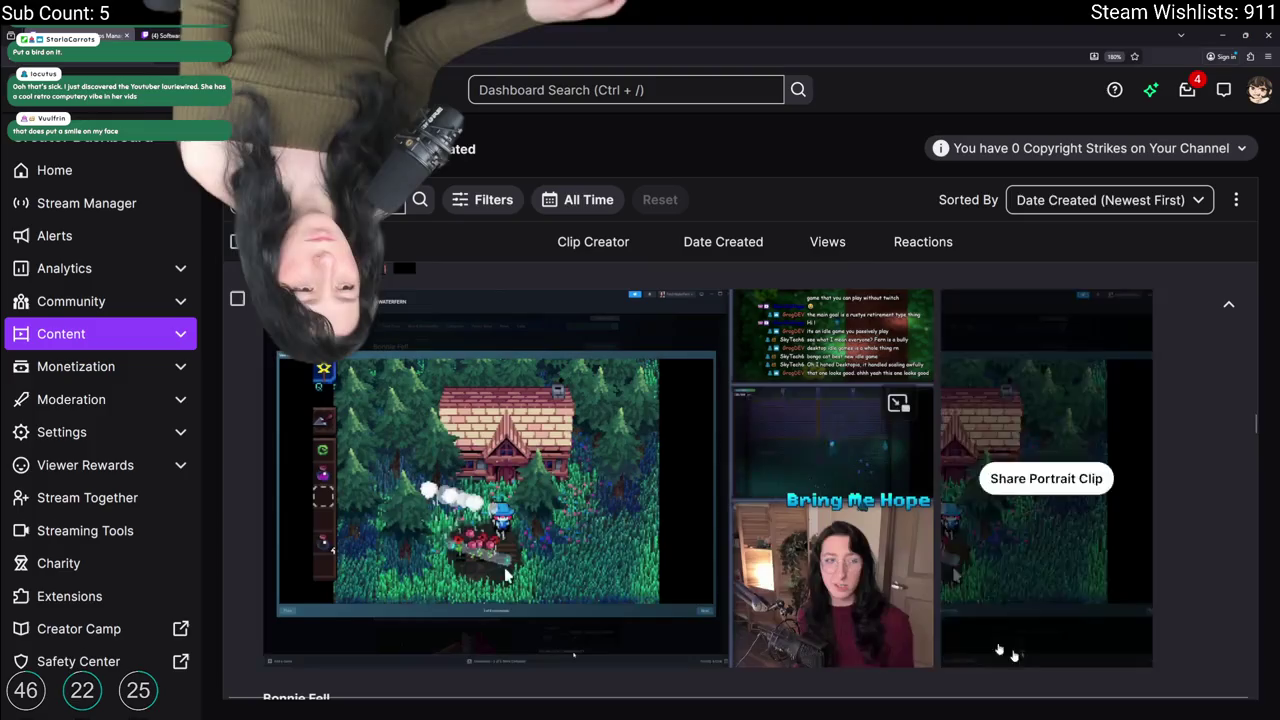
click(880, 420)
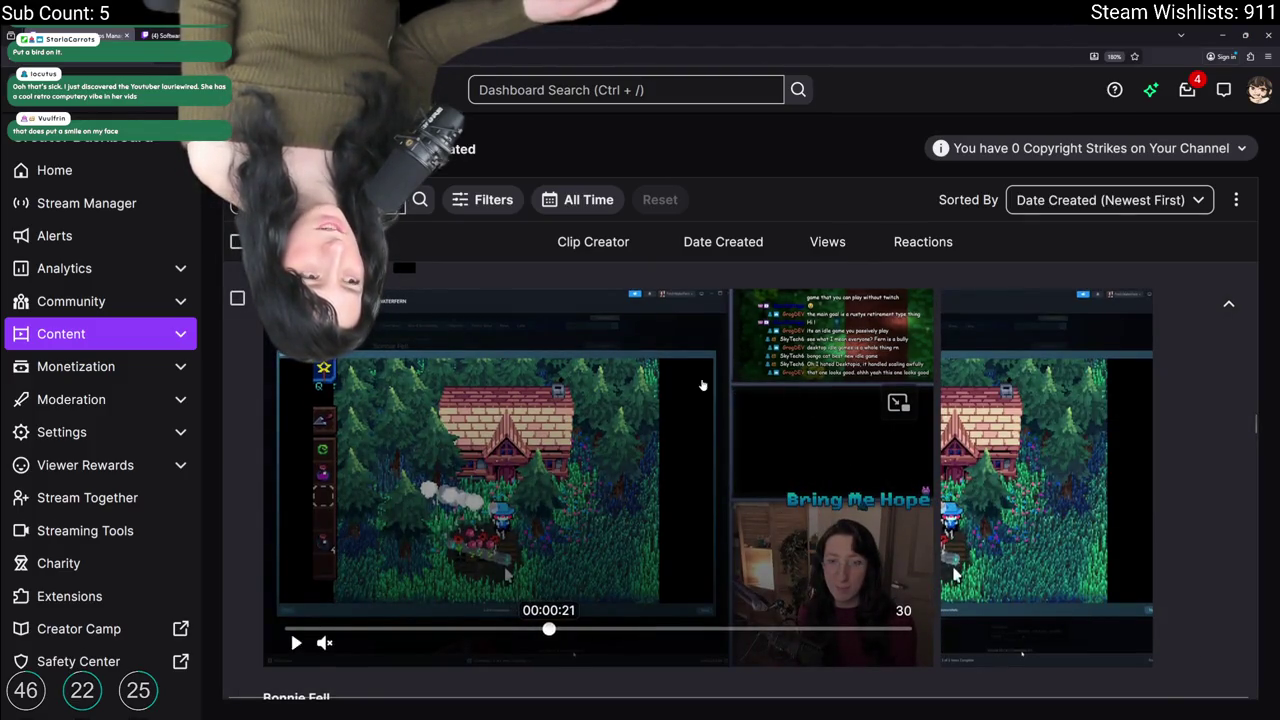
scroll(703, 385, up, 2)
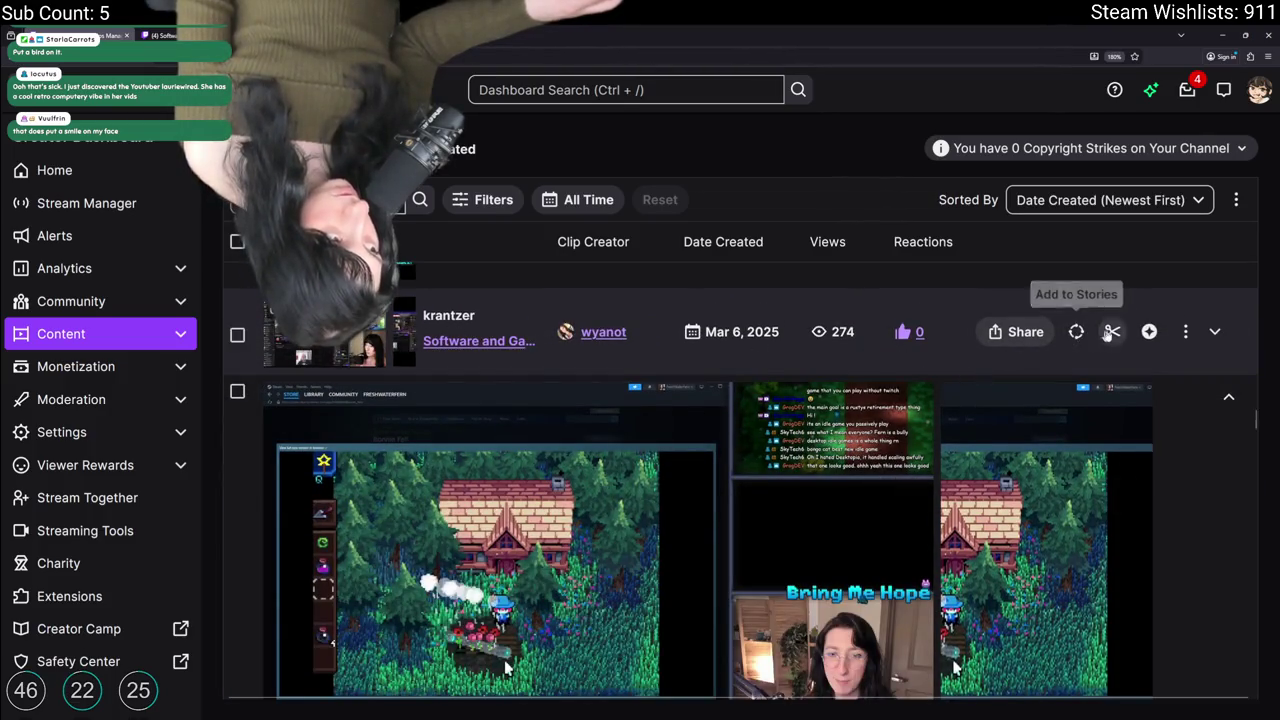
click(1185, 331)
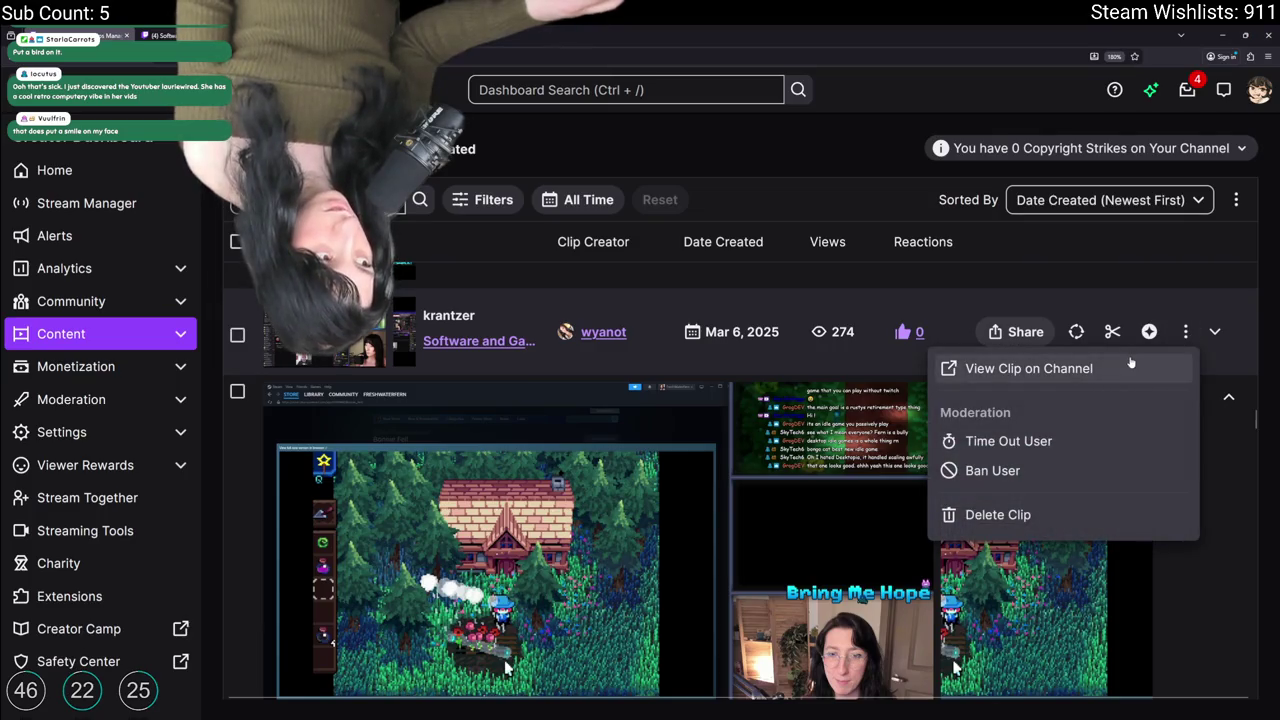
click(1028, 369)
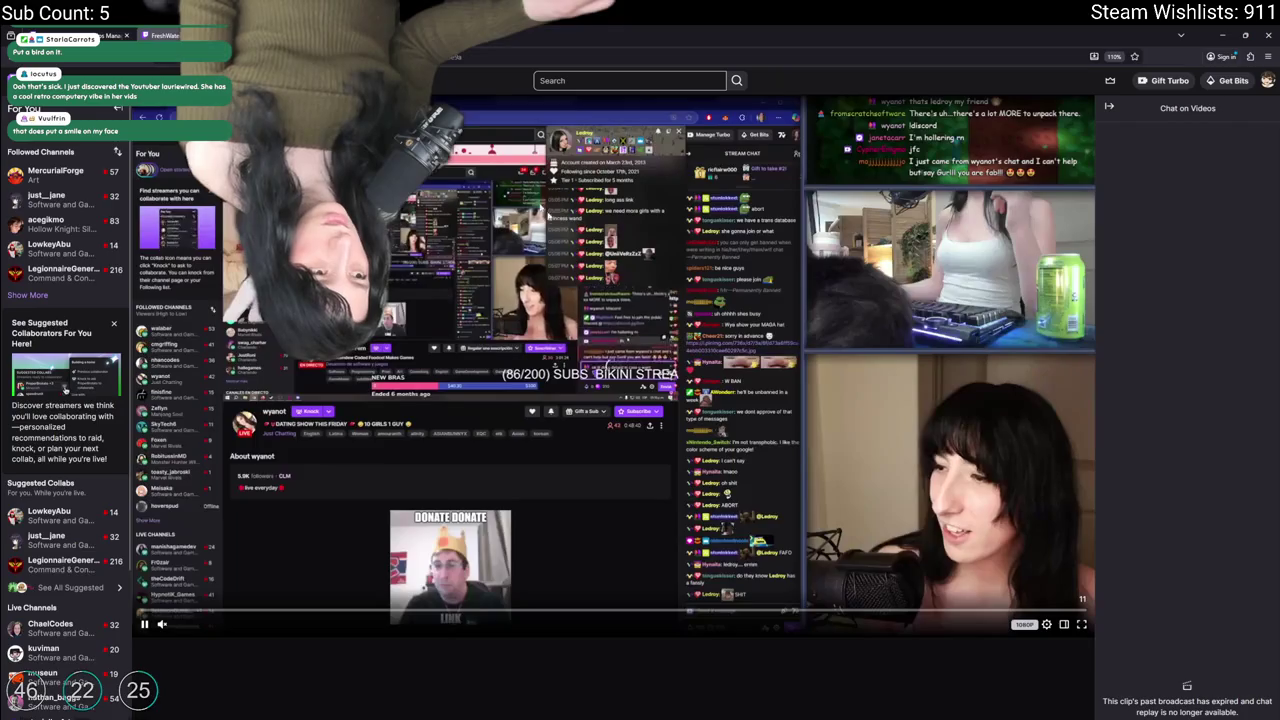
Step: Close the krantzer clip page and return to the clips dashboard
scroll(258, 565, down, 2)
key(ctrl+w)
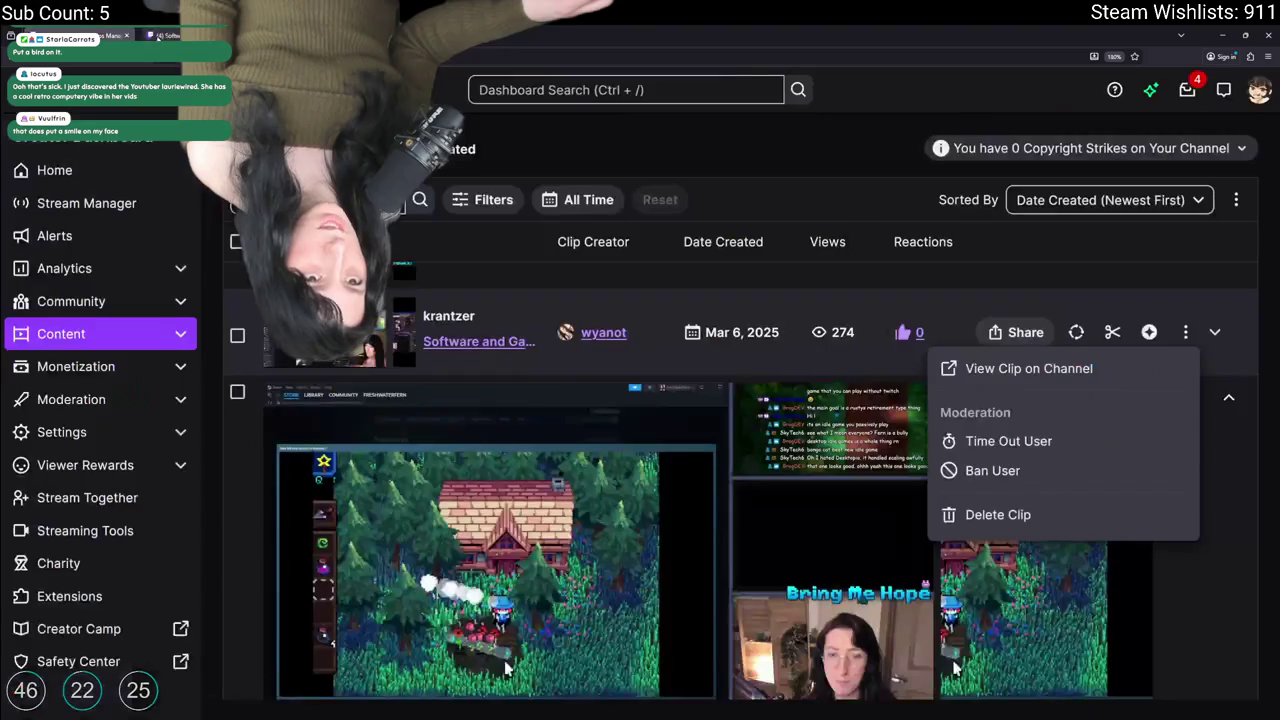
scroll(625, 436, down, 2)
scroll(560, 420, up, 3)
scroll(520, 410, down, 1)
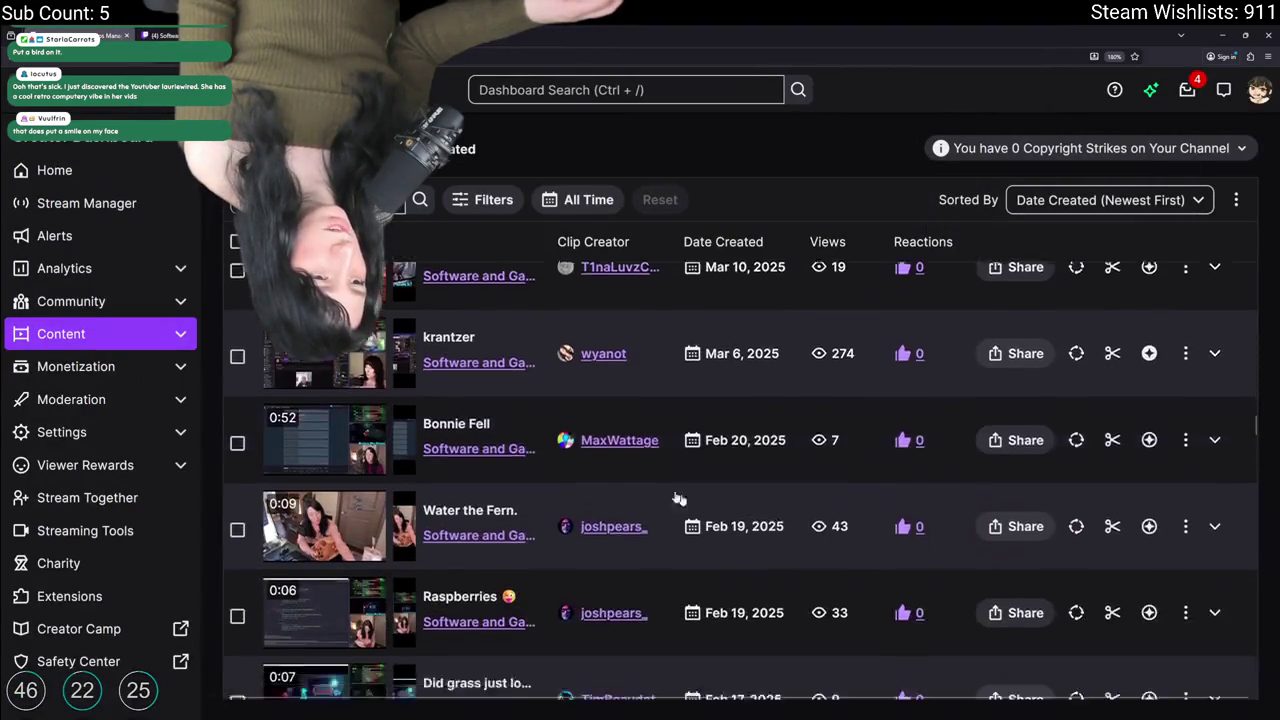
Step: Open the Bonnie Fell clip on its own page, dismiss the share-badge popup, and go full screen
click(459, 458)
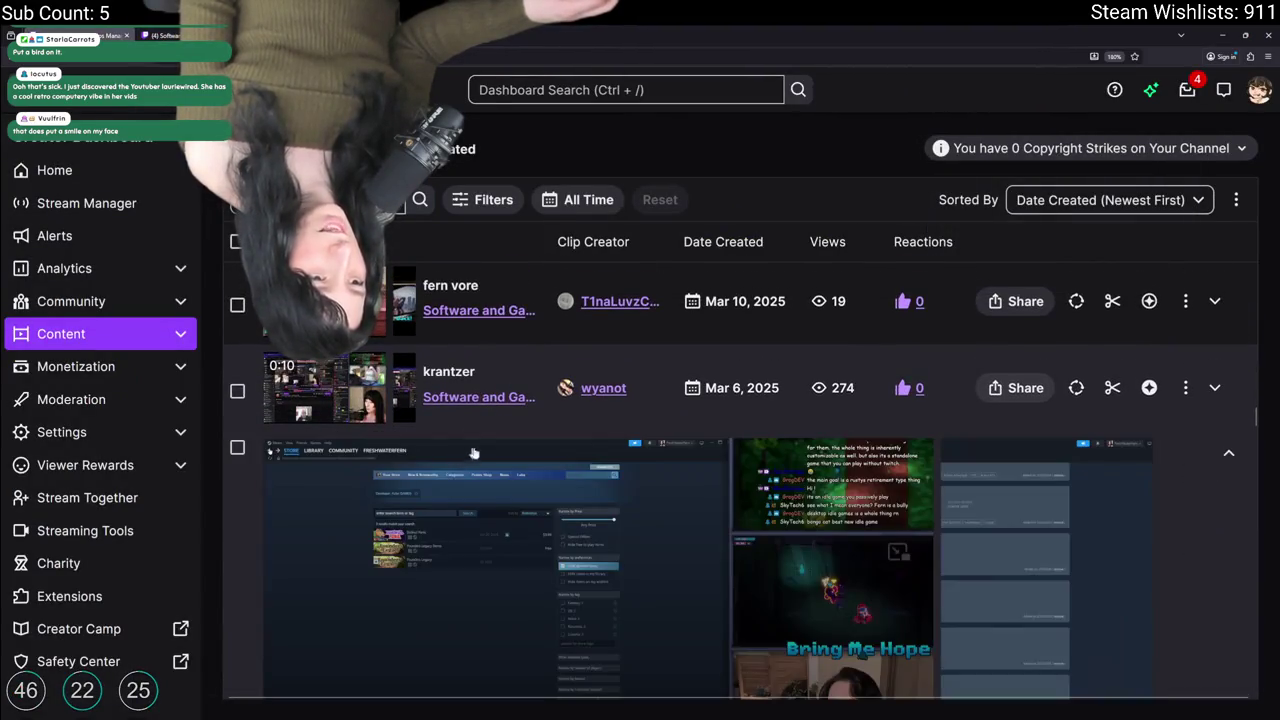
click(1122, 499)
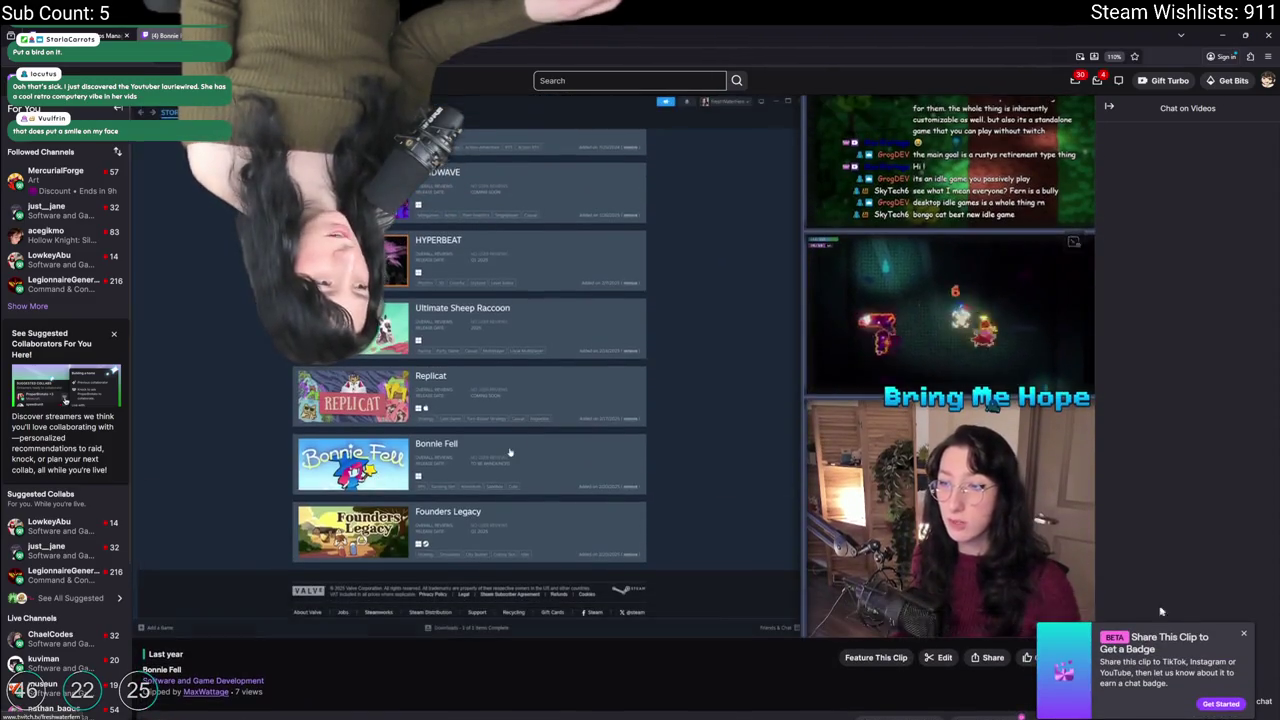
click(1241, 636)
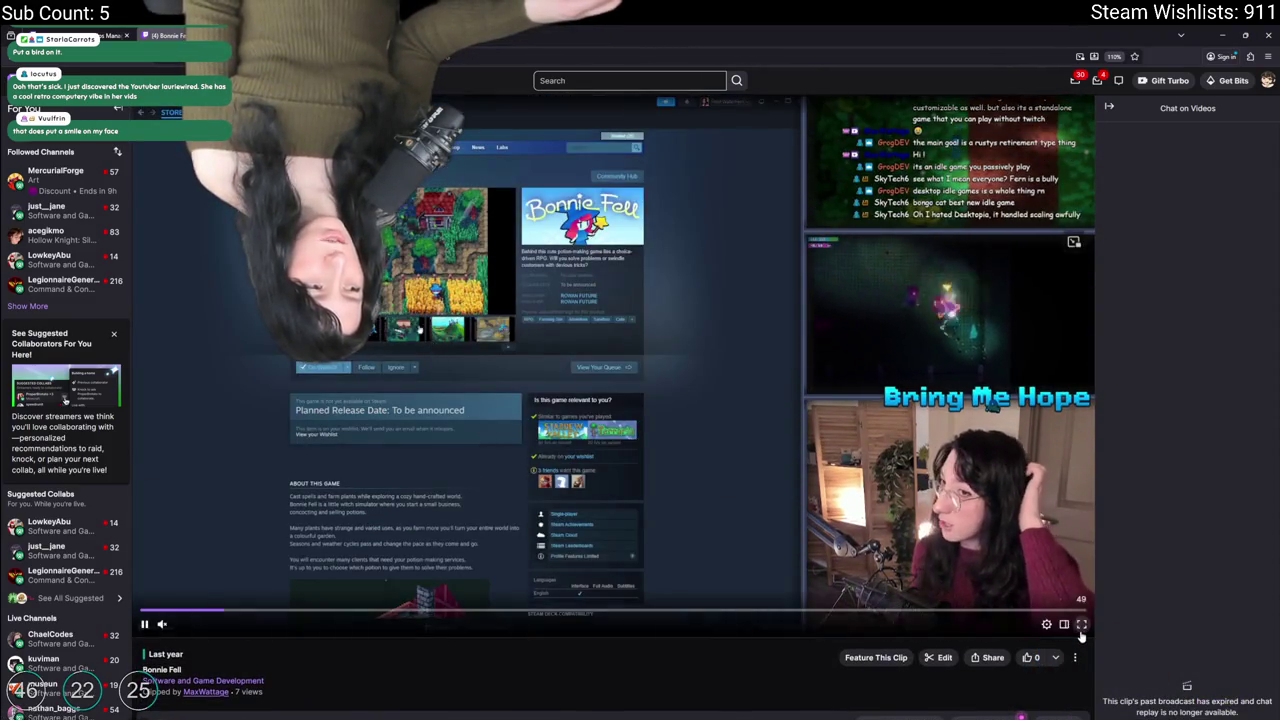
key(f)
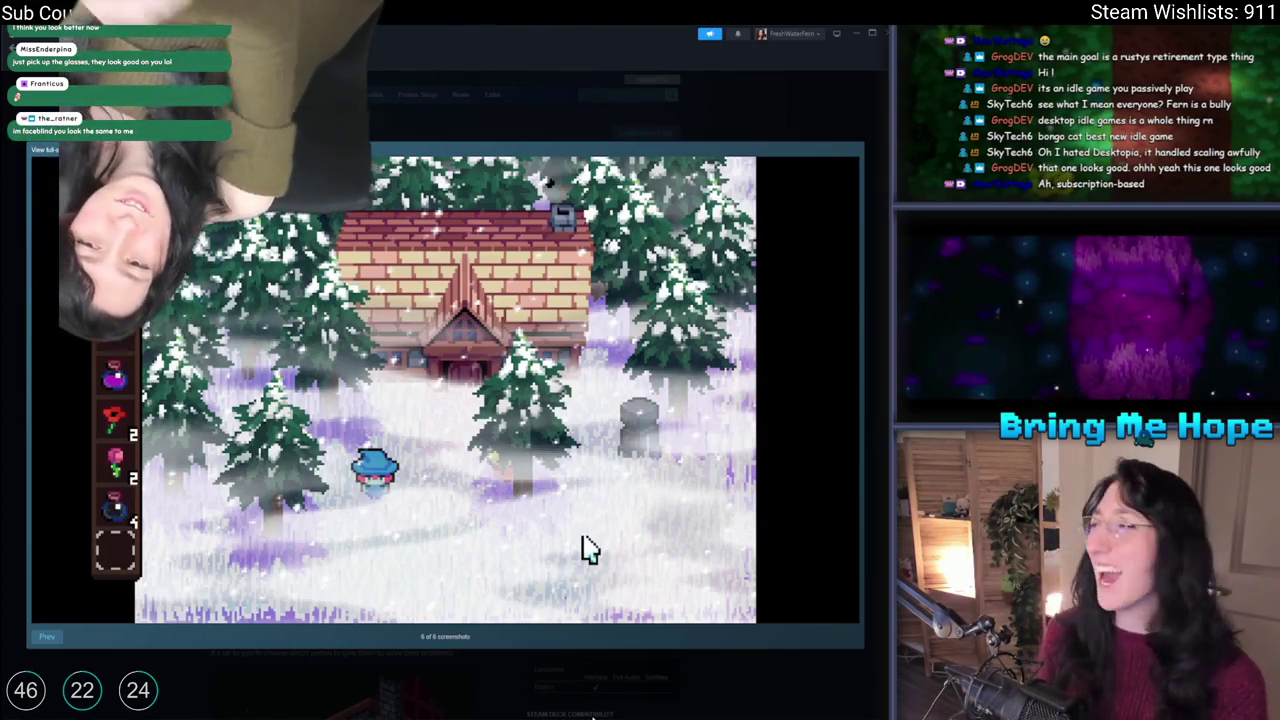
Step: Seek through the full-screen Bonnie Fell clip with the arrow keys, then return to GameMaker's ToDo notes
click(580, 549)
click(460, 552)
click(460, 552)
key(Right)
key(Left)
key(Left)
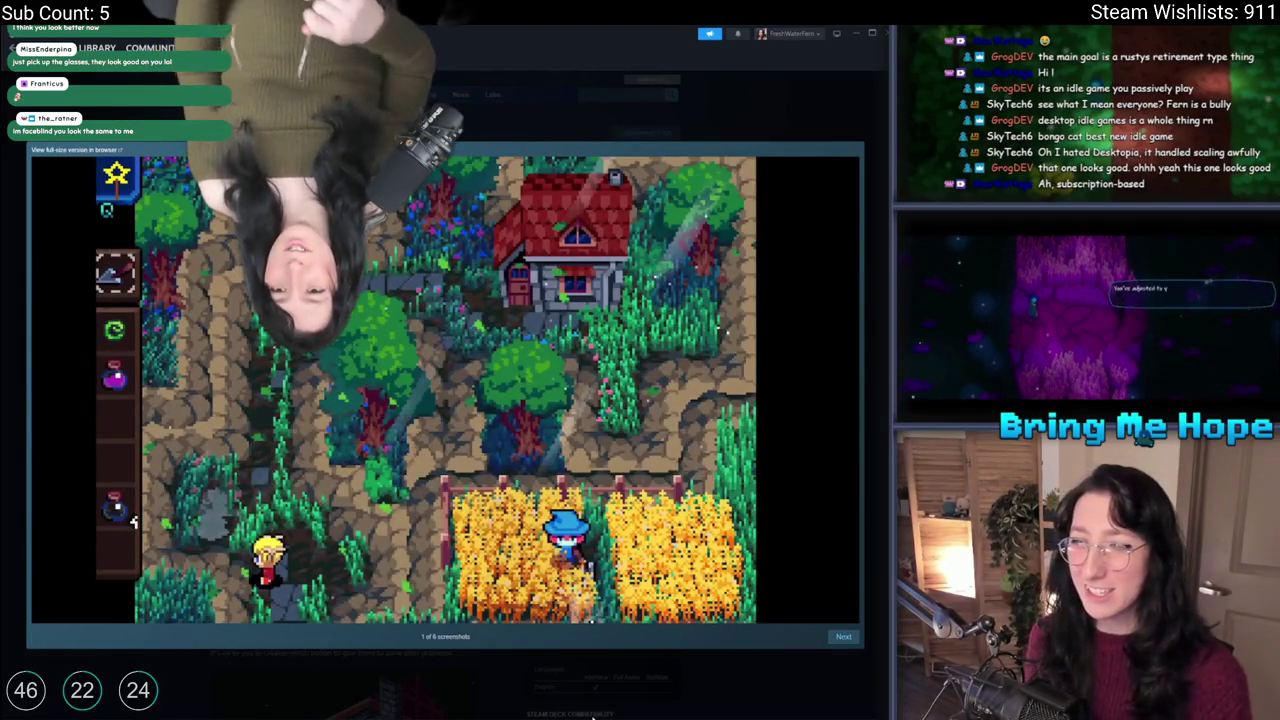
key(Right)
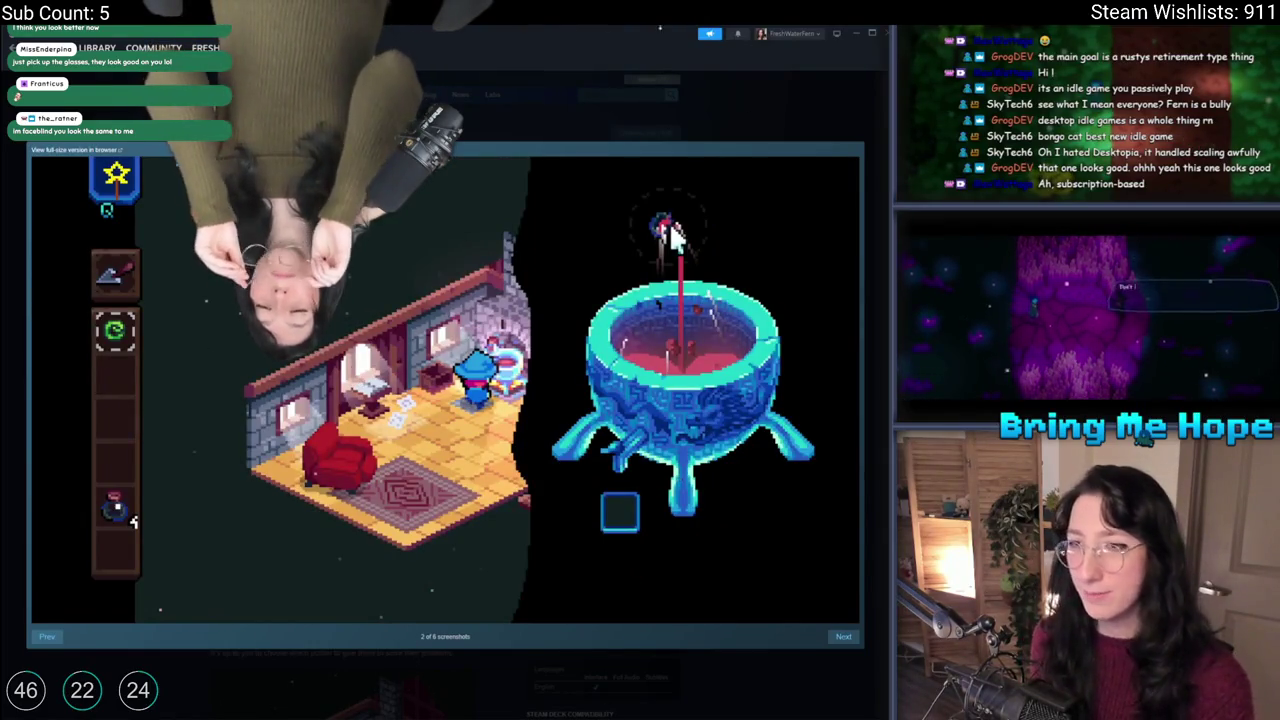
click(552, 119)
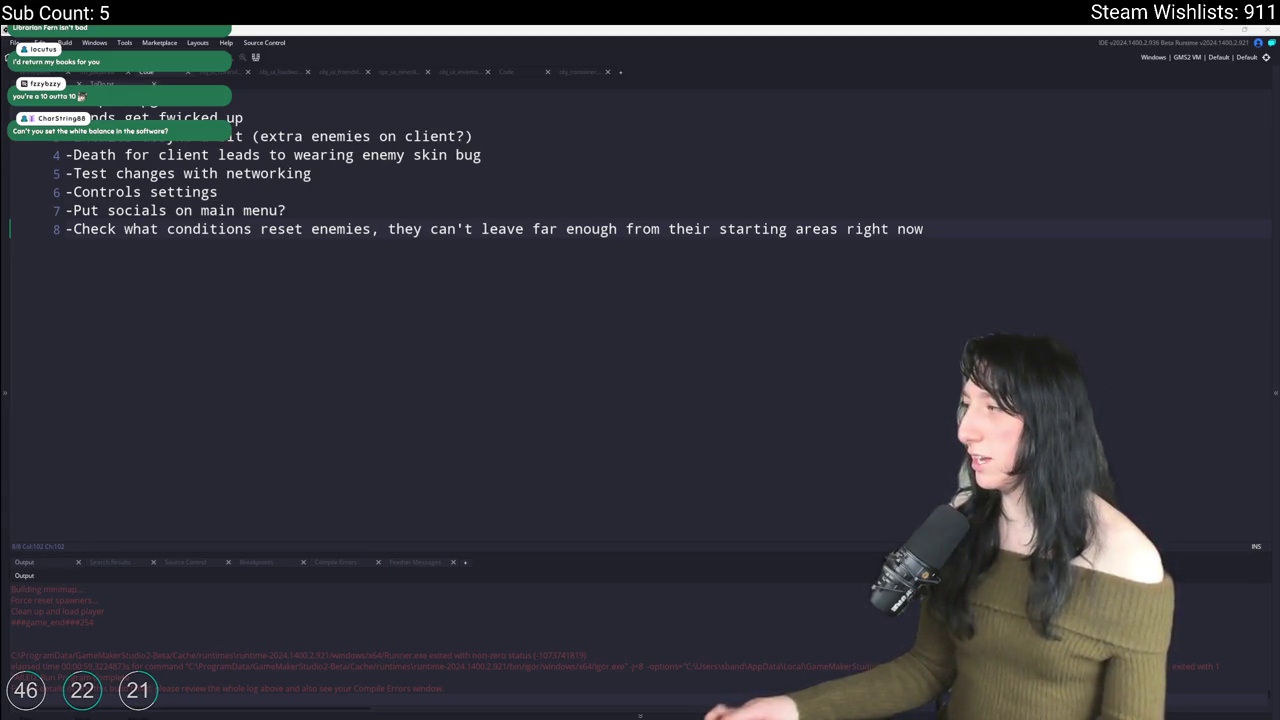
Step: Move the BRIO settings window aside and lower the colour temperature to 5700
drag(368, 87, 330, 111)
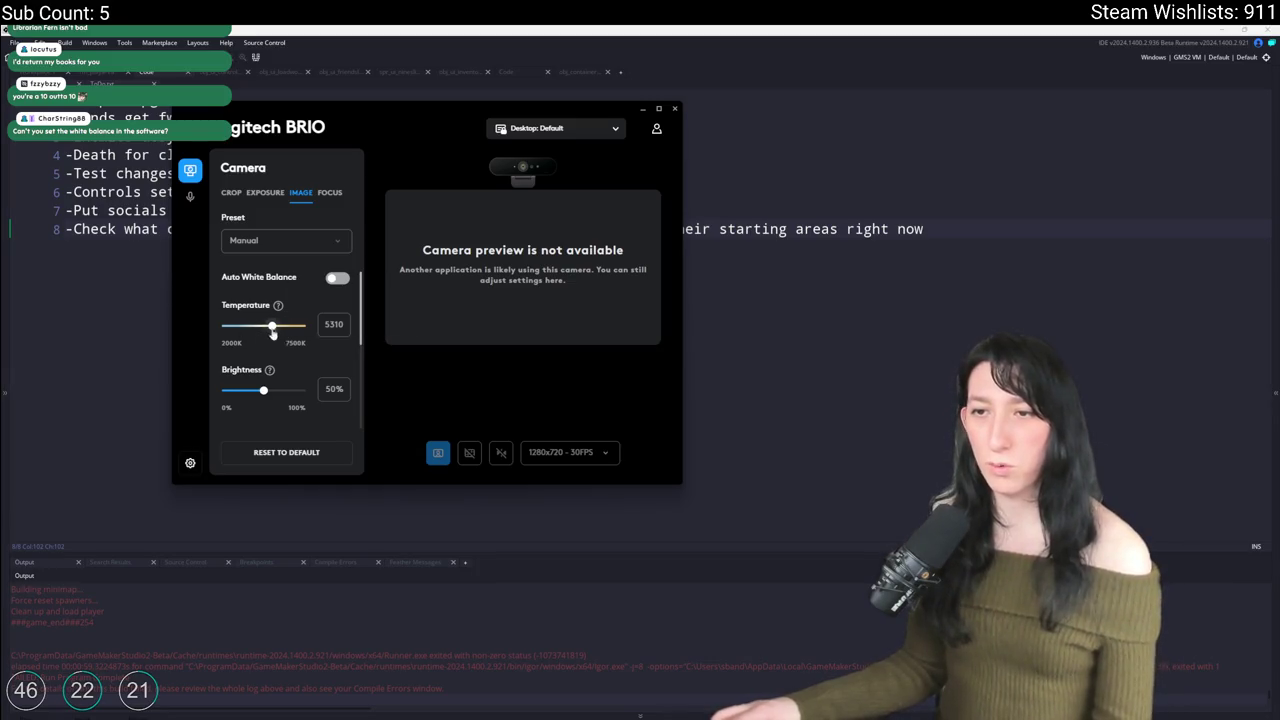
click(325, 324)
drag(271, 326, 281, 330)
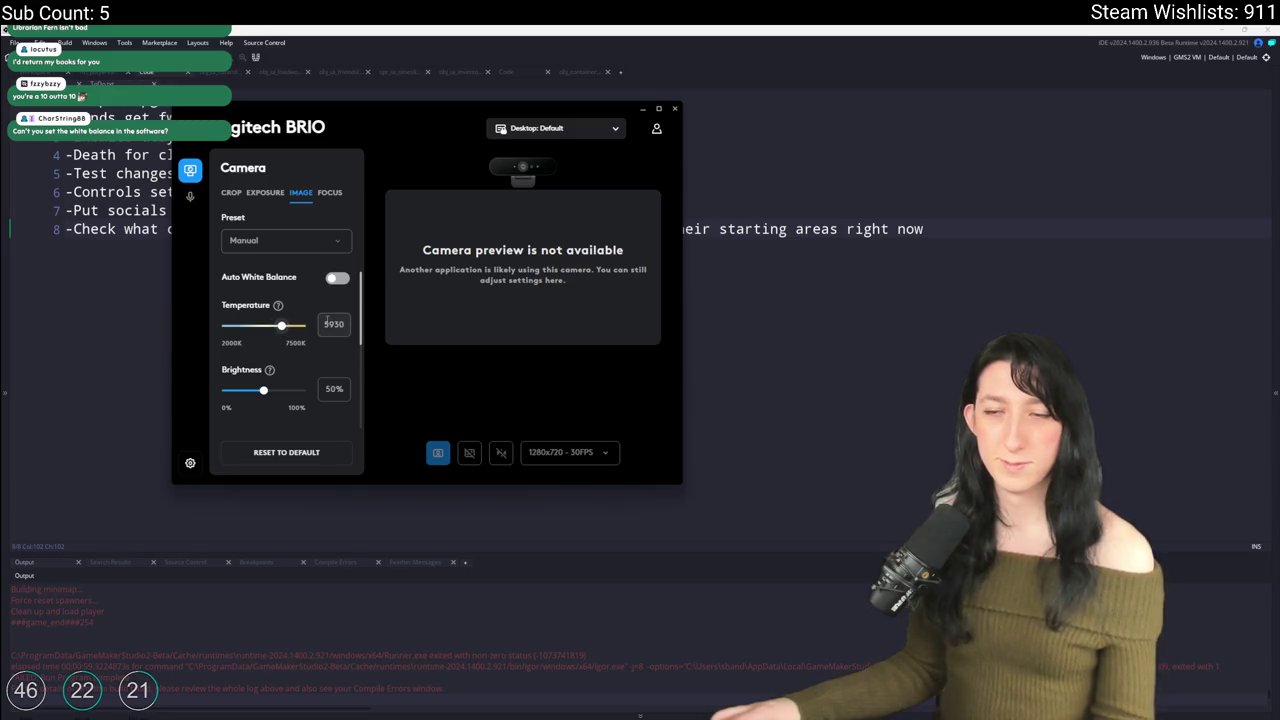
drag(283, 328, 279, 330)
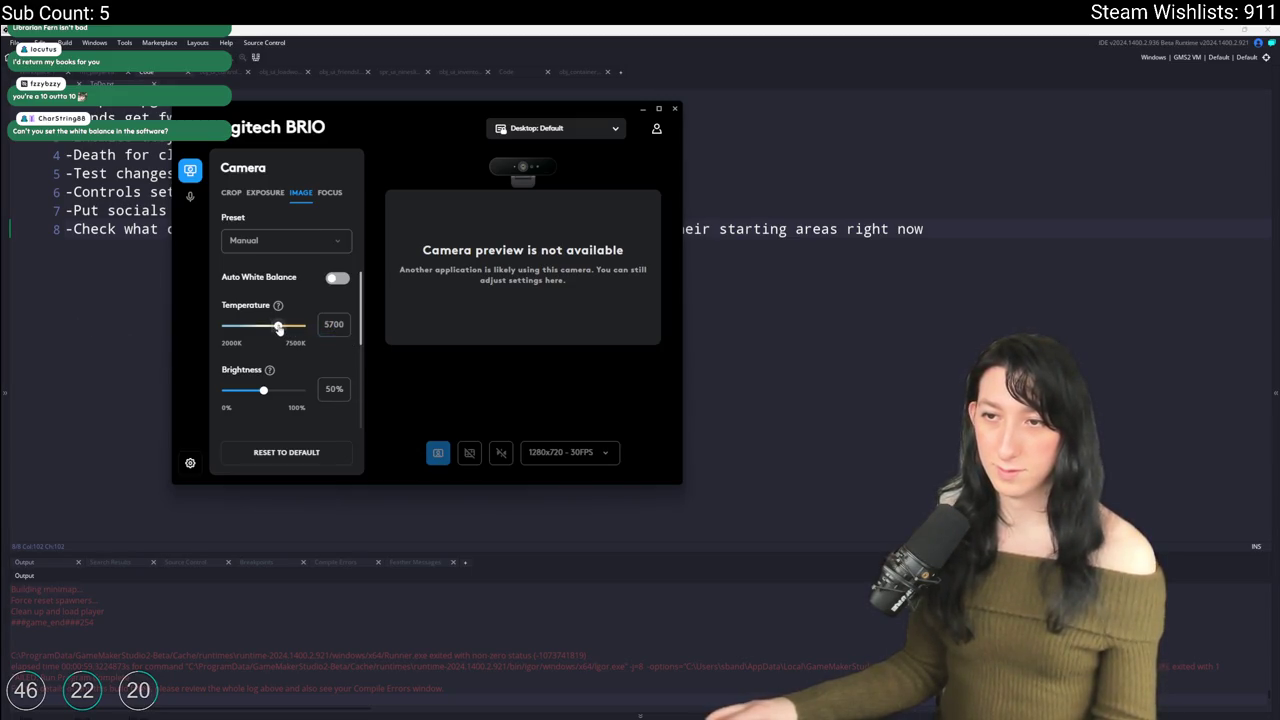
Step: Commit a 5310 colour temperature, then turn Auto White Balance on and close the camera settings
click(336, 281)
click(337, 281)
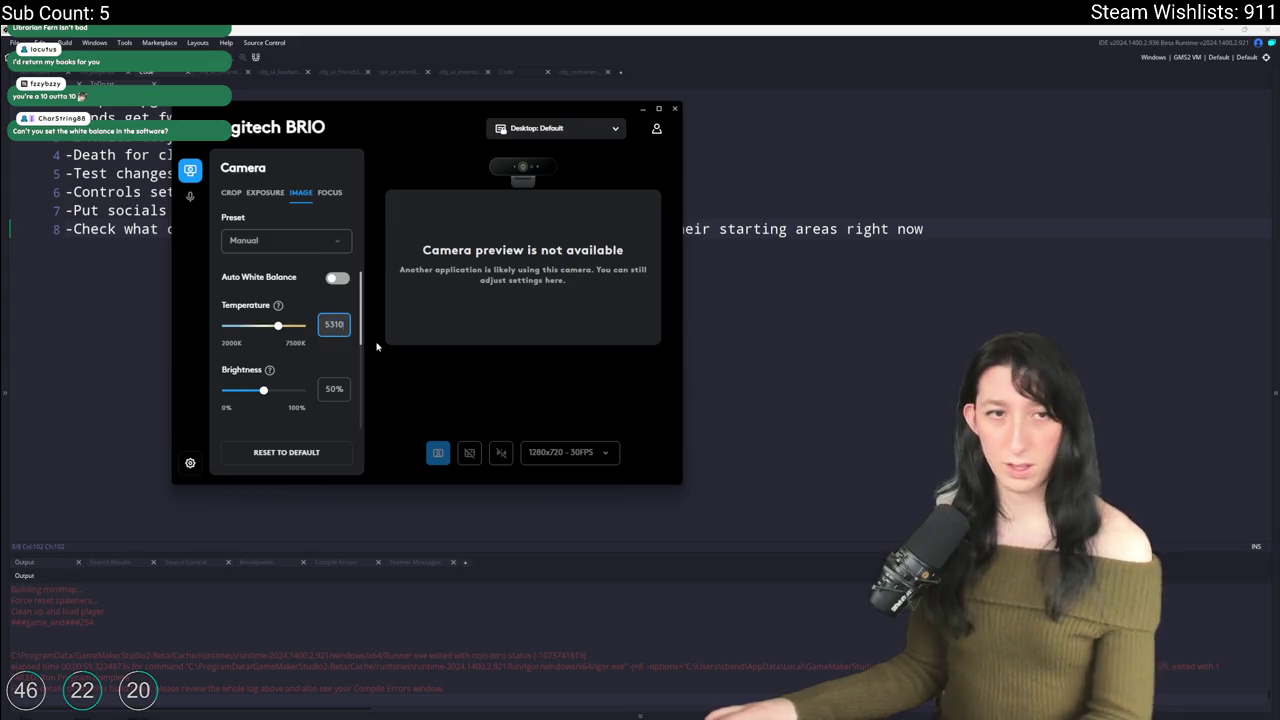
key(Return)
click(338, 279)
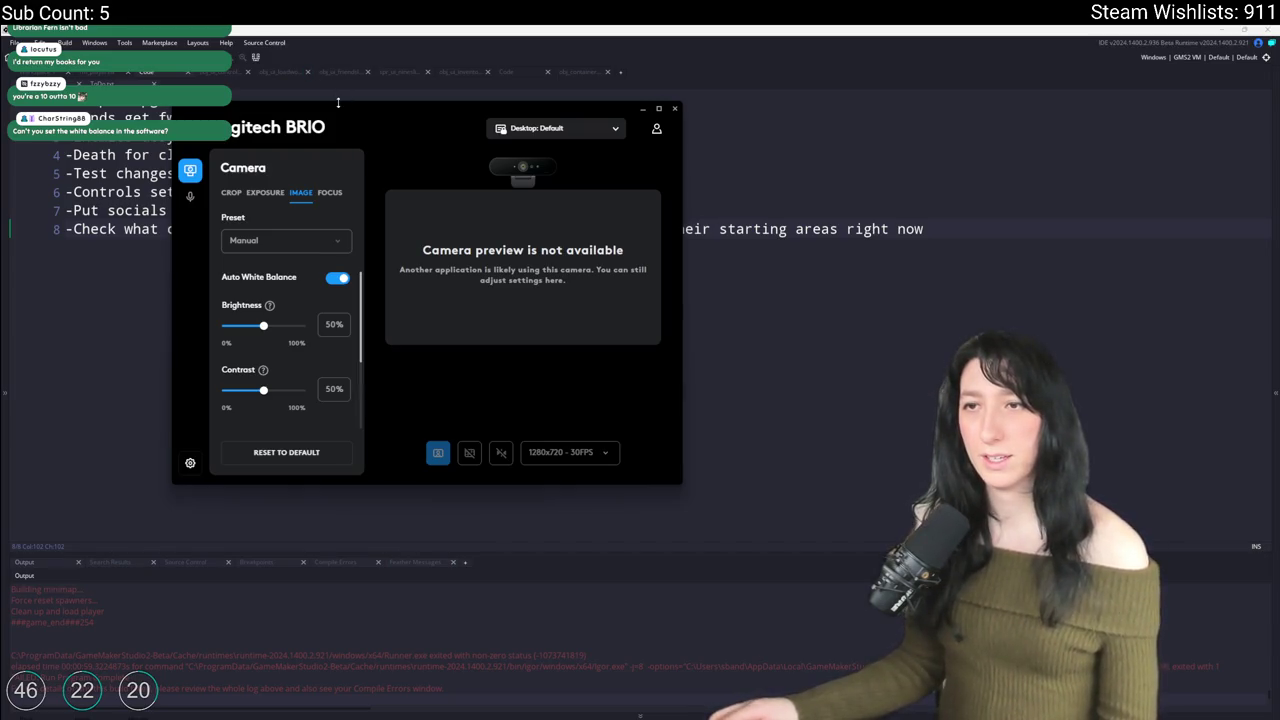
click(674, 108)
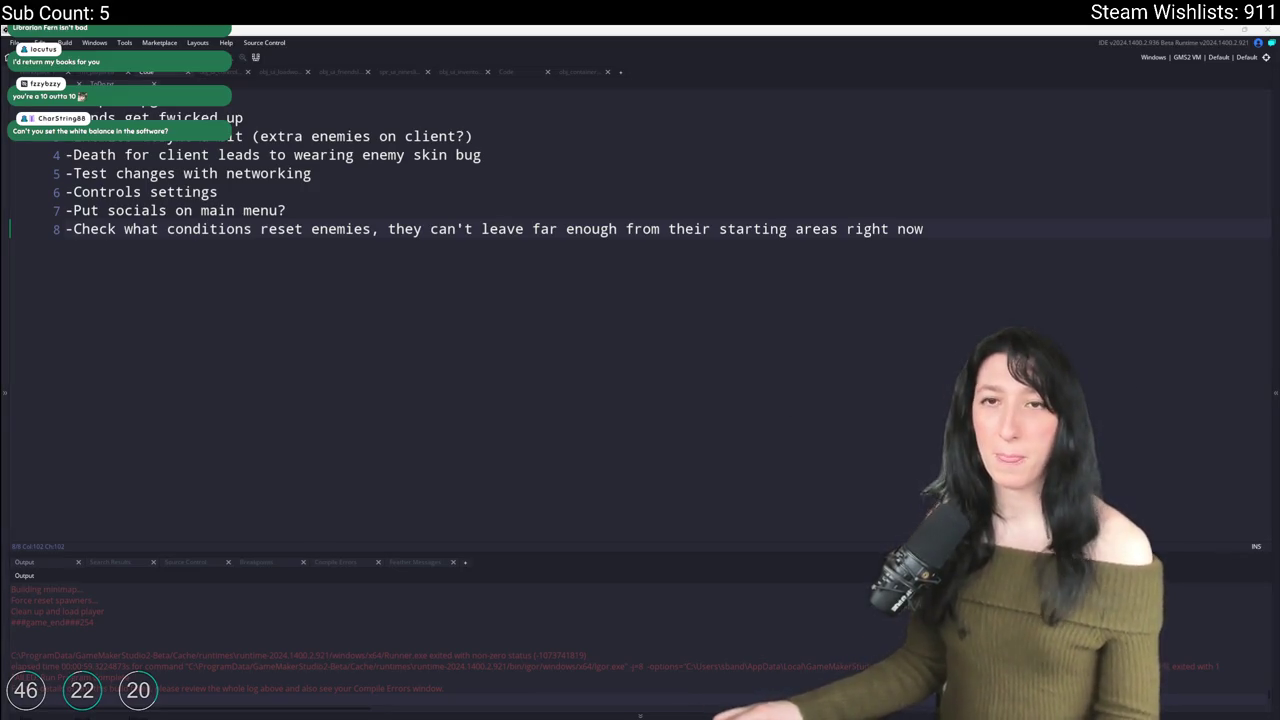
Step: Switch from the ToDo notes to the rm_playarea room editor and select the green container instance
click(1021, 247)
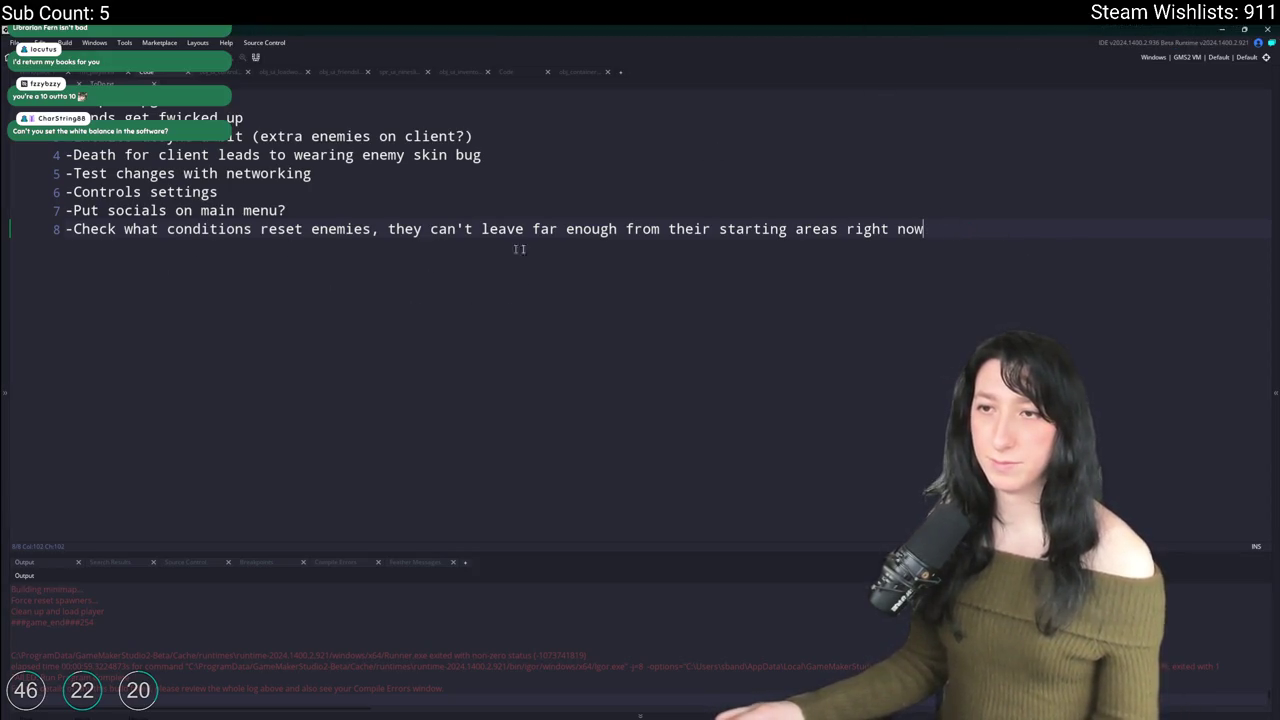
key(ctrl+Tab)
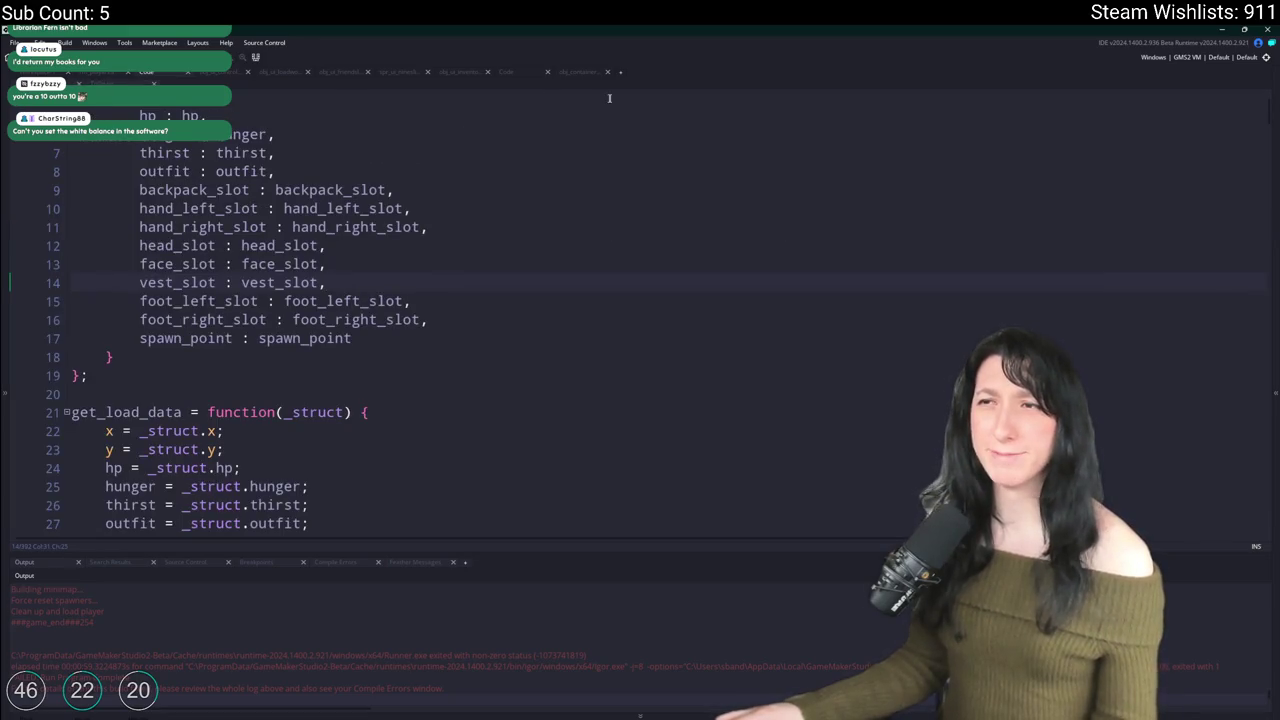
key(ctrl+Tab)
click(543, 331)
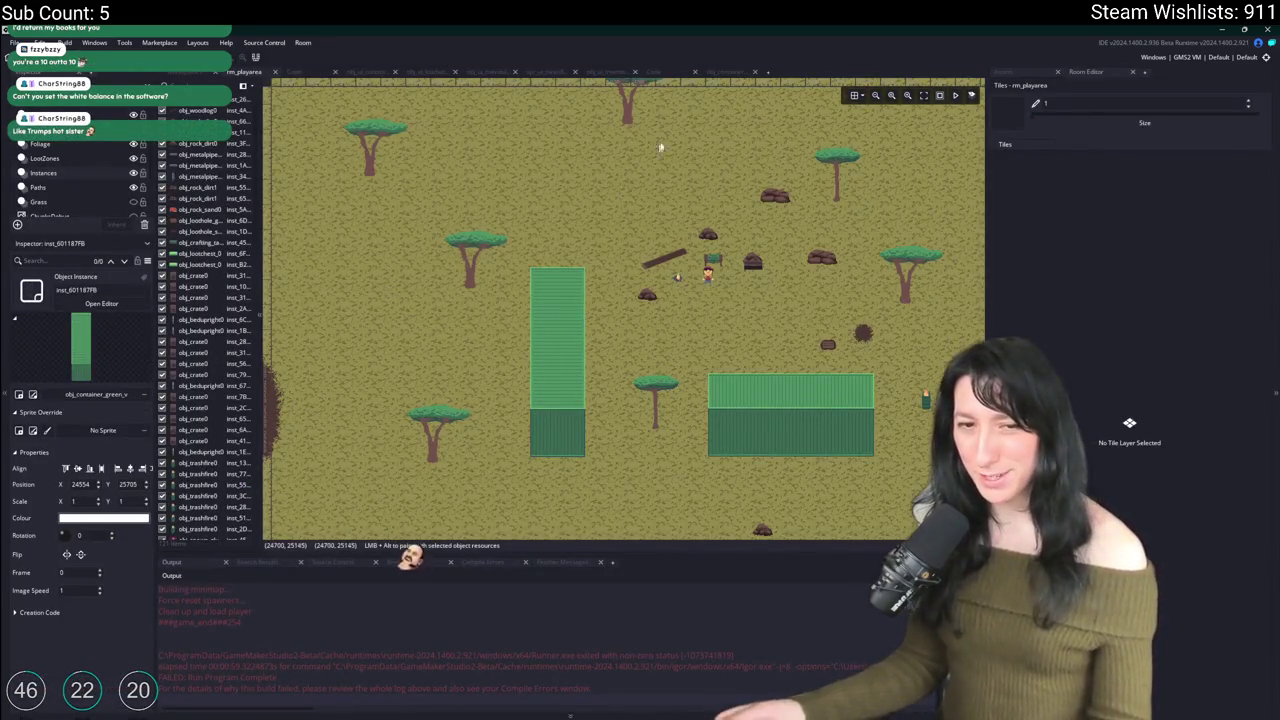
Step: Copy line 7's _h_padding calculation from obj_container_green_h, then open obj_container_green_v's event code full size
click(724, 76)
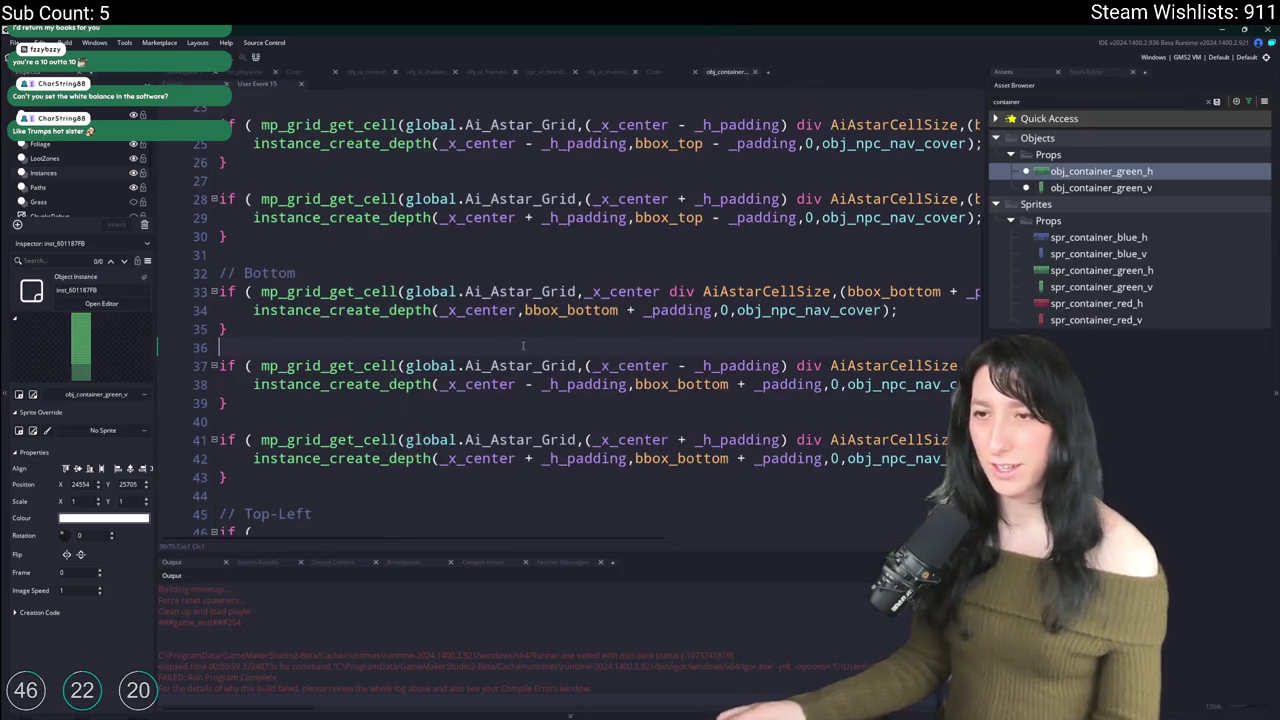
scroll(522, 345, down, 1)
drag(249, 449, 221, 330)
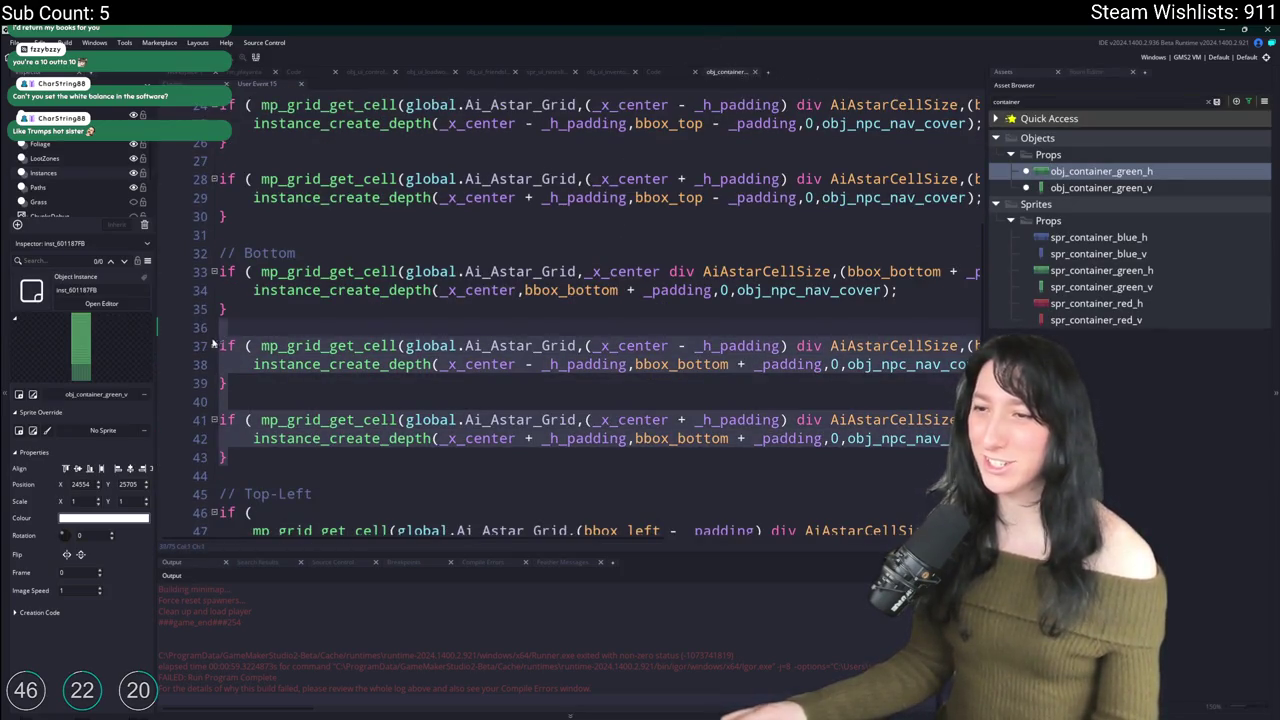
click(213, 342)
scroll(400, 310, up, 10)
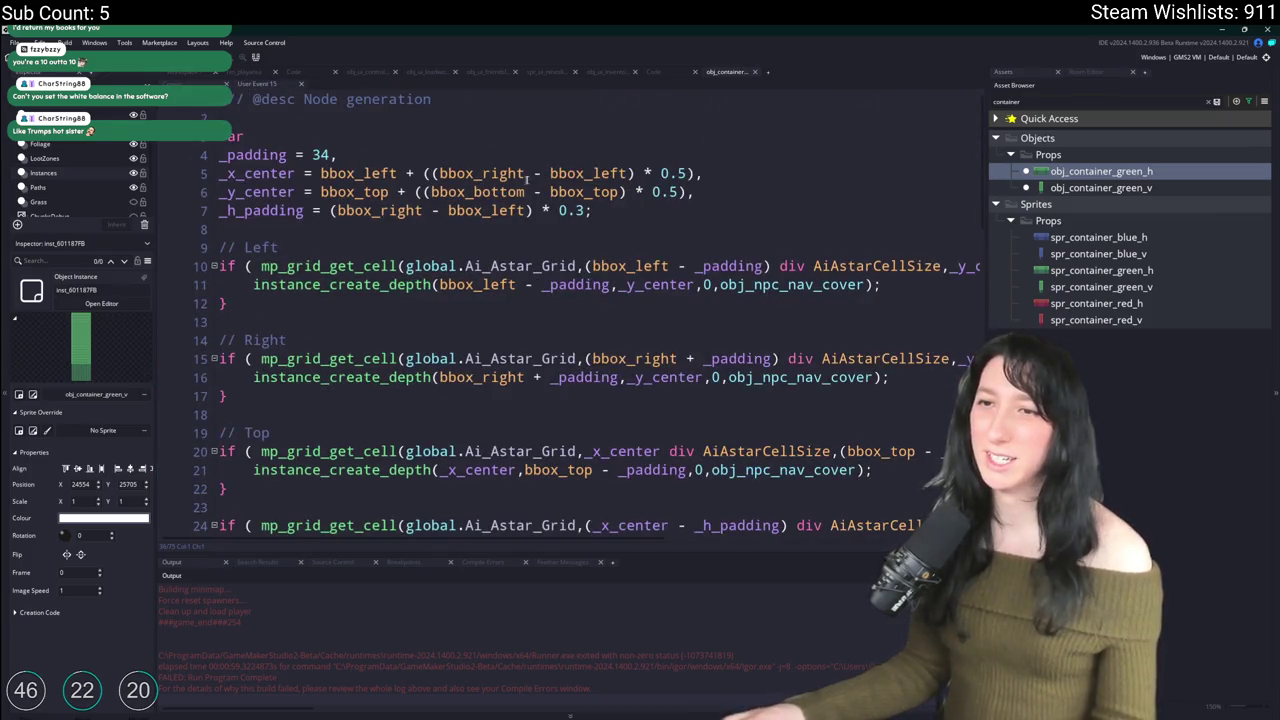
drag(699, 212, 218, 210)
click(699, 215)
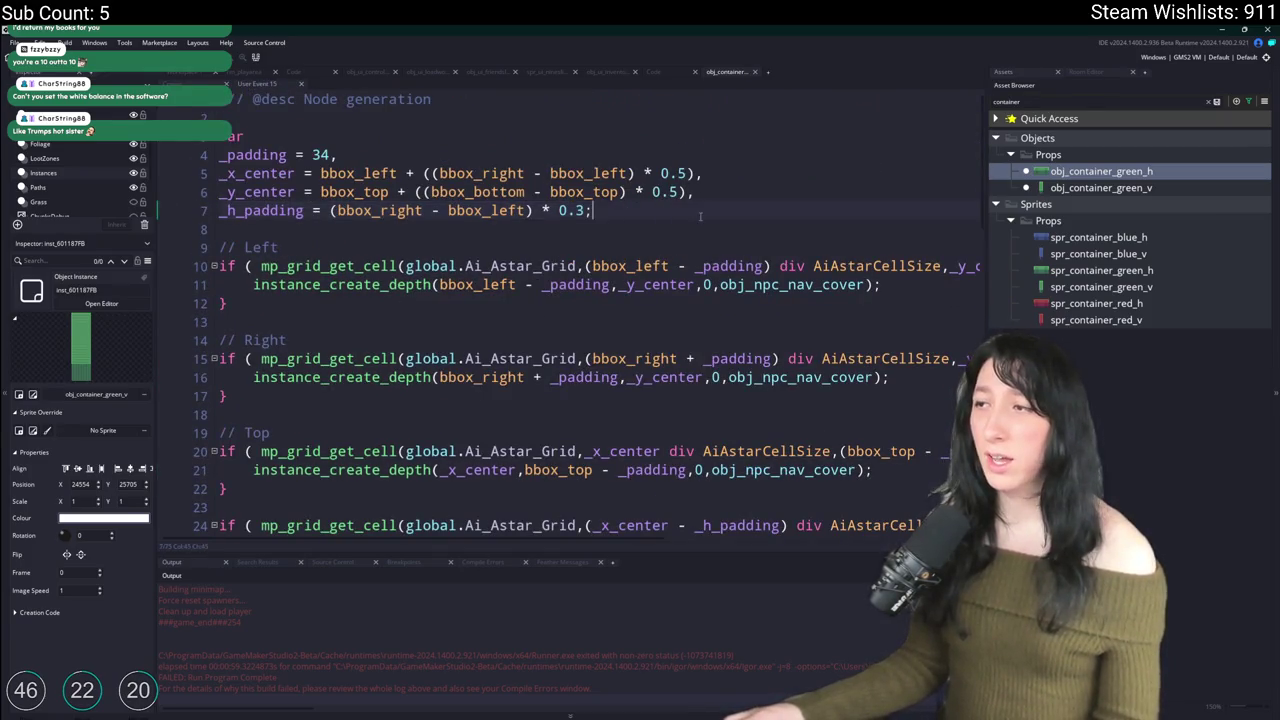
double_click(1100, 187)
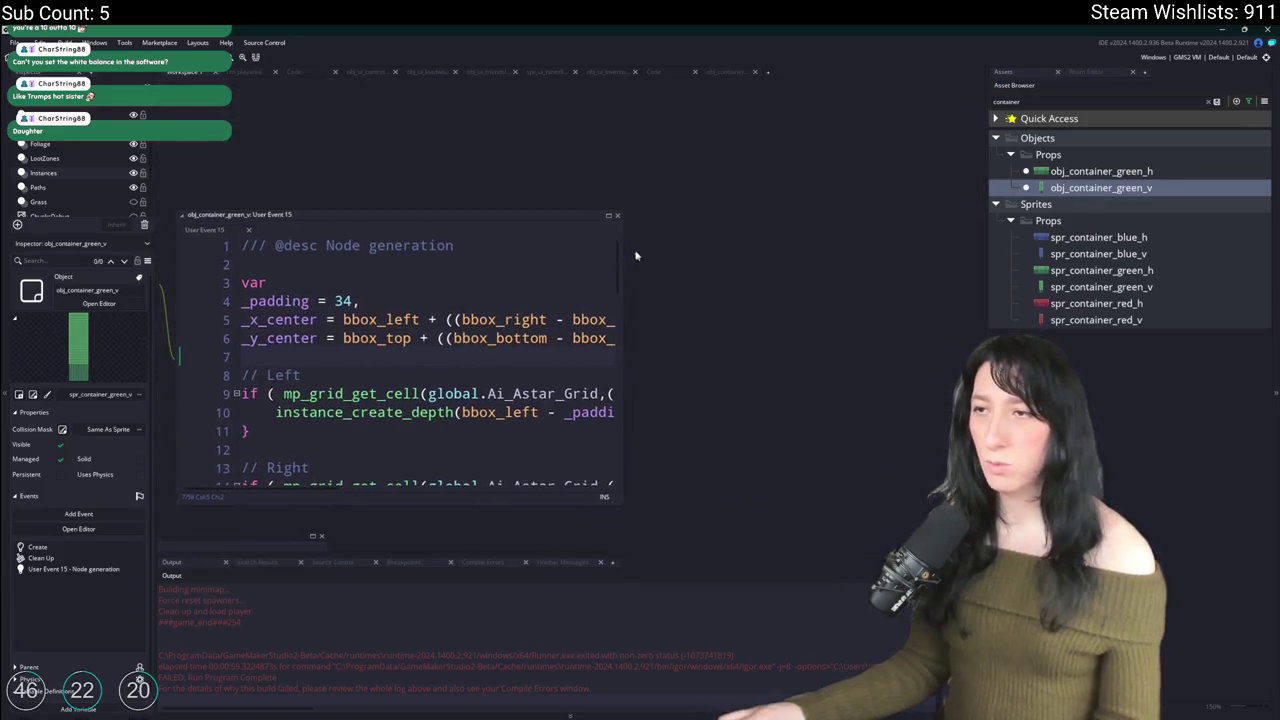
click(611, 216)
Step: Paste the padding line as _v_padding and duplicate the Left if-block on lines 10–12
key(ctrl+z)
click(632, 210)
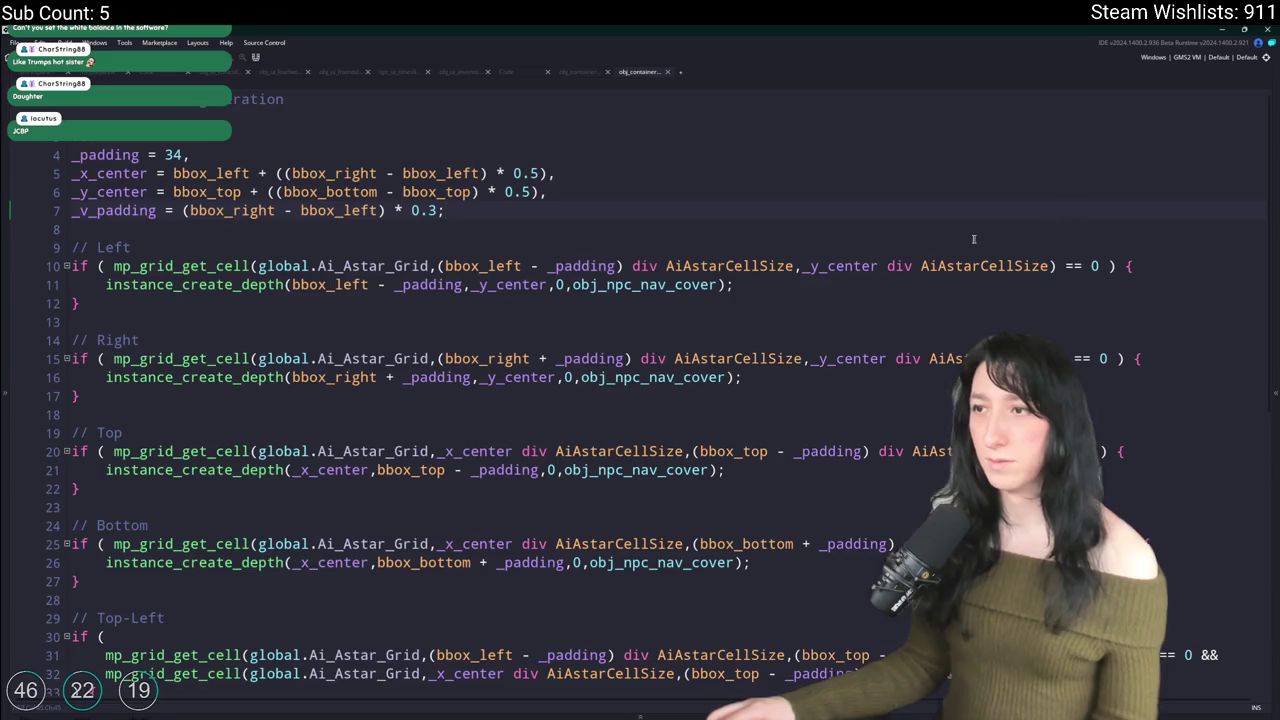
click(801, 284)
scroll(801, 236, down, 2)
scroll(690, 190, up, 1)
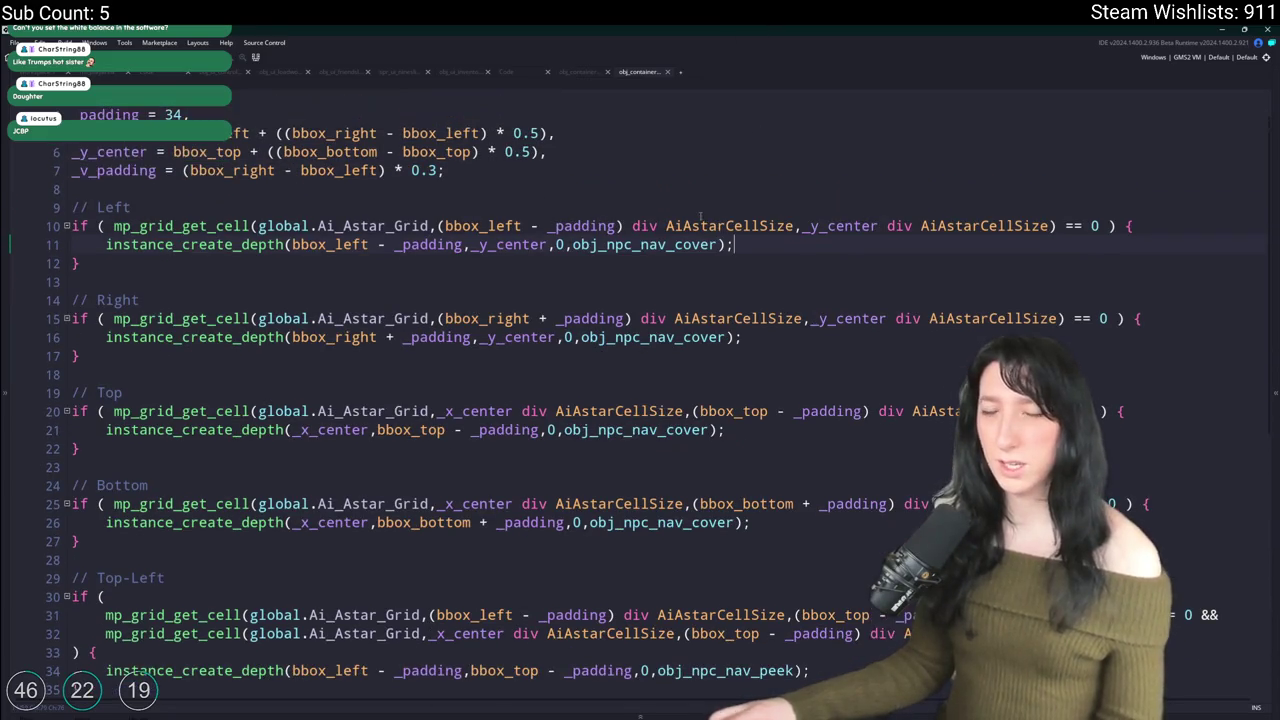
scroll(680, 160, up, 1)
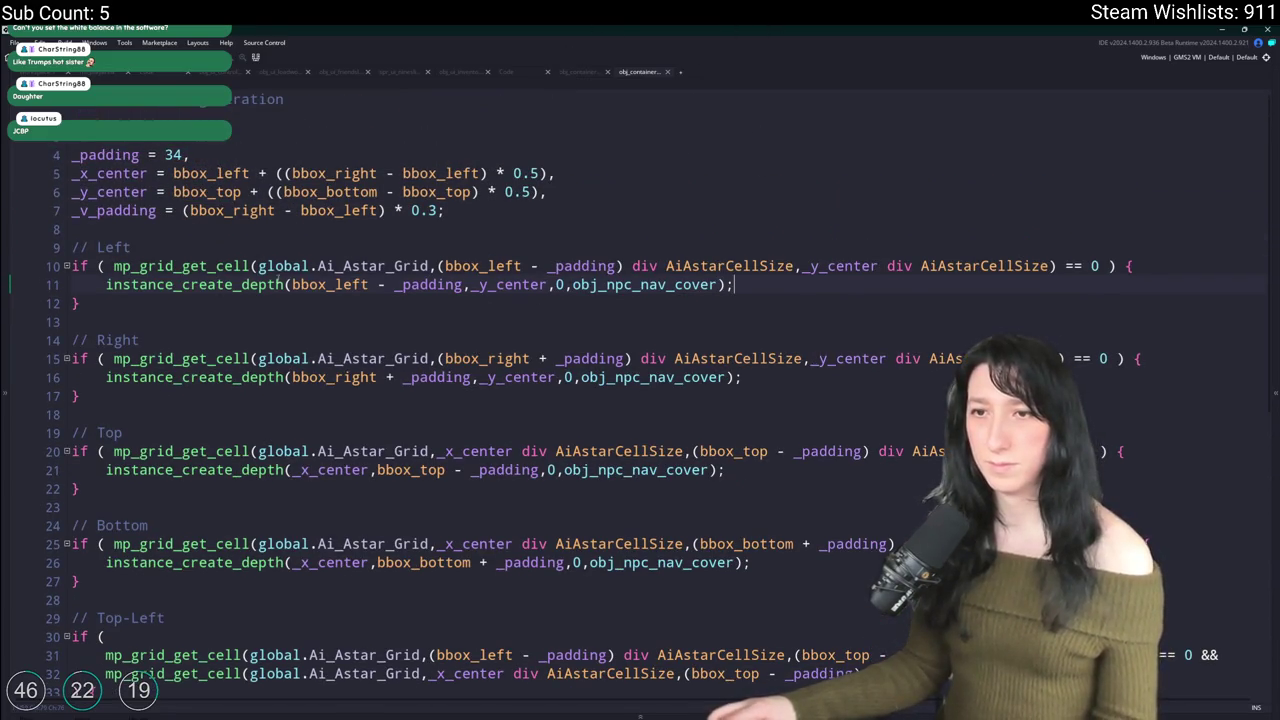
drag(141, 307, 72, 266)
key(ctrl+d)
key(Return)
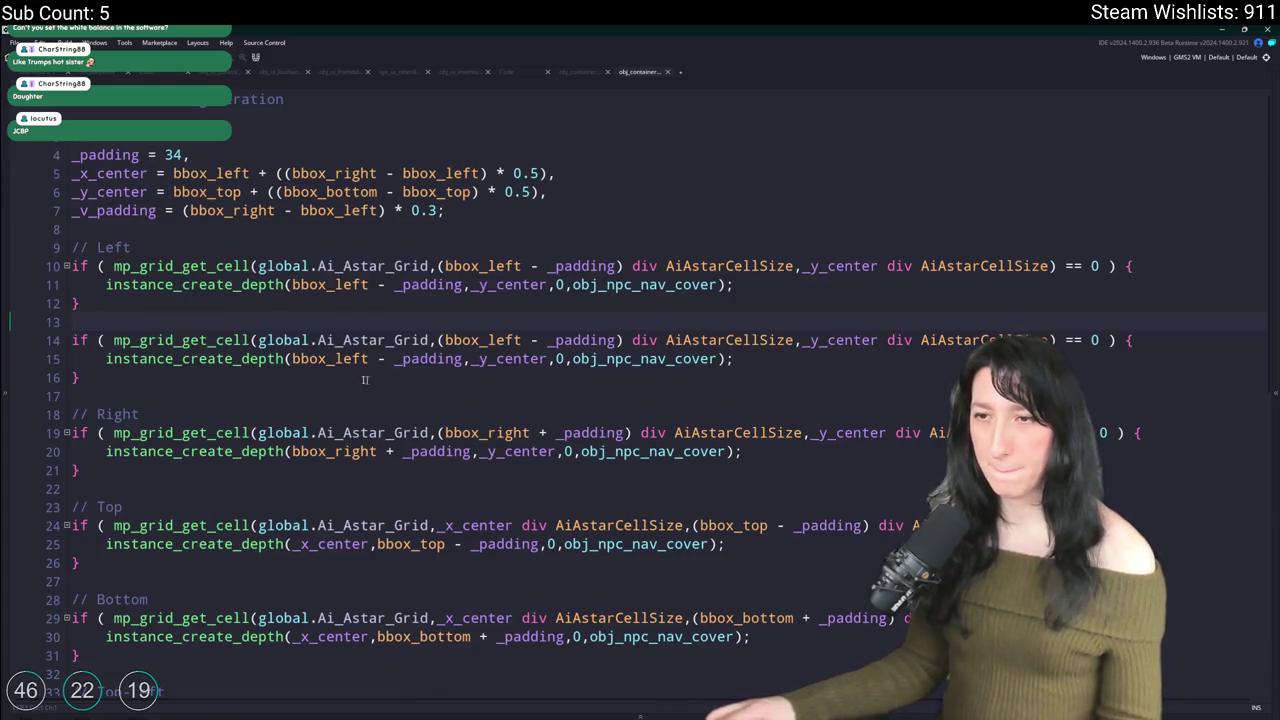
Step: Offset the duplicated Left block's _y_center checks by + _v_padding
click(549, 359)
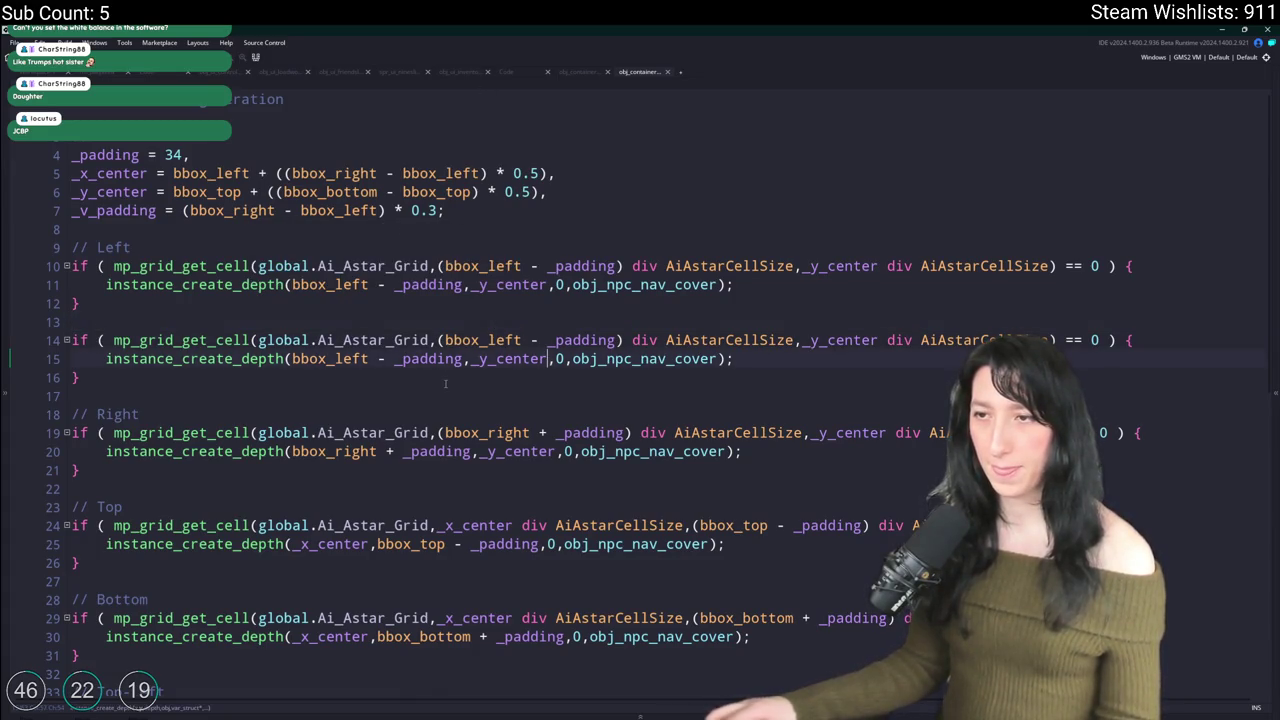
text(+ _v_padding)
click(885, 341)
text(+ _v_padding)
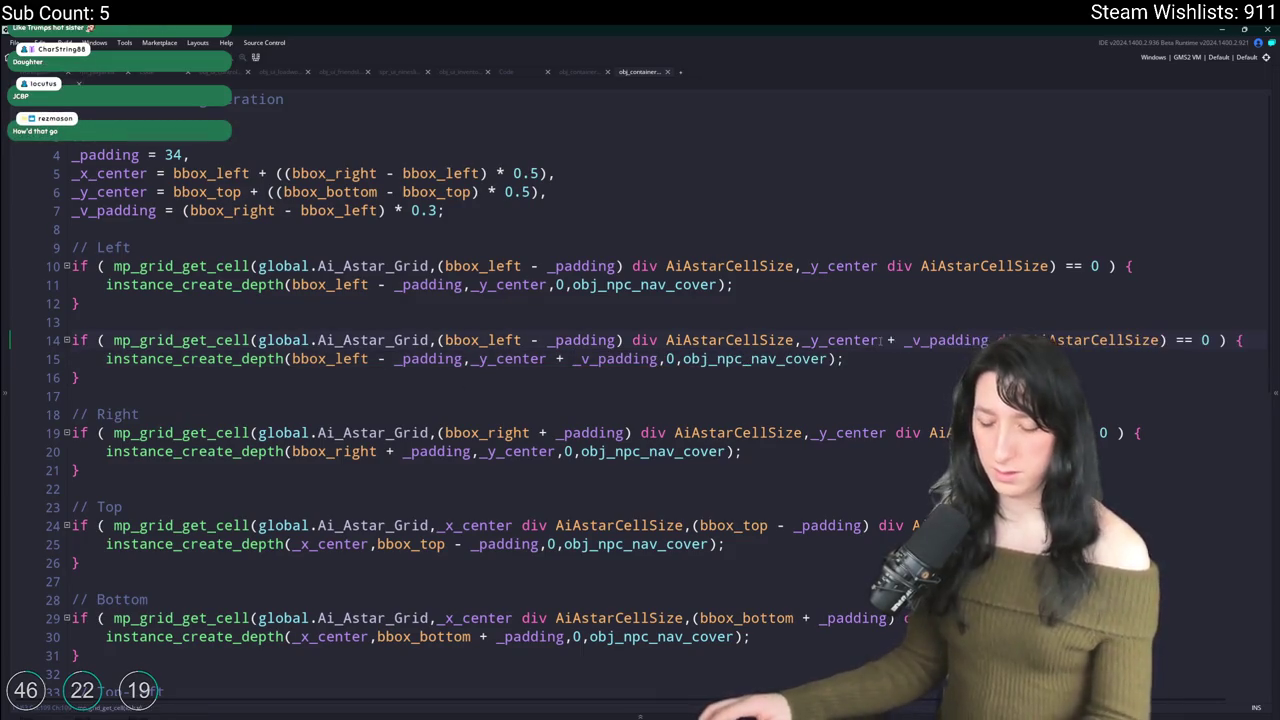
click(803, 340)
text(()
mouse_move(845, 359)
mouse_down()
mouse_move(100, 285)
mouse_move(84, 303)
mouse_up()
click(143, 366)
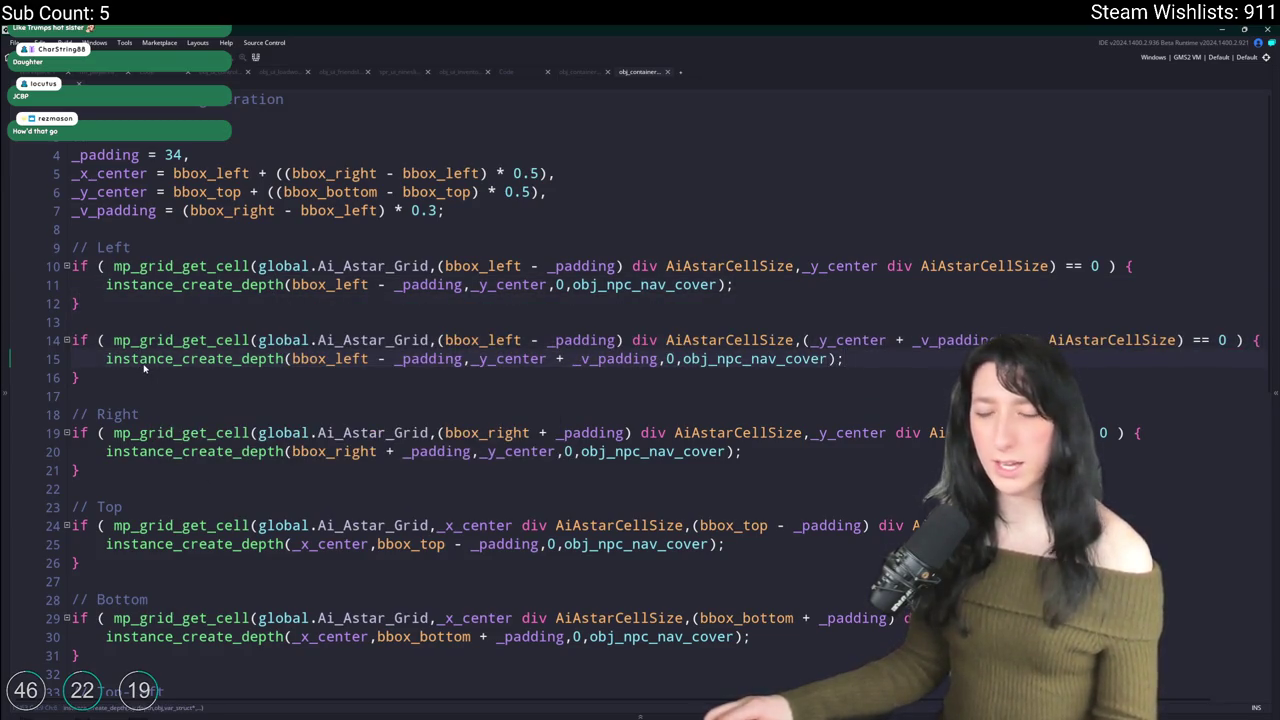
Step: Add a second Left offset block using _y_center - _v_padding
mouse_move(120, 381)
mouse_down()
mouse_move(72, 340)
mouse_move(72, 321)
mouse_up()
key(ctrl+c)
click(72, 396)
key(ctrl+v)
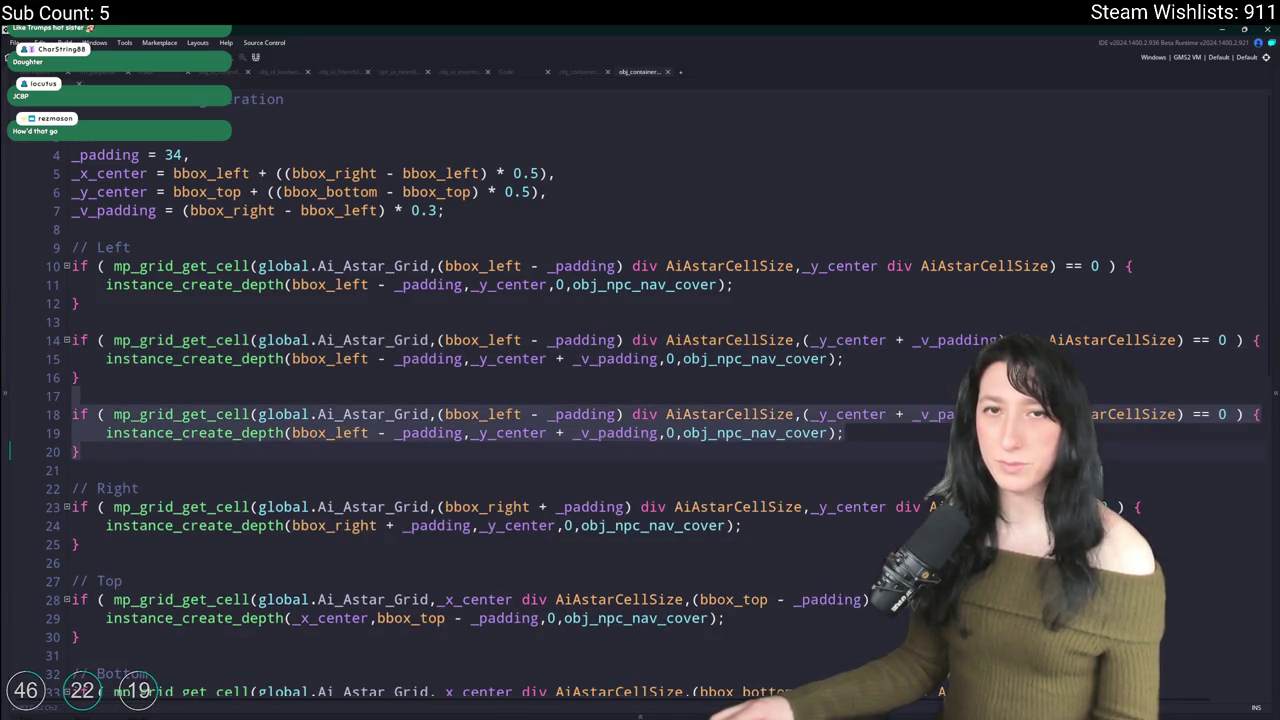
click(903, 340)
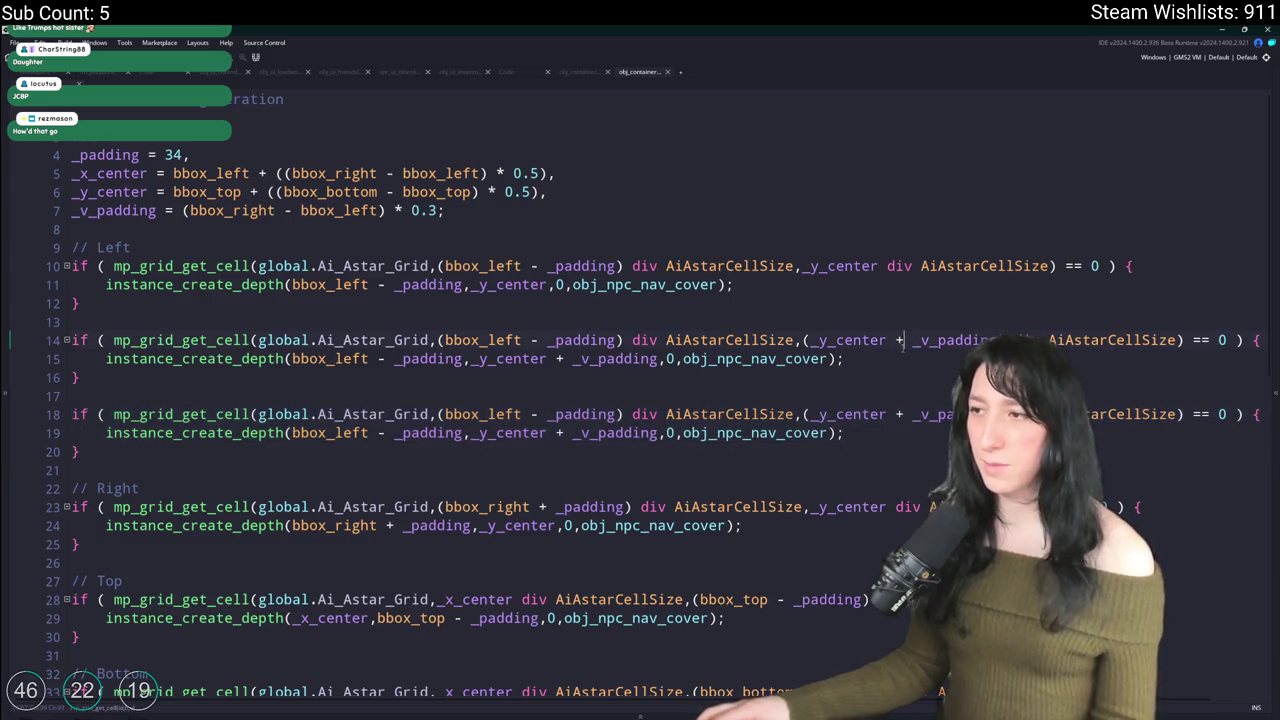
key(Delete)
text(-)
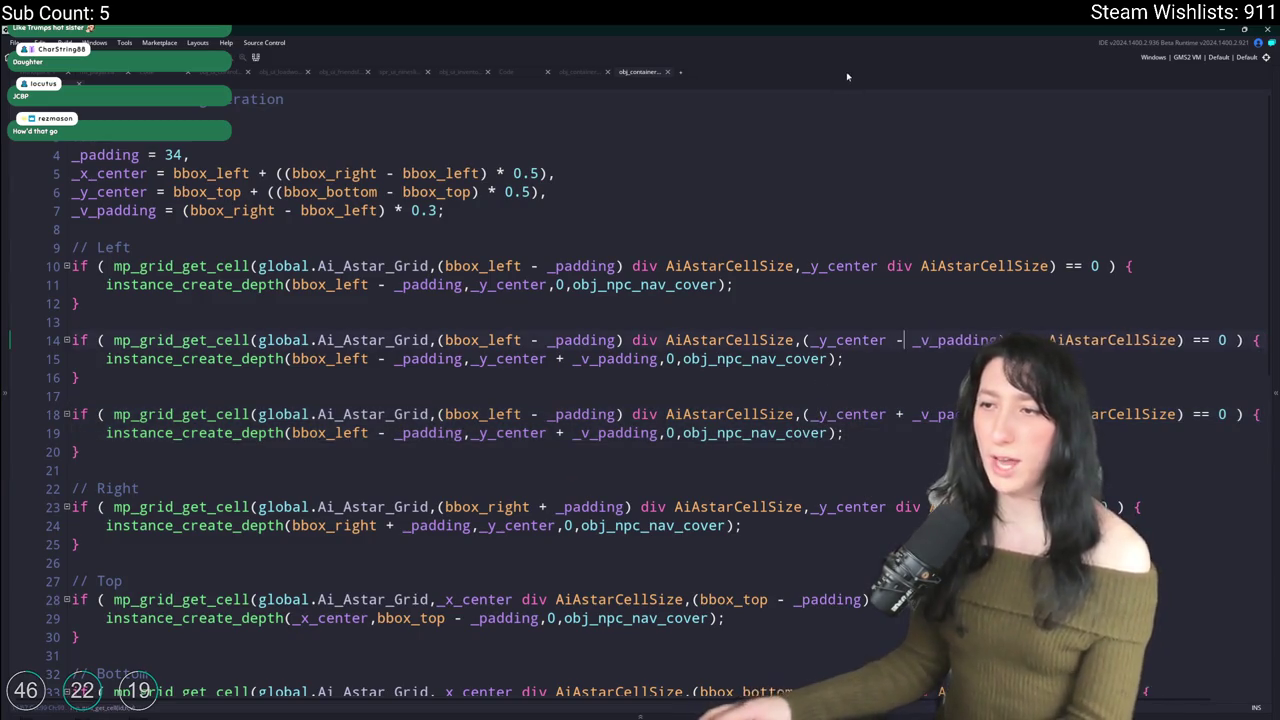
click(565, 359)
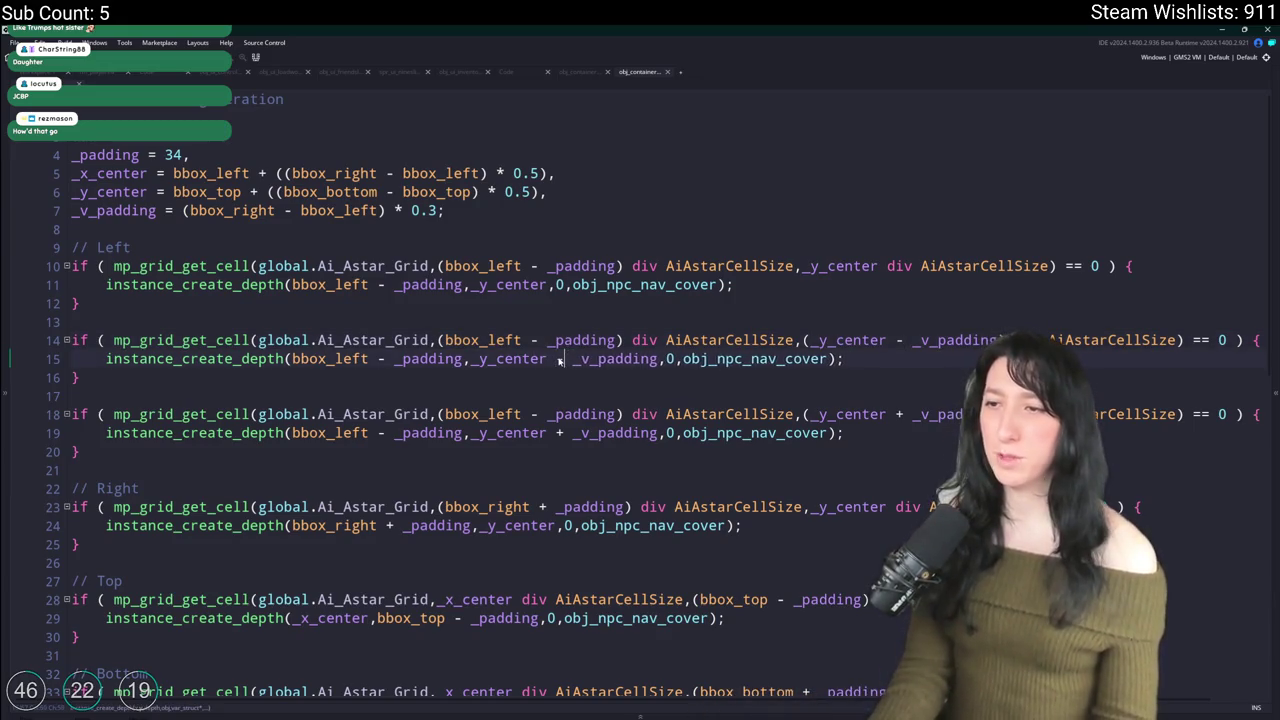
key(BackSpace)
text(-)
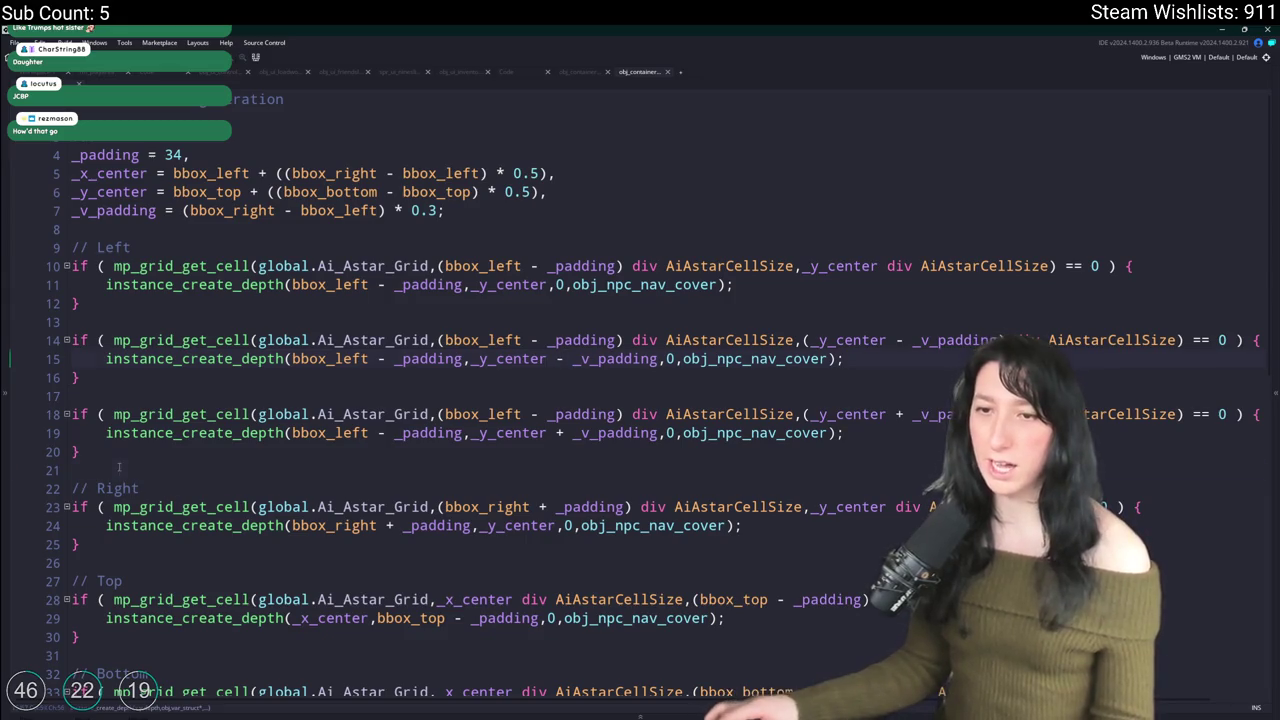
Step: Copy both offset blocks into the Right section after line 25
drag(118, 467, 70, 340)
scroll(268, 425, down, 2)
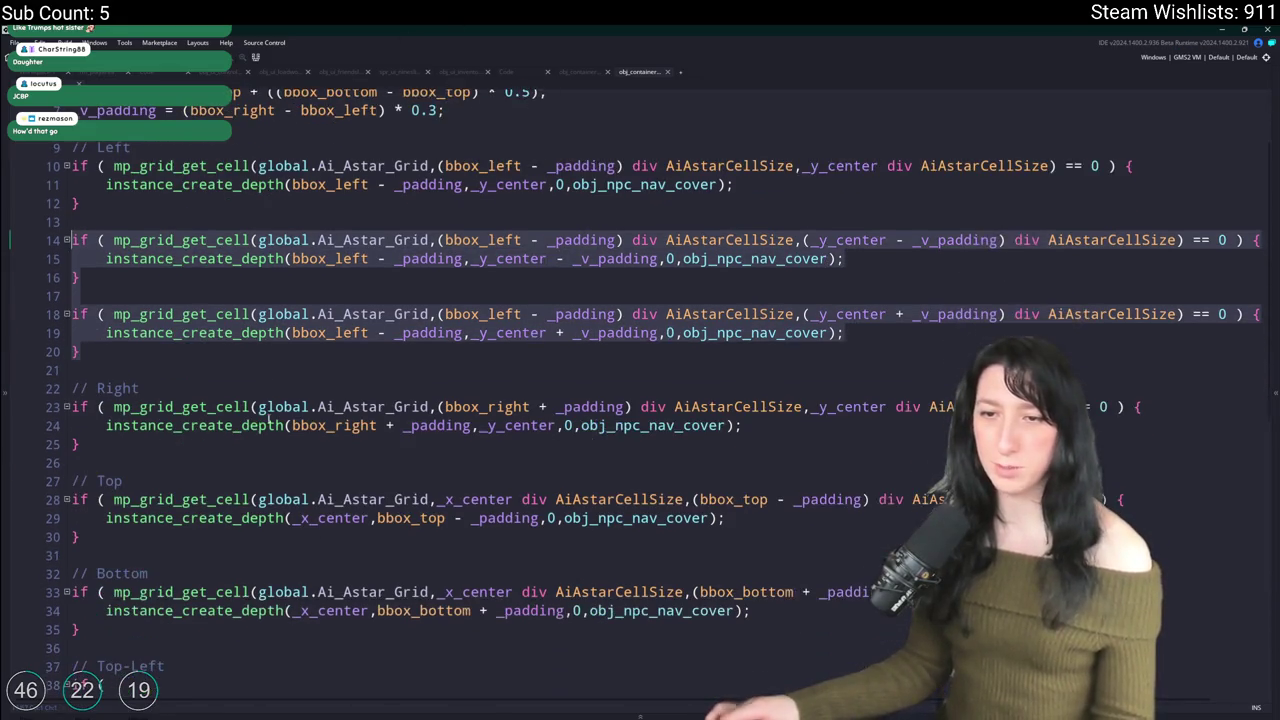
key(ctrl+c)
click(222, 443)
key(ctrl+v)
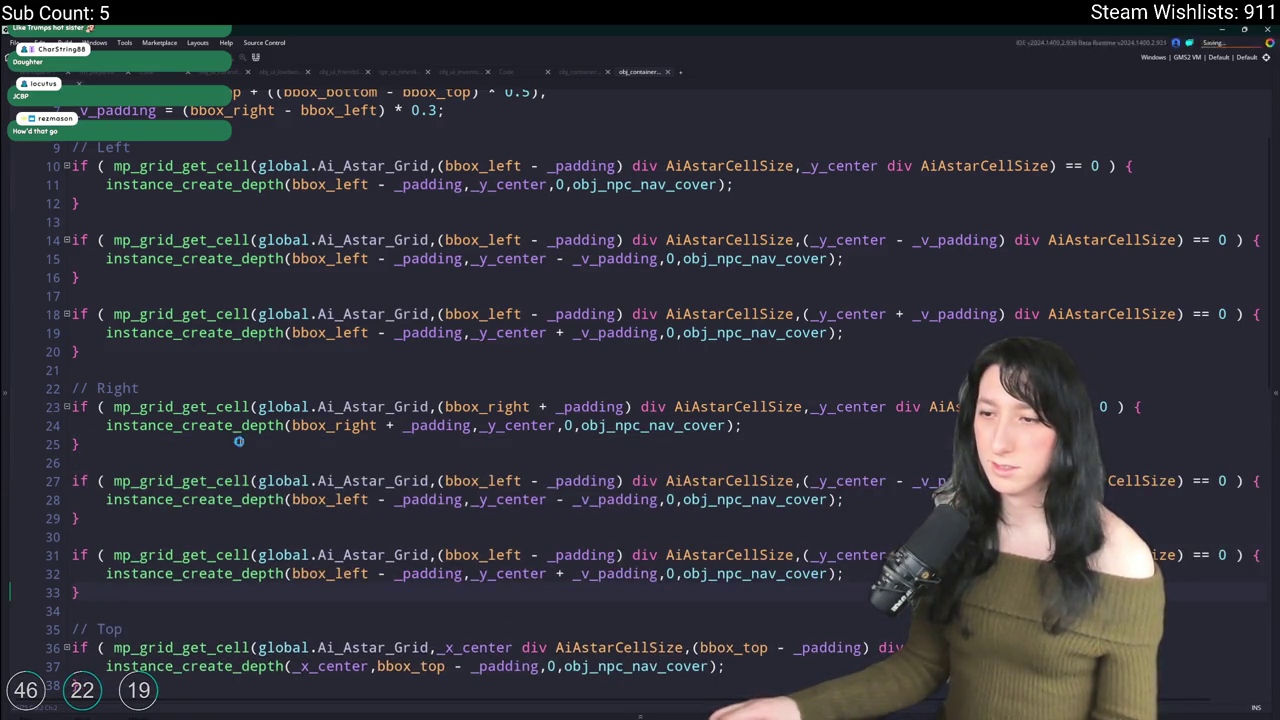
Step: Change the minus after bbox_left to plus on lines 31 and 32 of the Right copies
click(532, 479)
click(390, 500)
text(+)
click(535, 555)
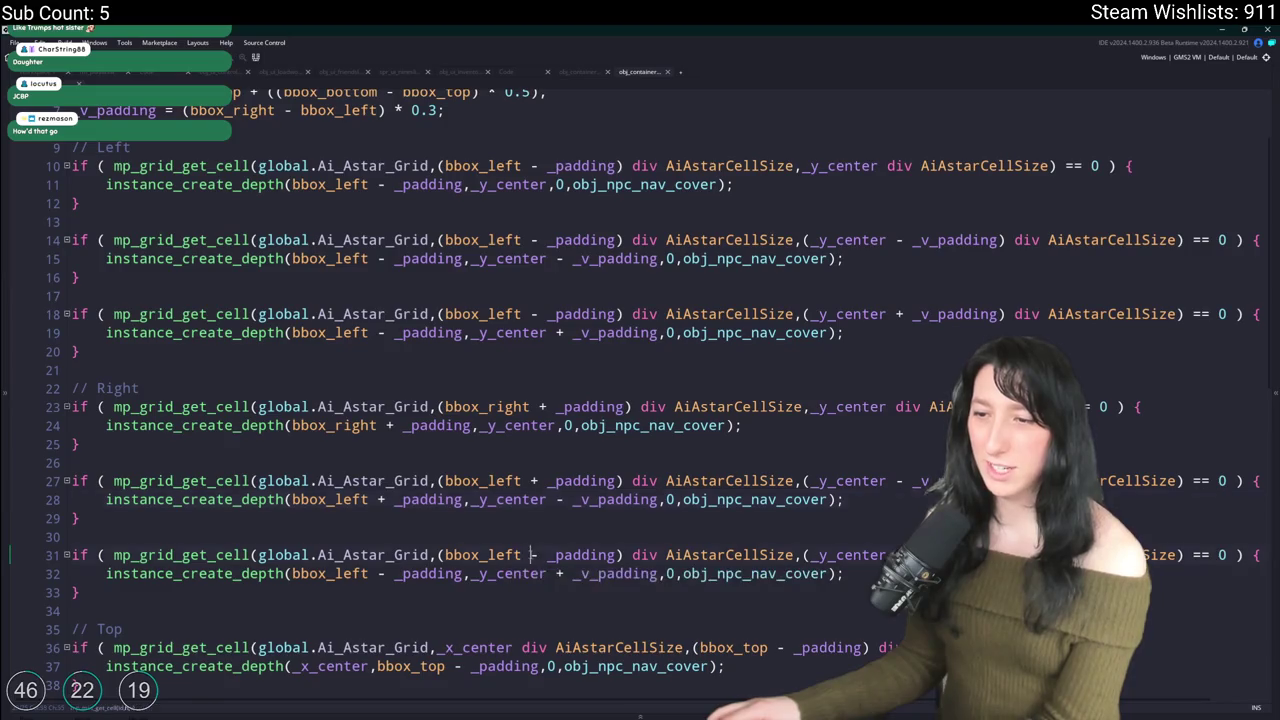
key(BackSpace)
text(+)
key(Return)
key(BackSpace)
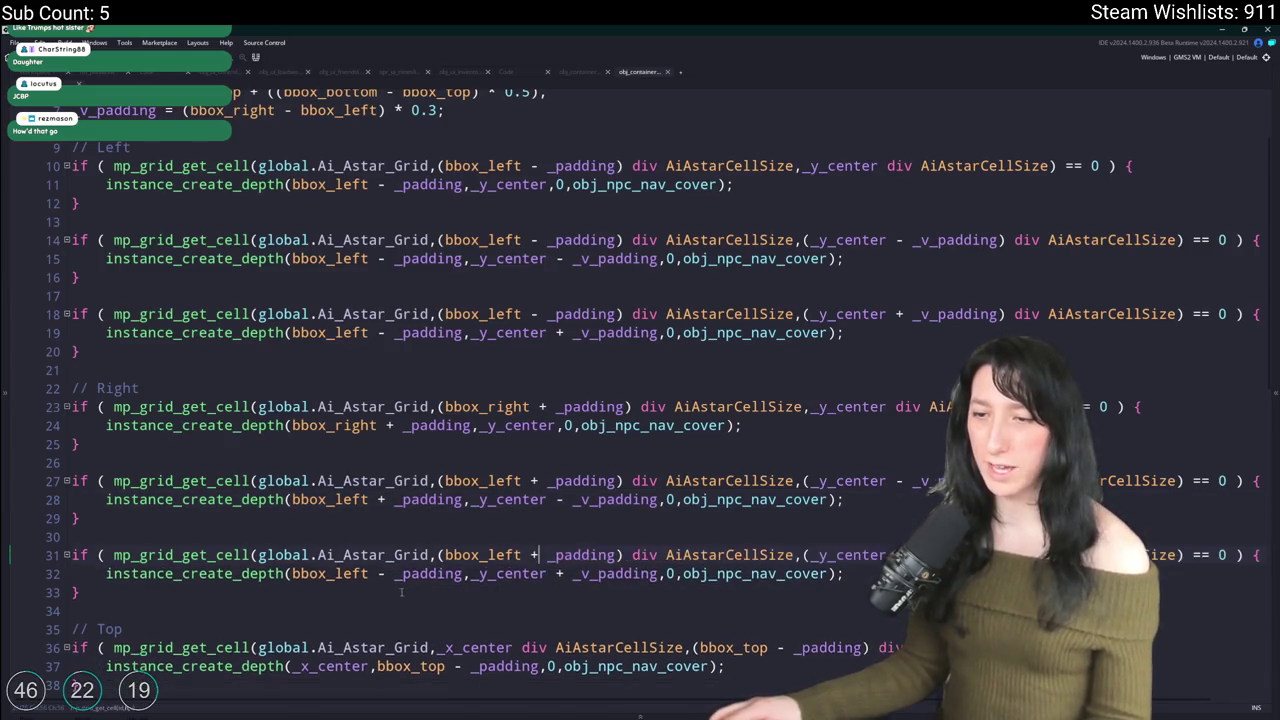
click(386, 573)
key(BackSpace)
text(+)
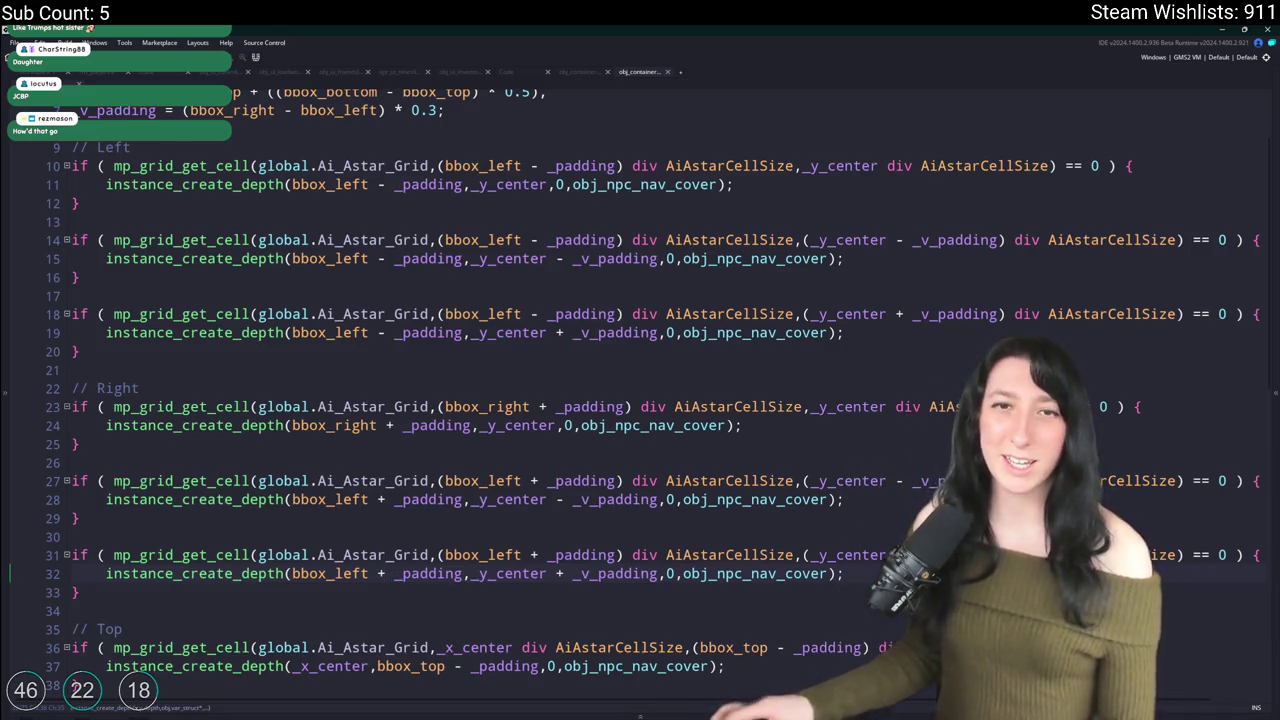
Step: Run the project with F5 to launch a fresh Gum Squad build
click(624, 332)
key(F5)
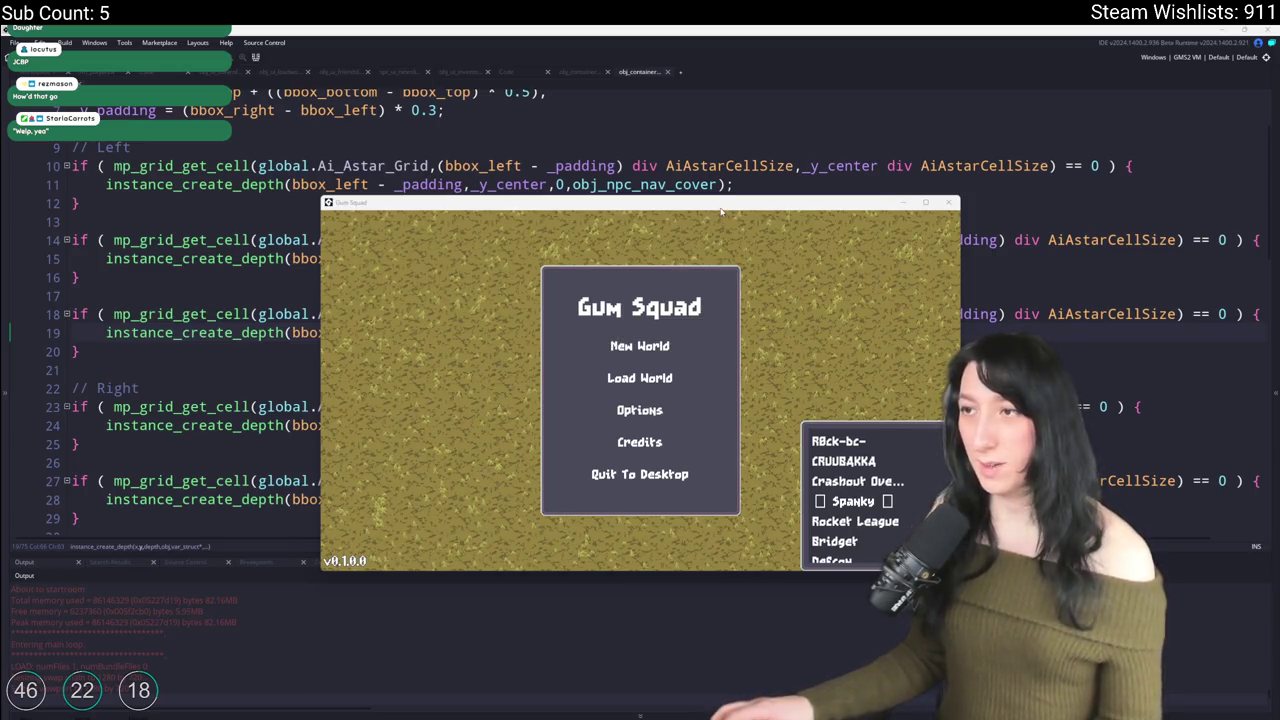
Step: Open Load World, maximise the game window, and create a lobby to enter the world
click(657, 226)
drag(677, 64, 635, 8)
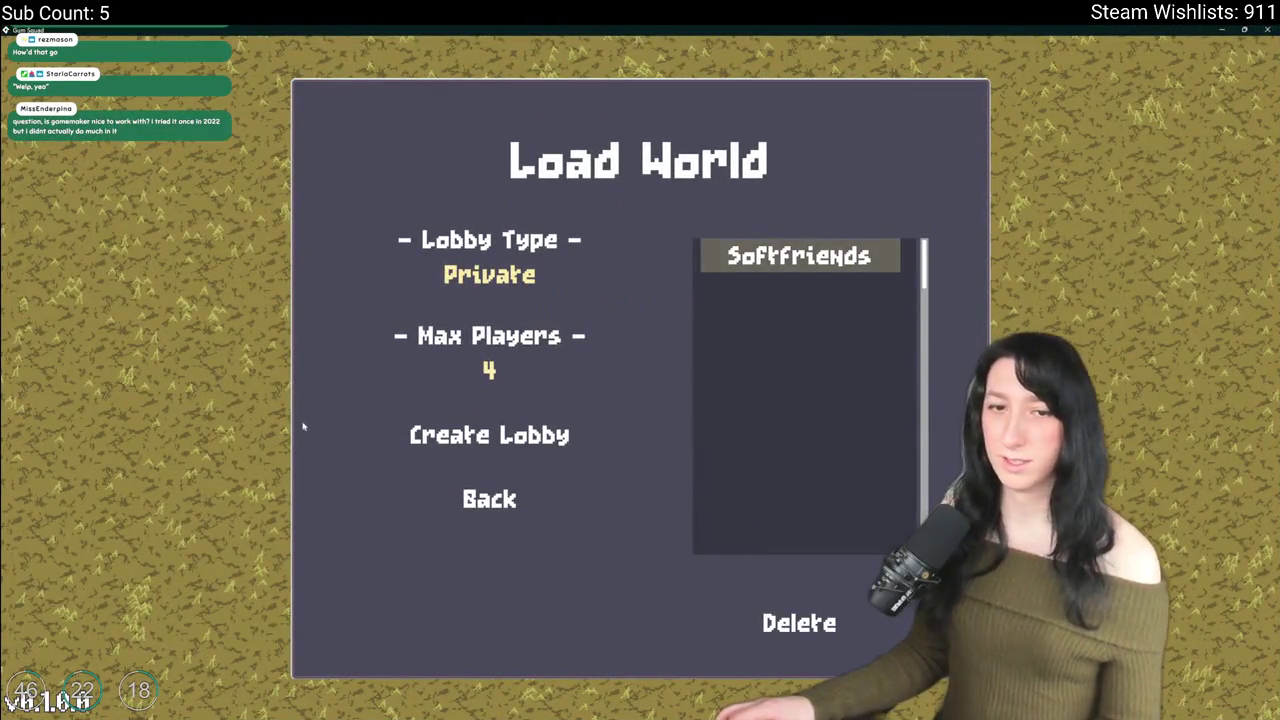
click(509, 447)
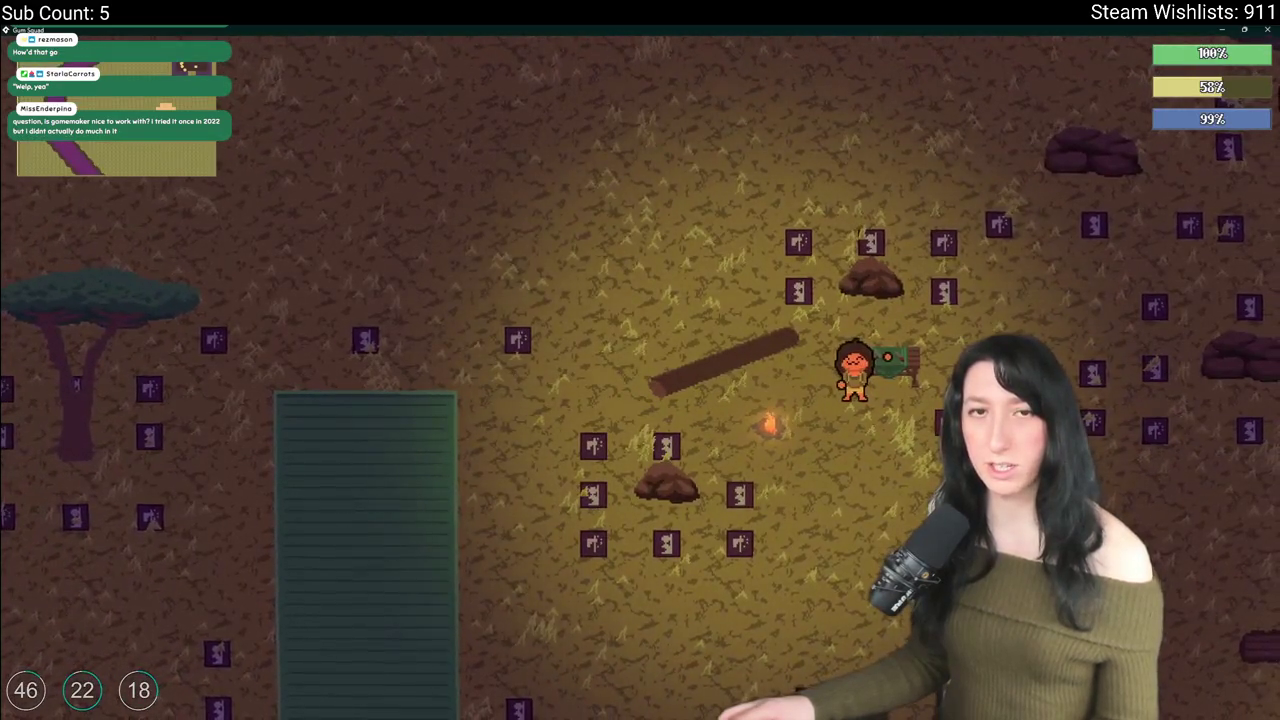
Step: Walk with WASD around the horizontal and vertical green containers checking cover nodes, then quit the game
key(s)
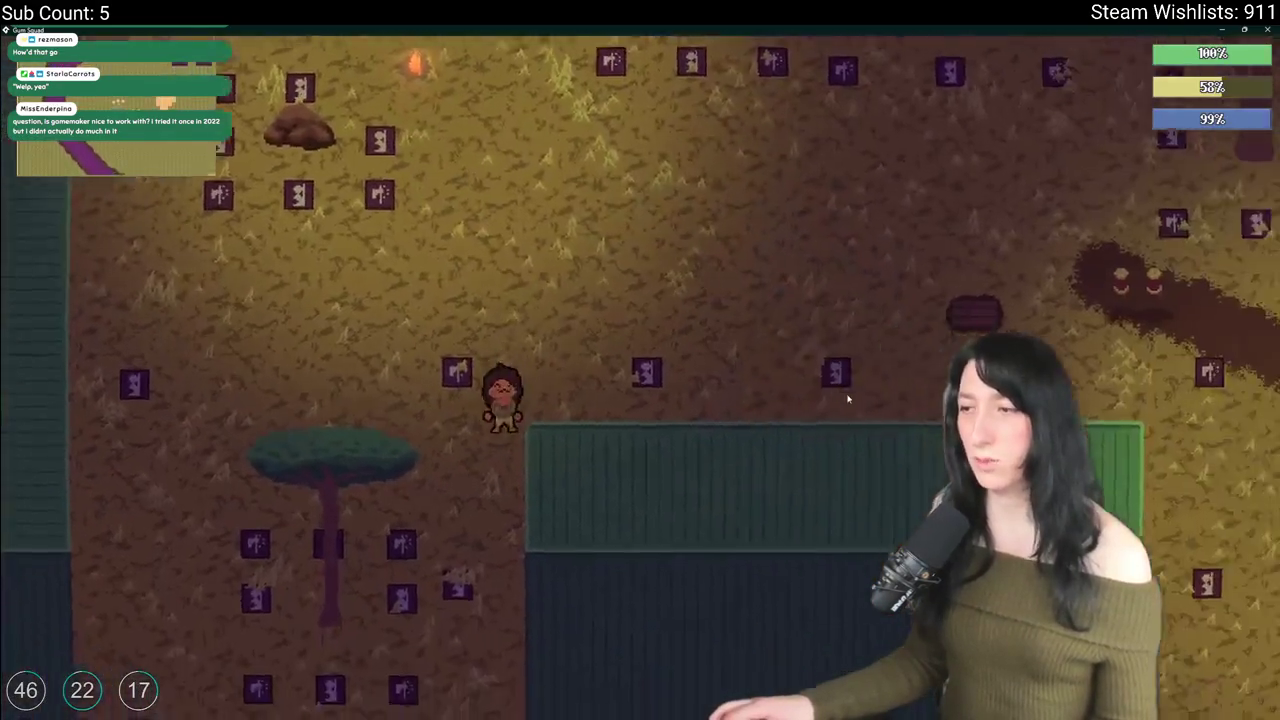
key(s)
key(d)
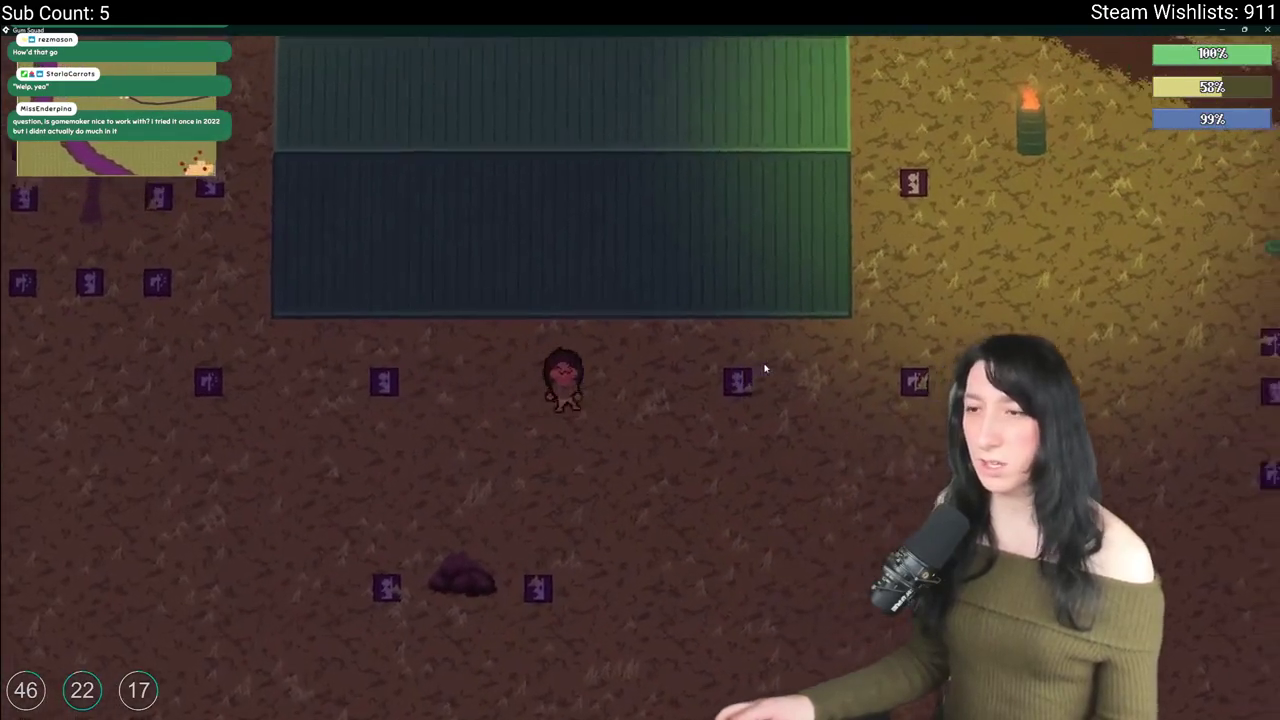
key(w)
key(a)
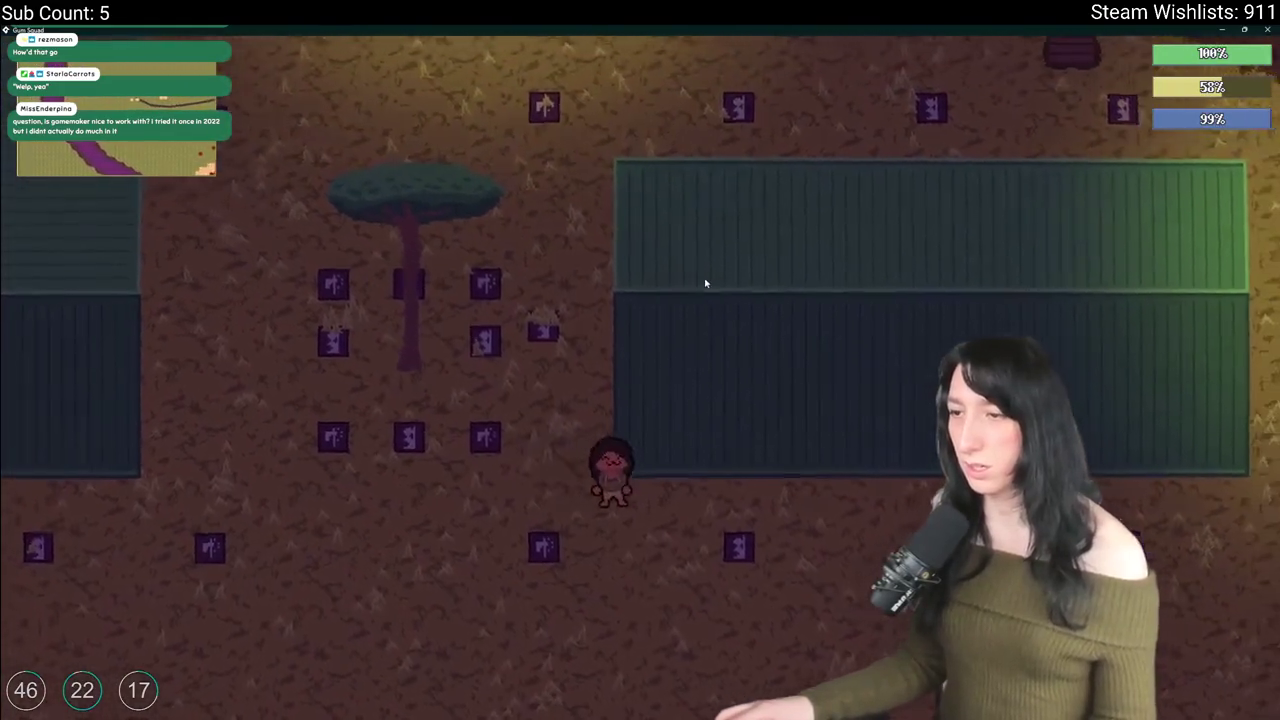
key(d)
key(a)
key(w)
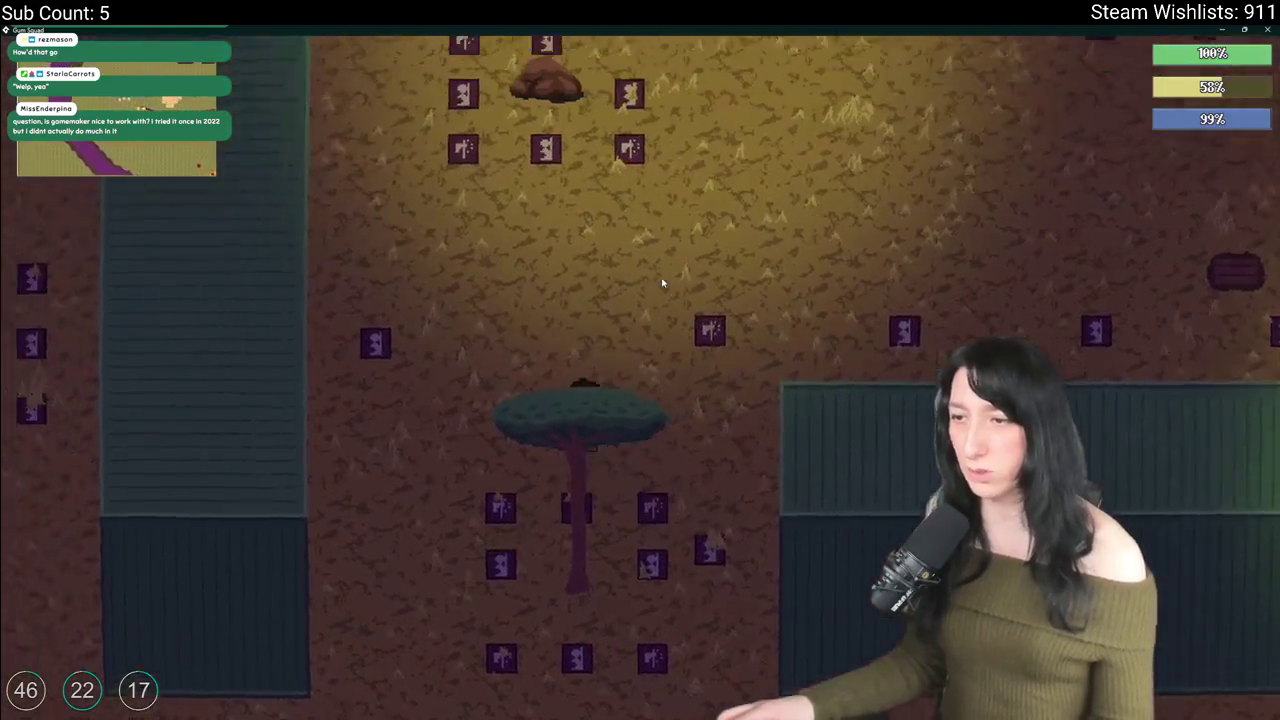
key(a)
key(w)
key(s)
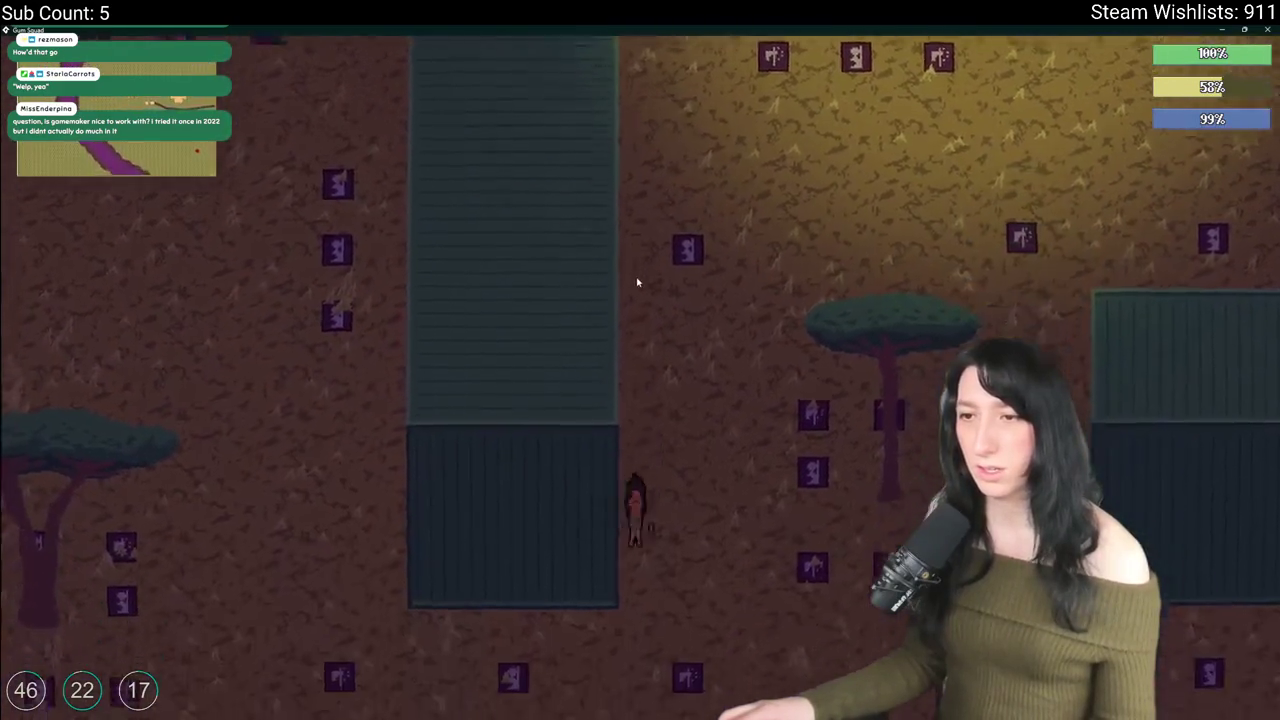
key(s)
key(a)
key(w)
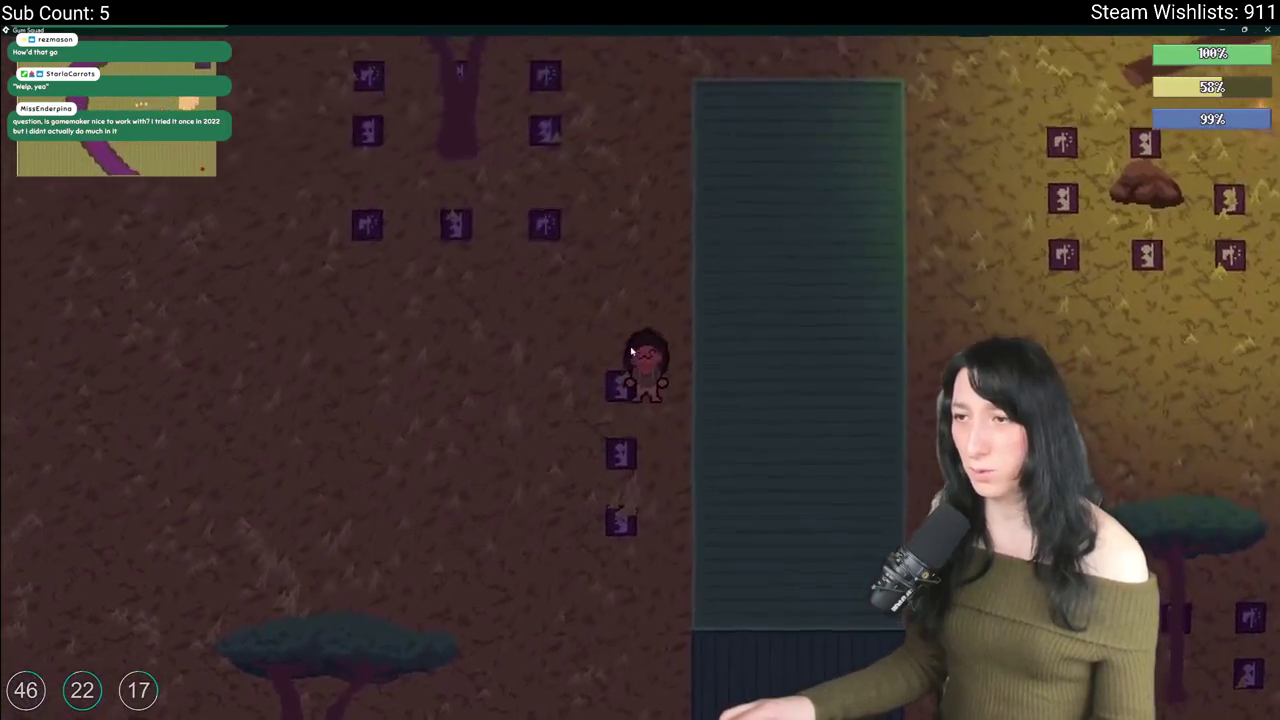
key(s)
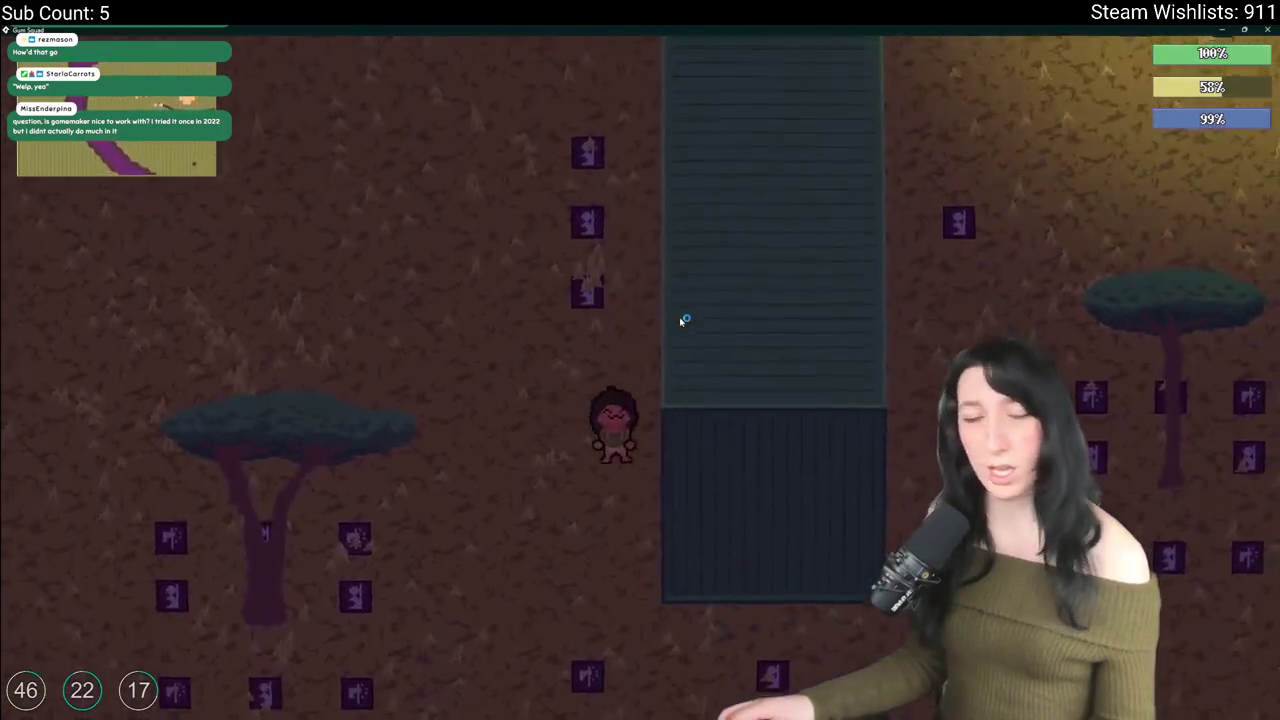
key(s)
key(d)
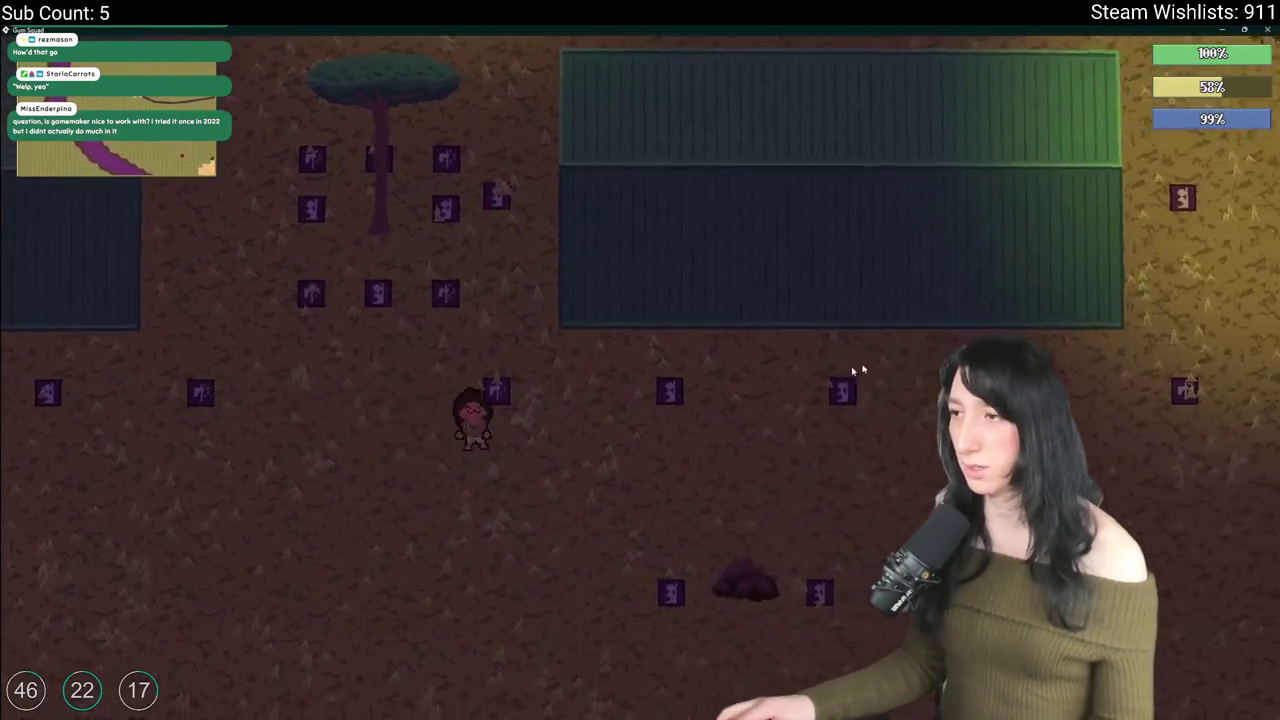
key(w)
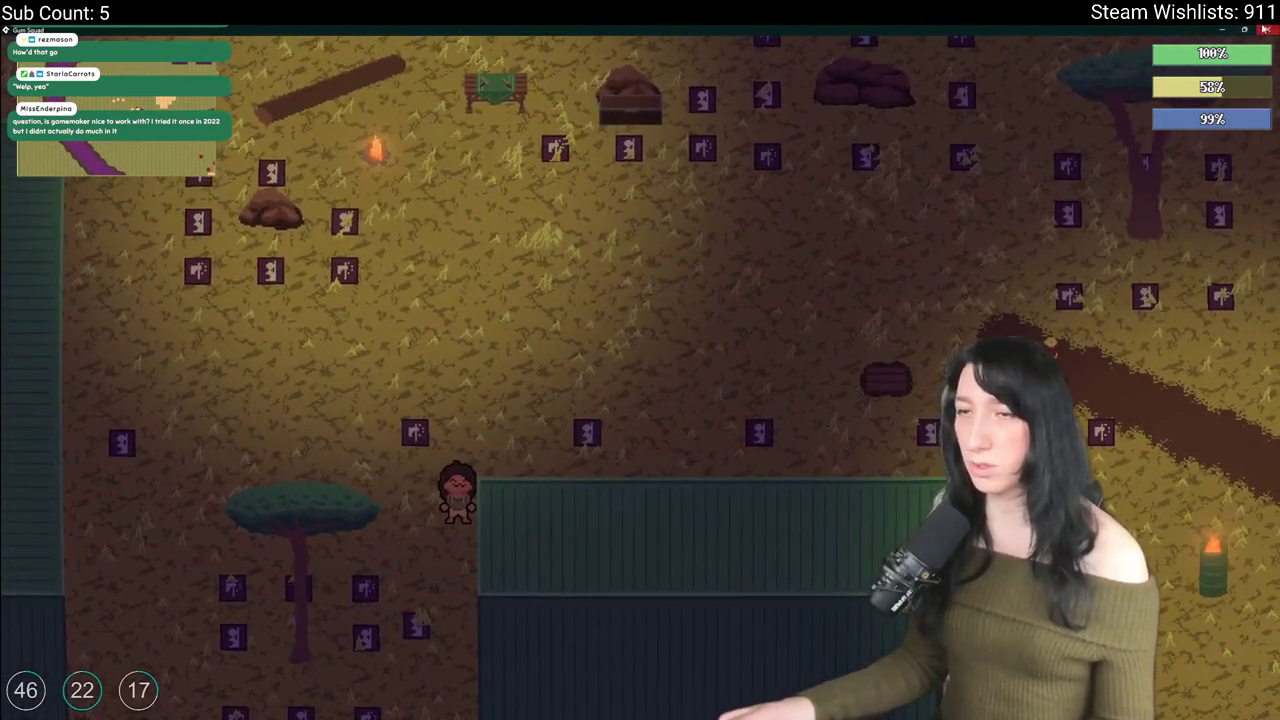
key(Escape)
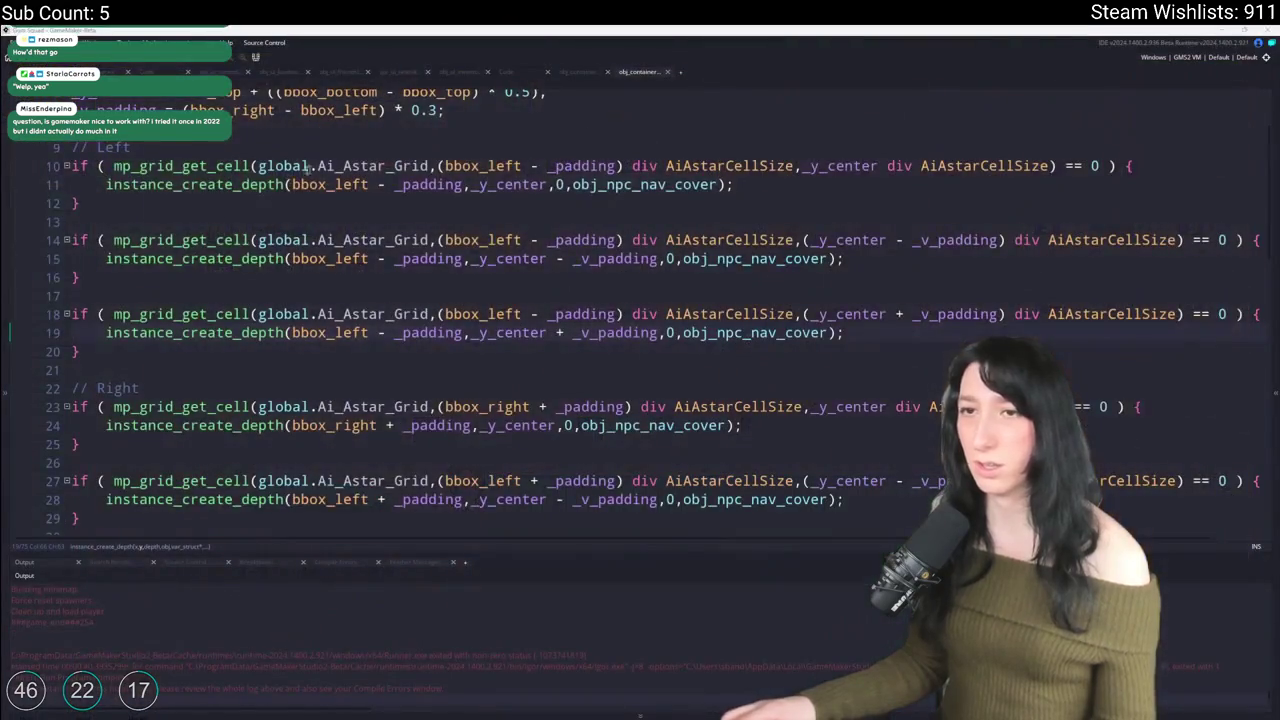
Step: Swap line 7's bbox_right and bbox_left for bbox_bottom and bbox_top, then run with F5
double_click(351, 171)
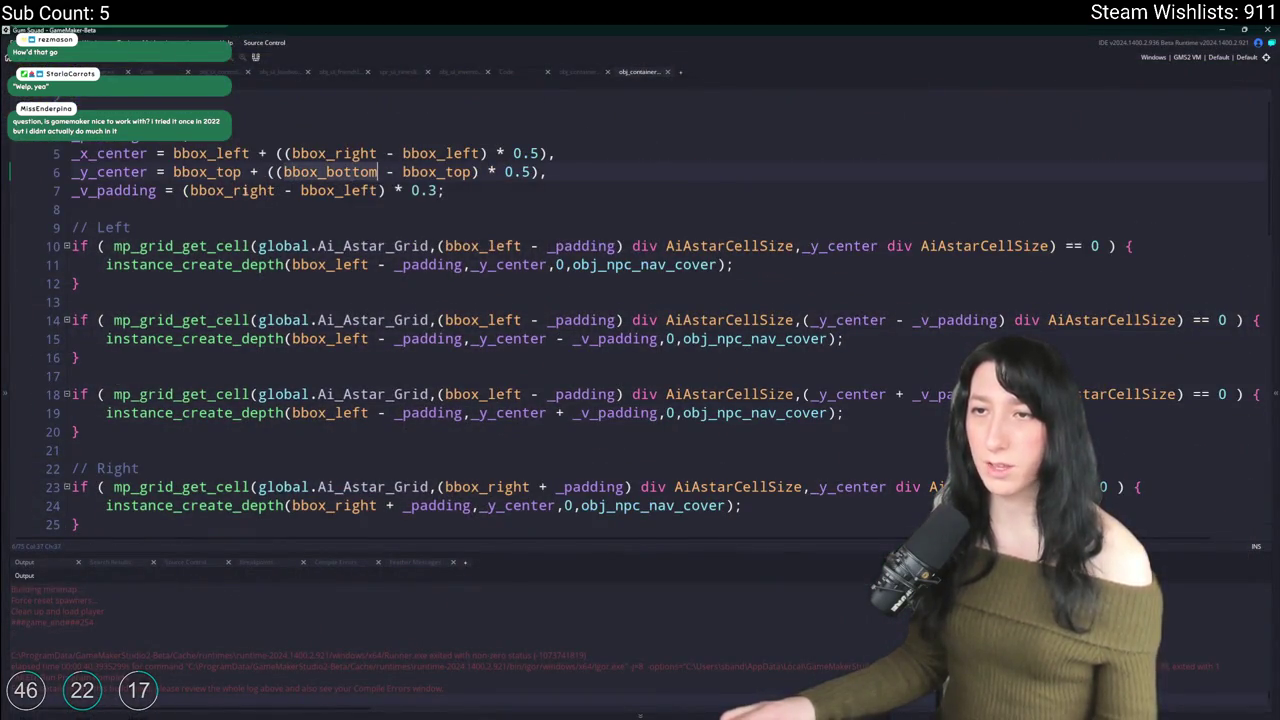
double_click(437, 171)
key(ctrl+c)
double_click(350, 190)
key(ctrl+v)
click(489, 192)
key(F5)
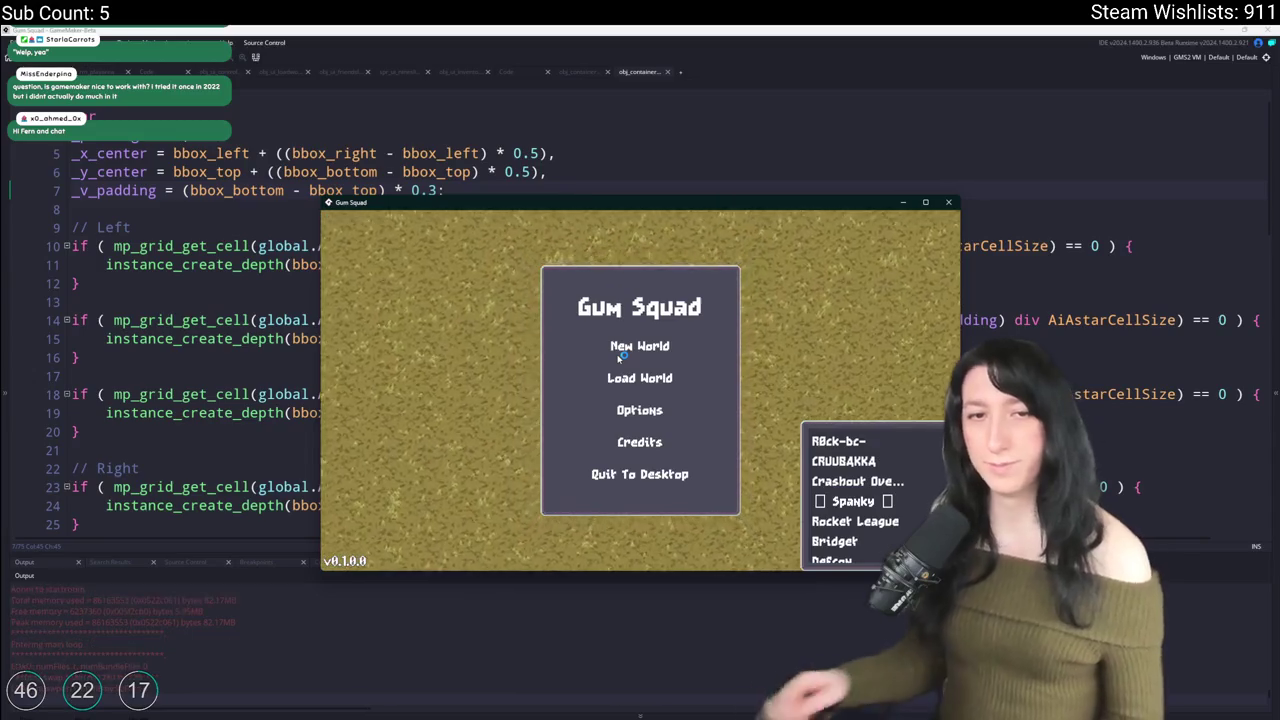
Step: Start the saved world in a lobby and walk the character down-left, then back up to the campfire
click(639, 353)
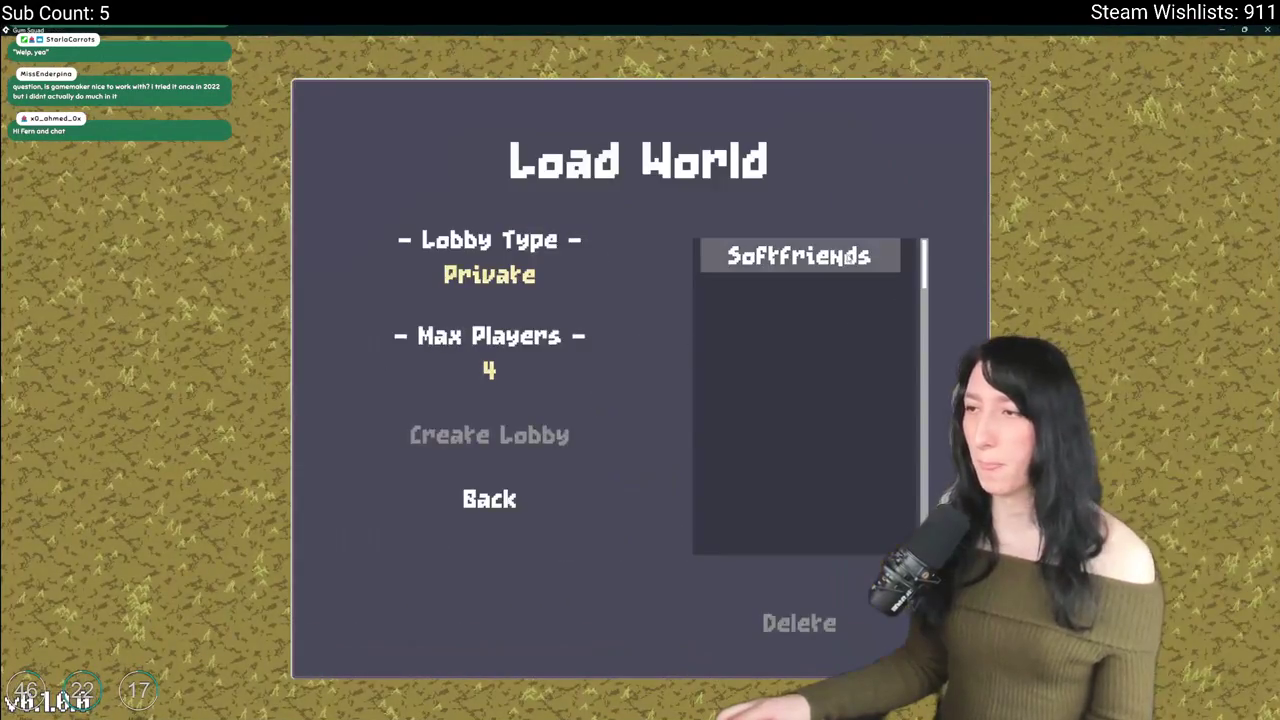
click(518, 435)
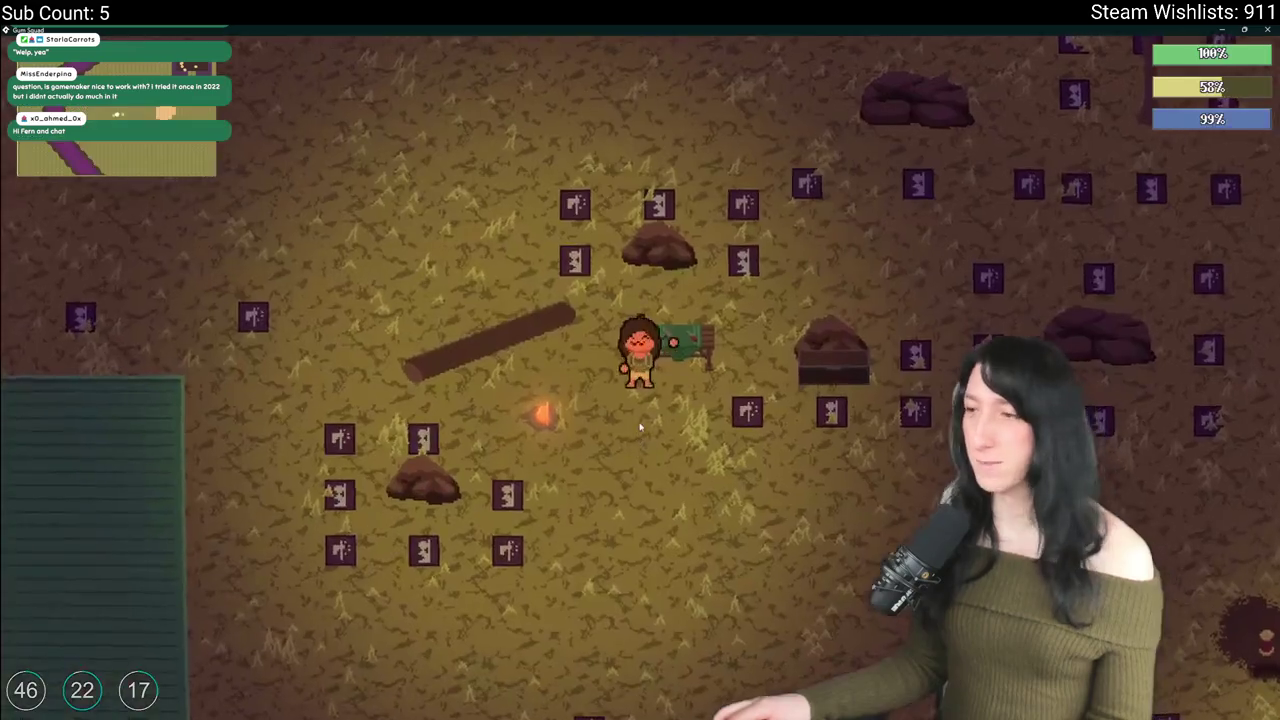
key(s)
key(a)
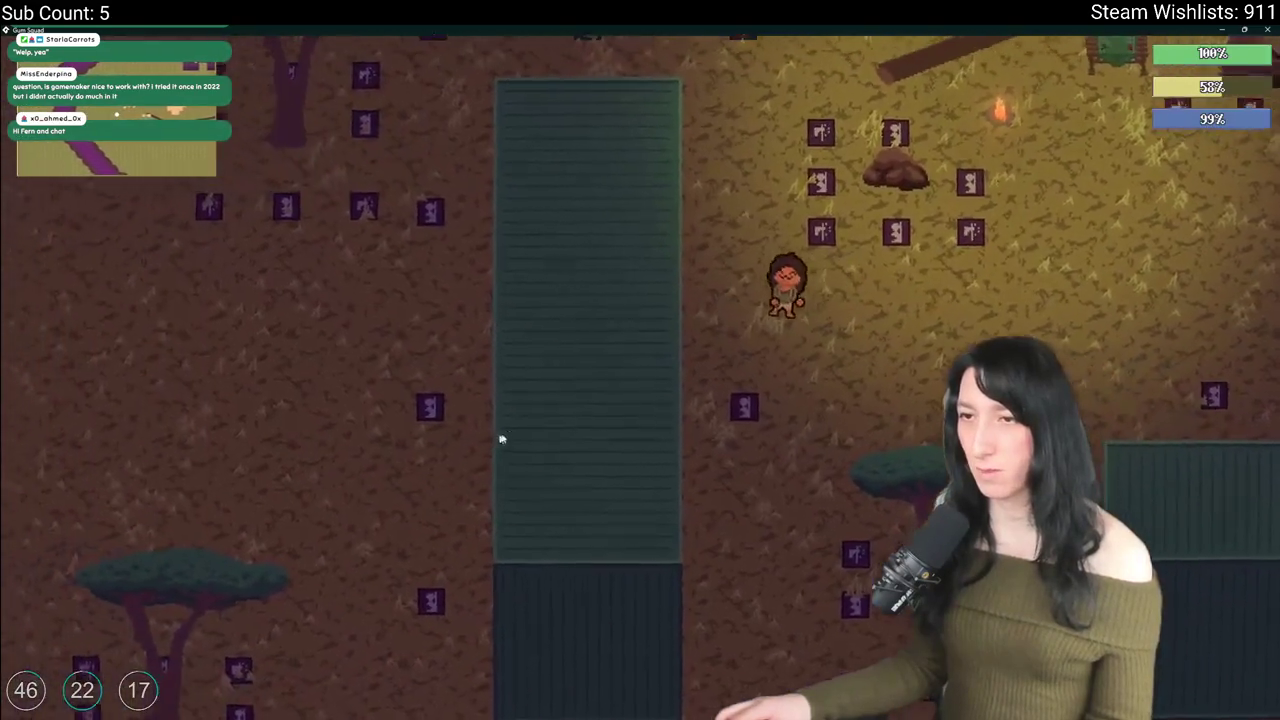
key(w)
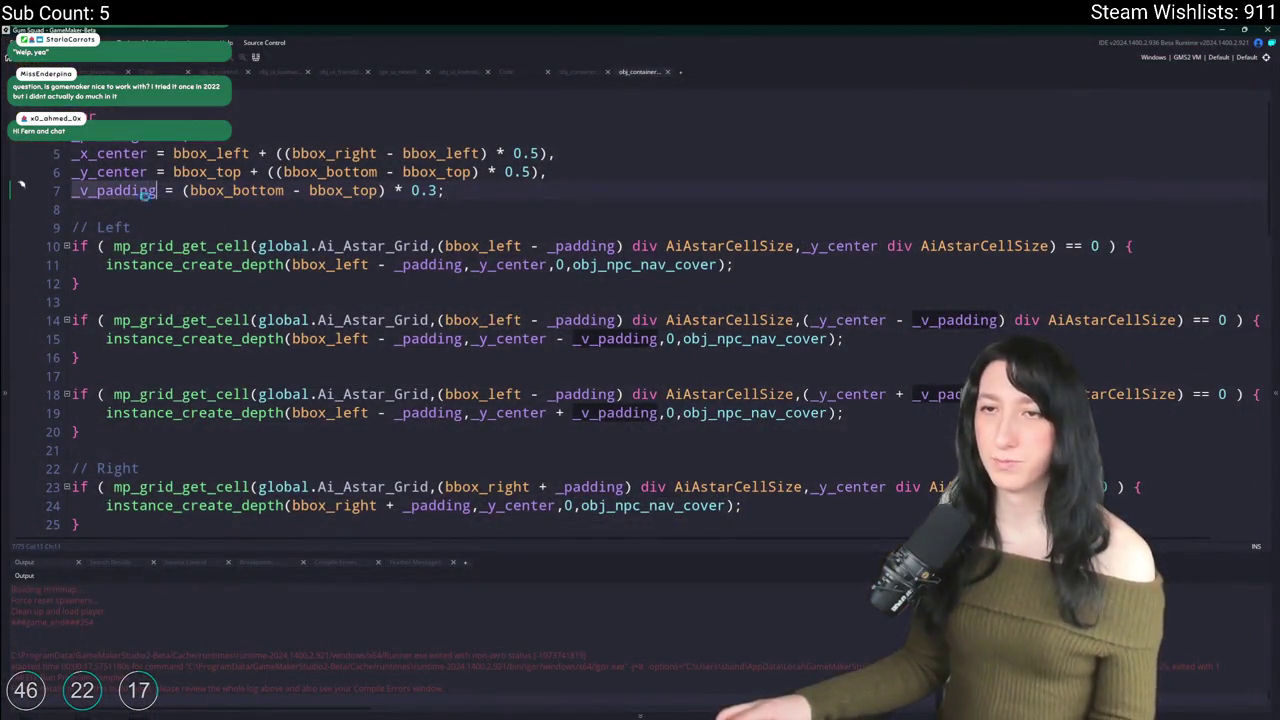
Step: Replace bbox_left with bbox_right from line 24 on lines 28 and 32, then exit the code editor
scroll(662, 110, down, 2)
scroll(566, 383, down, 4)
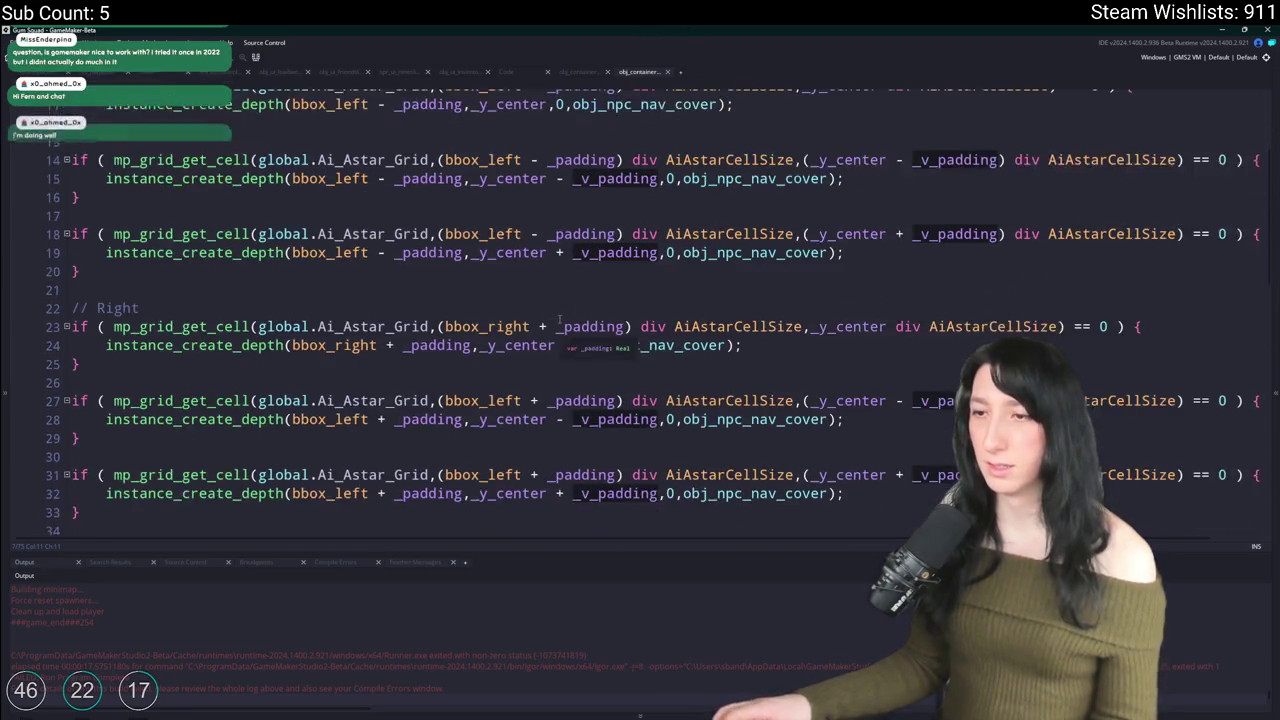
scroll(566, 383, up, 1)
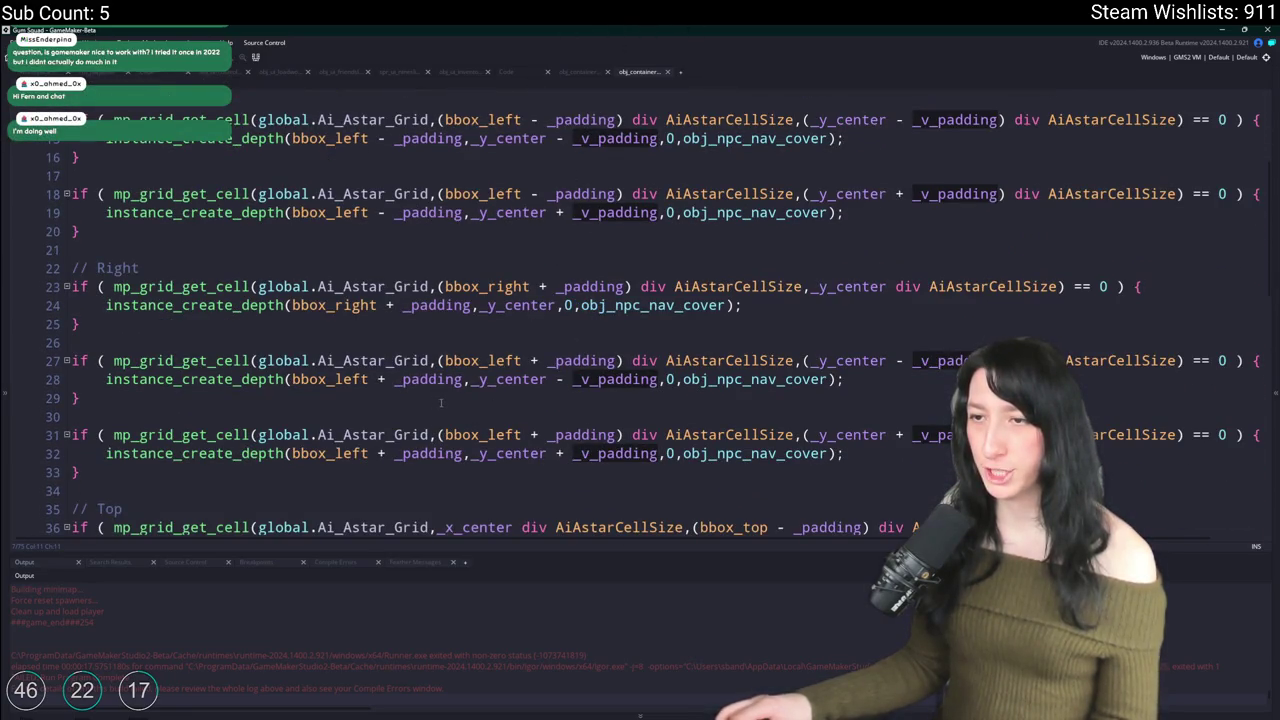
double_click(333, 305)
key(ctrl+c)
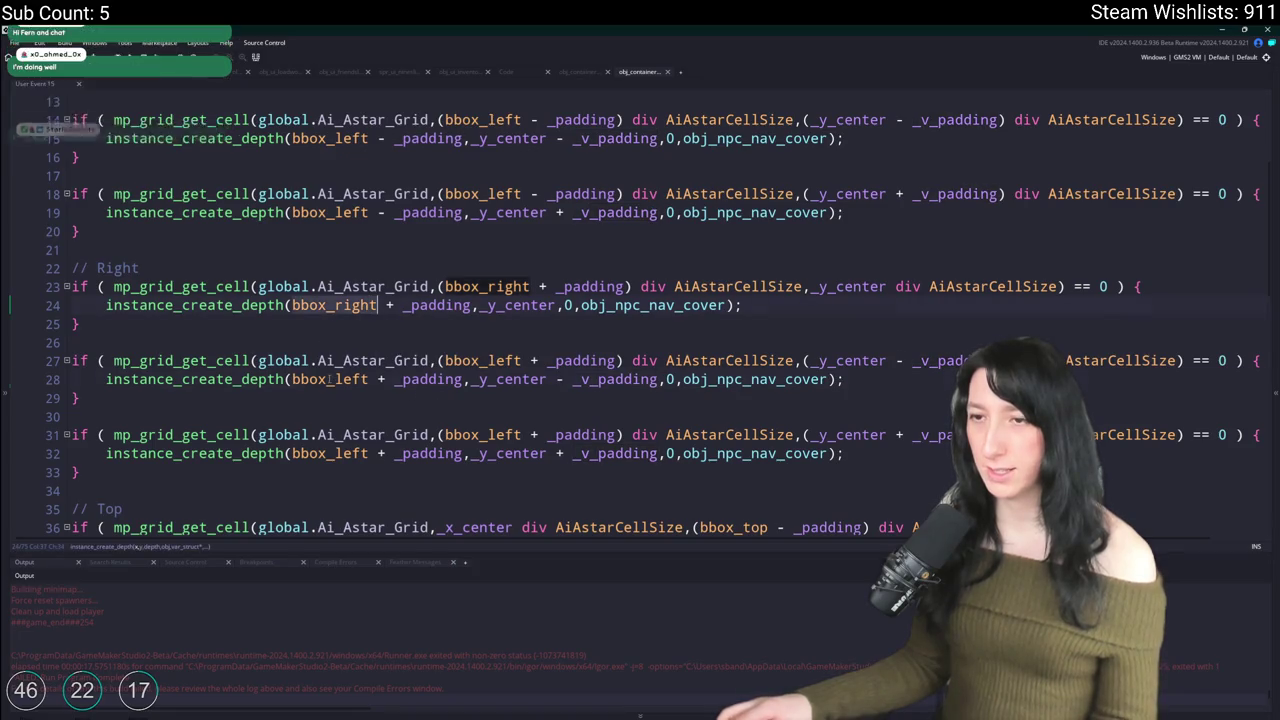
double_click(330, 379)
key(ctrl+v)
double_click(333, 453)
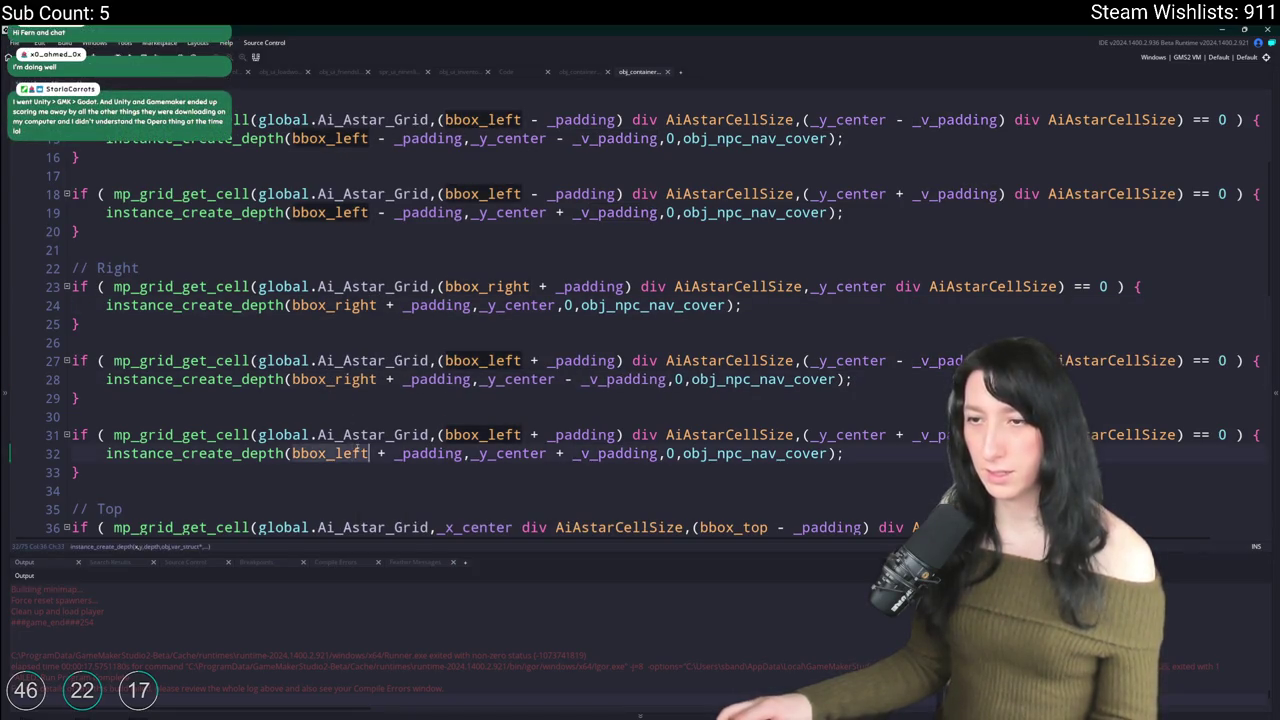
key(ctrl+v)
key(ctrl+w)
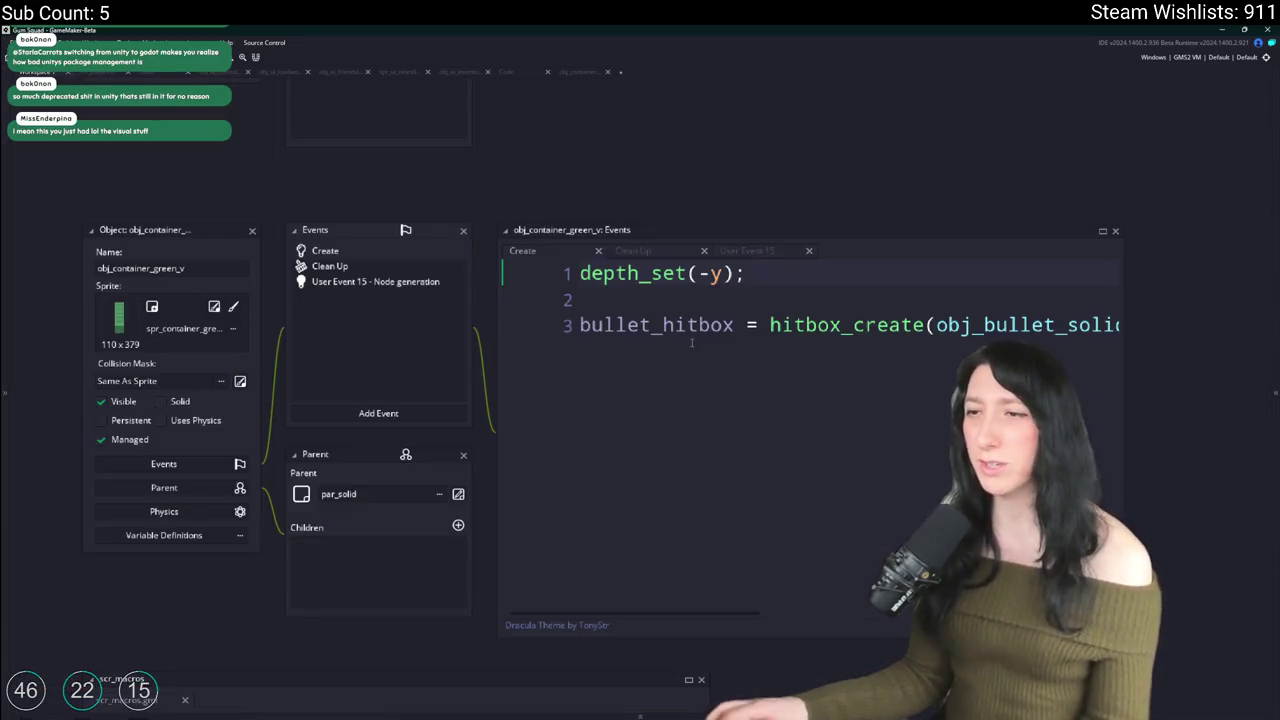
Step: Show obj_container_green_v's Node generation event code and widen its code window
click(397, 283)
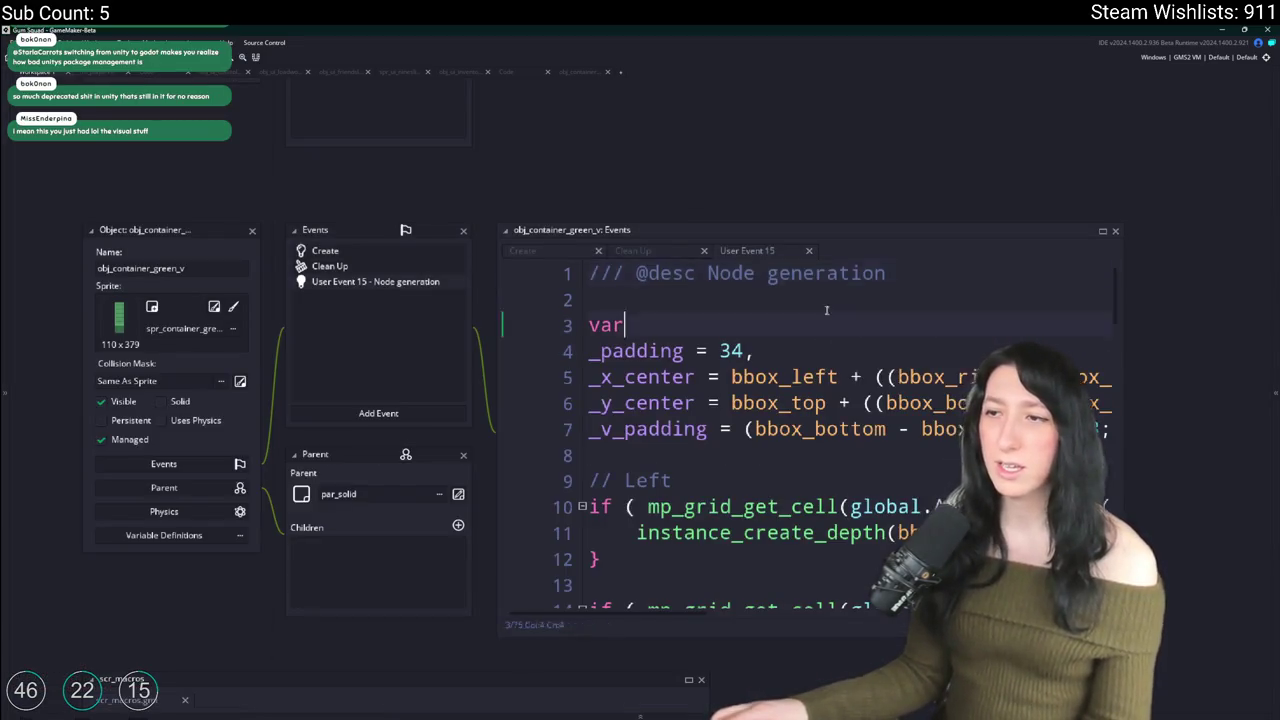
scroll(880, 260, down, 10)
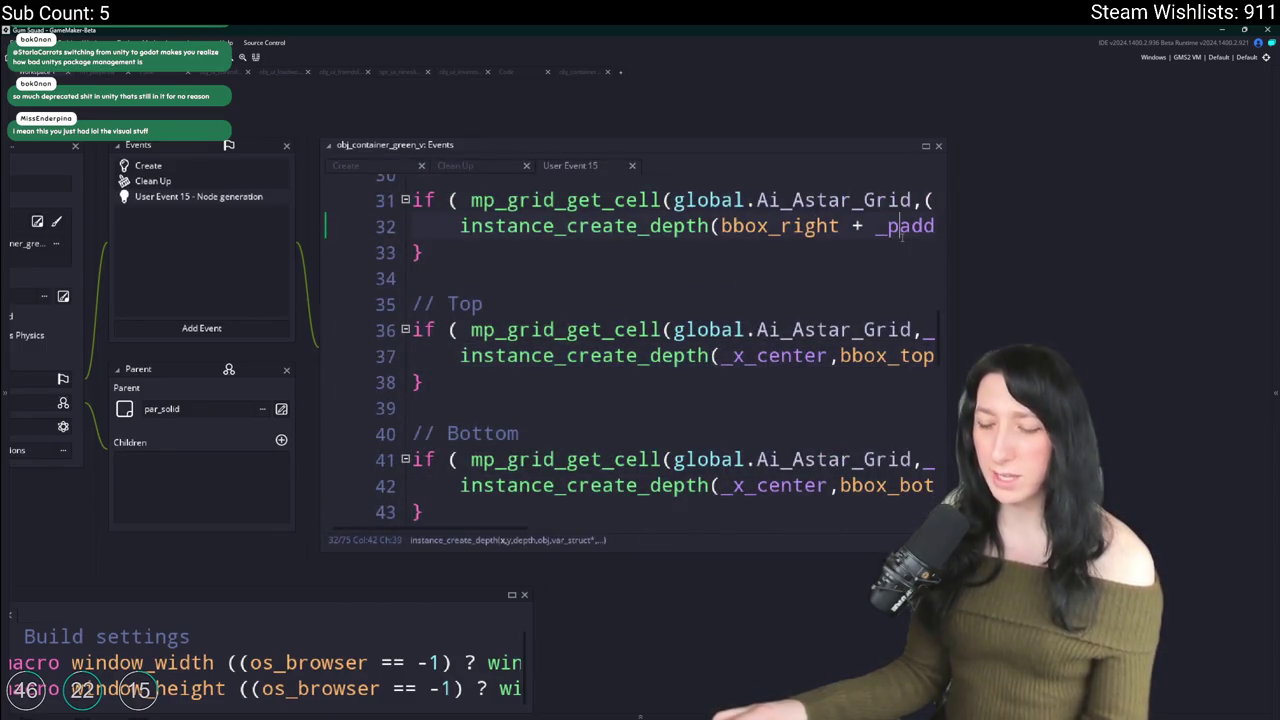
scroll(935, 200, down, 3)
scroll(945, 235, up, 1)
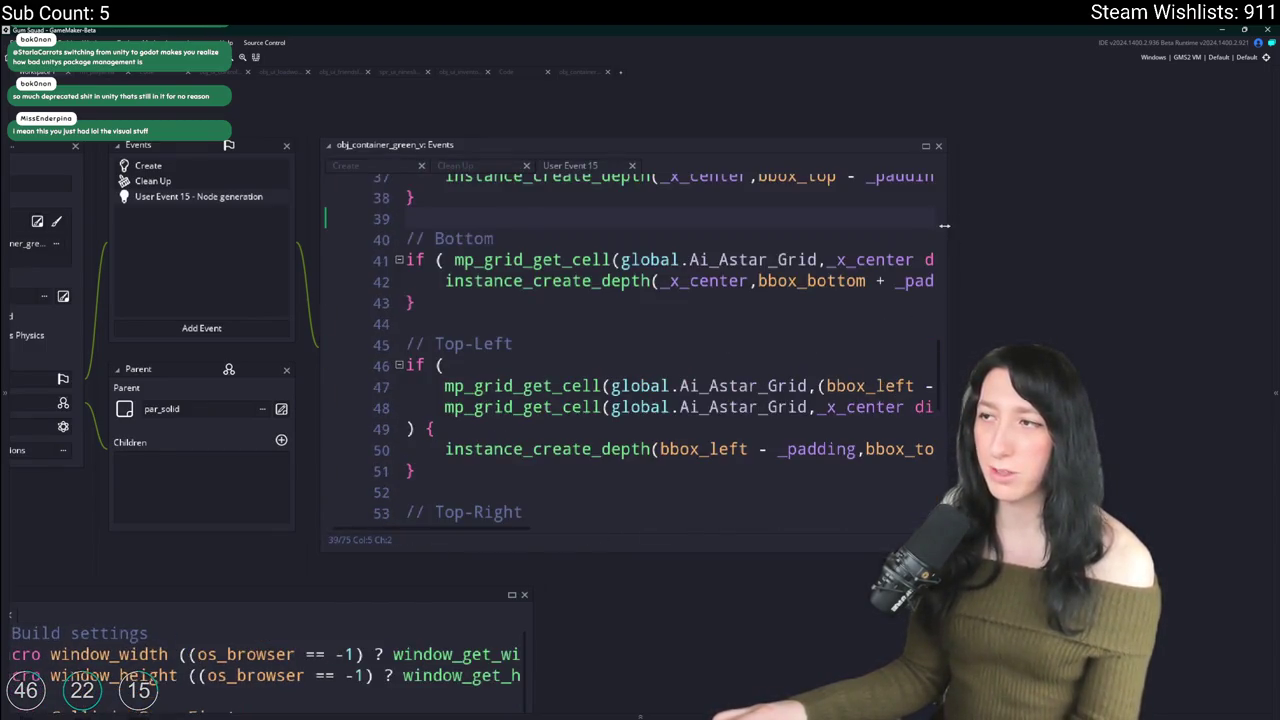
drag(945, 235, 1188, 235)
click(903, 235)
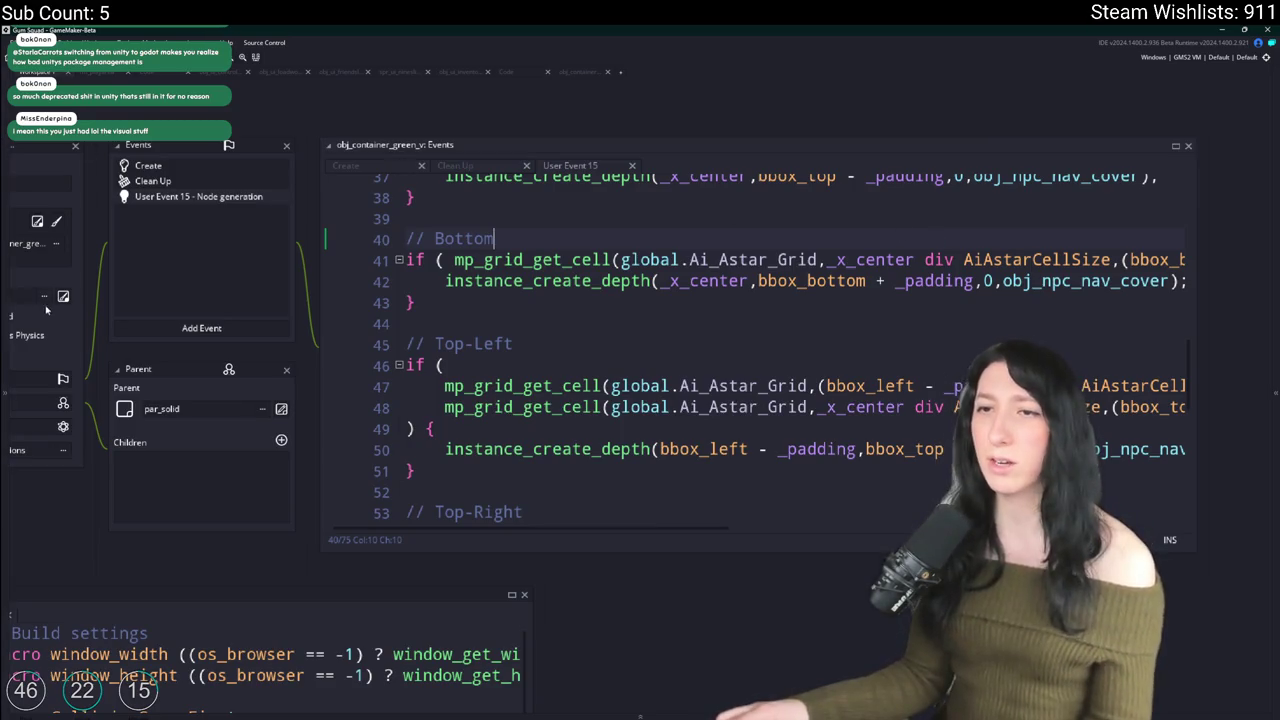
Step: Browse the Add Event list, then dismiss it without adding an event
click(318, 394)
mouse_move(345, 456)
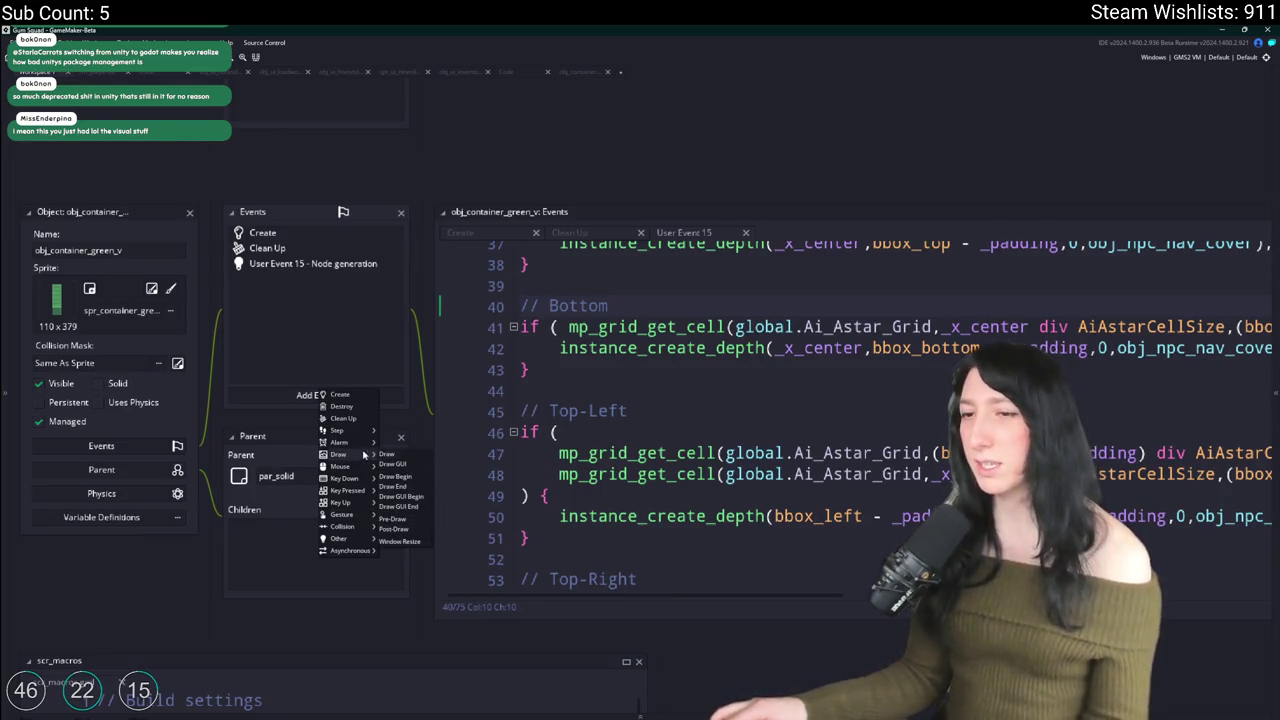
mouse_move(340, 432)
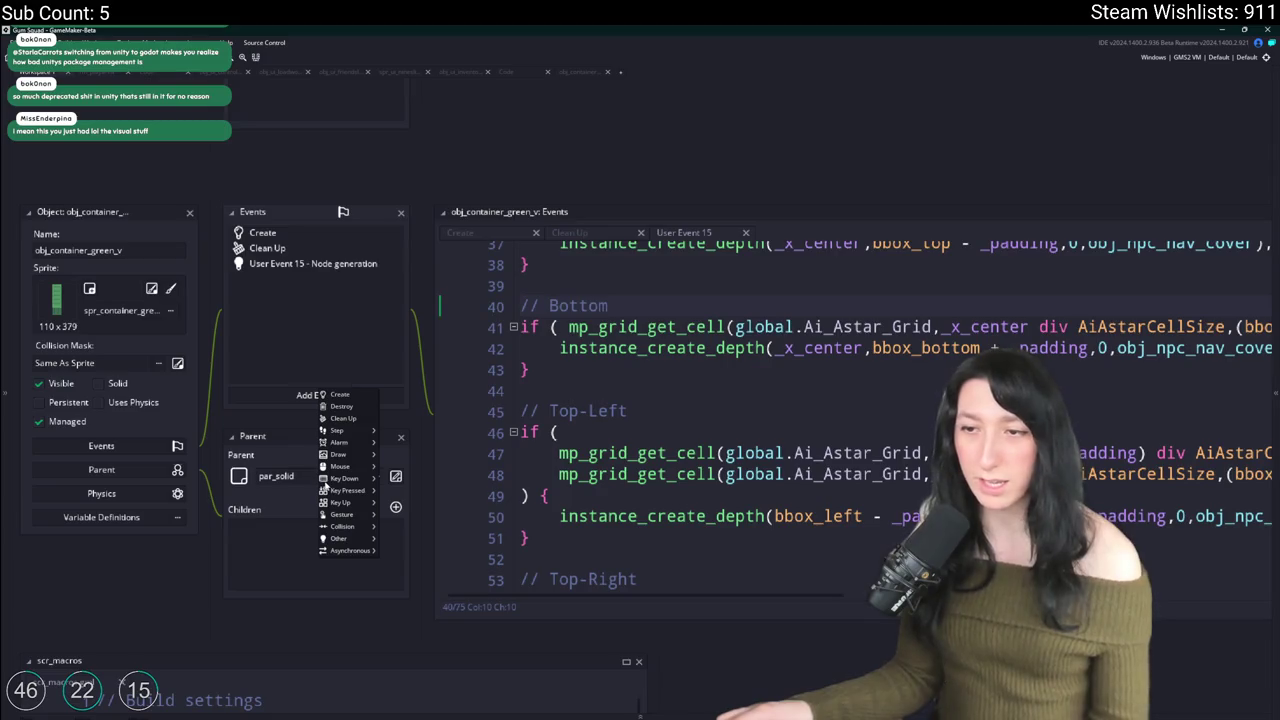
mouse_move(333, 479)
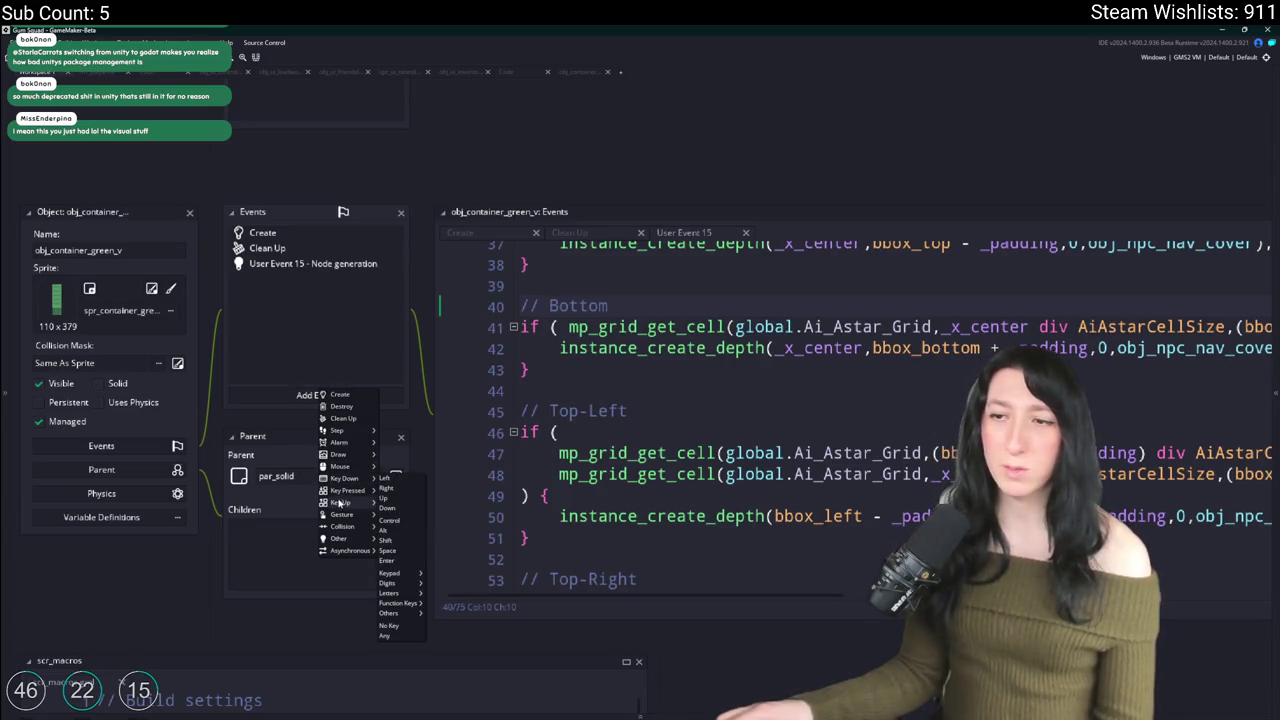
click(615, 290)
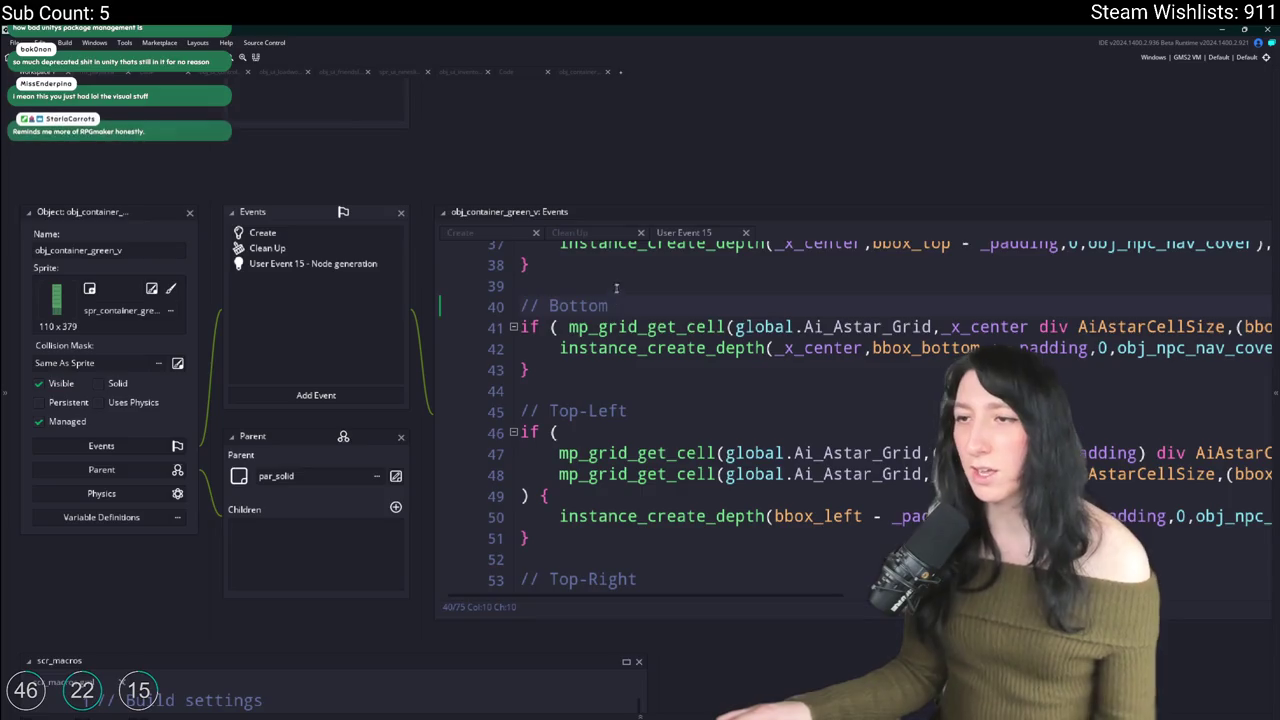
Step: Type a keyboard_check line above the Bottom section, remove it again, and save the code
key(Return)
key(Return)
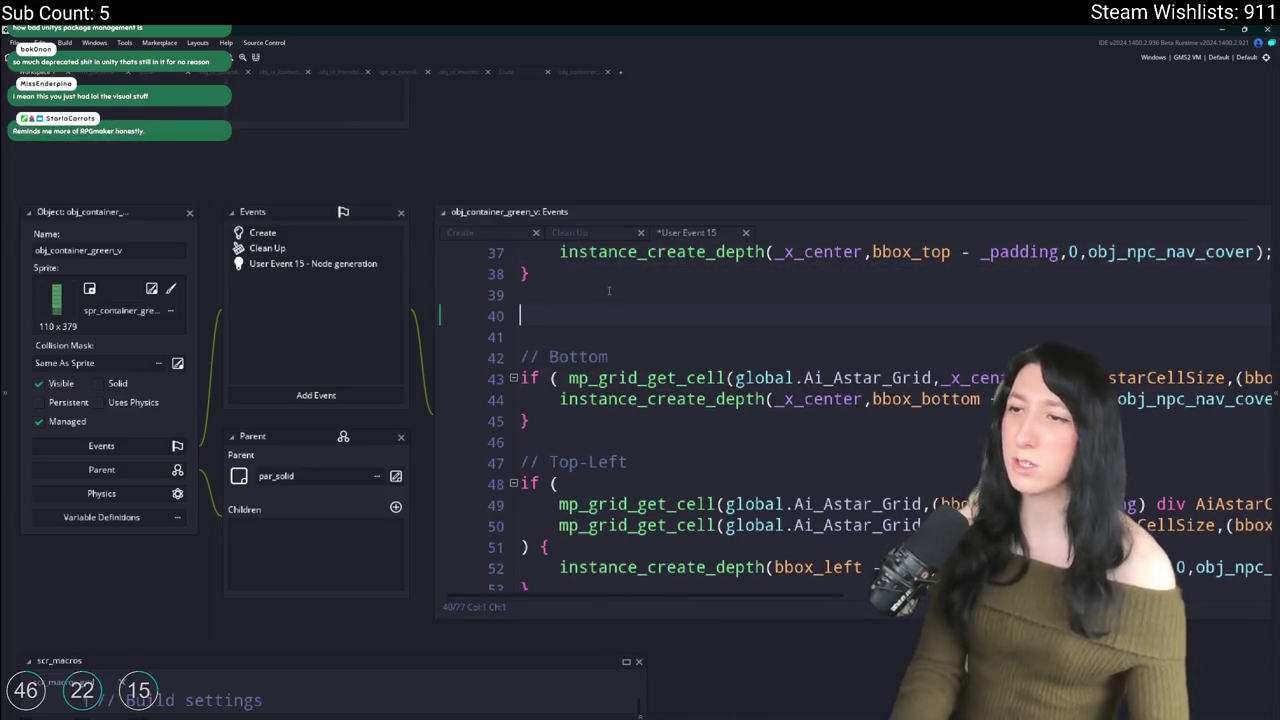
text(if (keyboard_check)
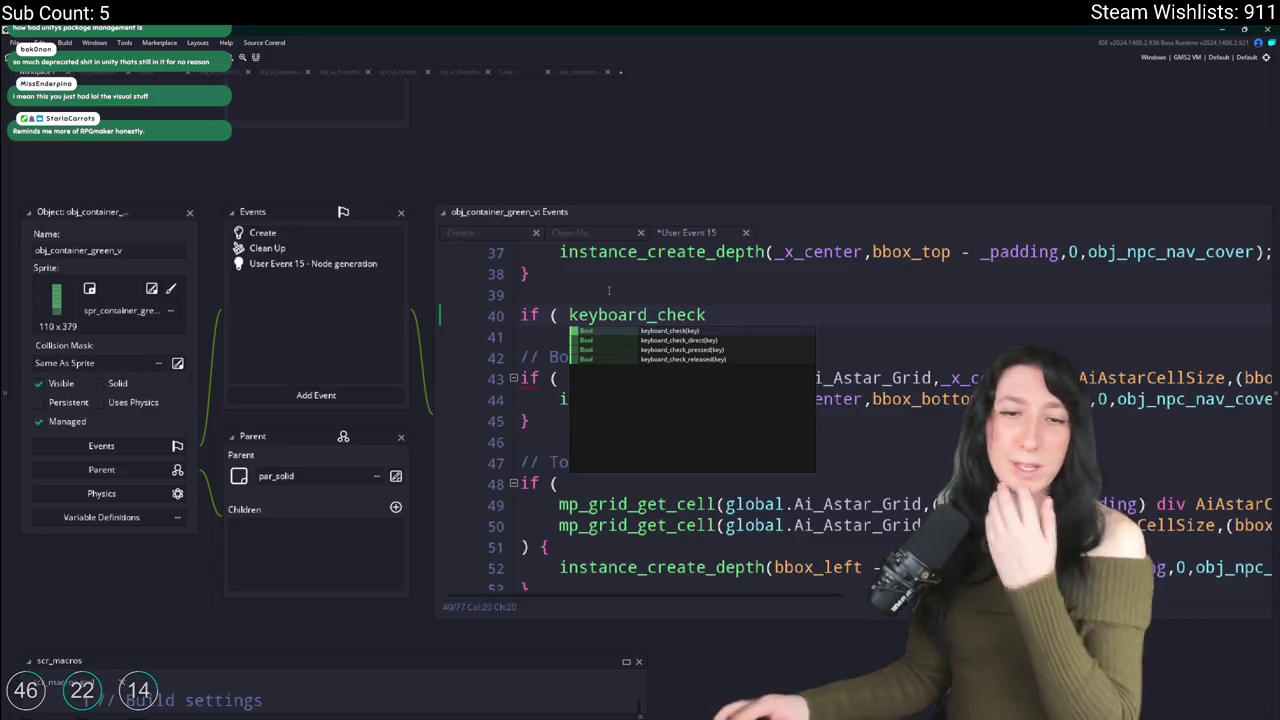
key(Escape)
key(shift+Up)
key(shift+Up)
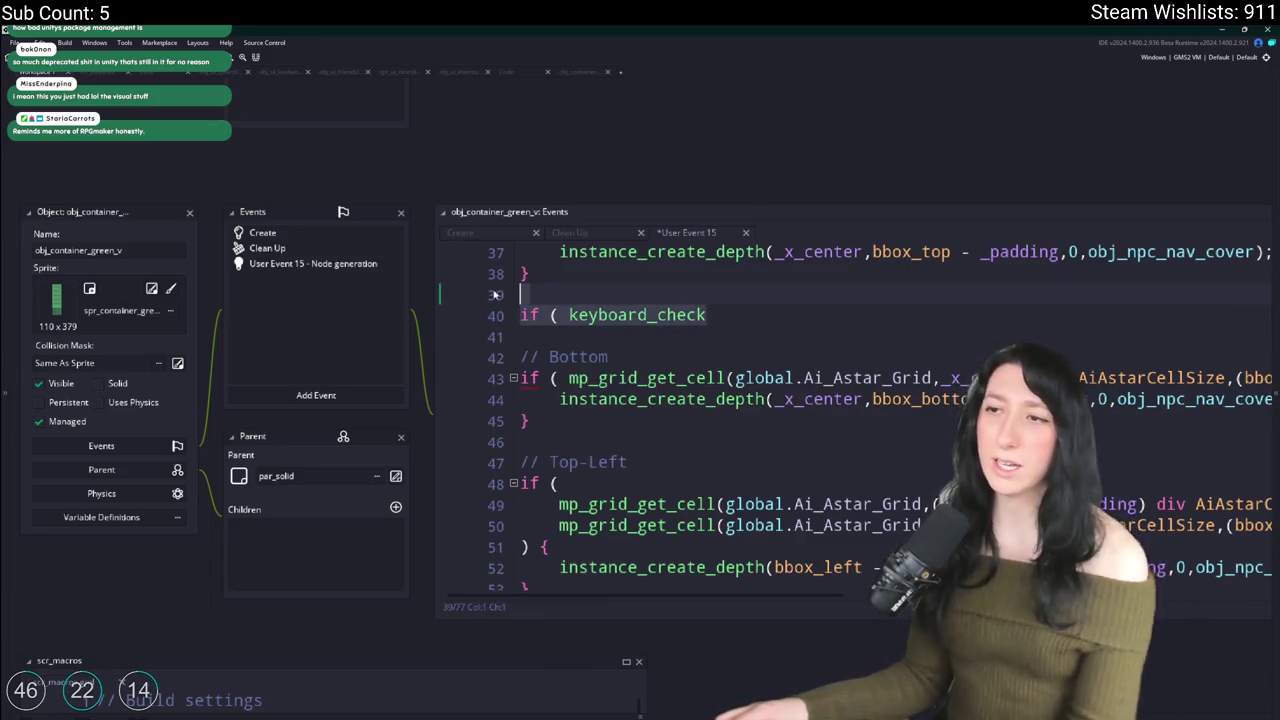
key(BackSpace)
key(ctrl+s)
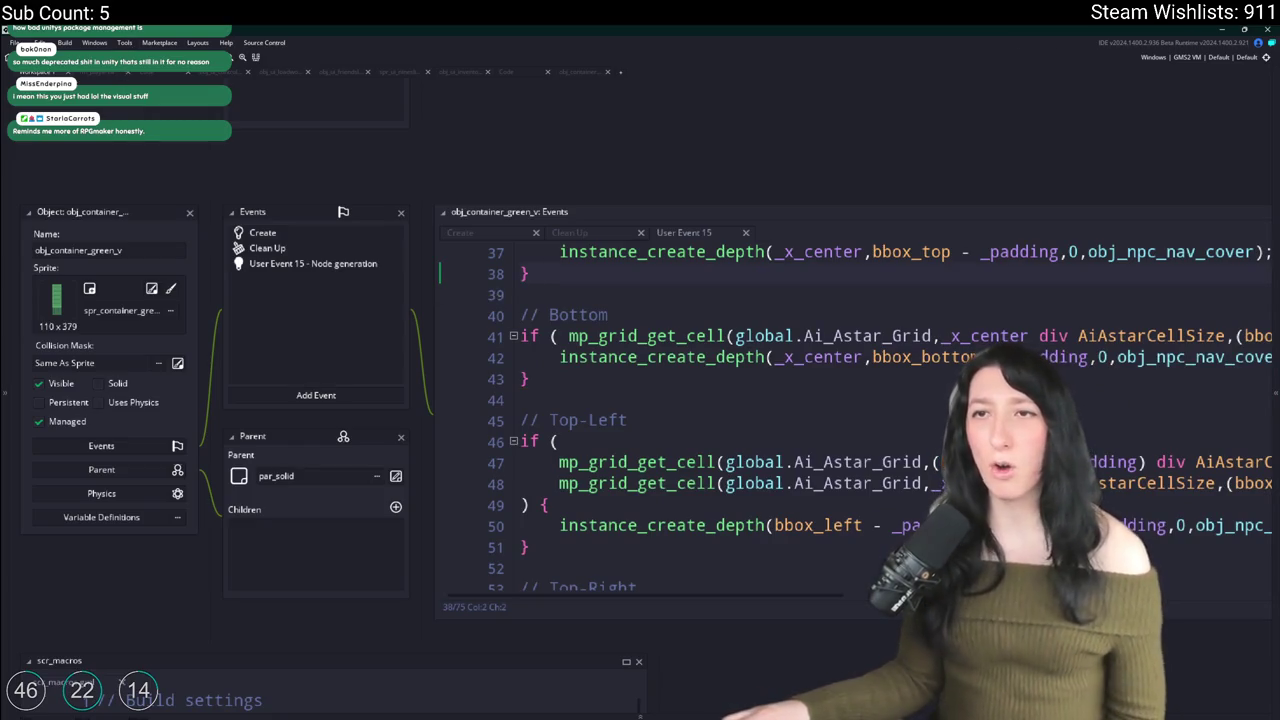
Step: Close Game Options, set #macro ShowAiNav to 0 in scr_macros, and return to rm_playarea
scroll(380, 90, down, 10)
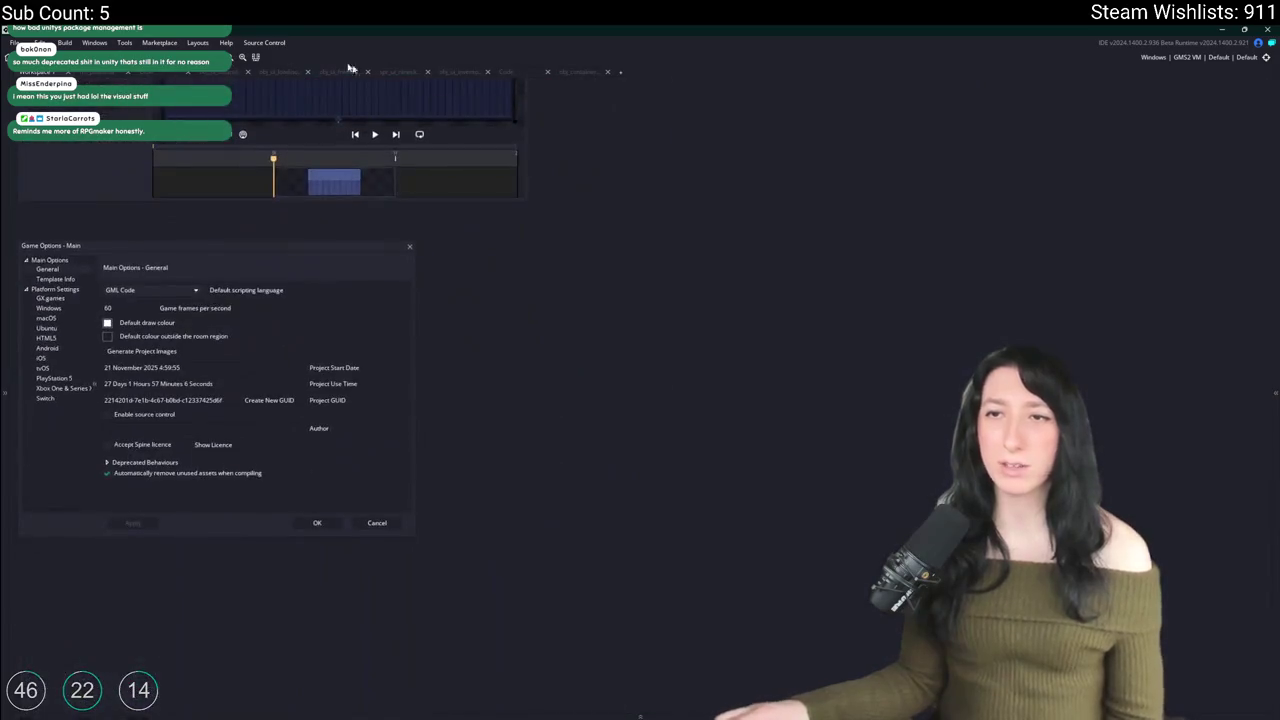
click(314, 531)
scroll(751, 543, up, 10)
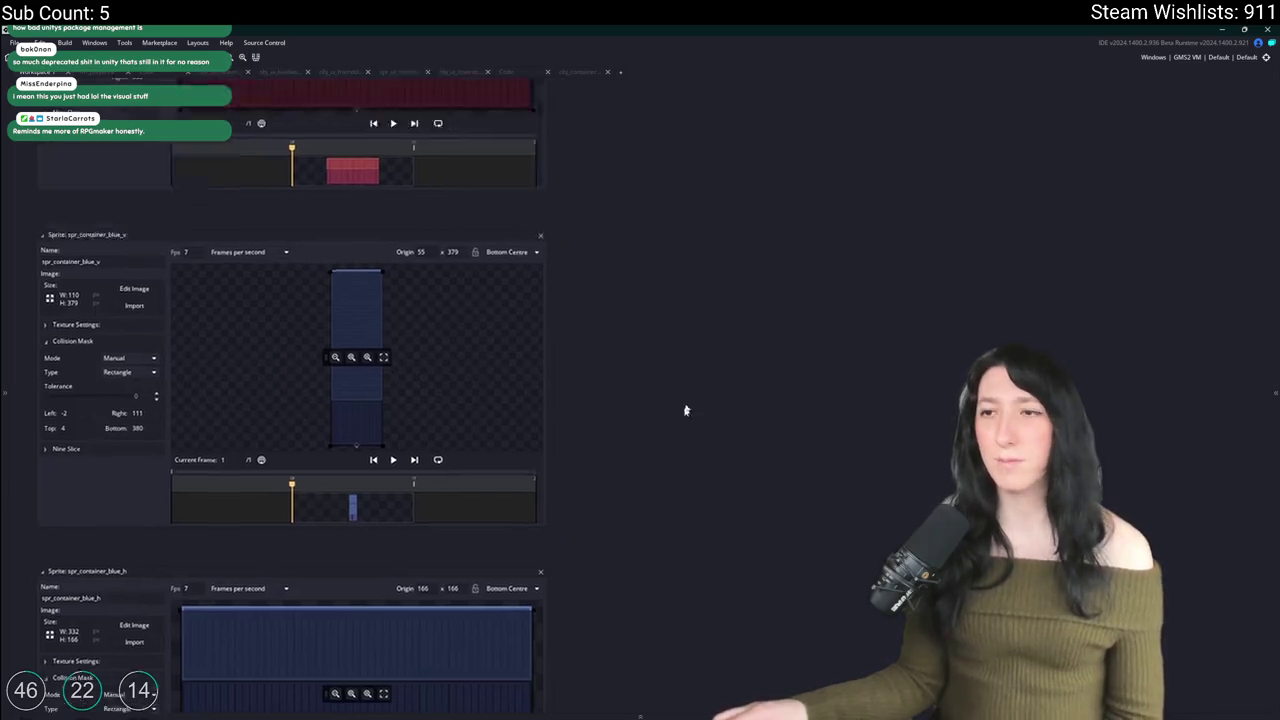
scroll(569, 605, up, 10)
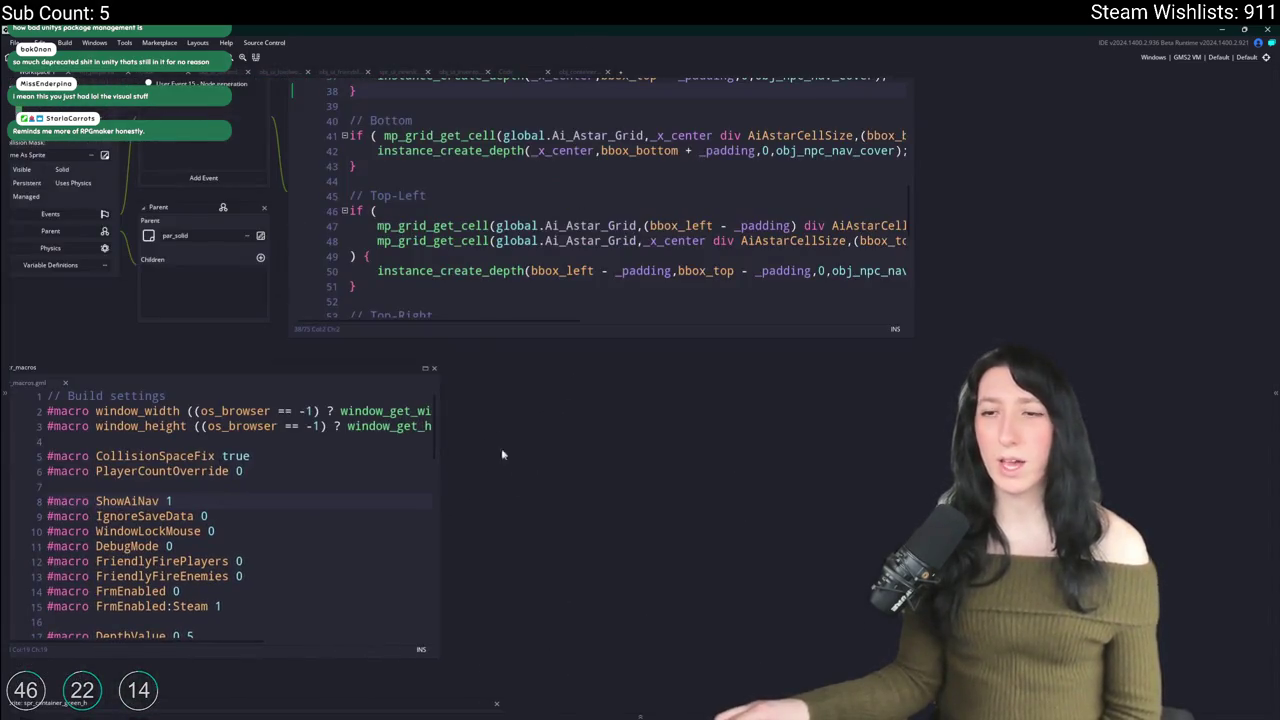
scroll(536, 567, down, 2)
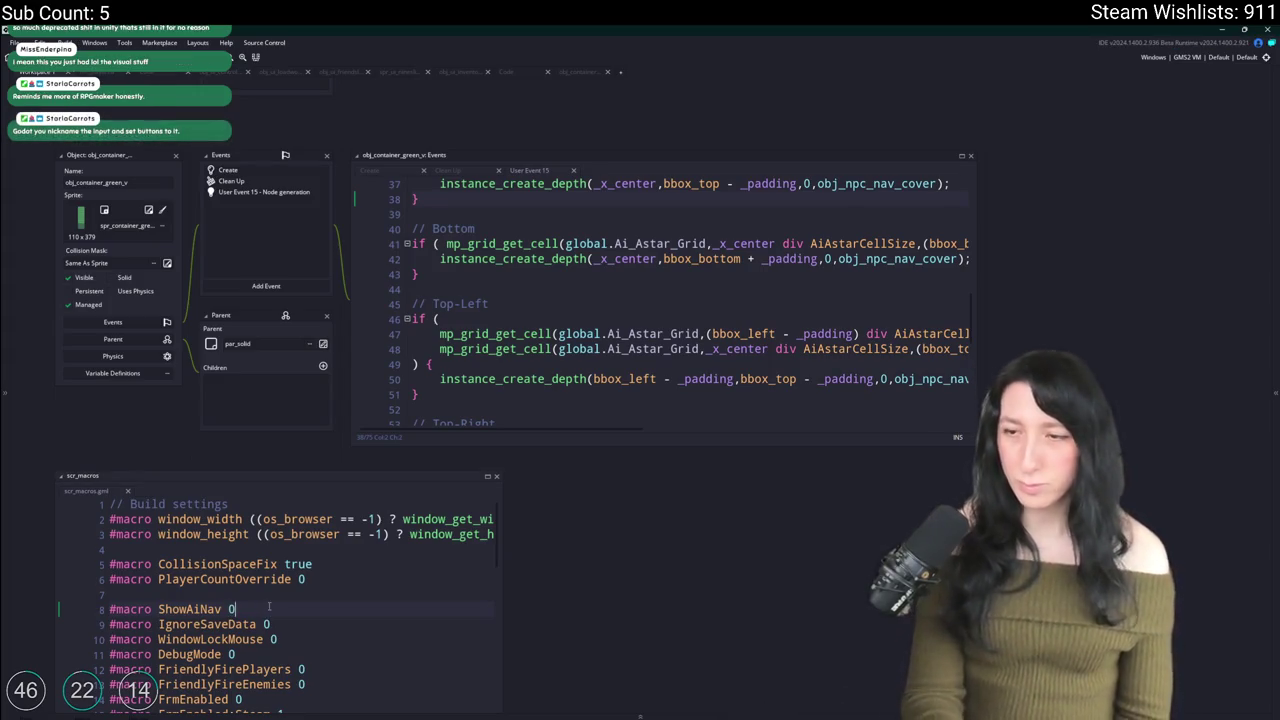
key(ctrl+Tab)
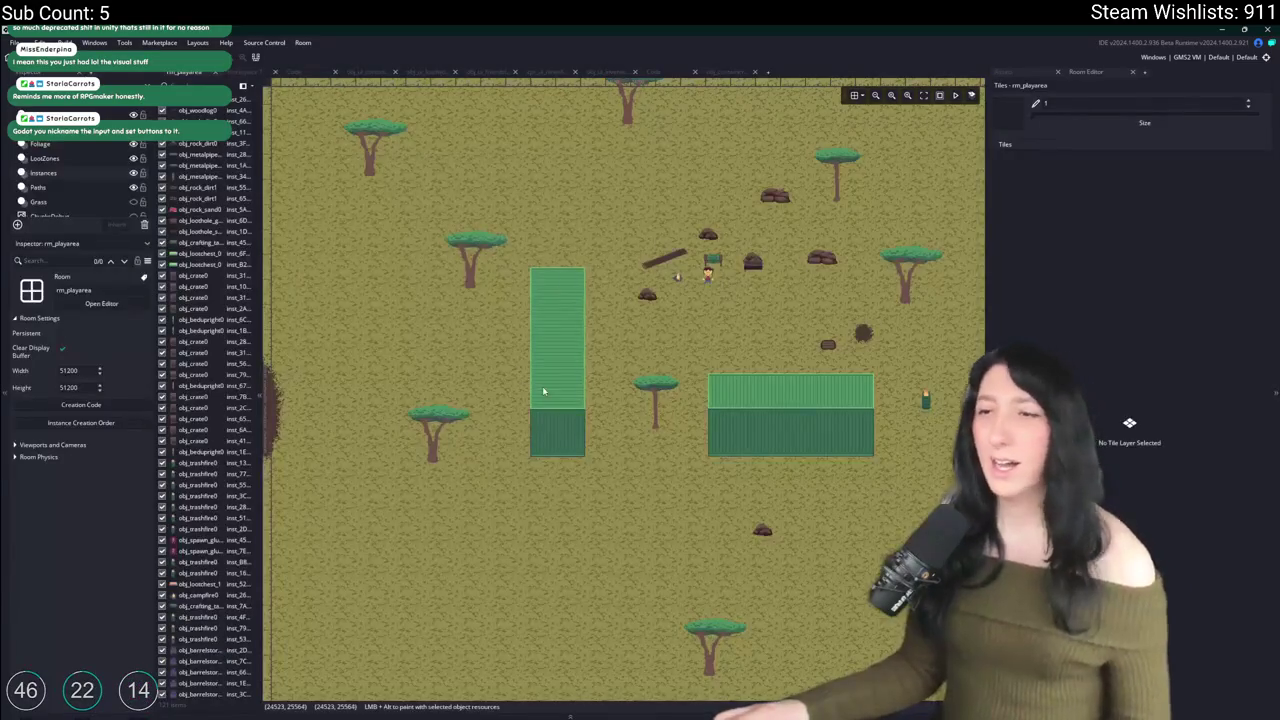
Step: Delete the two green container instances from the room
click(542, 390)
key(Delete)
click(805, 430)
key(Delete)
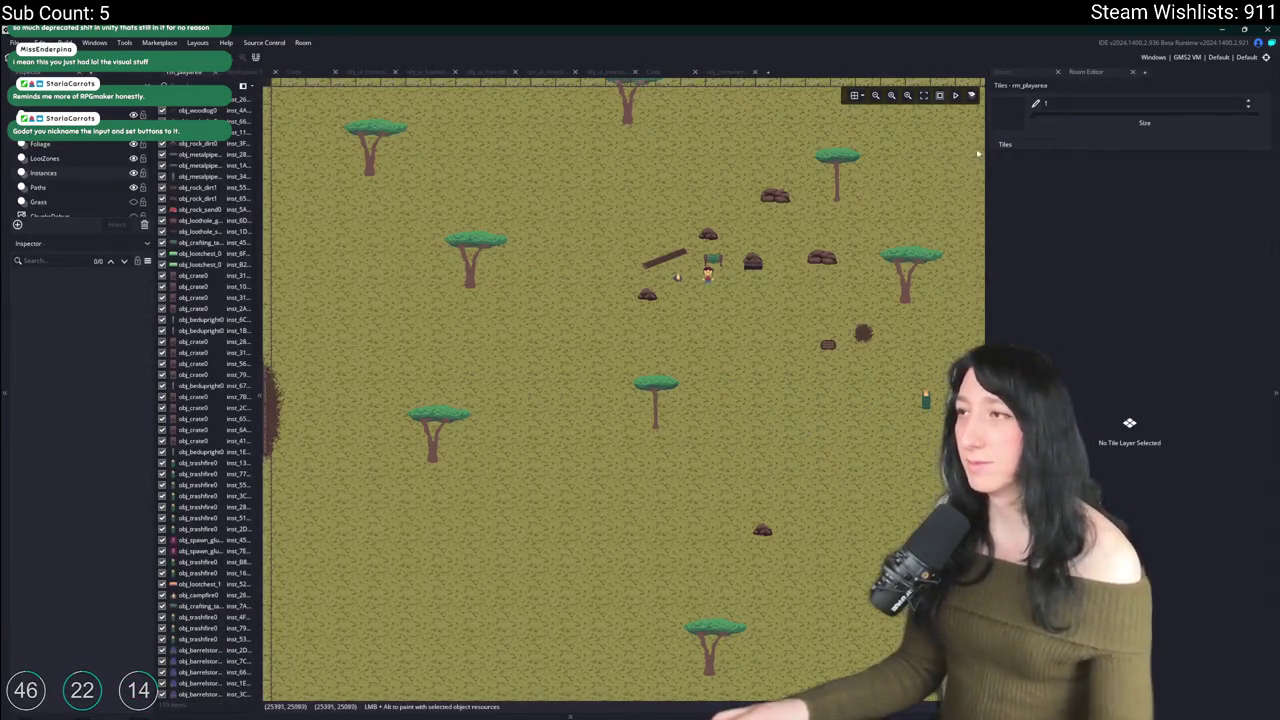
Step: Duplicate obj_container_green_v and name the copy obj_container_red_v
click(1012, 72)
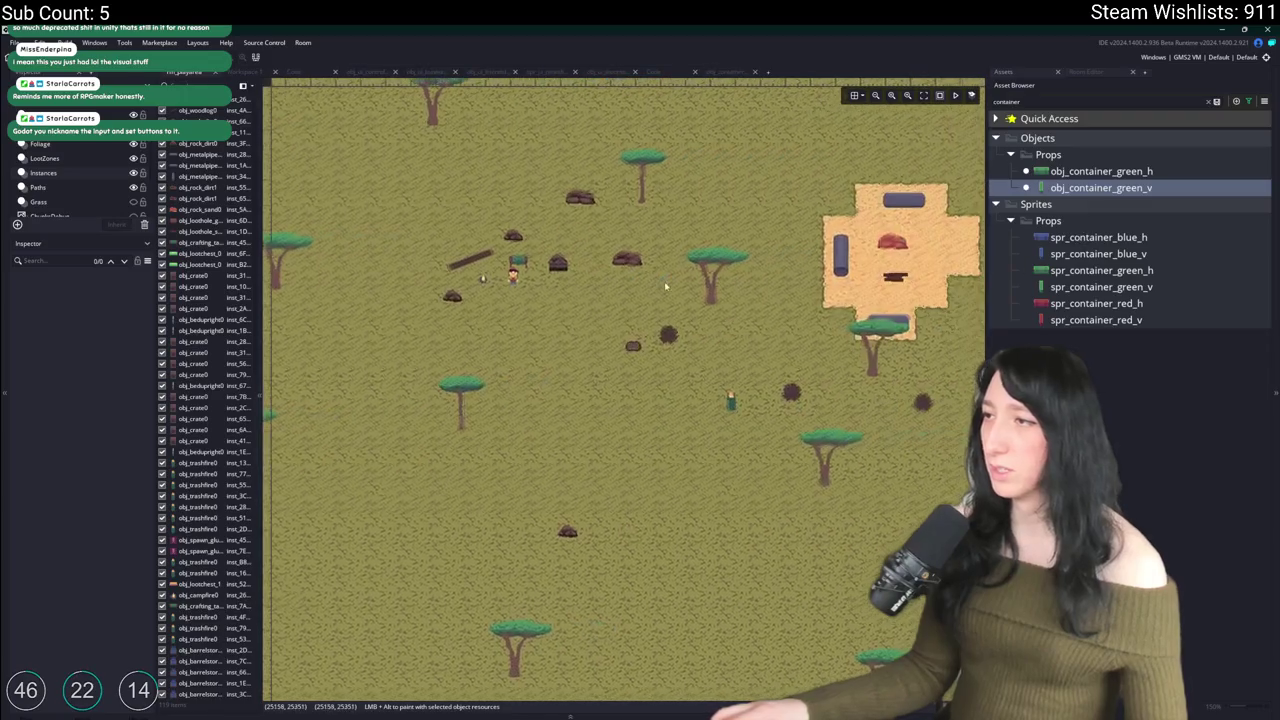
key(ctrl+d)
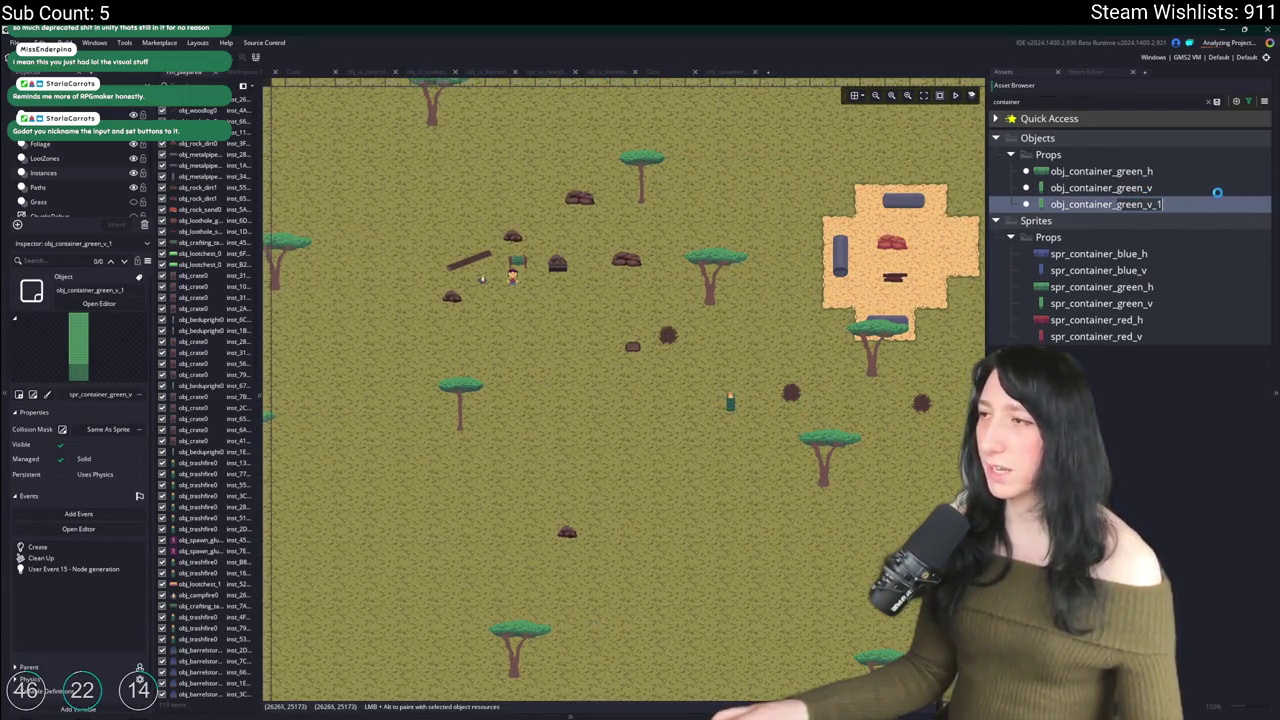
key(BackSpace)
key(BackSpace)
key(BackSpace)
text(red_v)
key(Return)
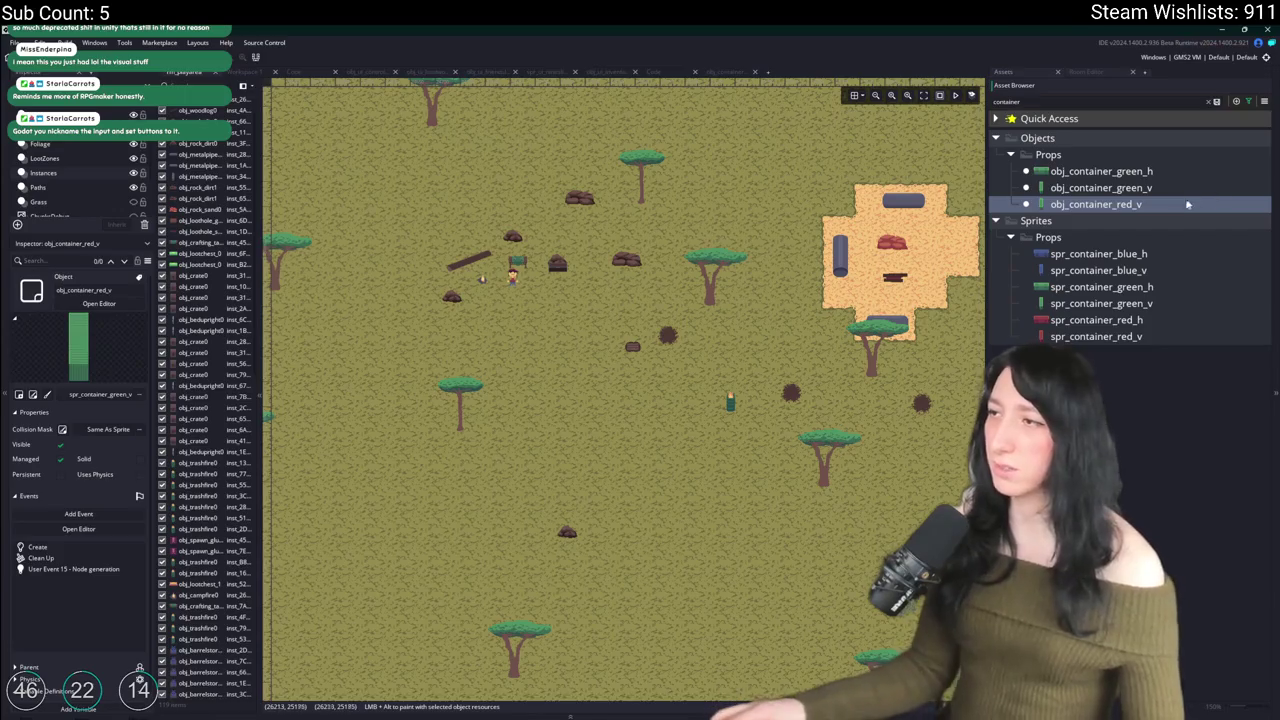
Step: Give obj_container_red_v the spr_container_red_v sprite, then duplicate obj_container_green_h
double_click(1177, 205)
click(260, 322)
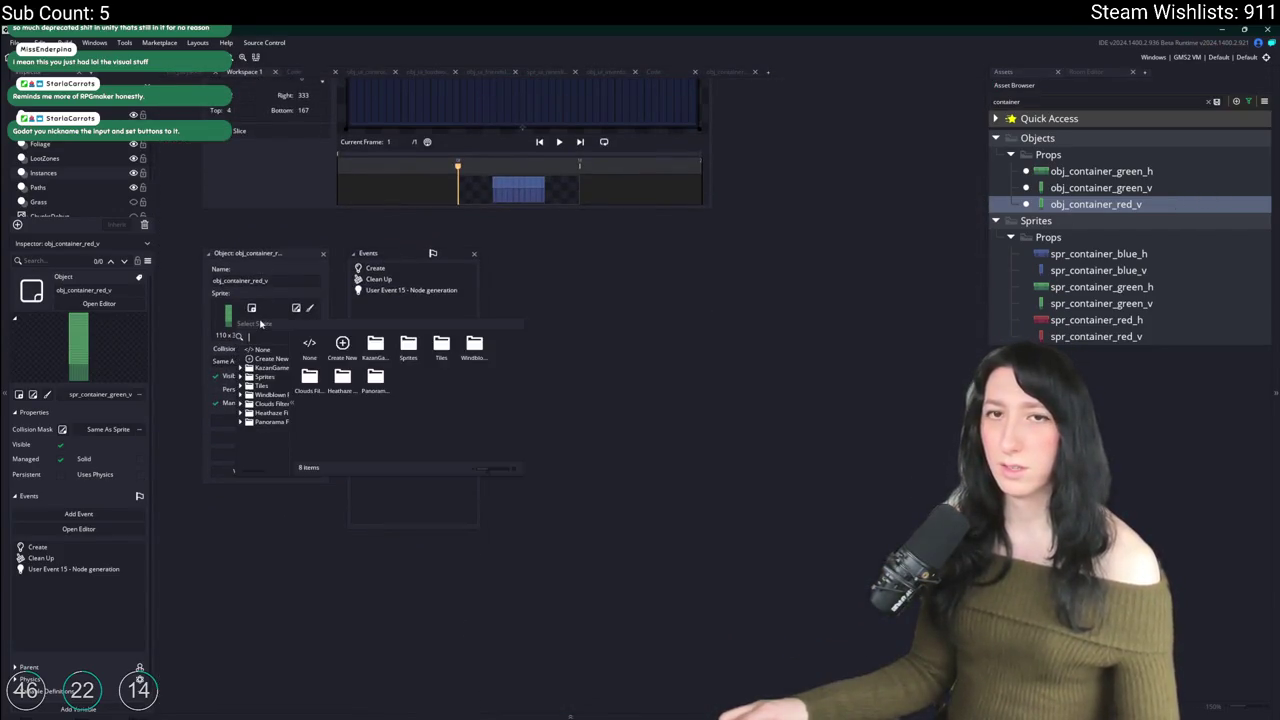
text(red_v)
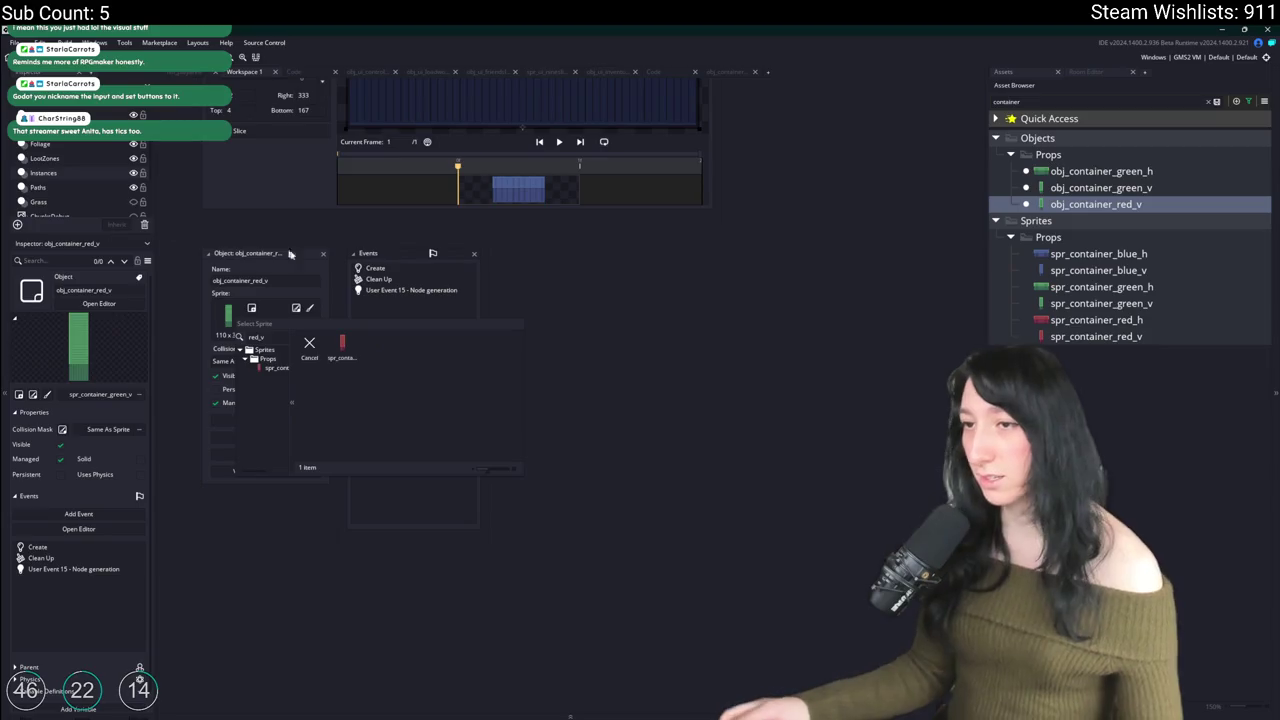
click(352, 364)
click(322, 254)
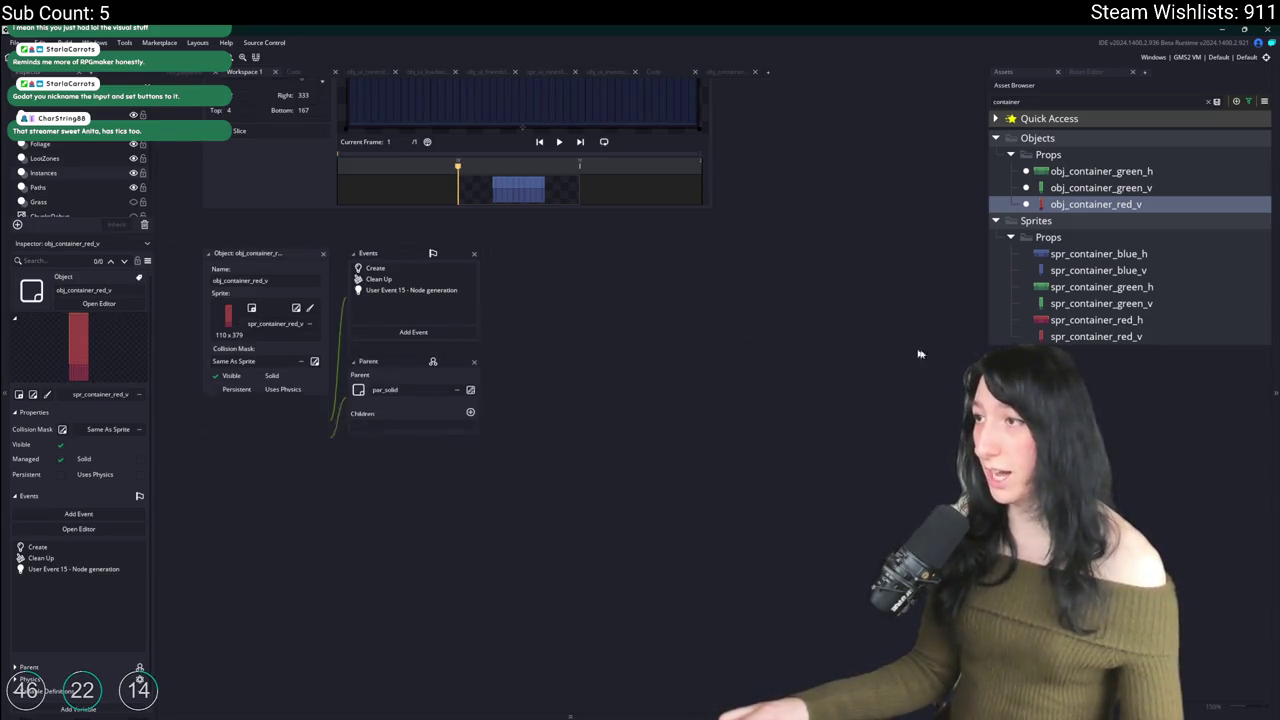
click(1100, 171)
key(ctrl+d)
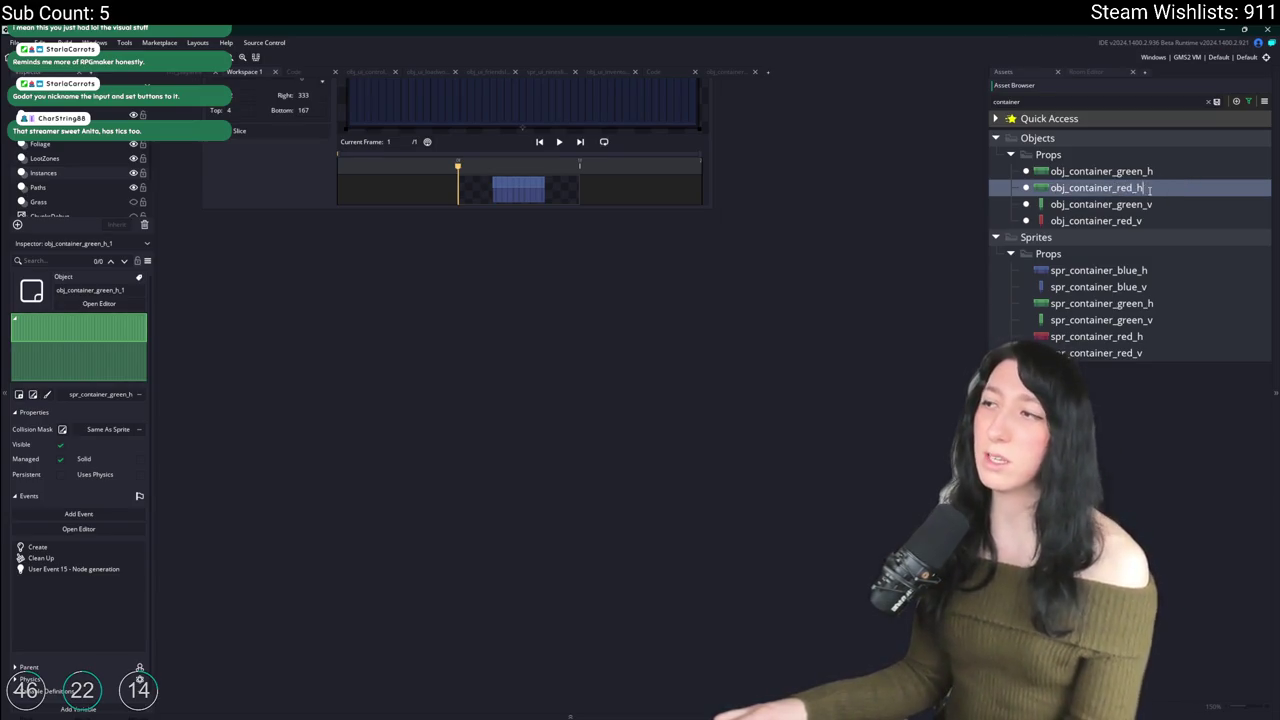
Step: Name the copy obj_container_red_h and assign it the spr_container_red_h sprite
key(Return)
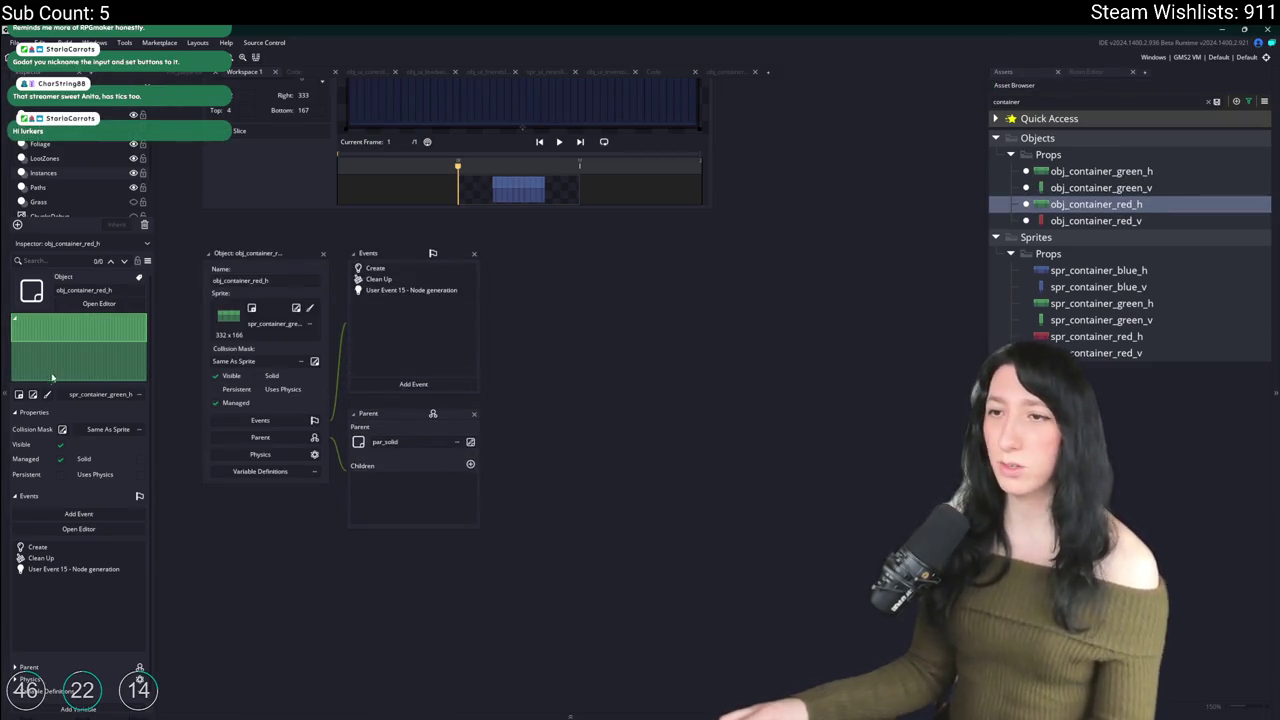
click(300, 325)
text(red_h)
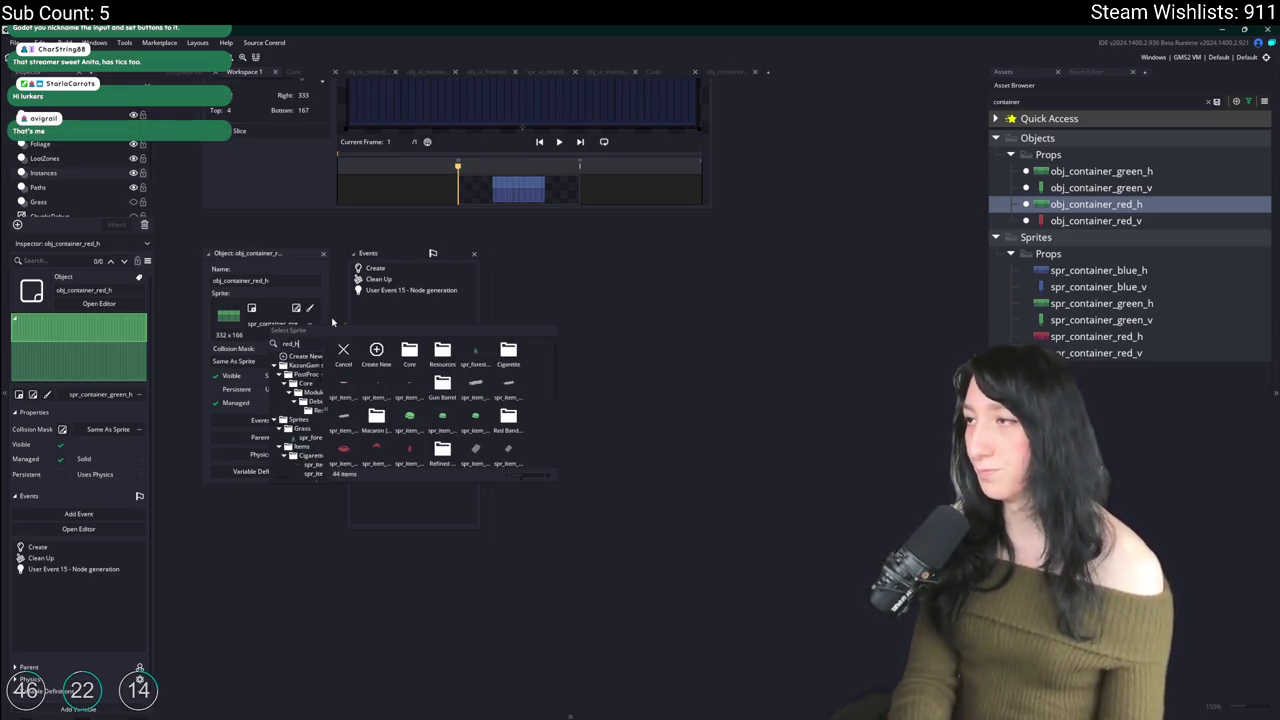
click(376, 350)
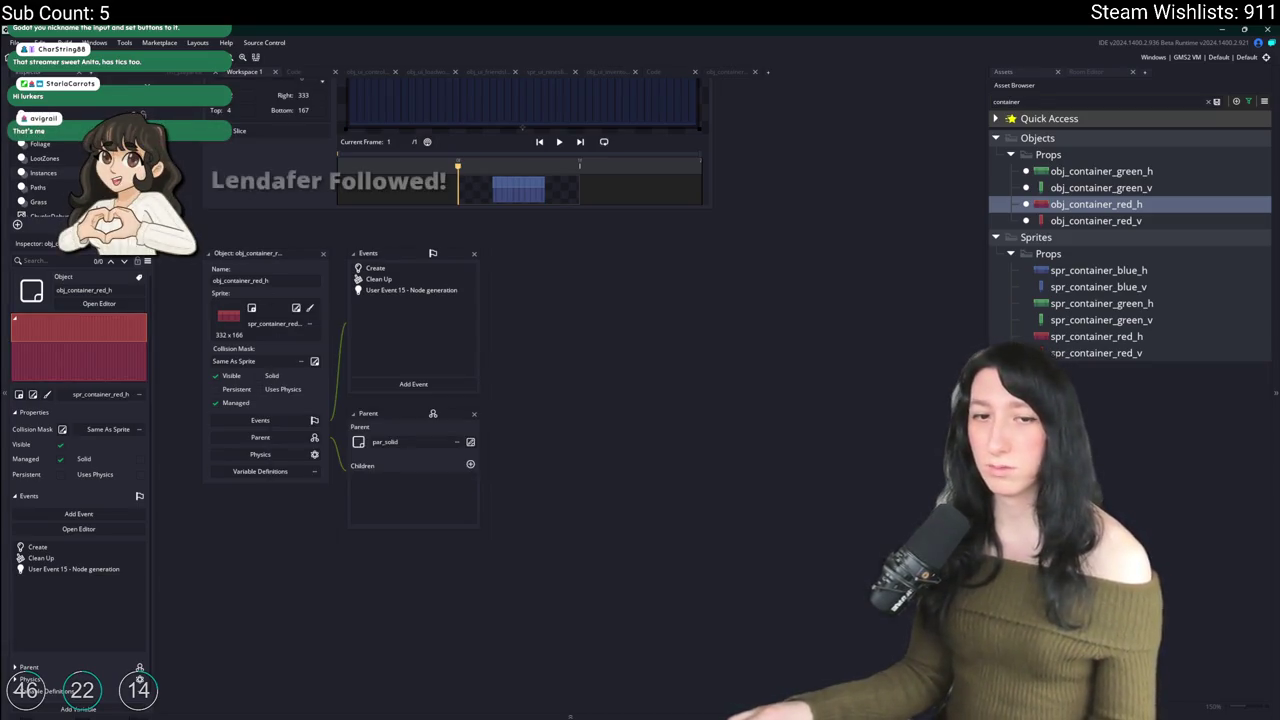
Step: Review its Create, Clean Up and Node generation event code, then close the editor
double_click(375, 268)
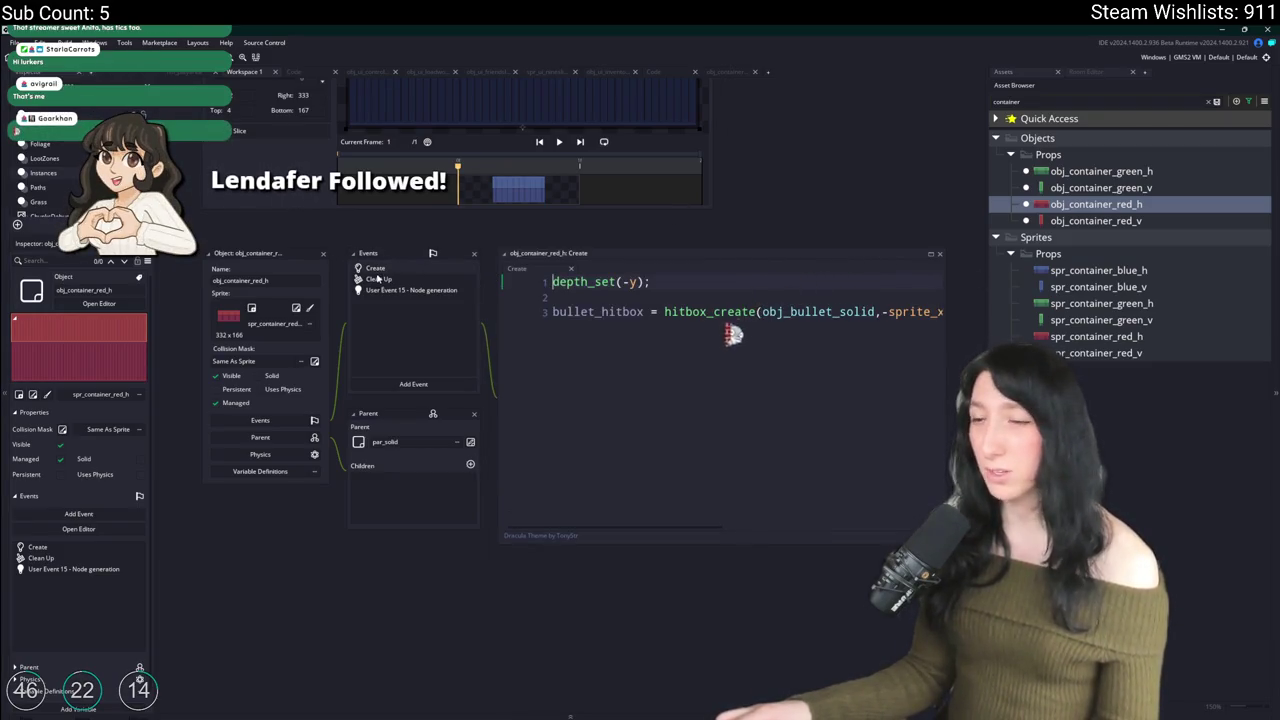
double_click(375, 279)
double_click(360, 290)
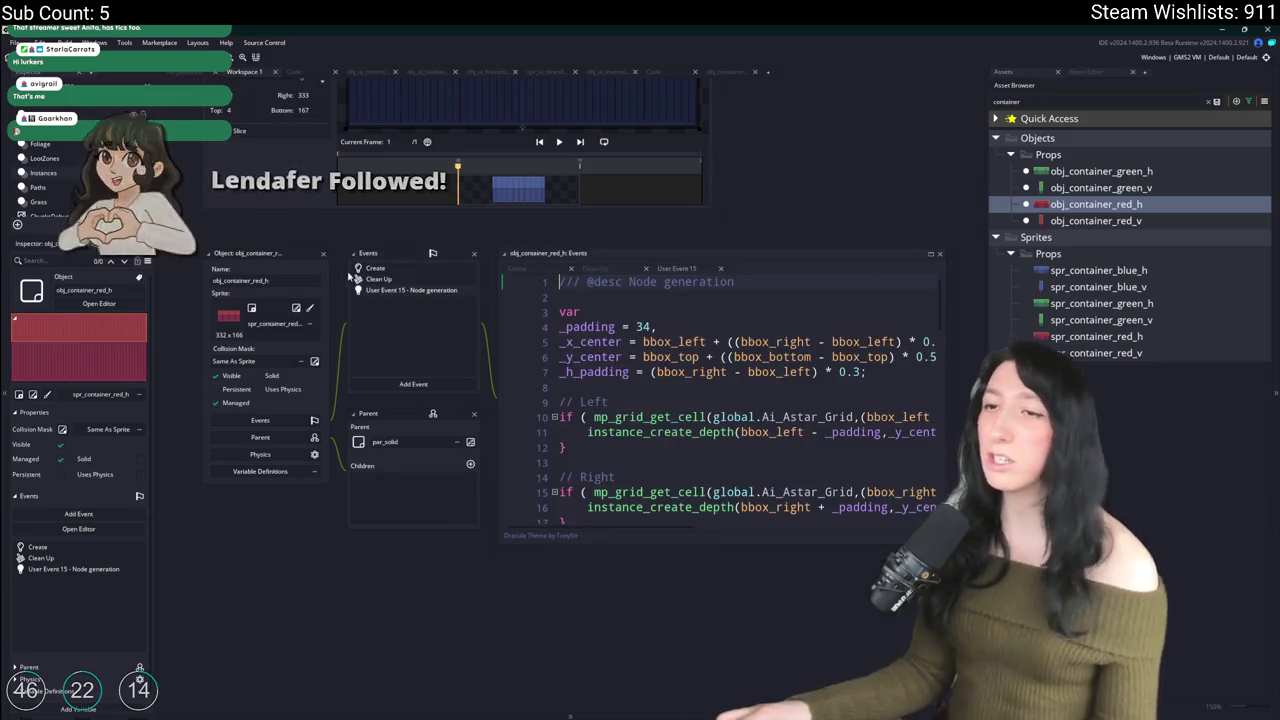
key(ctrl+w)
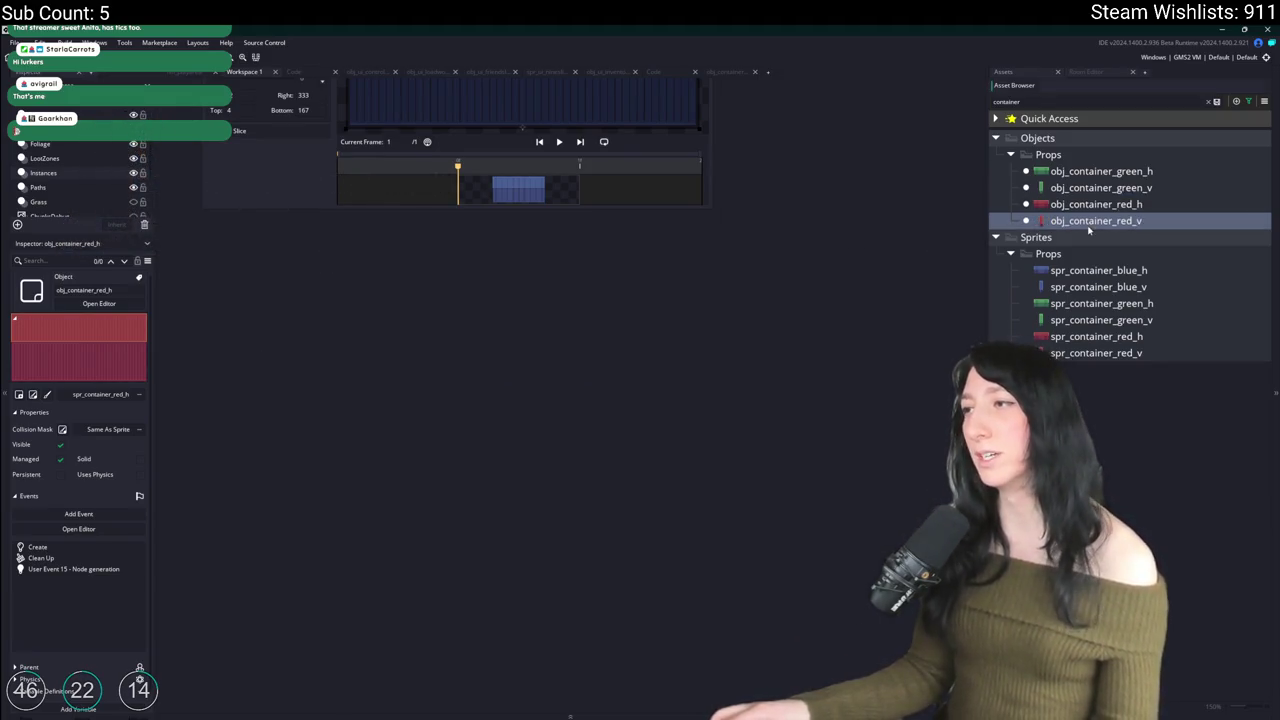
Step: Duplicate obj_container_red_h as obj_container_blue_h and give it the spr_container_blue_h sprite
key(ctrl+d)
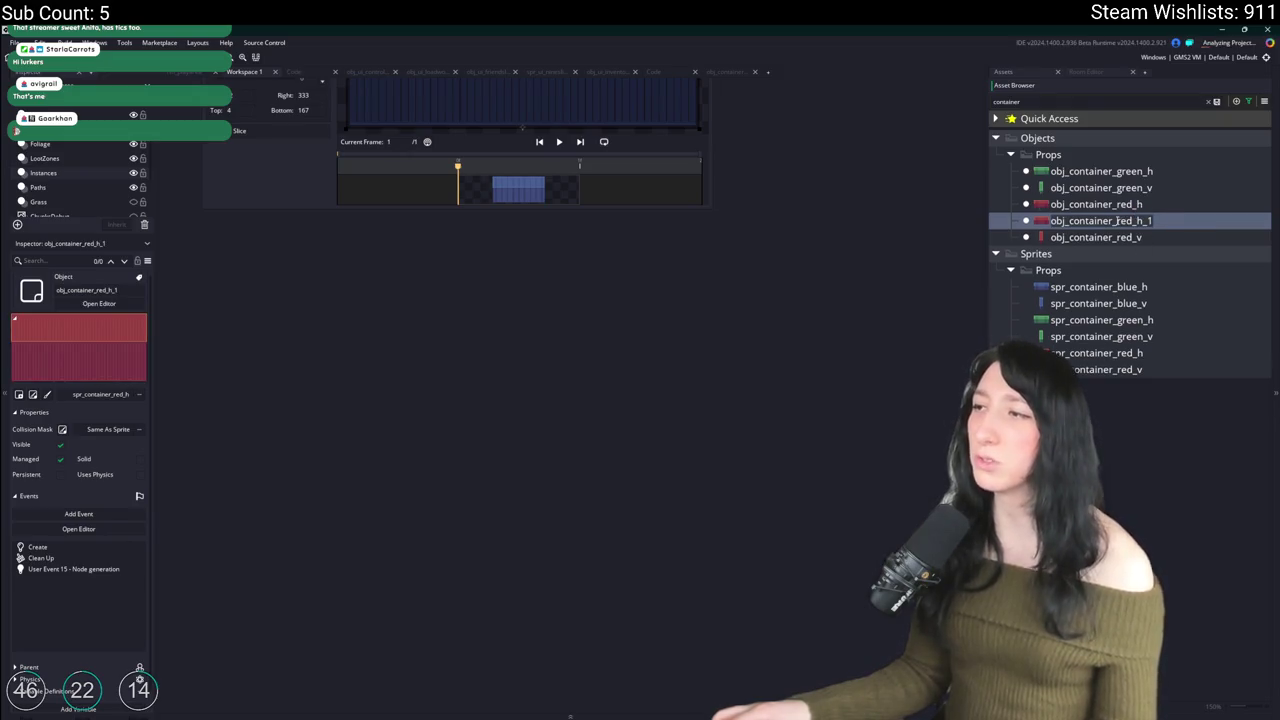
key(BackSpace)
key(BackSpace)
key(BackSpace)
text(blue_h)
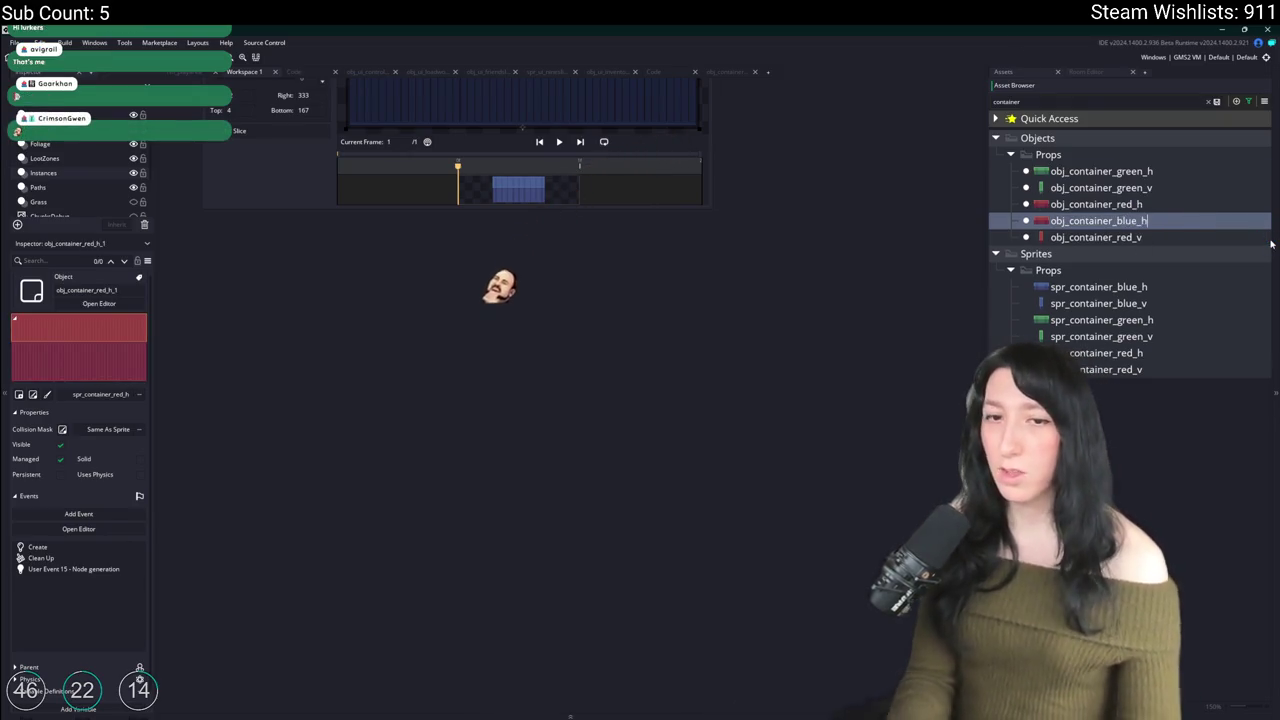
key(Return)
key(Return)
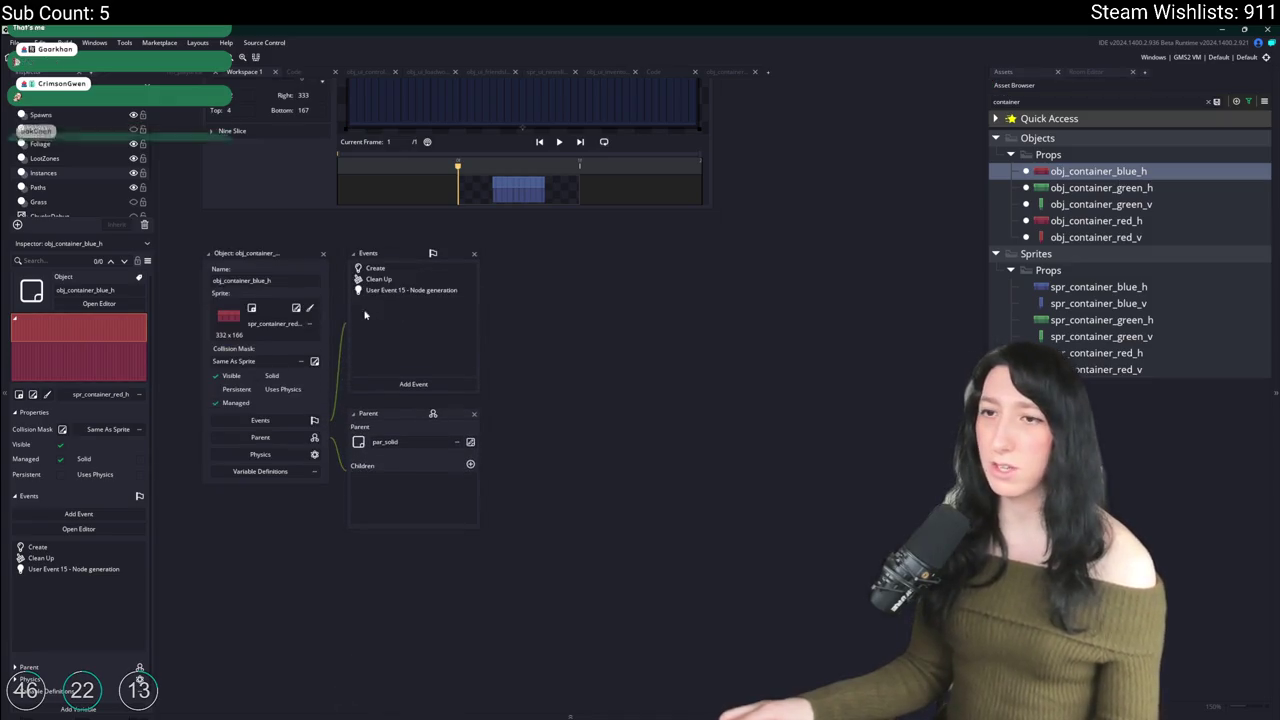
click(298, 320)
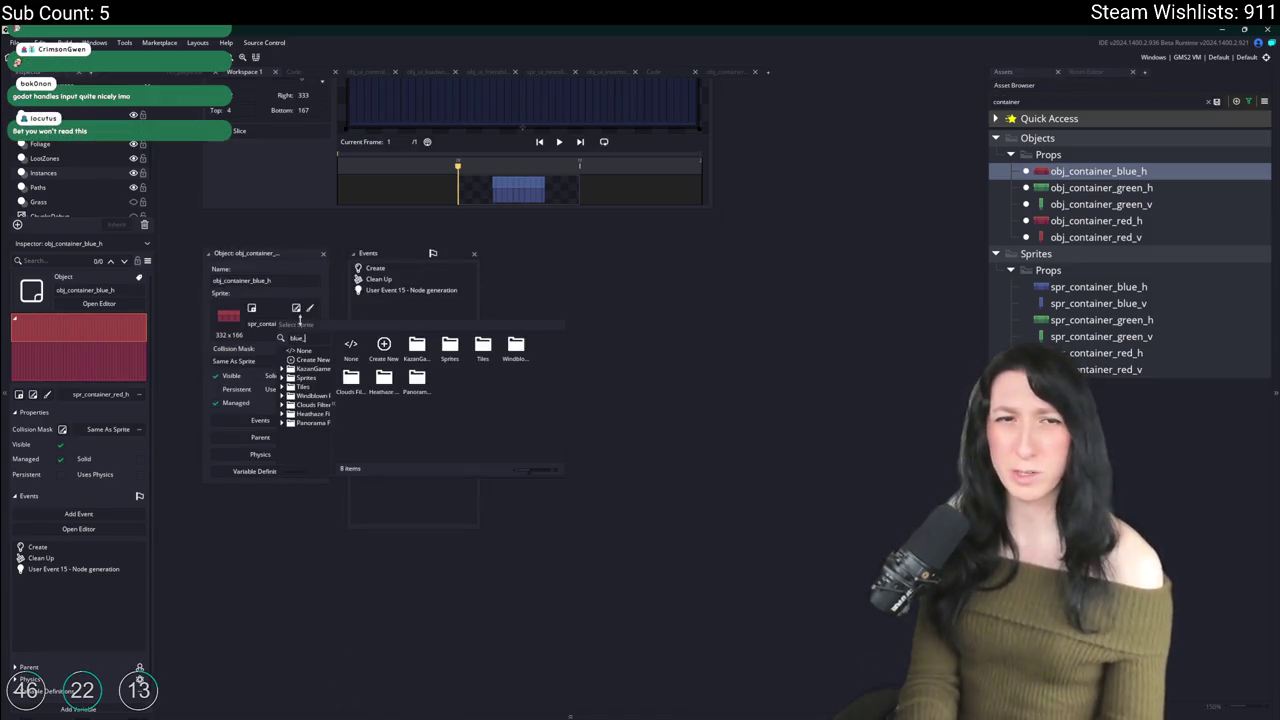
text(h)
click(385, 350)
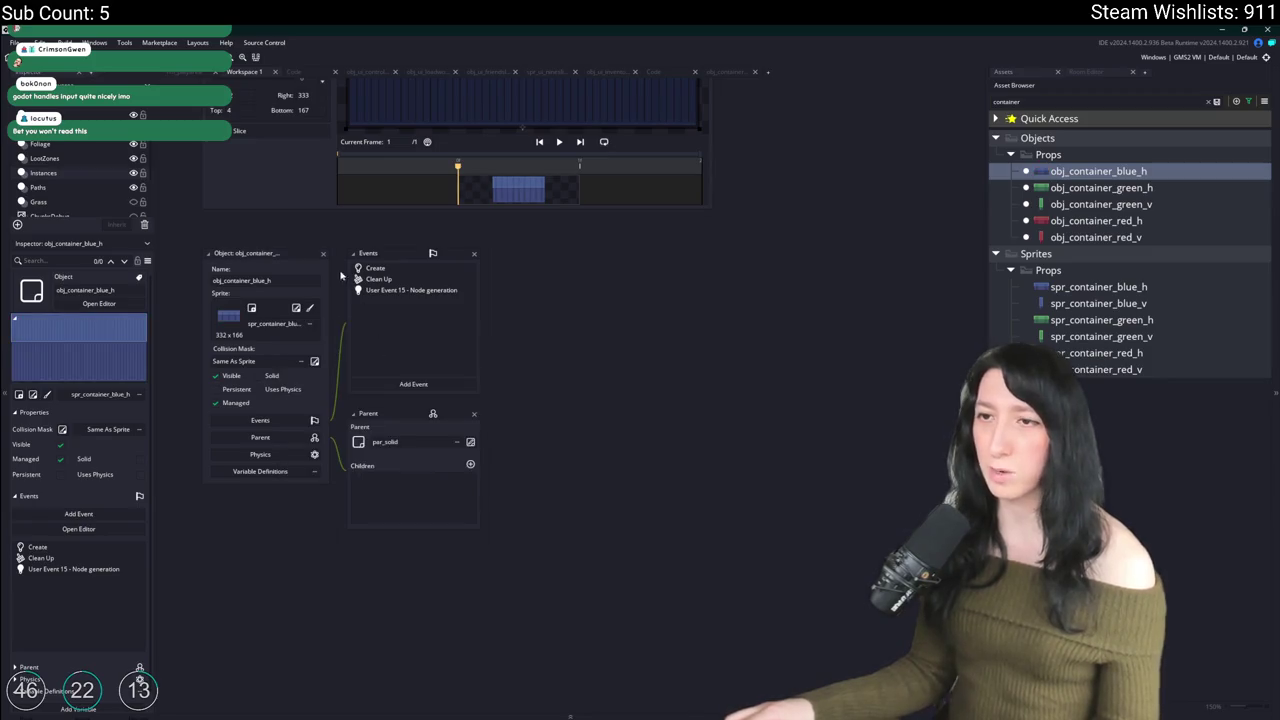
click(324, 254)
Step: Make an obj_container_blue_v copy of obj_container_blue_h, then delete it again
key(ctrl+d)
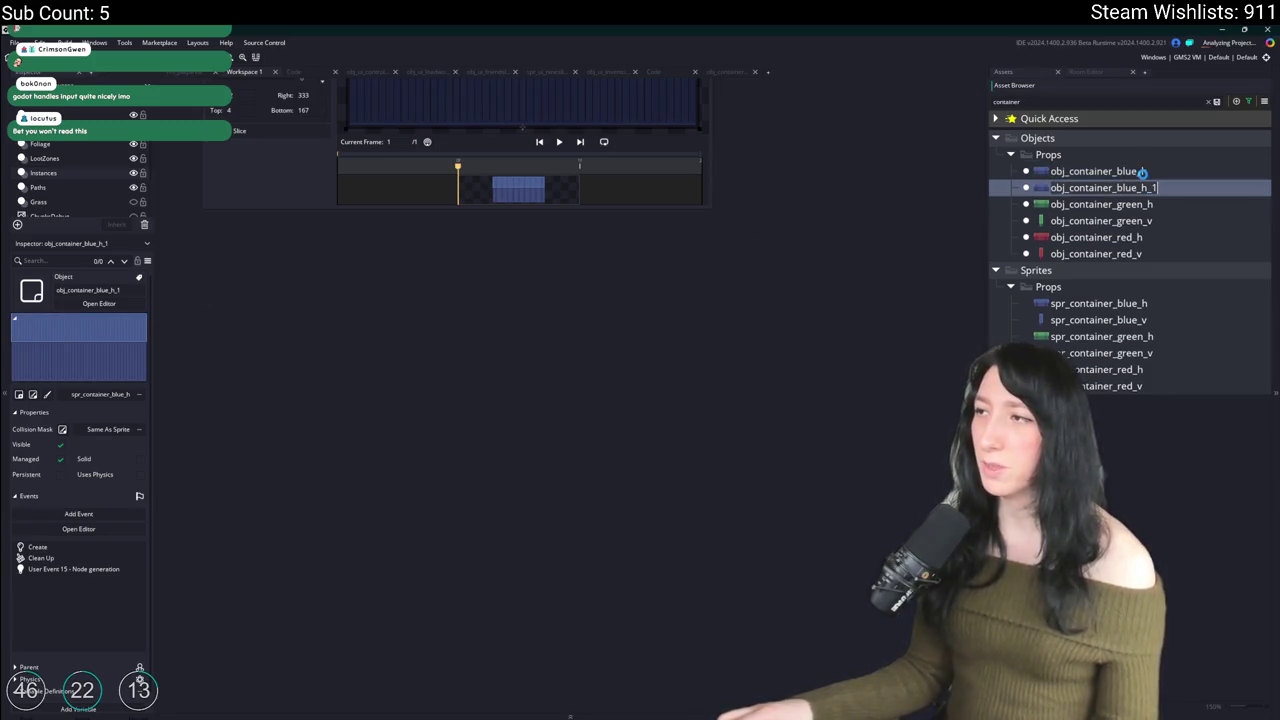
key(BackSpace)
key(BackSpace)
key(BackSpace)
text(v)
key(Return)
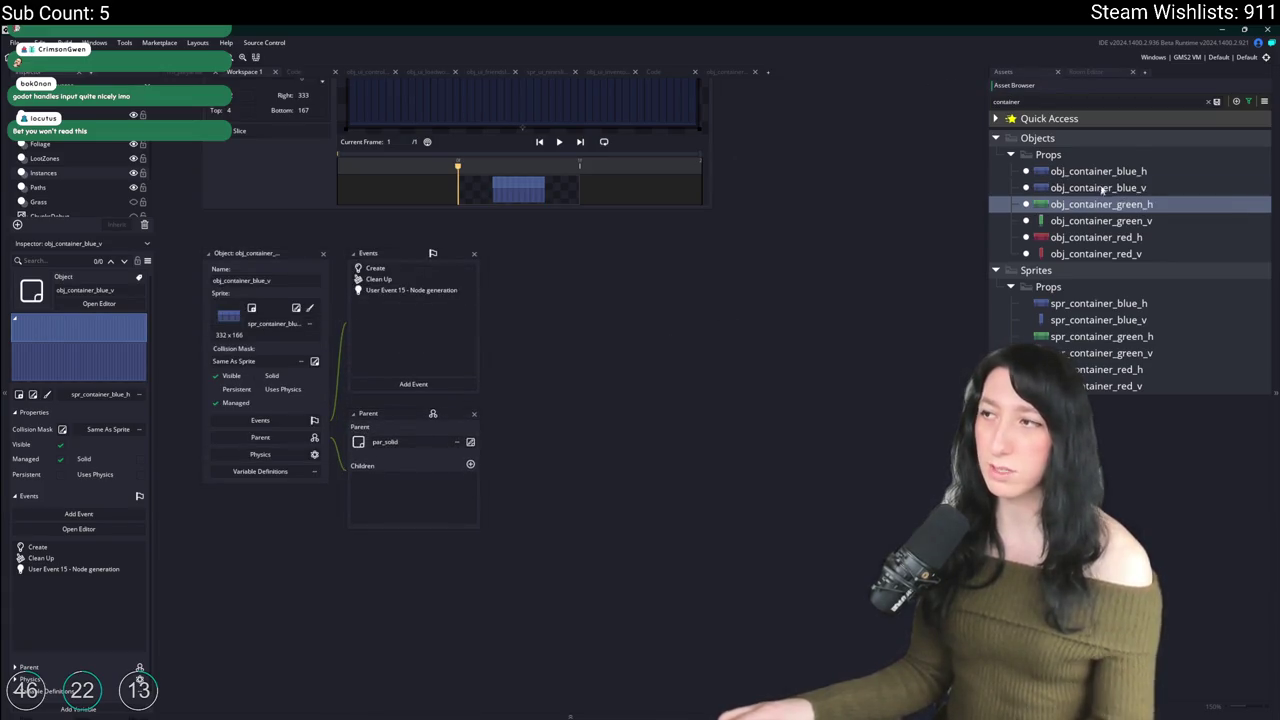
key(Delete)
key(Return)
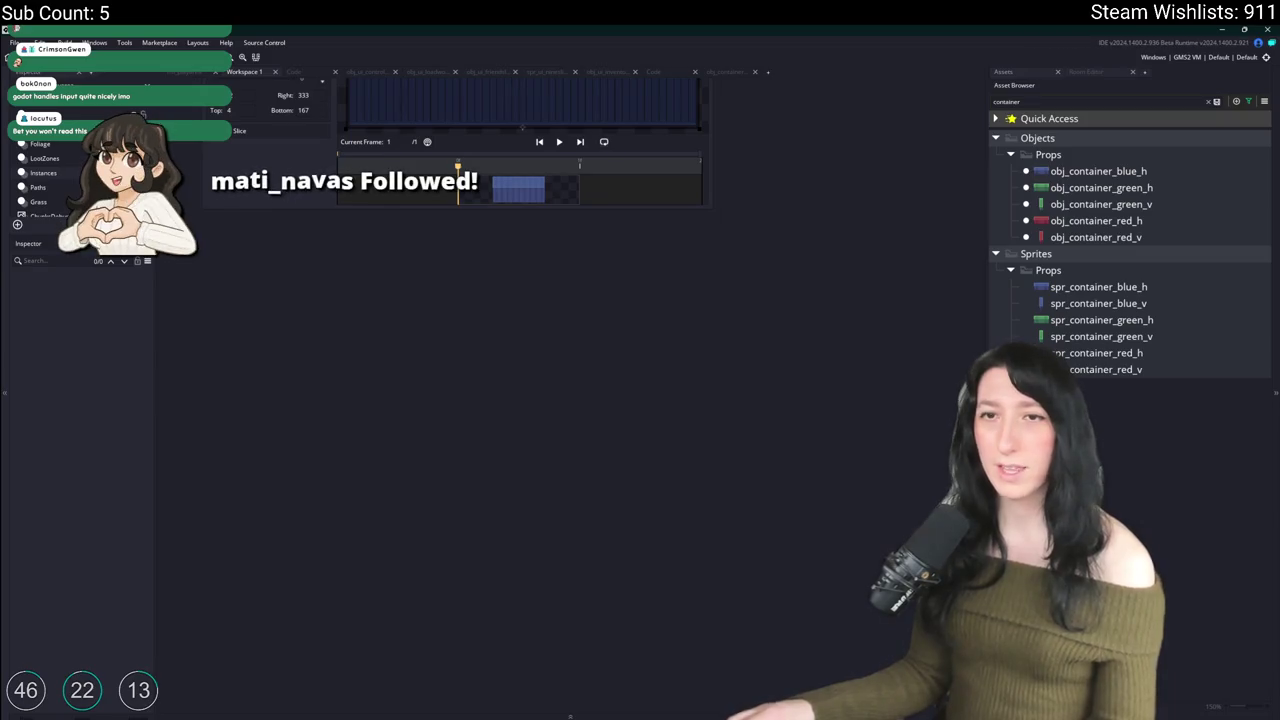
Step: Duplicate obj_container_green_v as obj_container_blue_v and assign it spr_container_blue_v
click(1110, 204)
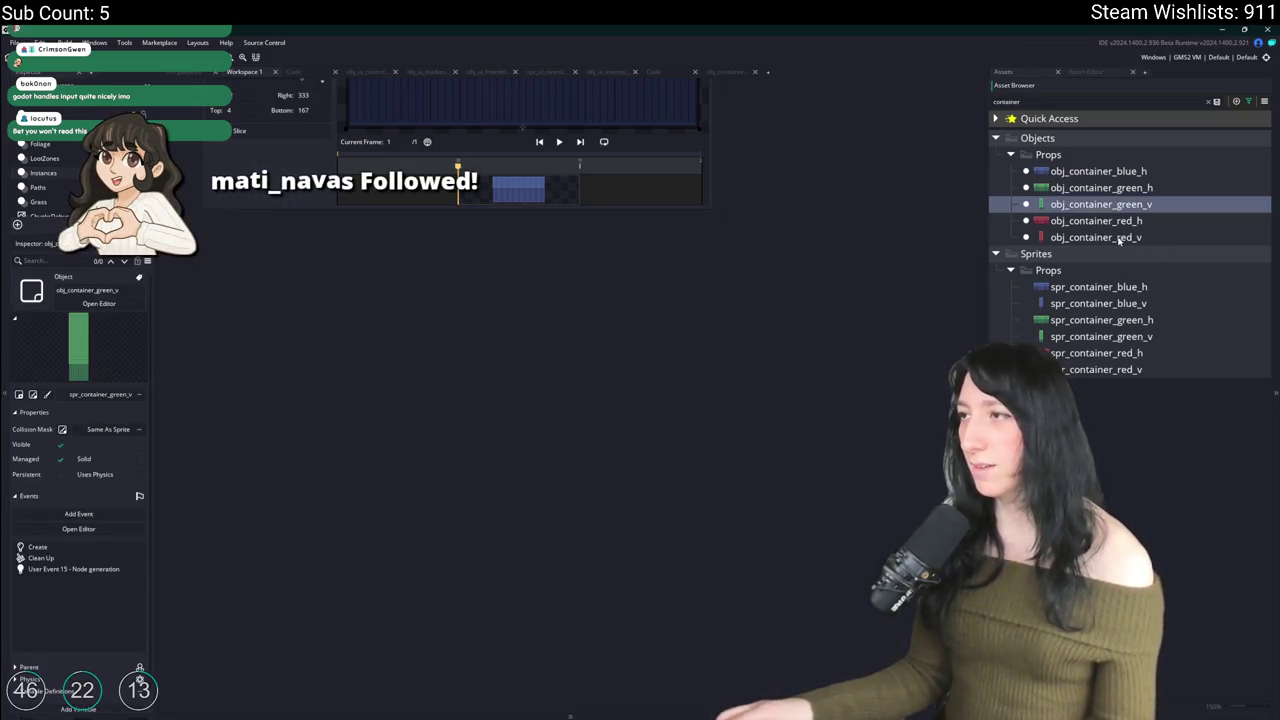
key(ctrl+d)
text(obj_container_blue_v)
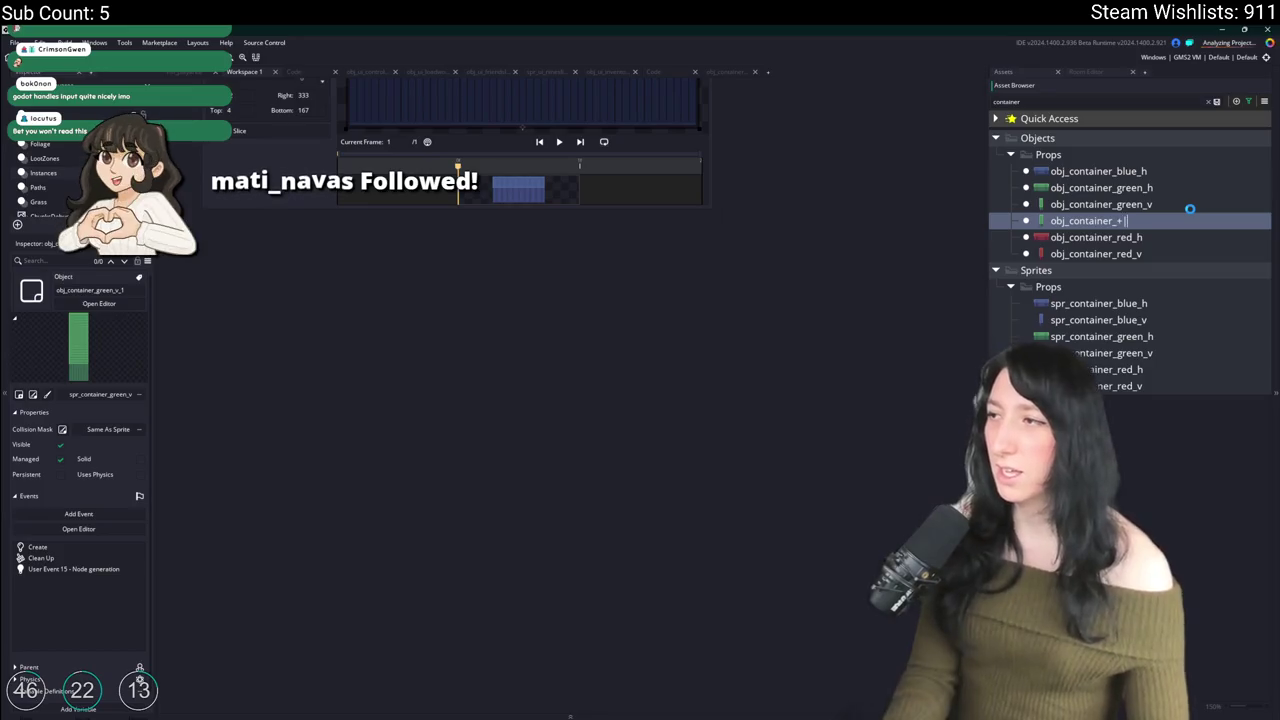
key(Return)
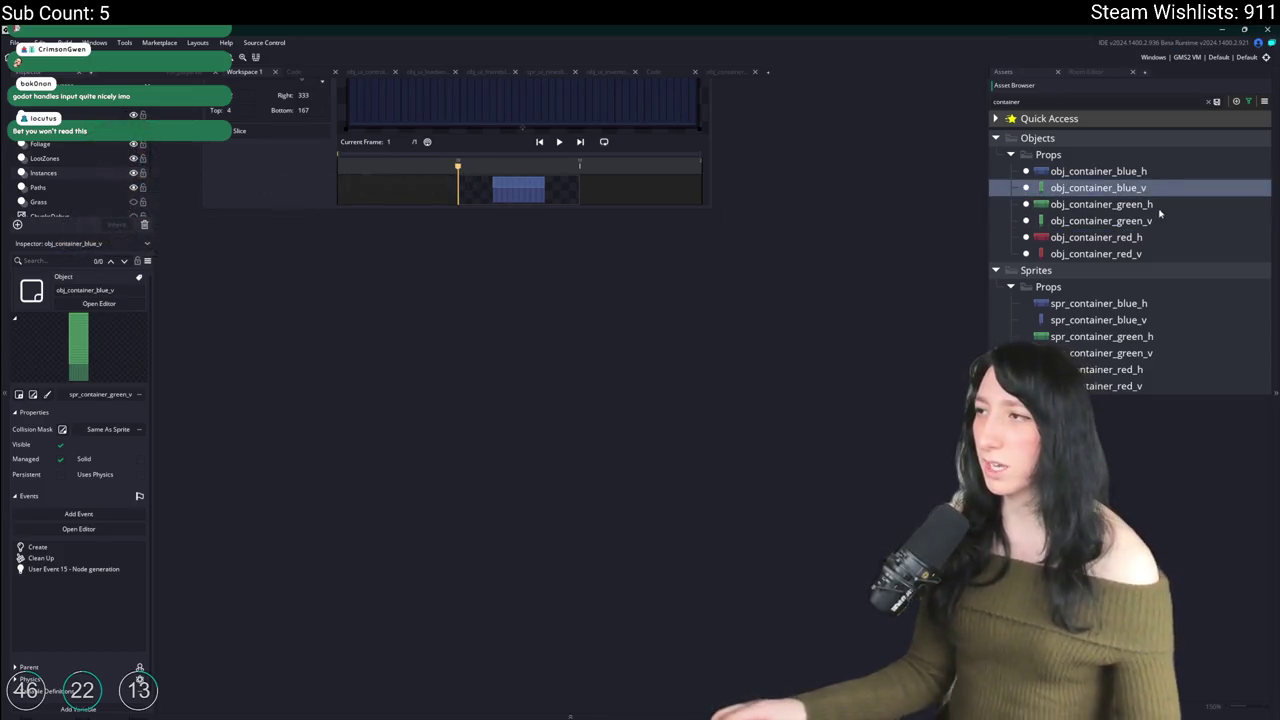
double_click(1148, 187)
click(290, 327)
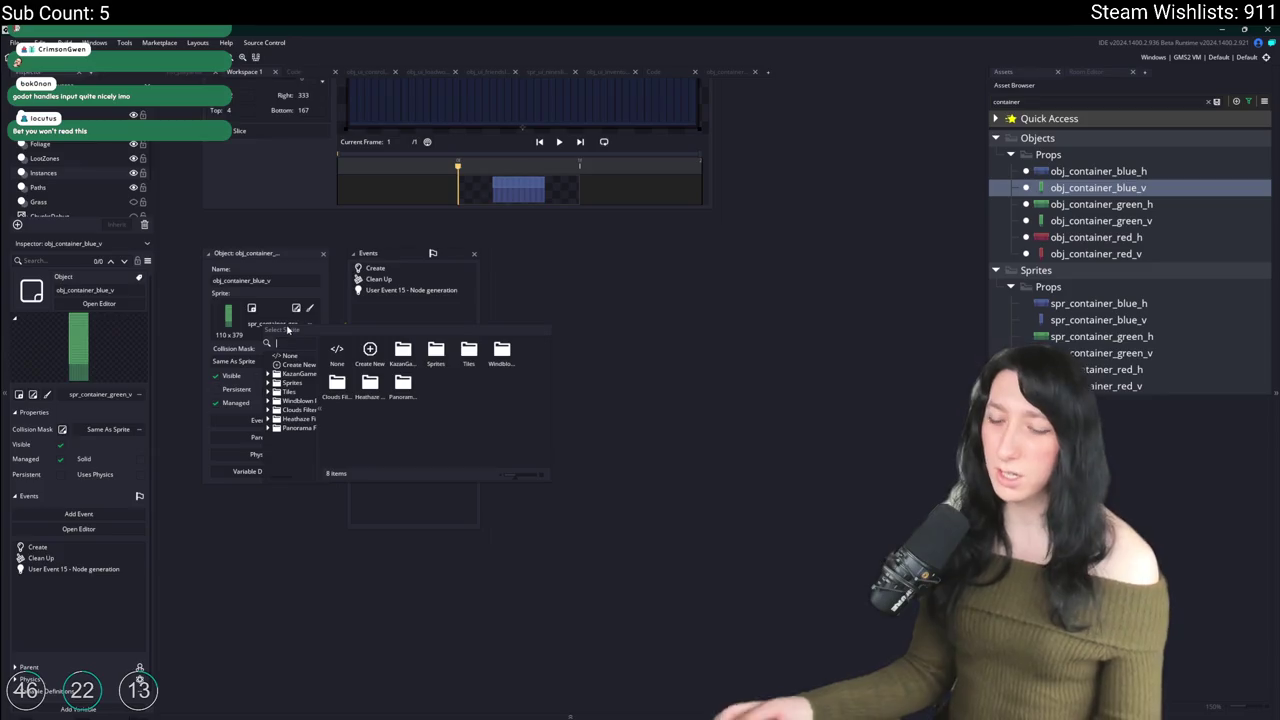
text(blue_v)
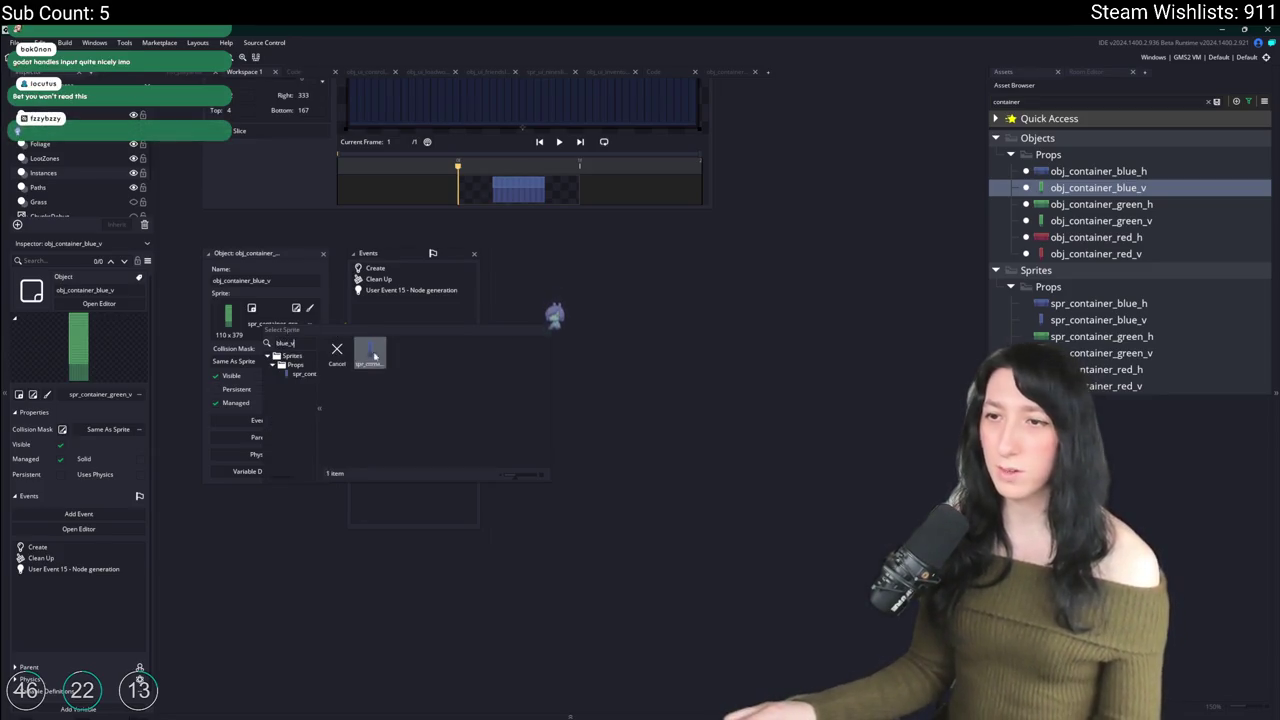
double_click(369, 350)
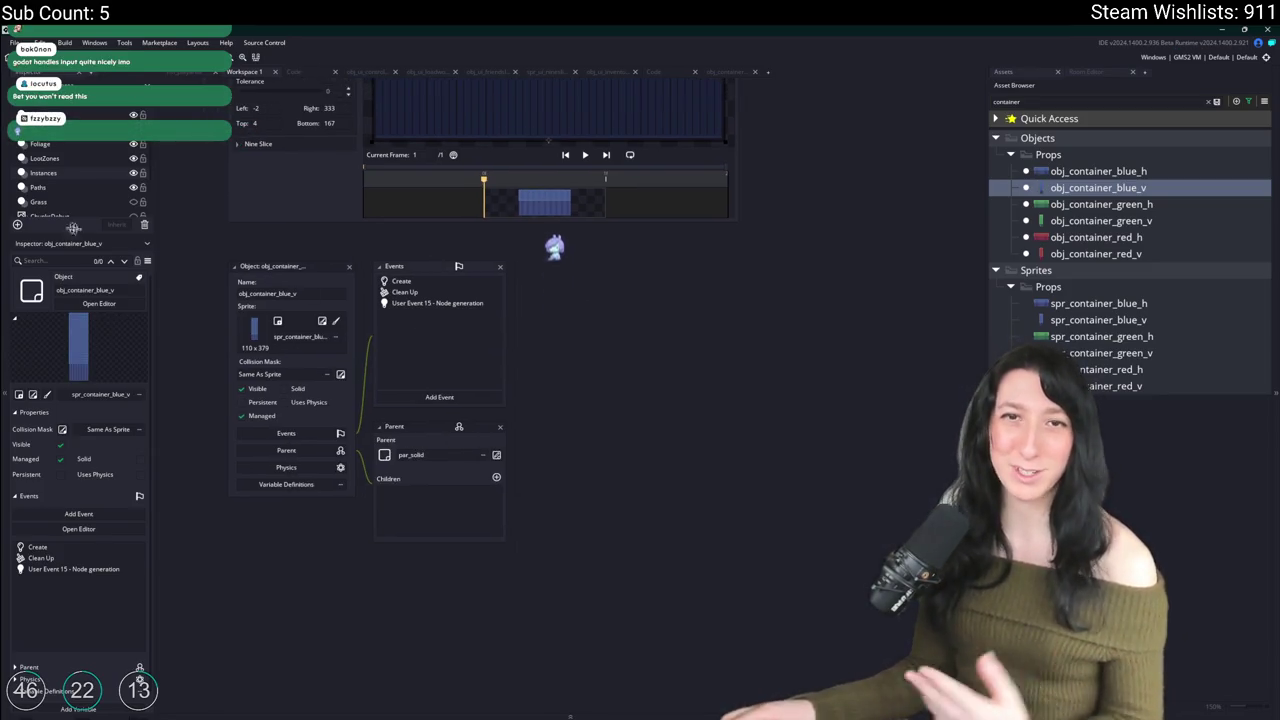
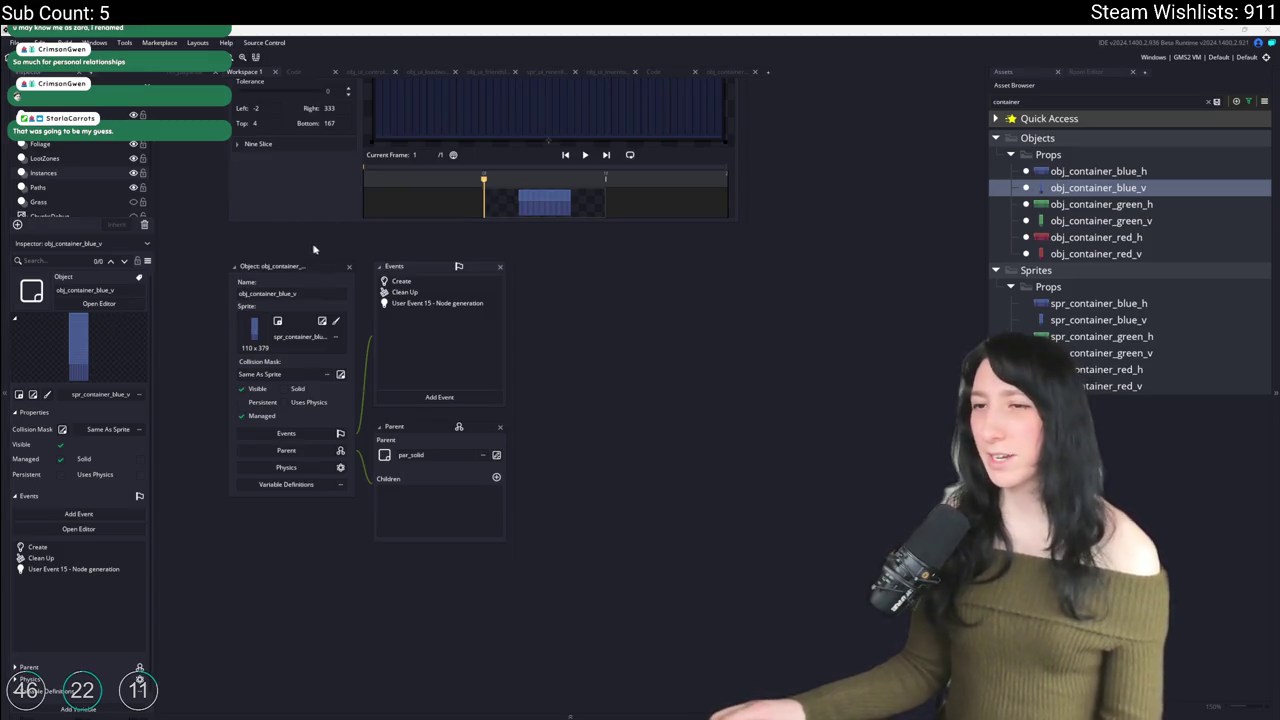
Step: Return to the play-area room and bring up the container objects in the asset list
click(229, 105)
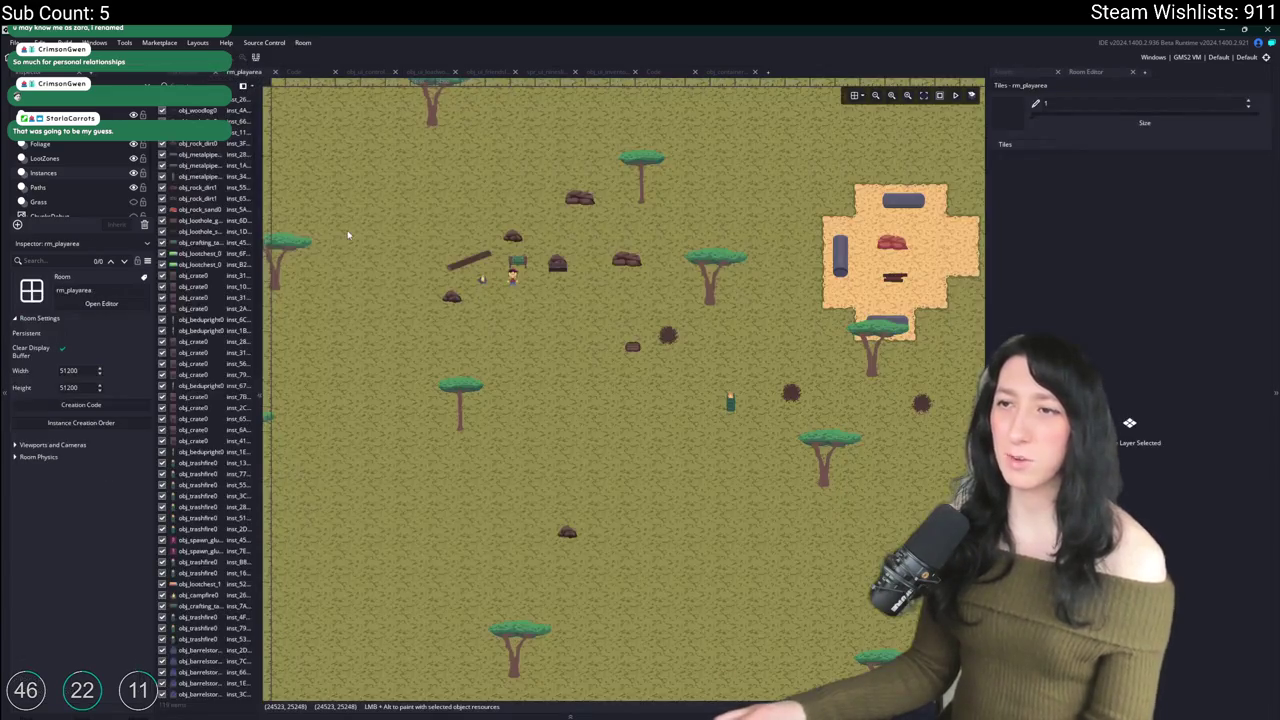
click(1003, 71)
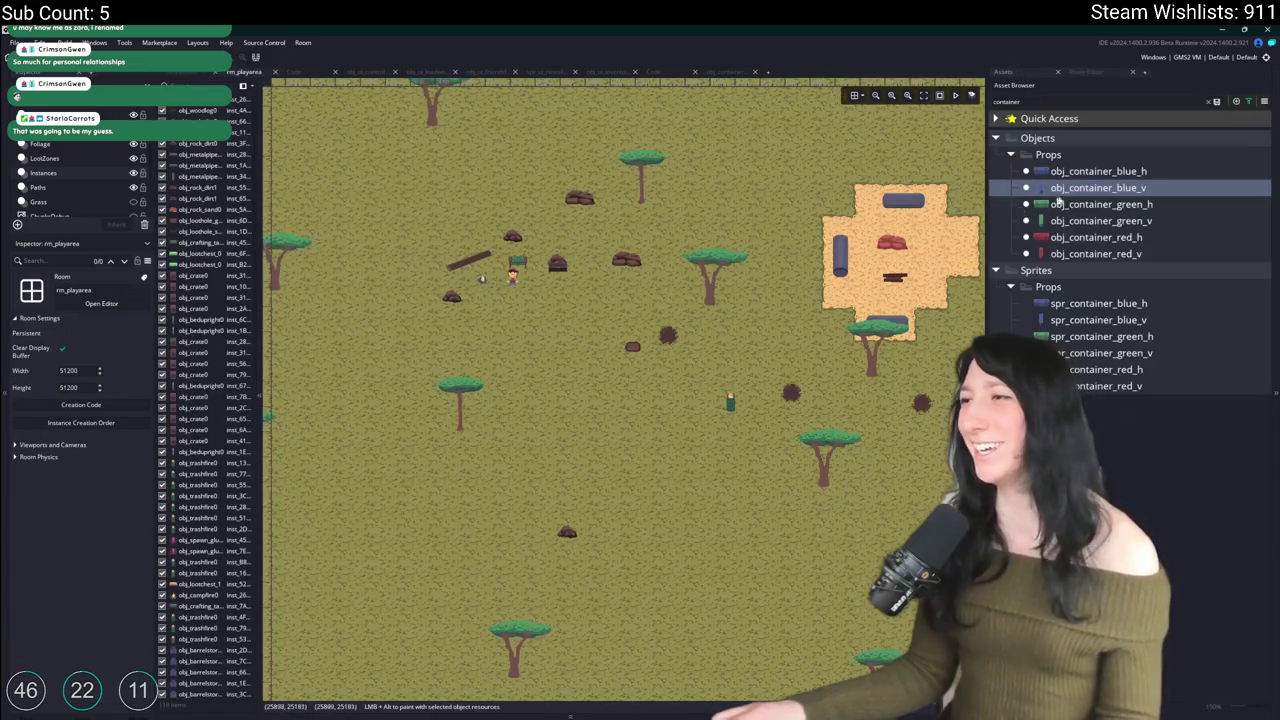
key(Up)
scroll(678, 341, down, 3)
key(ctrl+t)
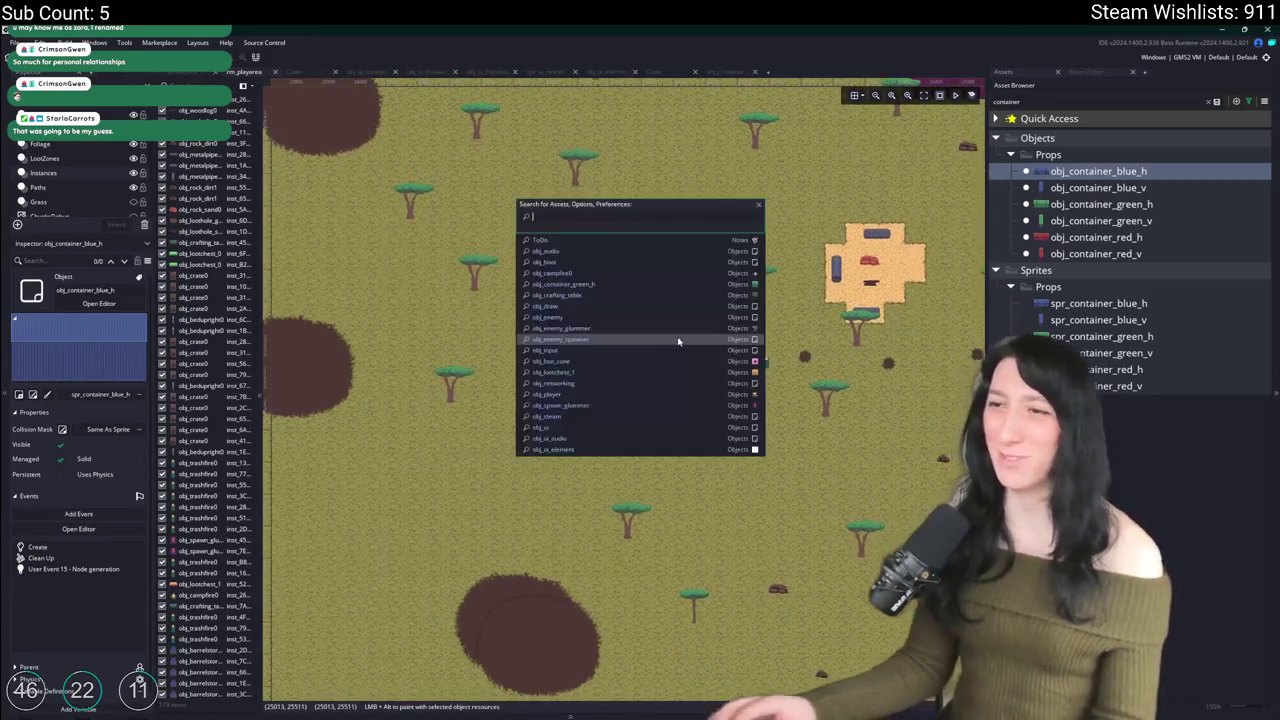
text(player)
key(Escape)
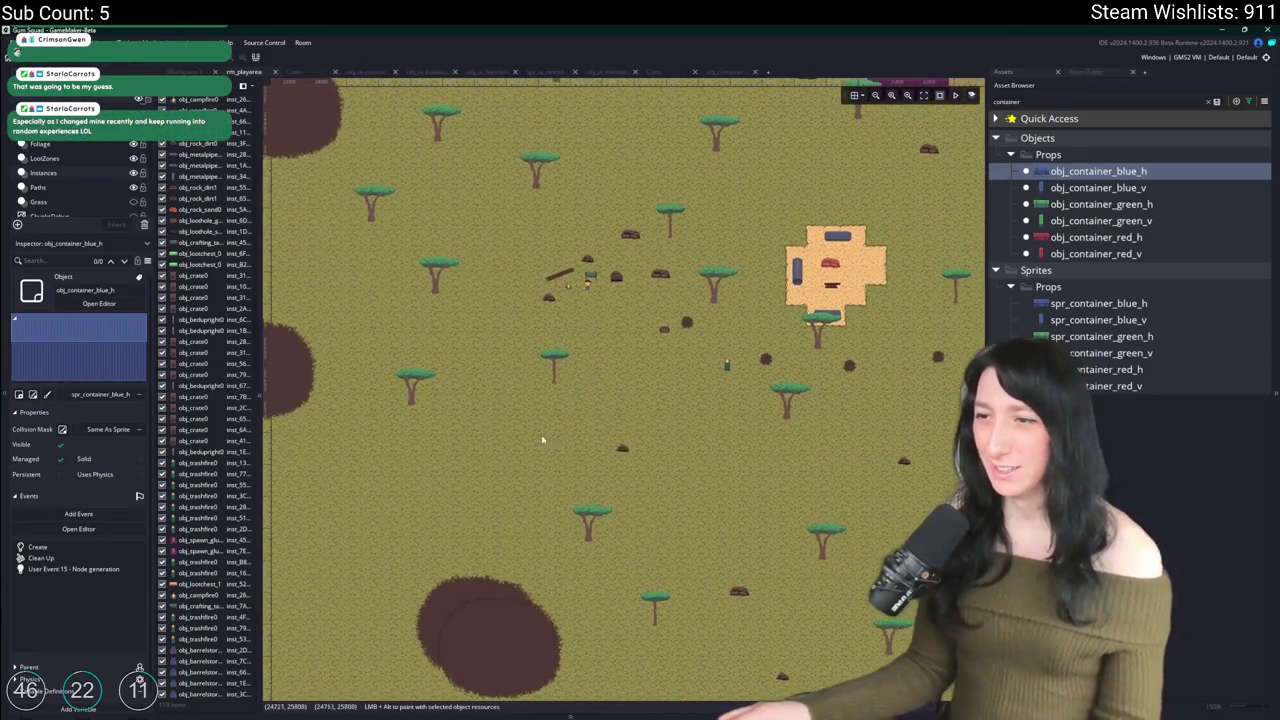
Step: Place horizontal and vertical blue and green containers around the clearing
alt+click(545, 438)
key(Down)
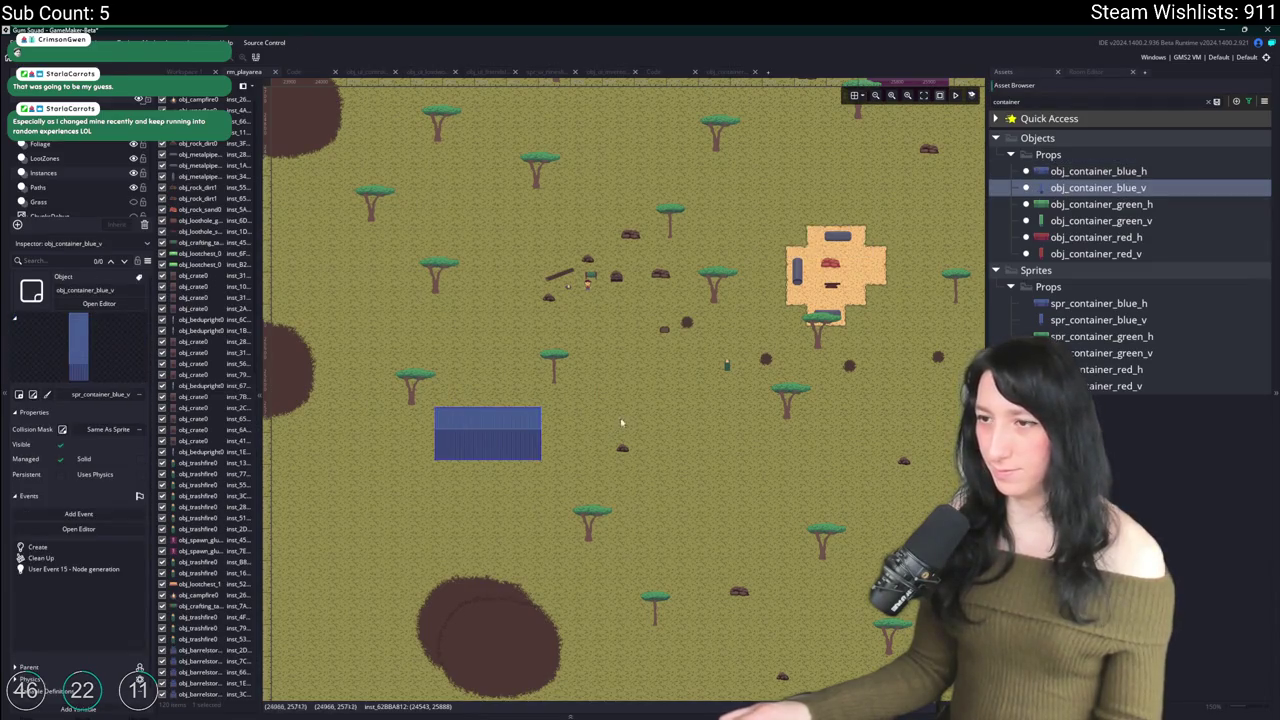
alt+click(669, 421)
key(Down)
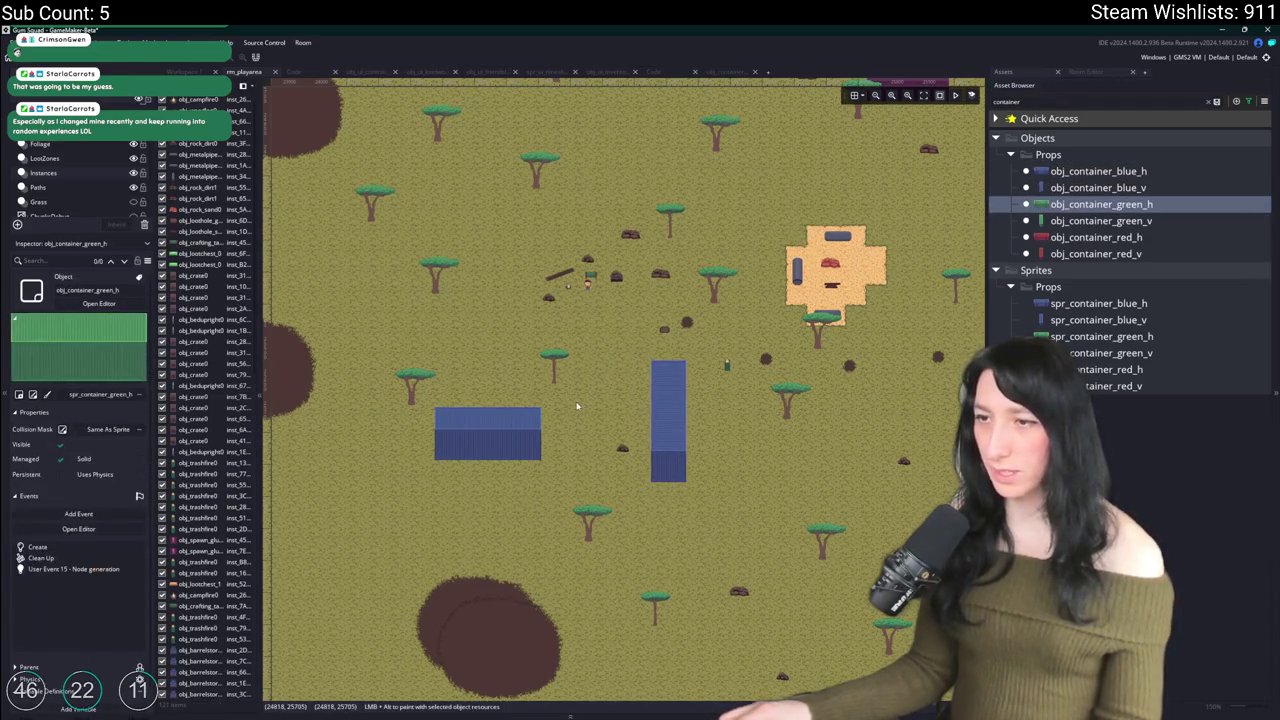
scroll(576, 406, up, 3)
alt+click(672, 280)
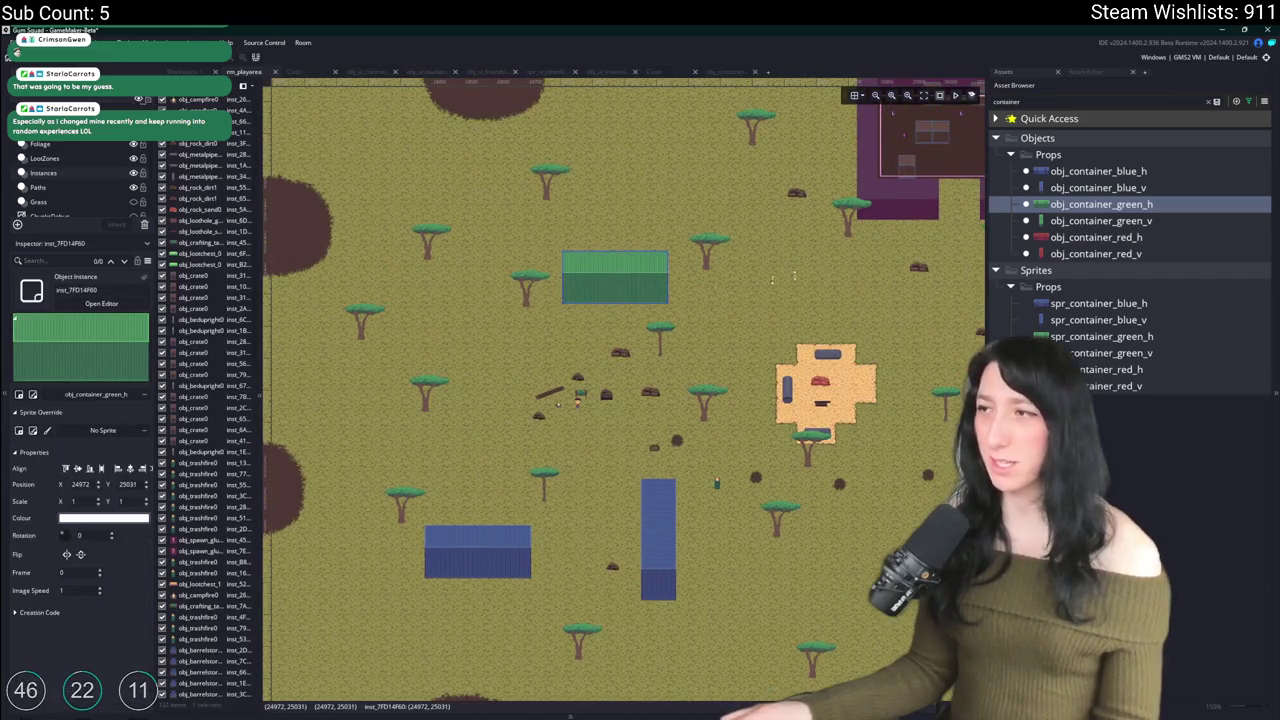
key(Down)
alt+click(760, 305)
drag(818, 317, 785, 337)
Step: Place horizontal and vertical red containers, then start a build with F5
key(Down)
scroll(690, 331, up, 2)
alt+click(621, 205)
key(Down)
alt+click(466, 355)
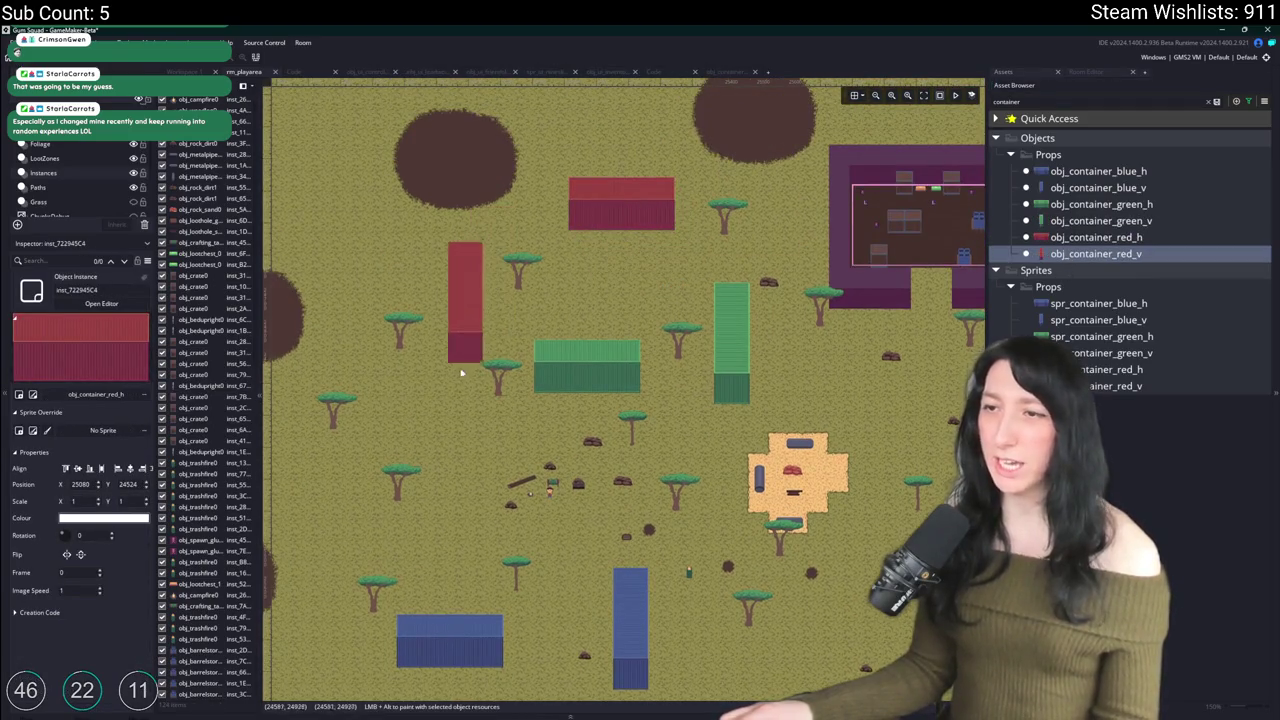
alt+click(455, 368)
key(F5)
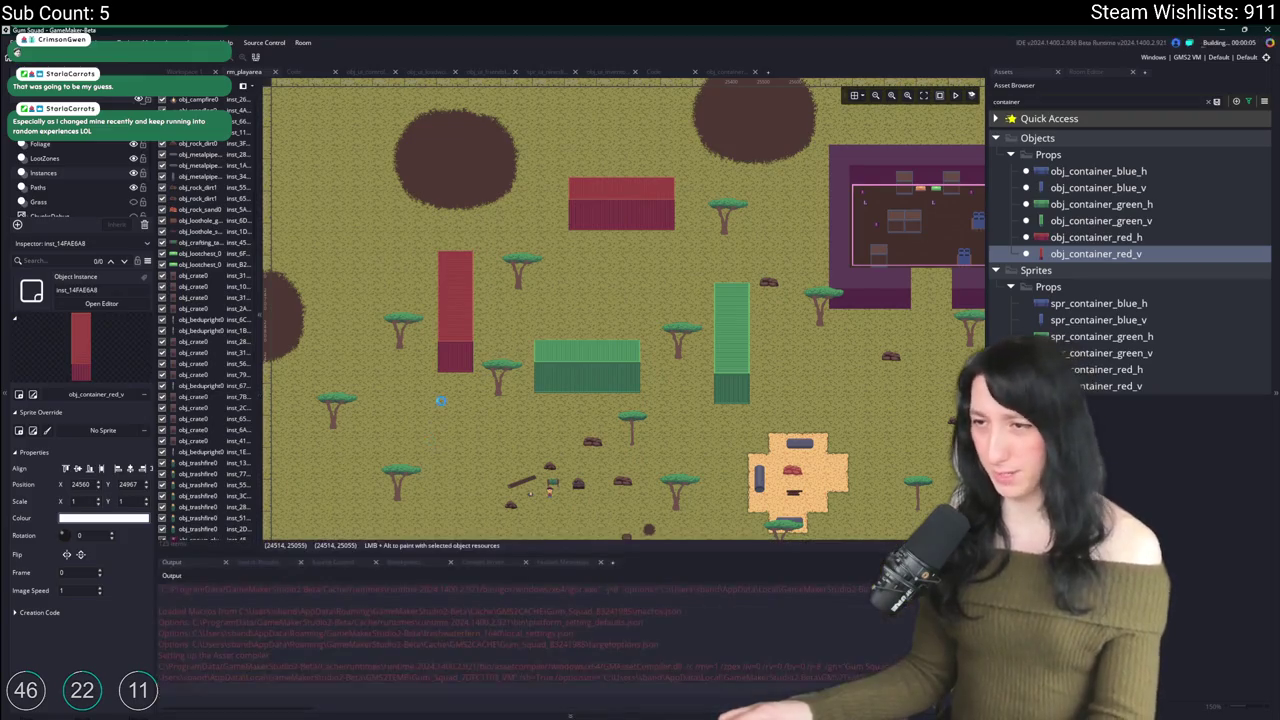
drag(440, 400, 476, 270)
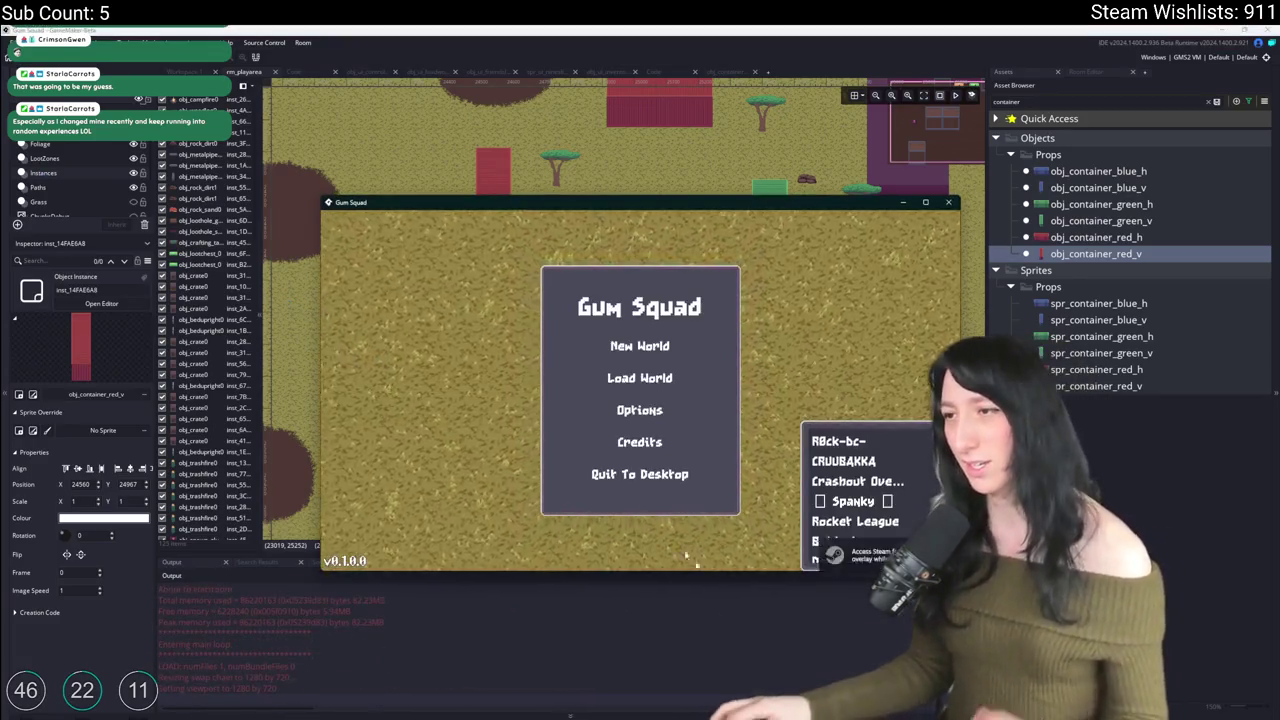
click(639, 377)
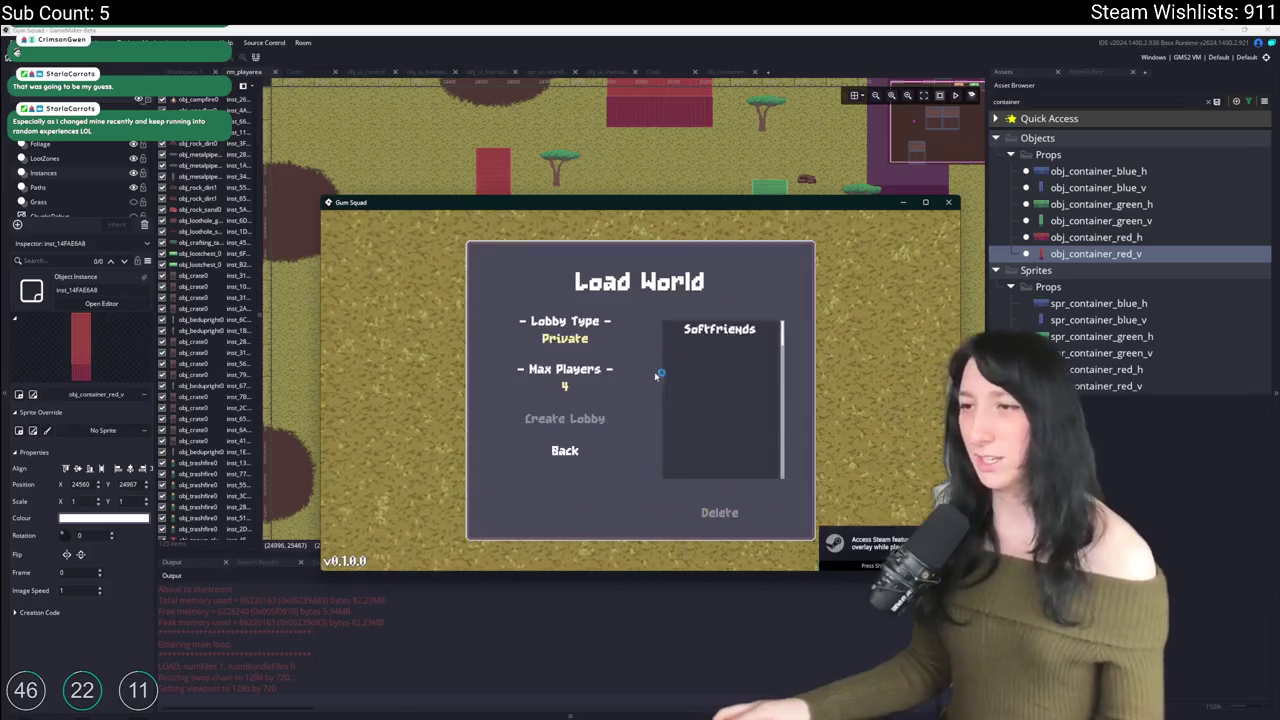
click(565, 420)
double_click(623, 204)
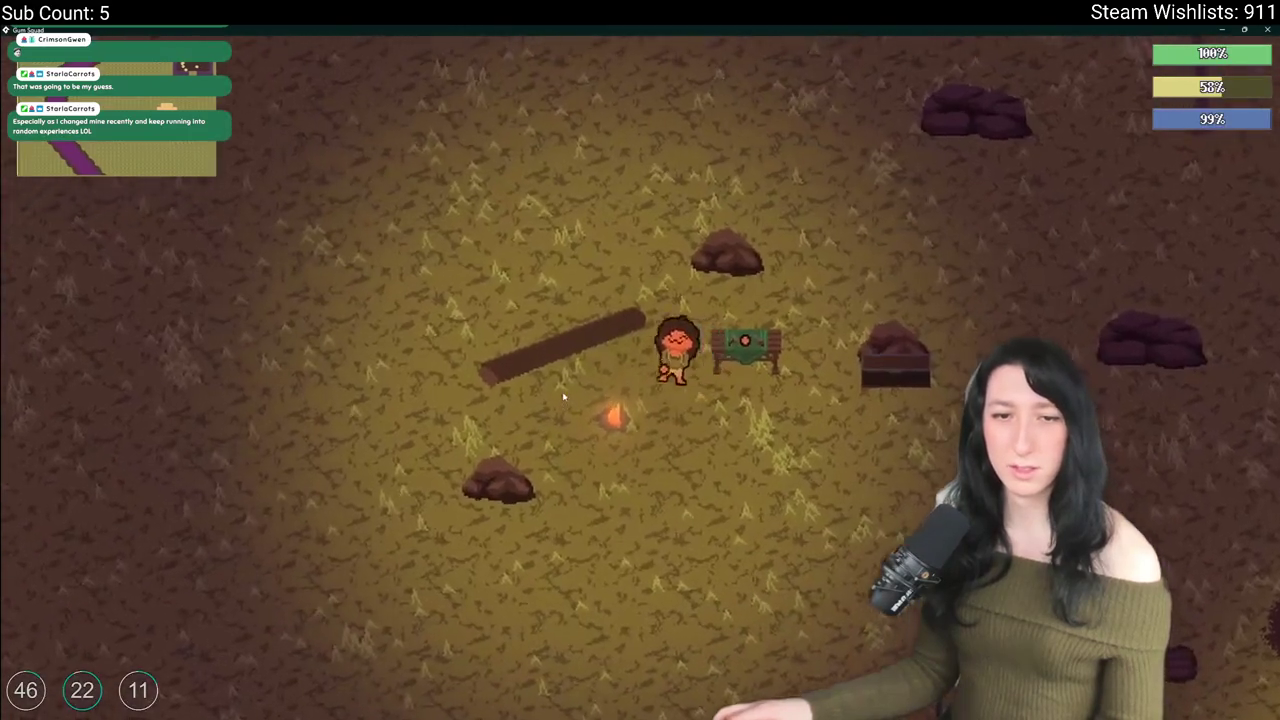
key(a)
key(w)
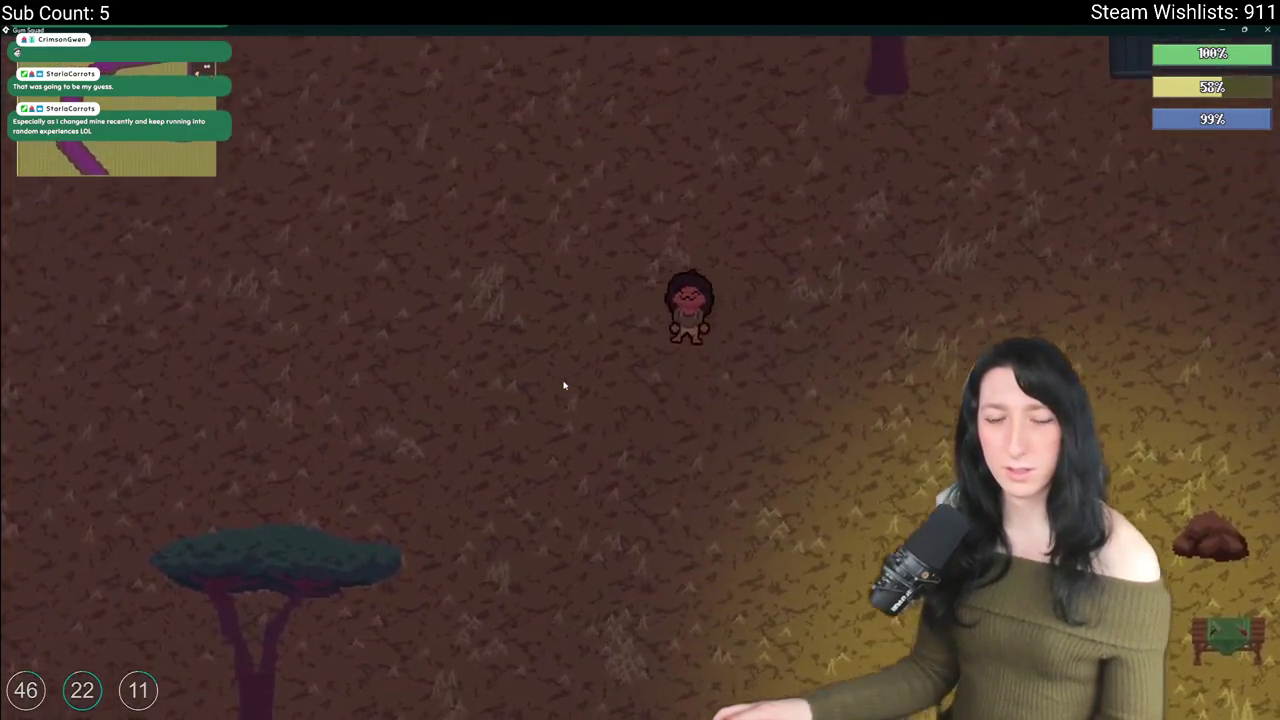
key(d)
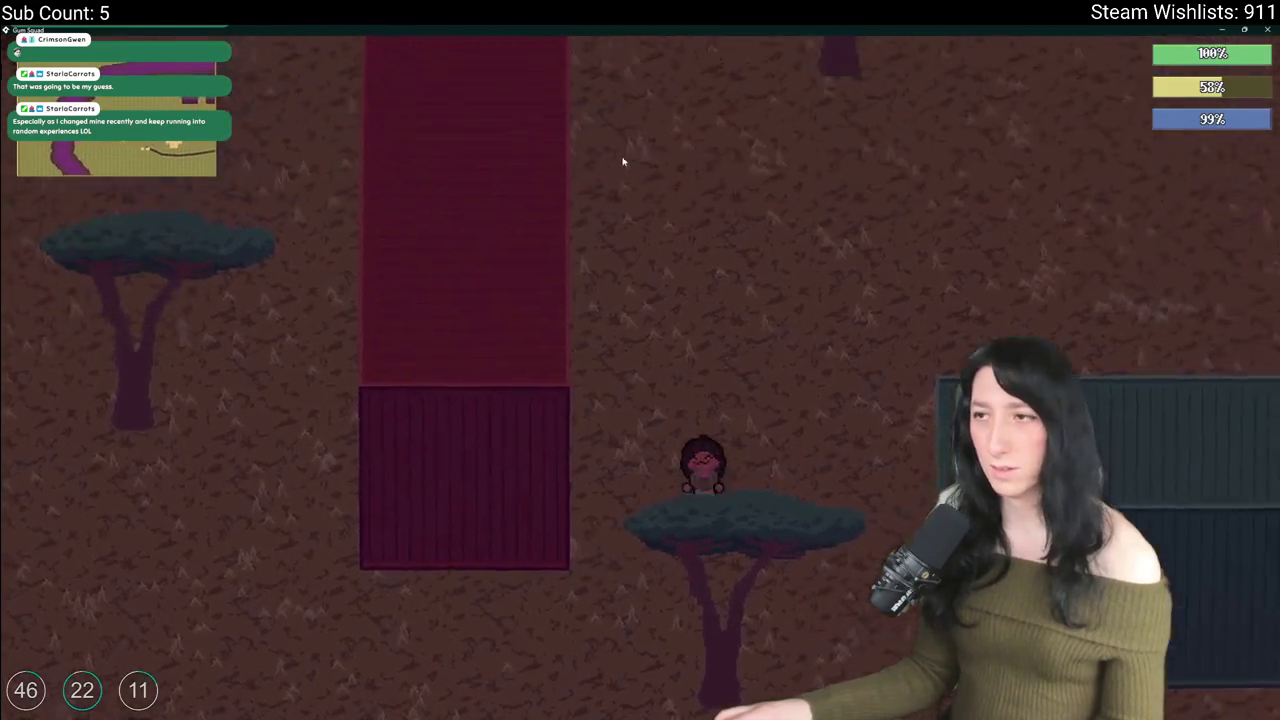
key(a)
key(s)
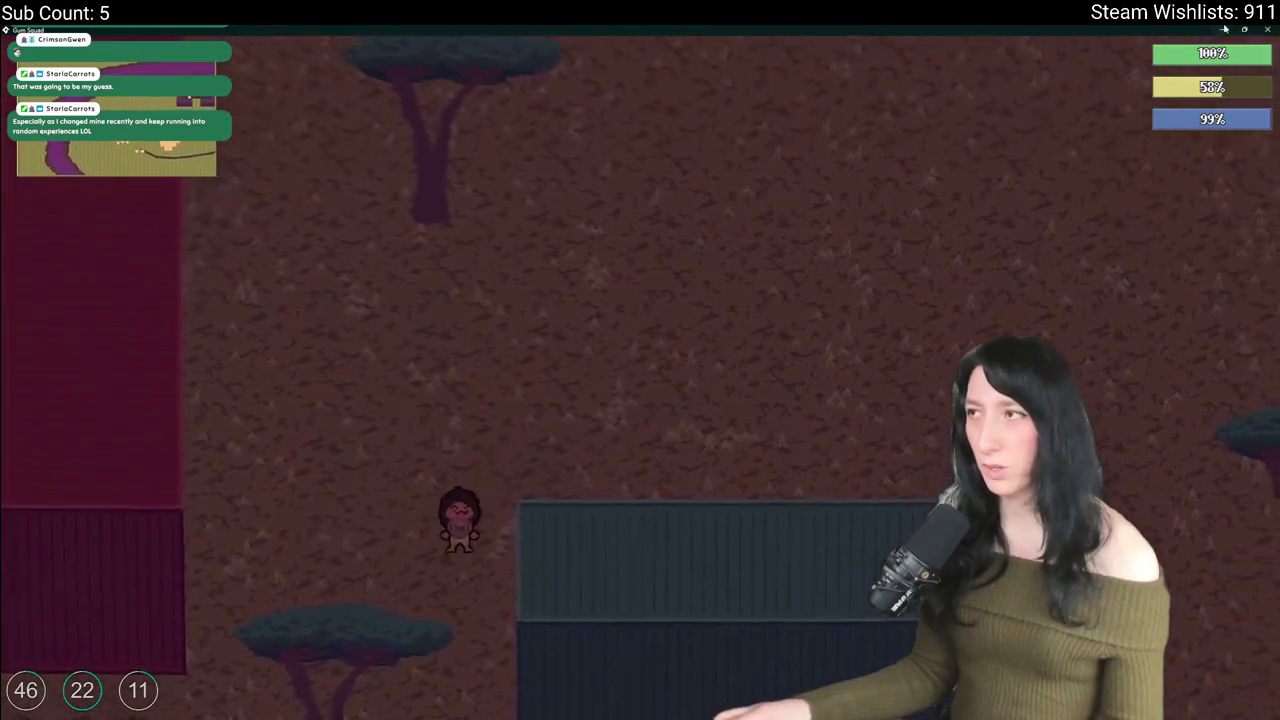
key(Escape)
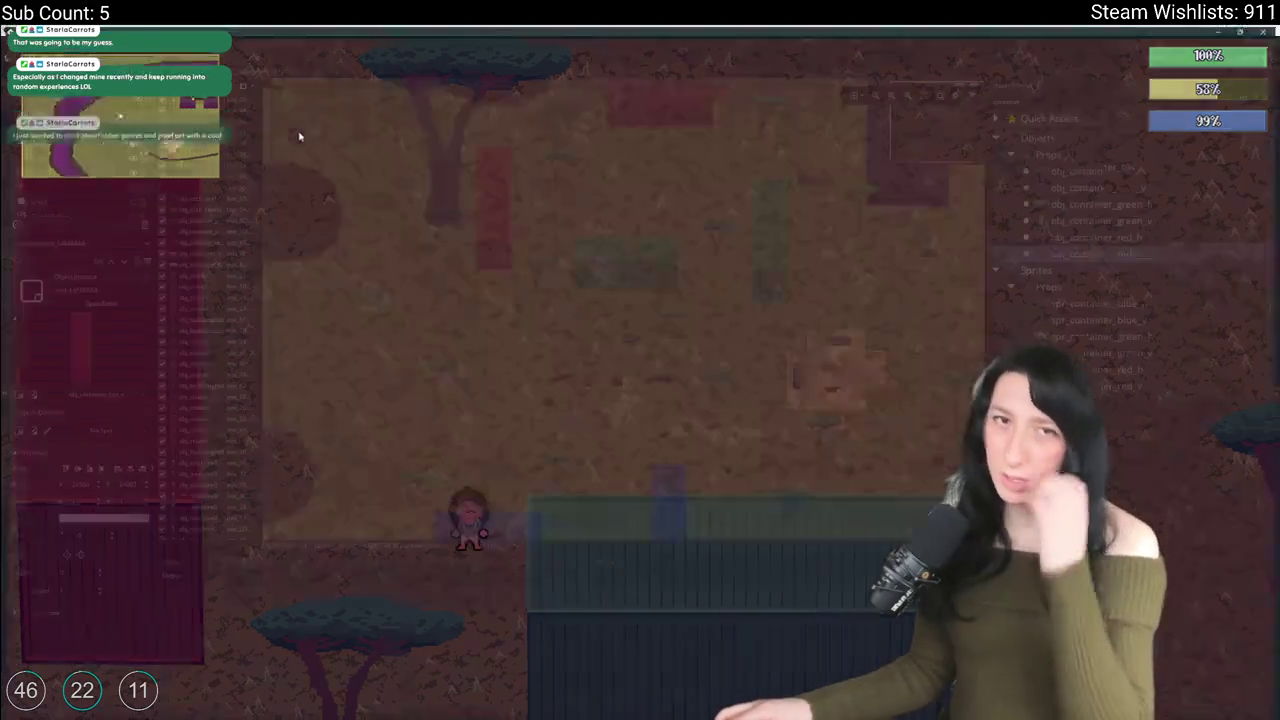
key(ctrl+t)
text(scr_lmac)
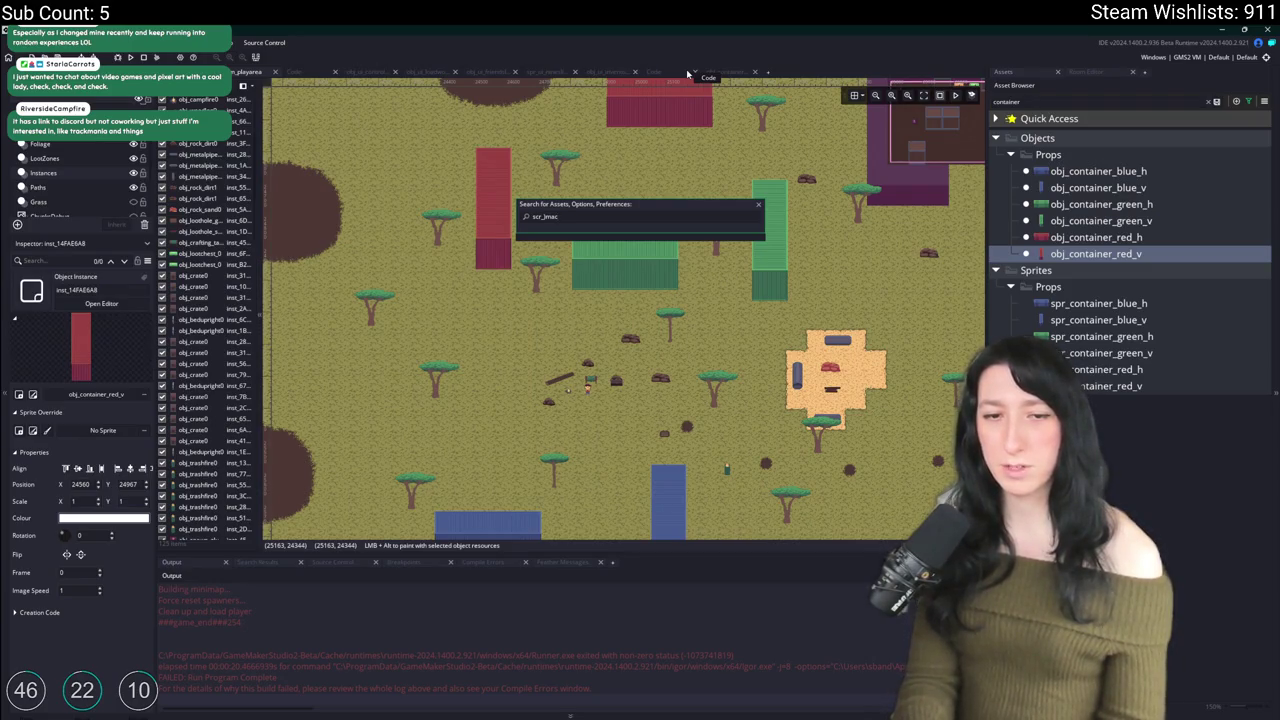
Step: Find and open the scr_macros script through asset search, then relaunch the game with F5
key(BackSpace)
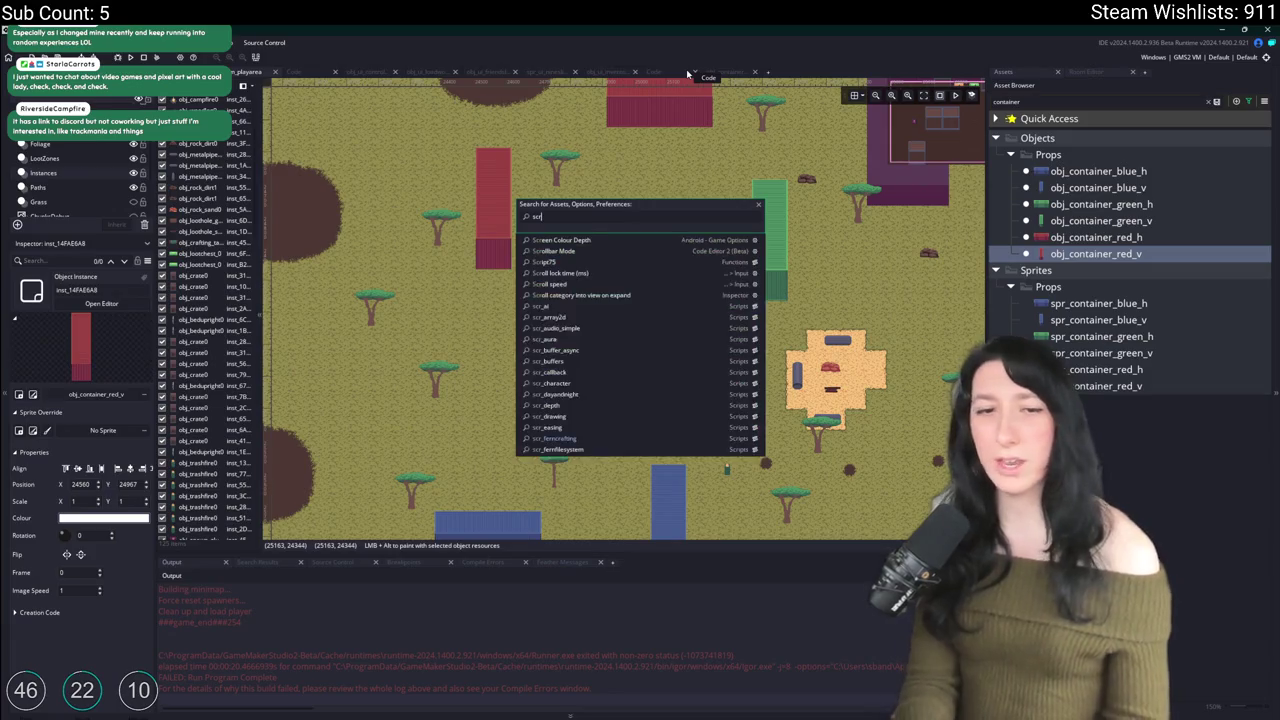
text(_macros)
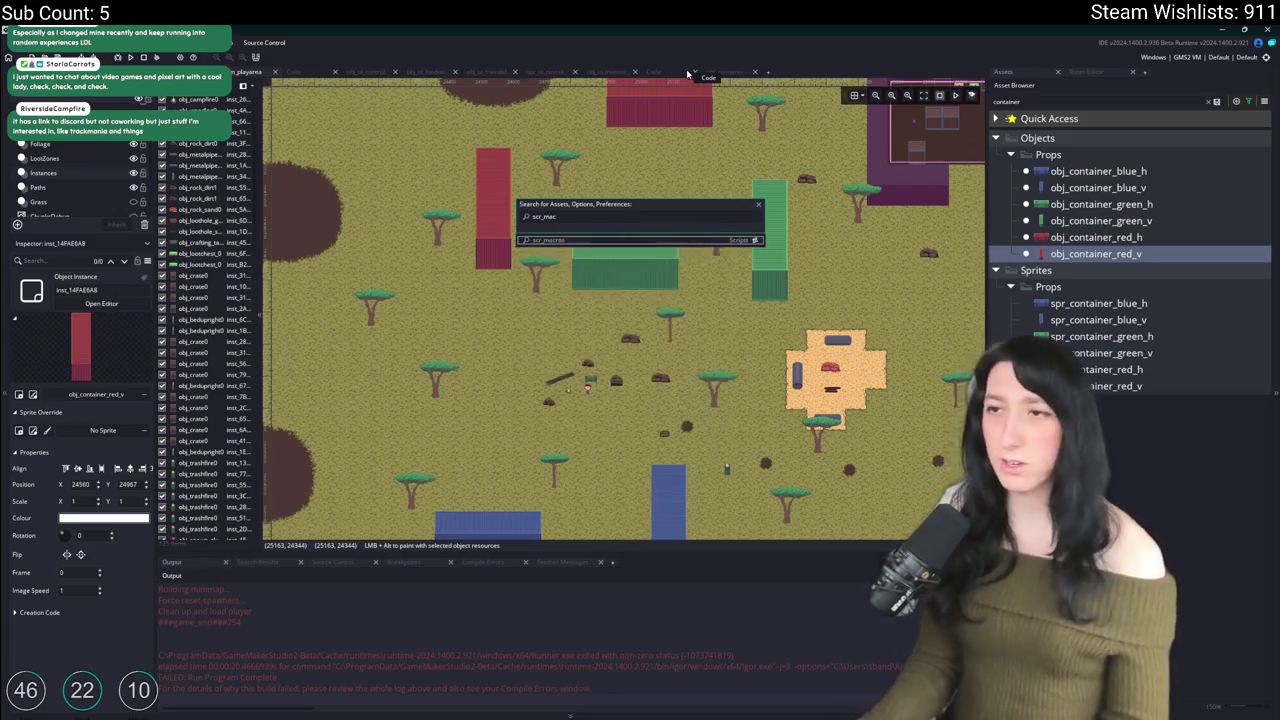
key(Return)
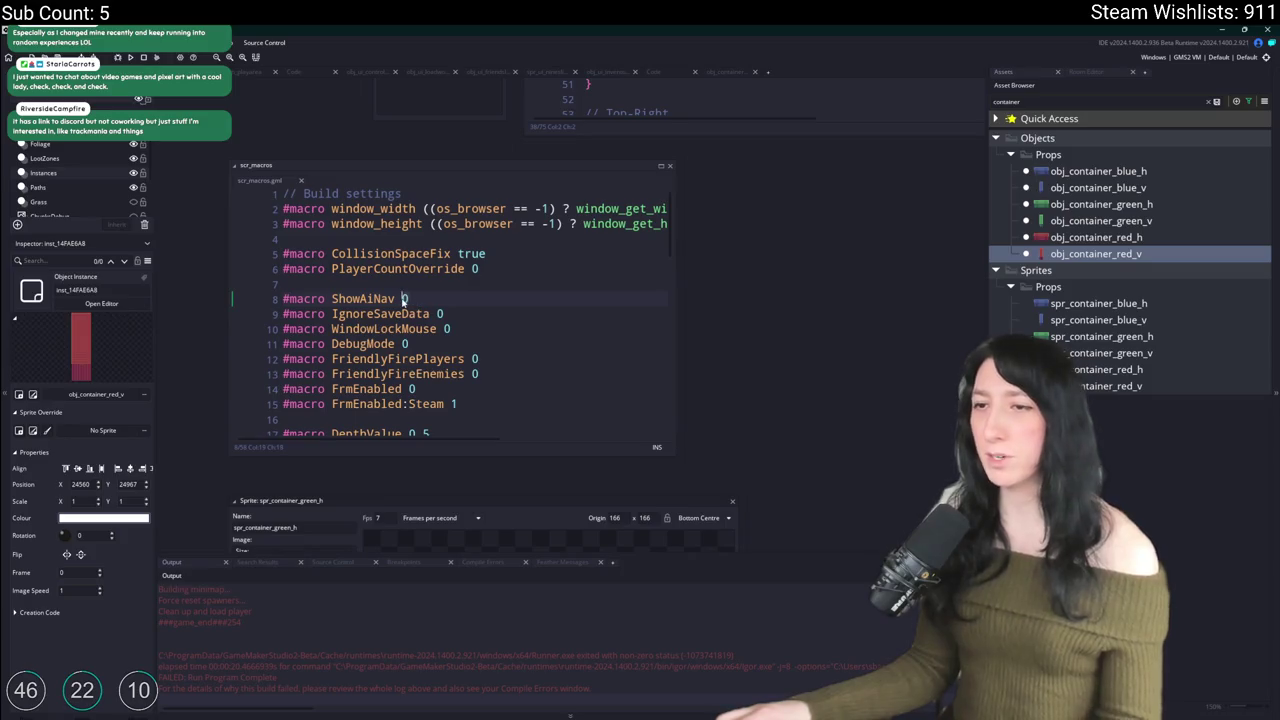
key(F5)
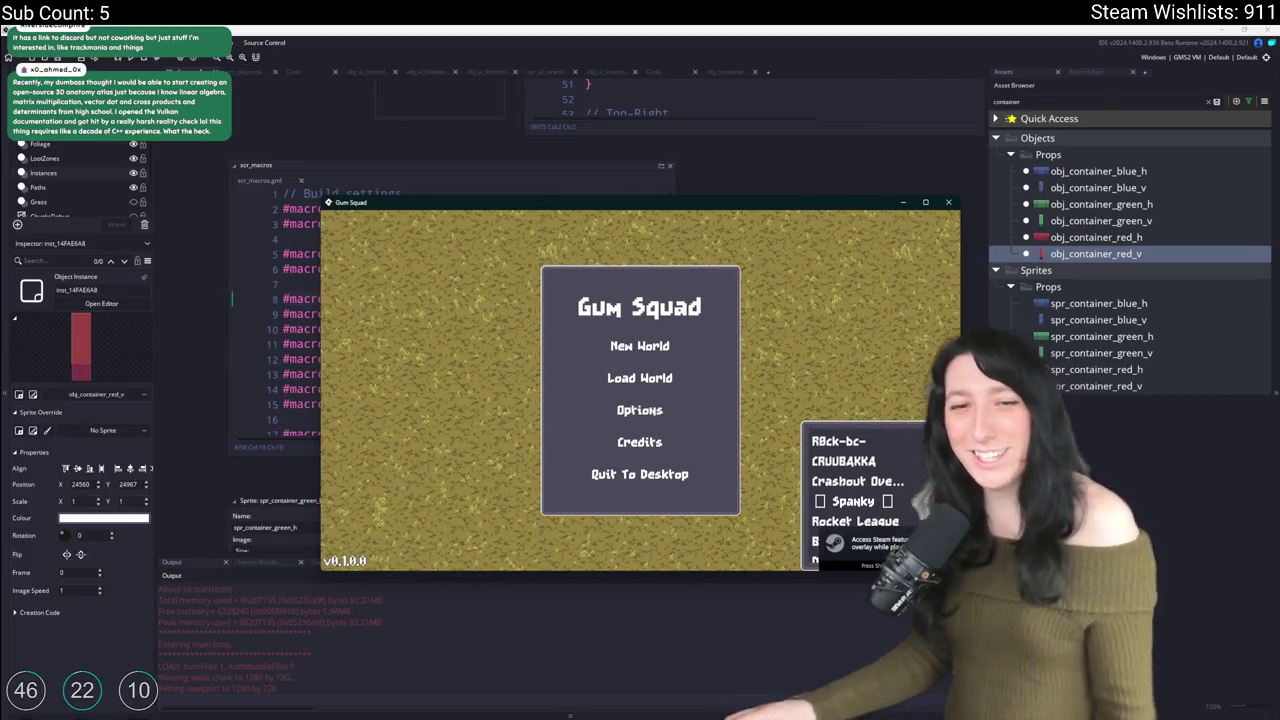
Step: Enter the world through Load World and a new lobby, then maximize the game window
click(658, 376)
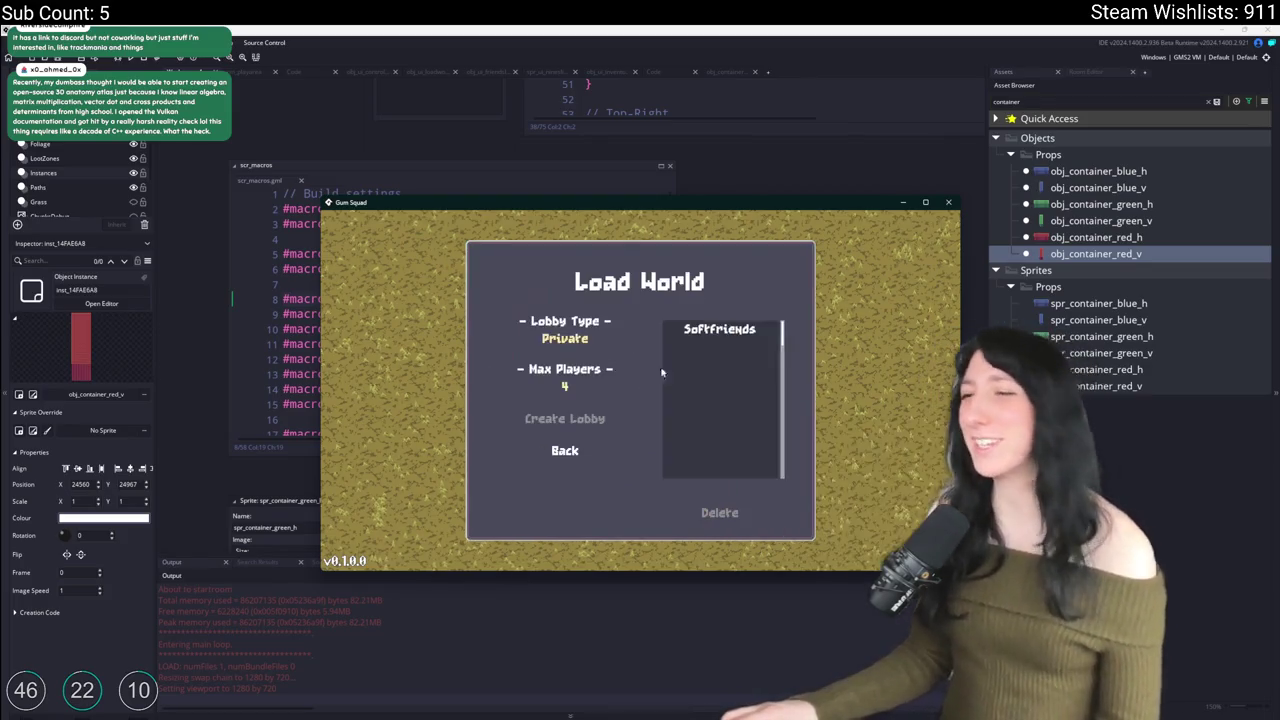
click(583, 425)
drag(648, 215, 600, 2)
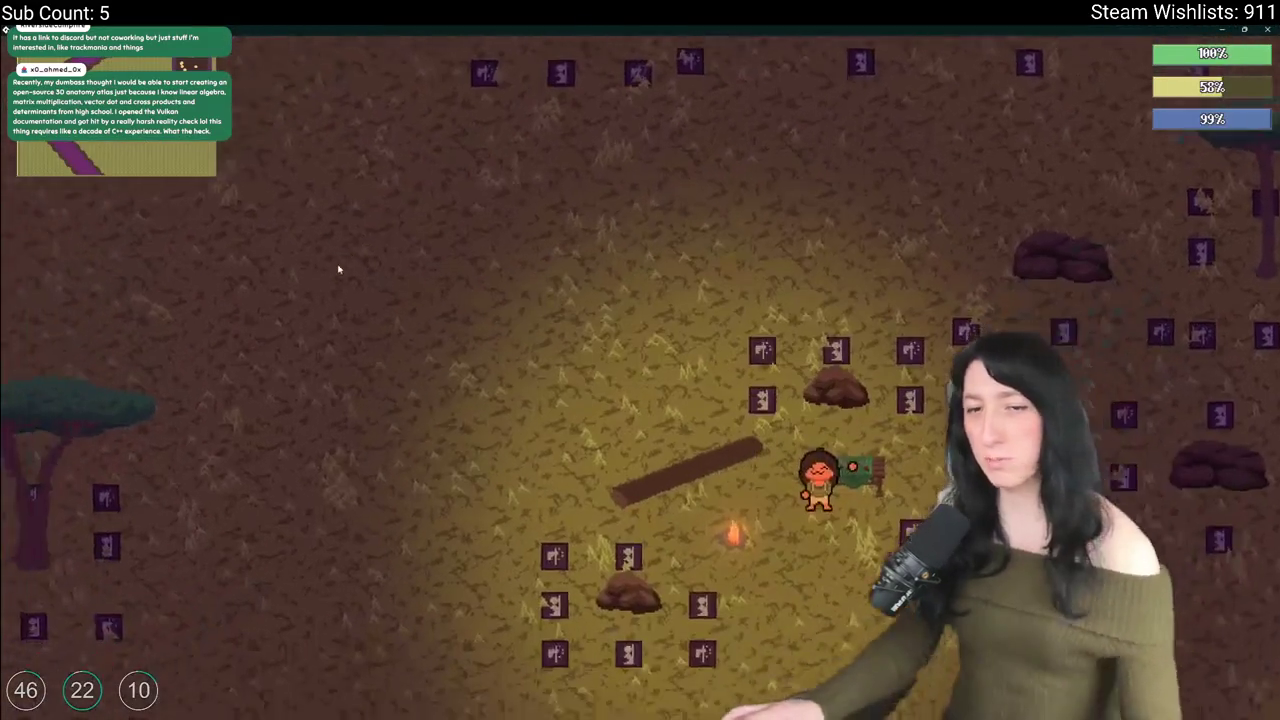
Step: Walk the character south, north past the campfire, then west, north and east
key(s)
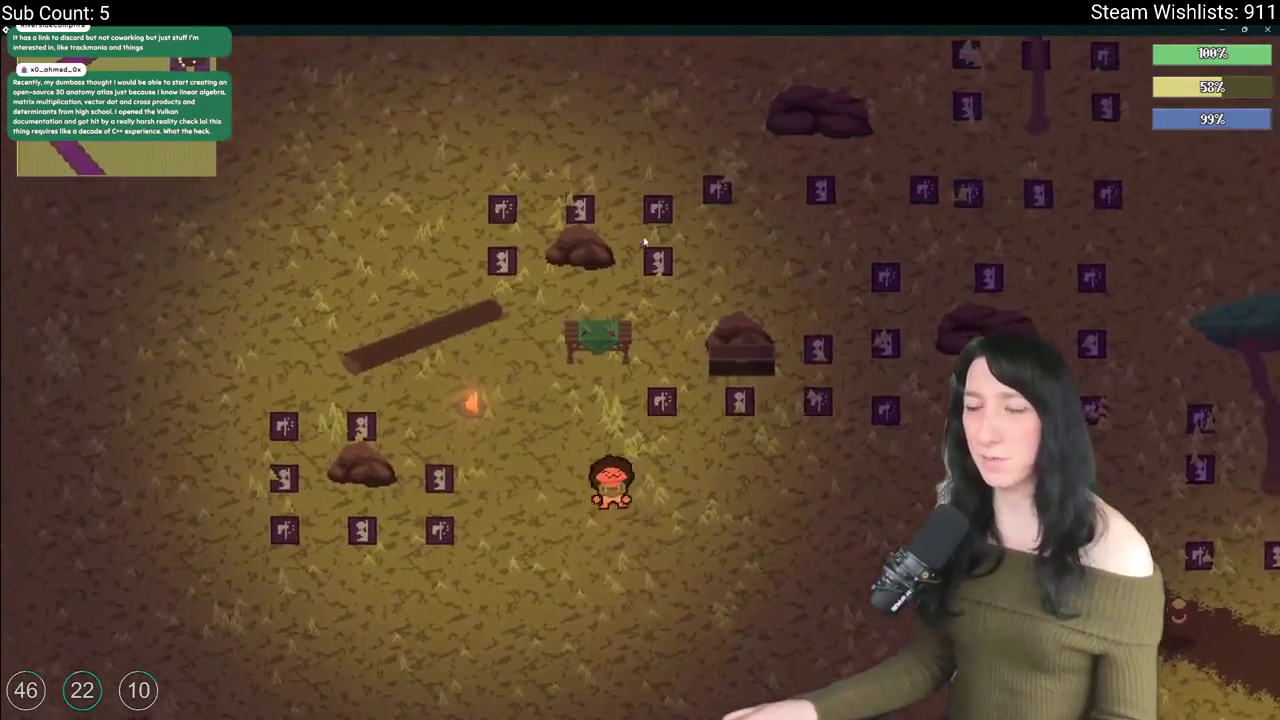
key(w)
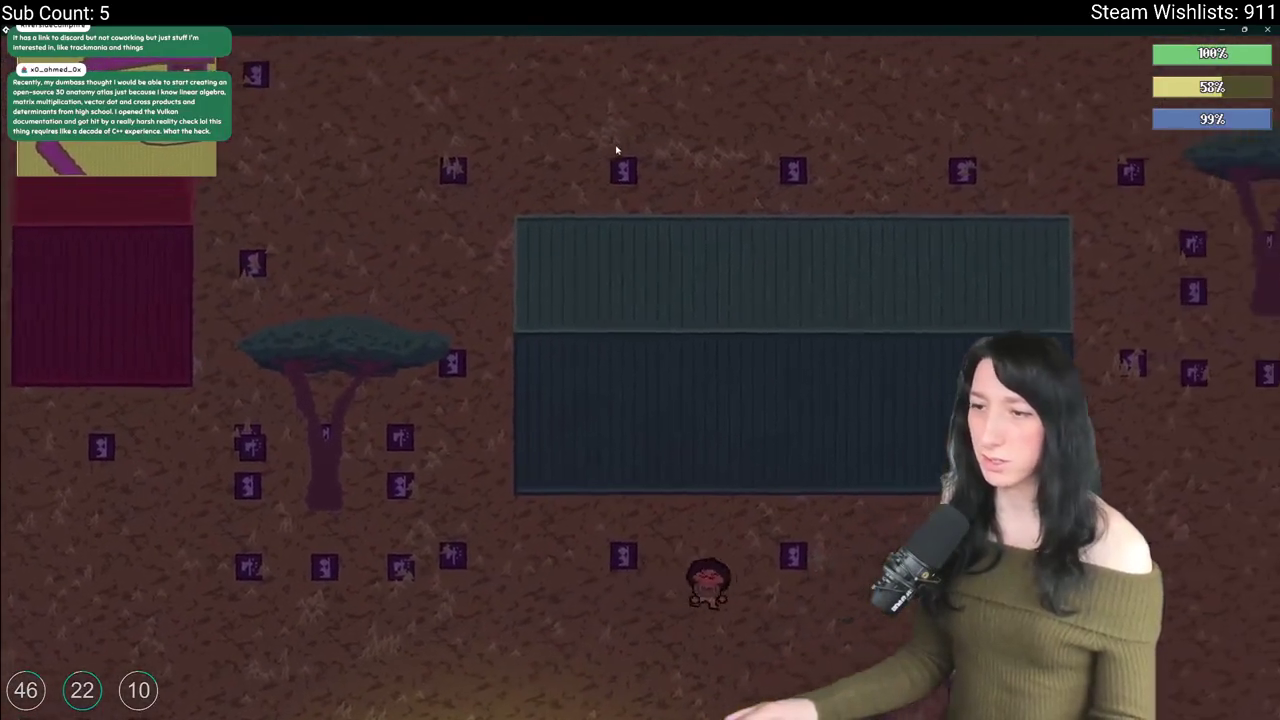
key(a)
key(w)
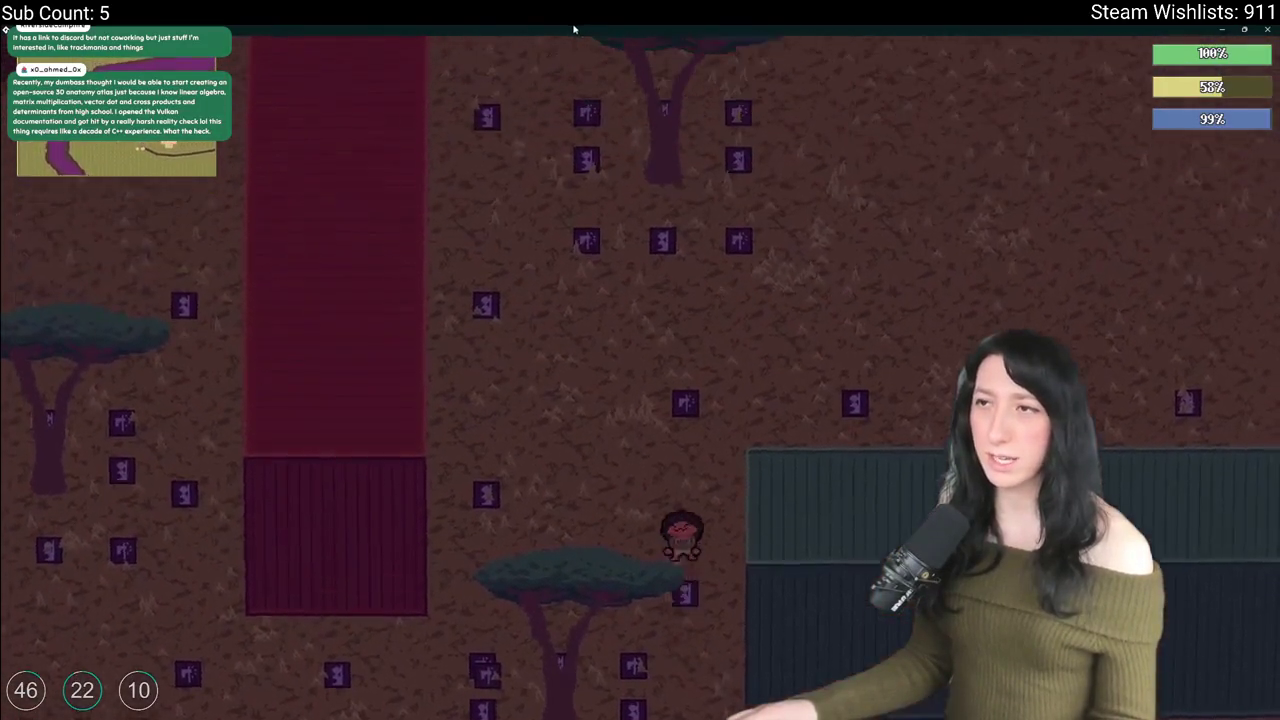
key(w)
key(d)
key(s)
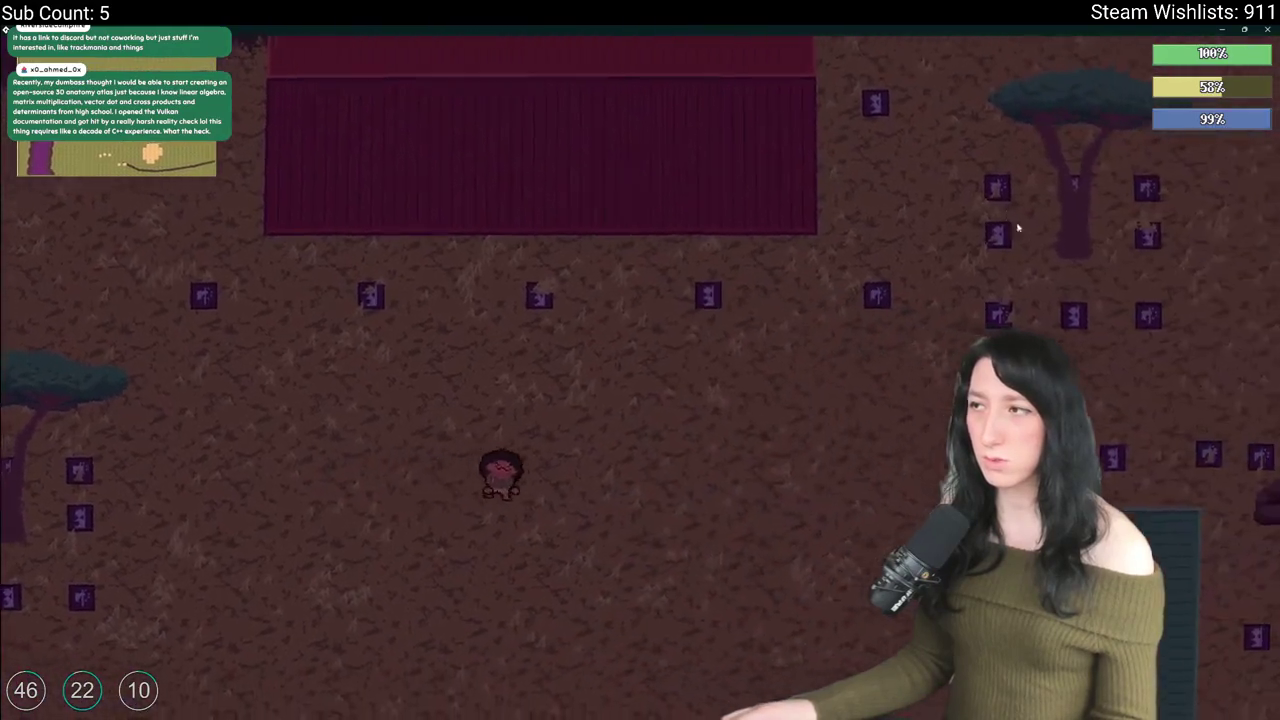
key(s)
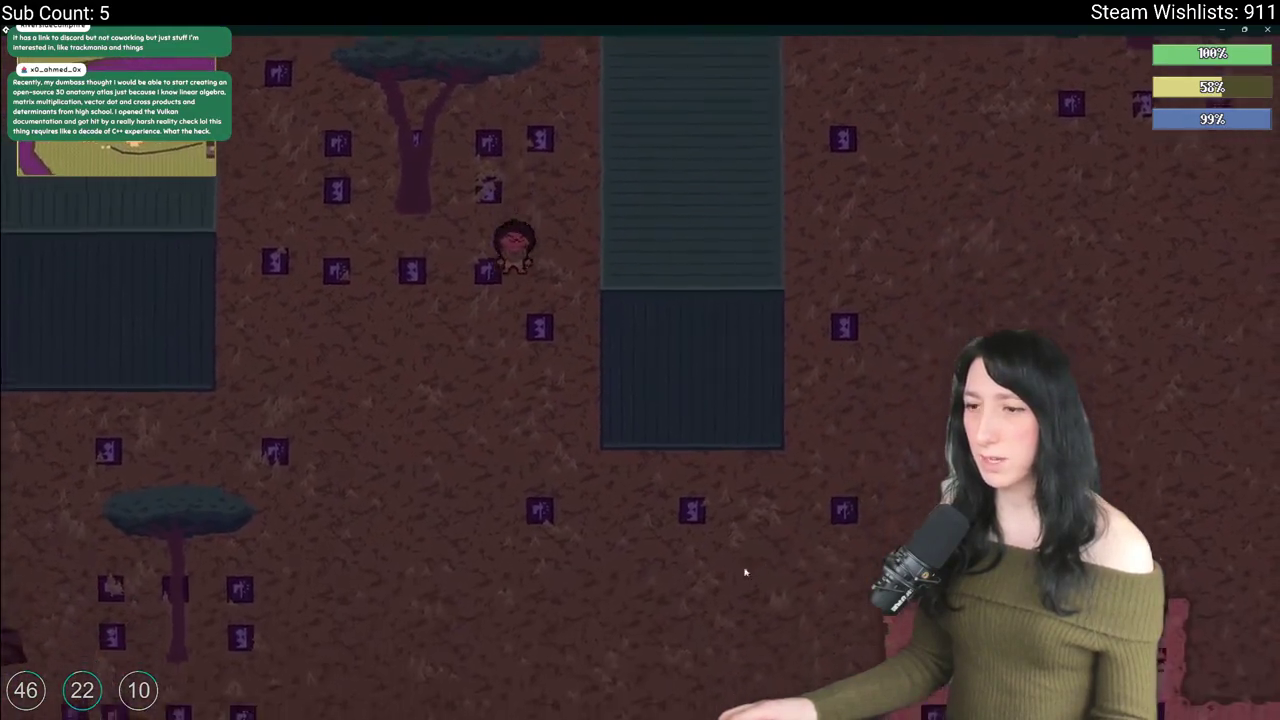
Step: Walk south and west along the containers, then east and north, and close the game
key(s)
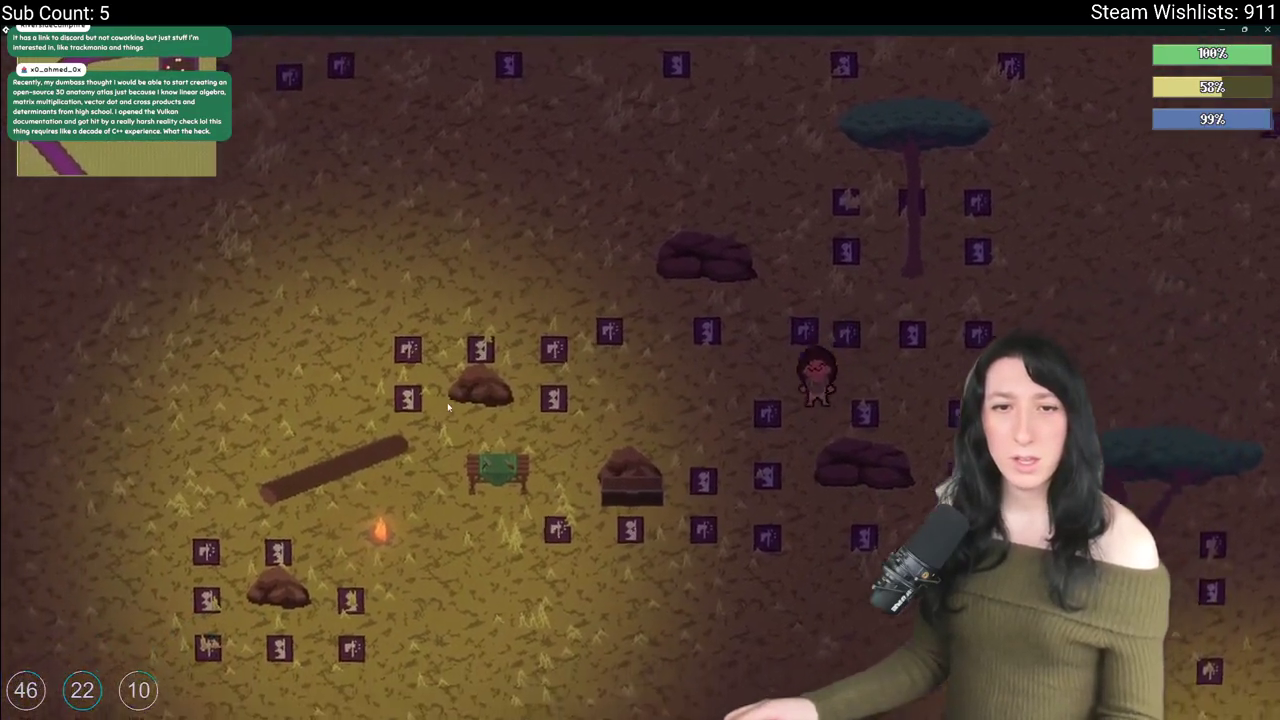
key(s)
key(a)
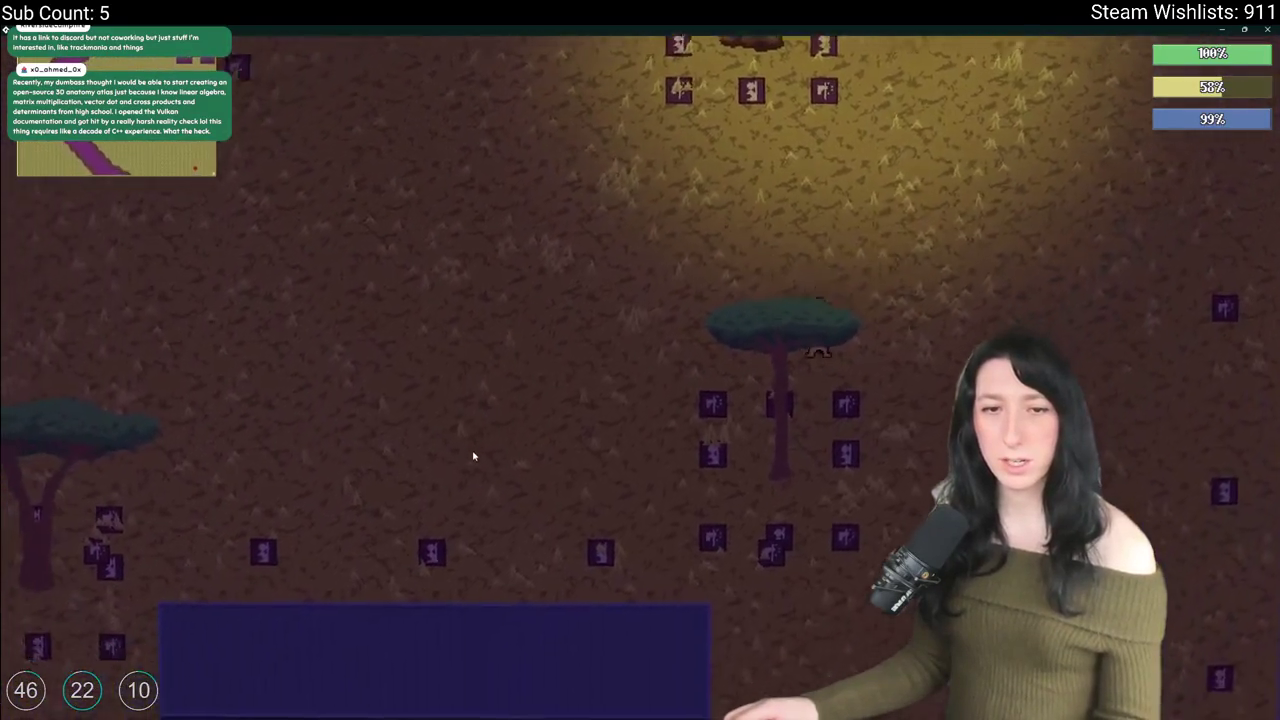
key(s)
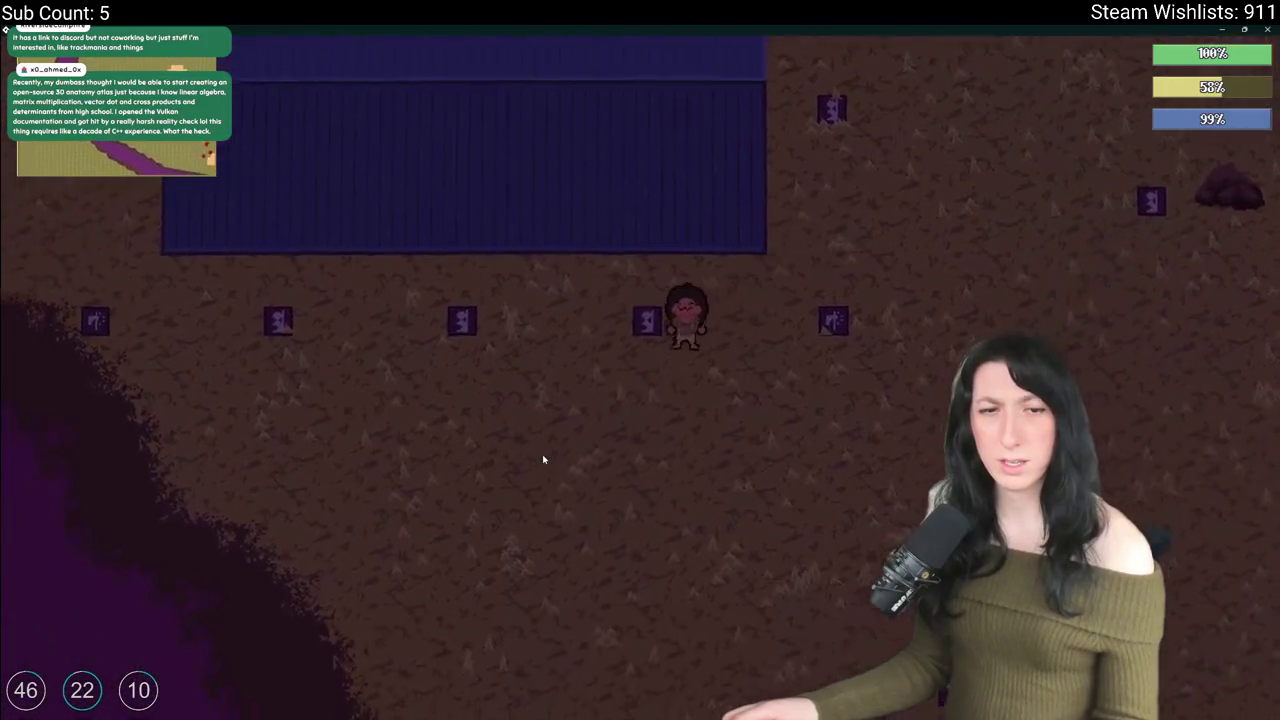
key(a)
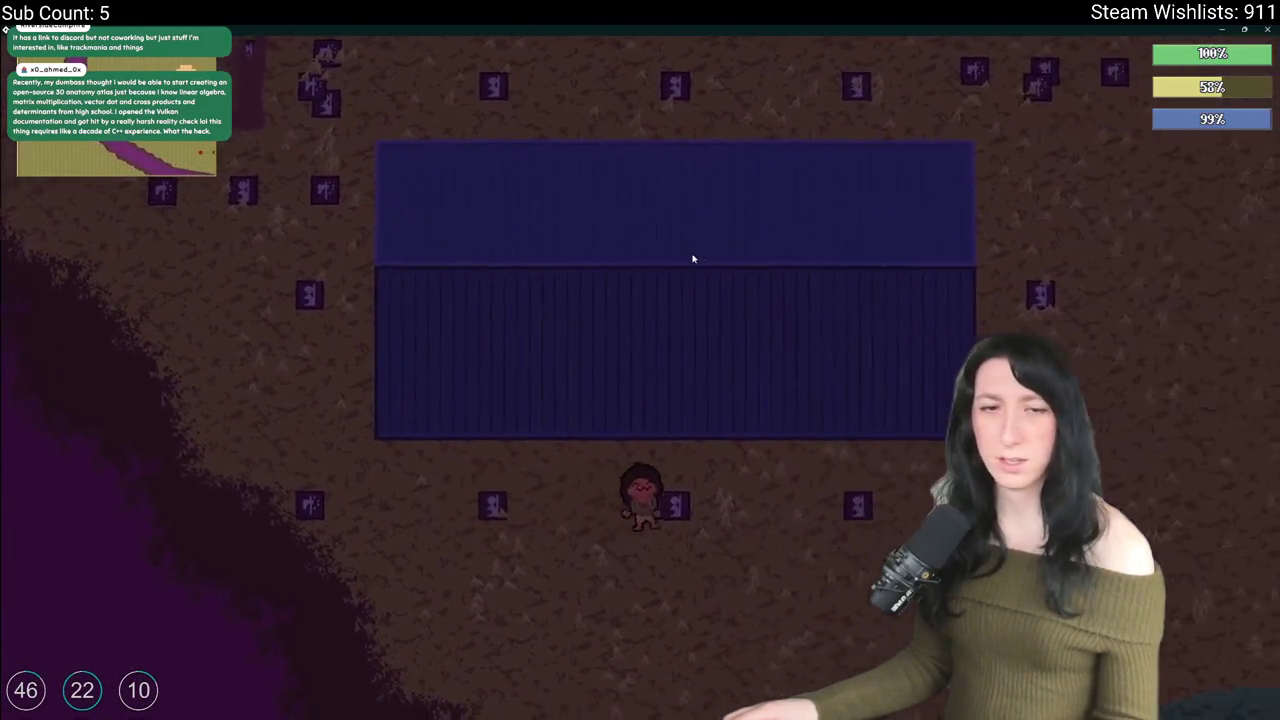
key(d)
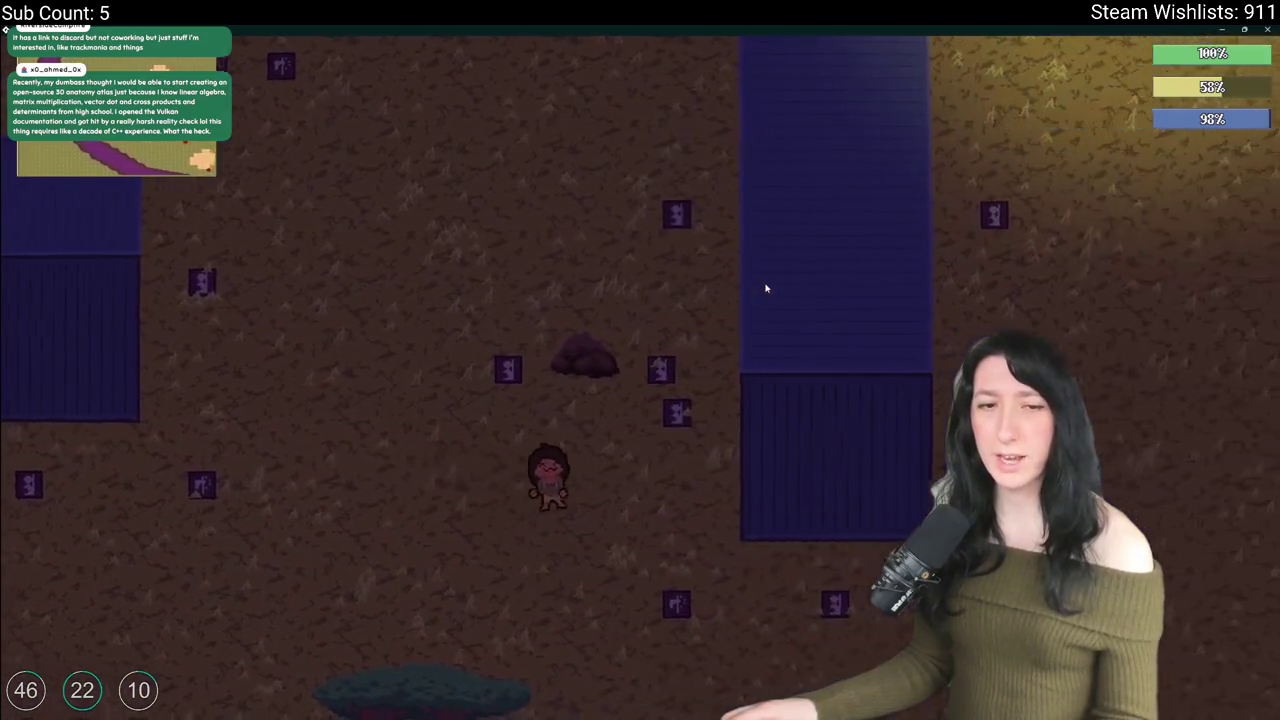
key(d)
key(w)
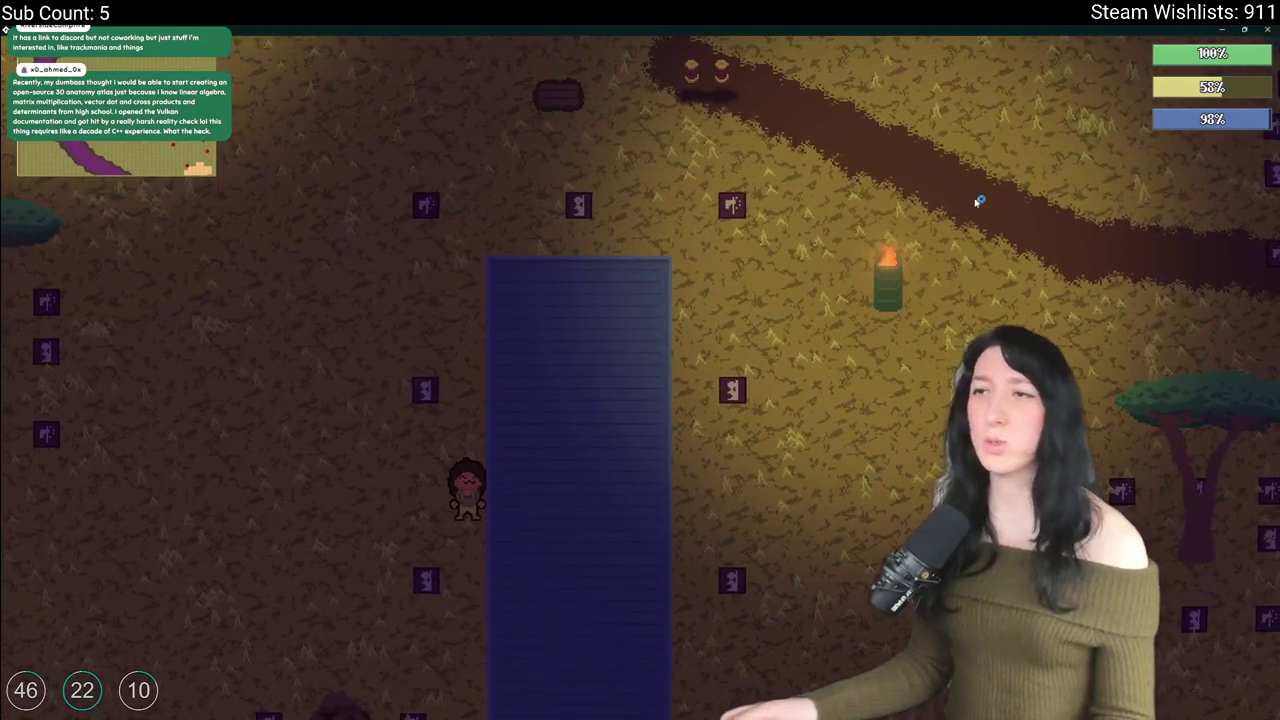
key(Escape)
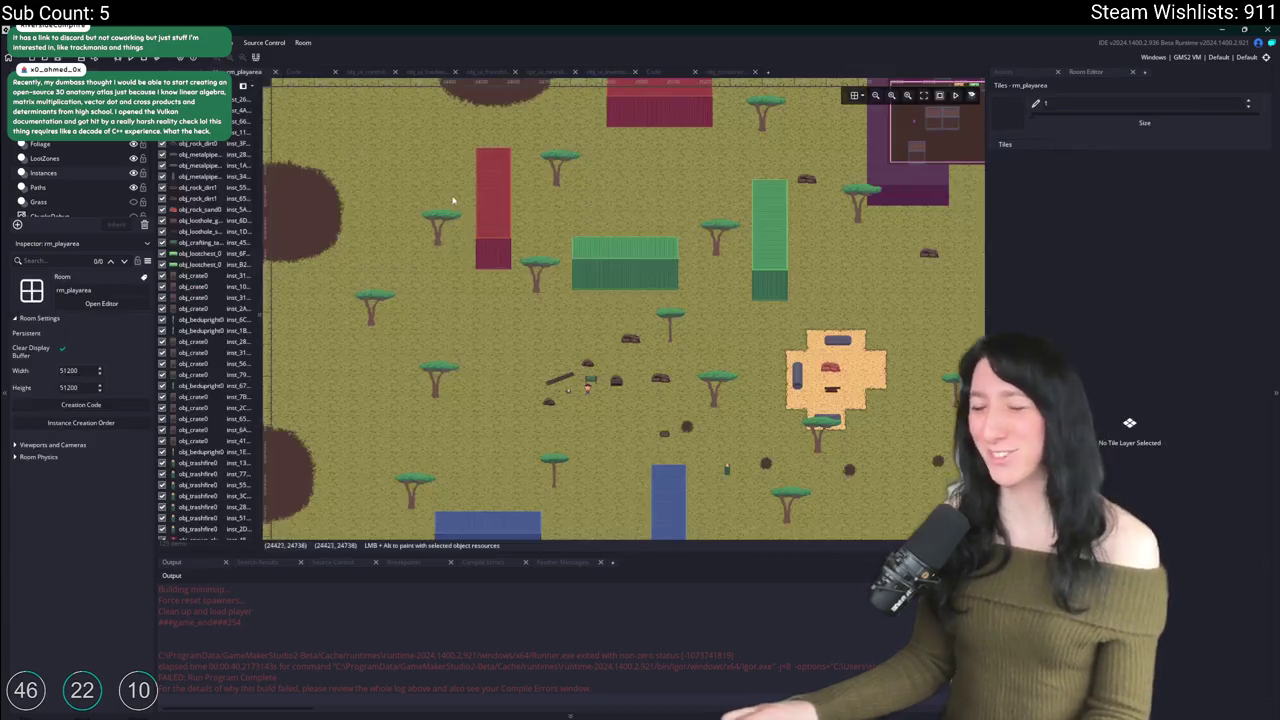
Step: Select and delete the green and blue container instances around the clearing
scroll(452, 200, down, 1)
click(490, 220)
click(713, 249)
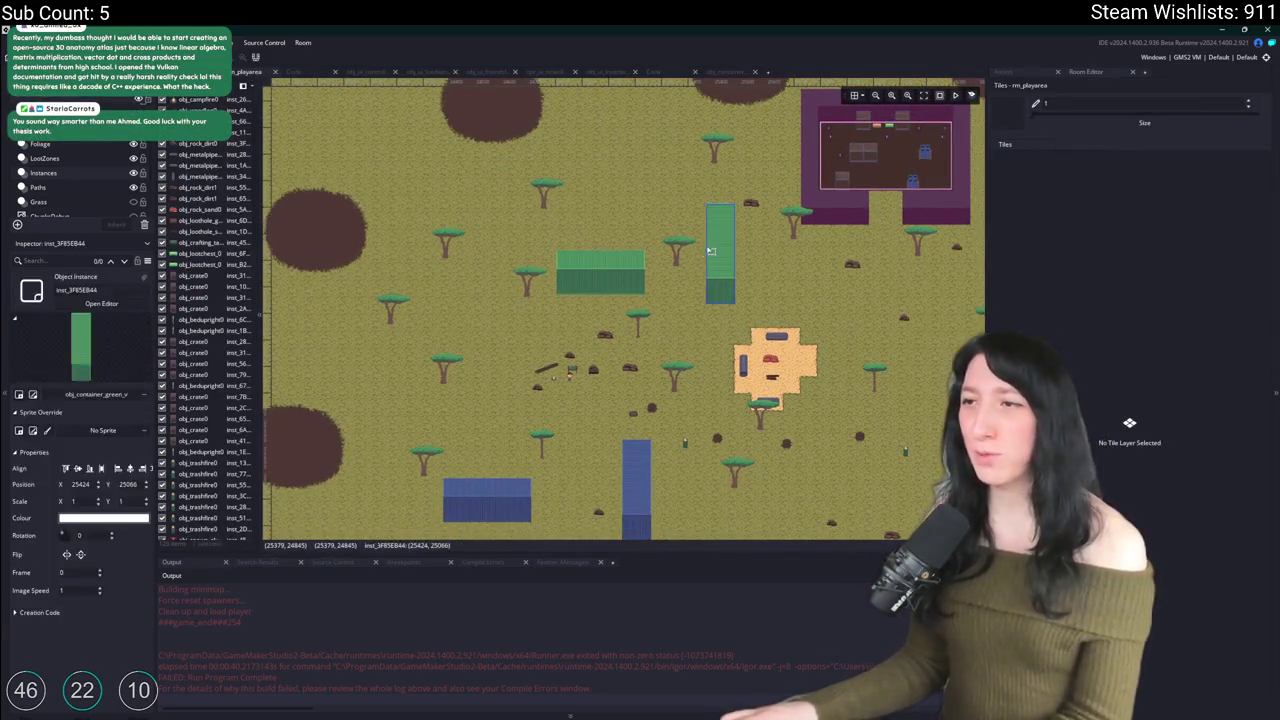
key(Delete)
click(600, 285)
key(Delete)
scroll(571, 337, down, 2)
click(500, 384)
key(Delete)
click(623, 394)
key(Delete)
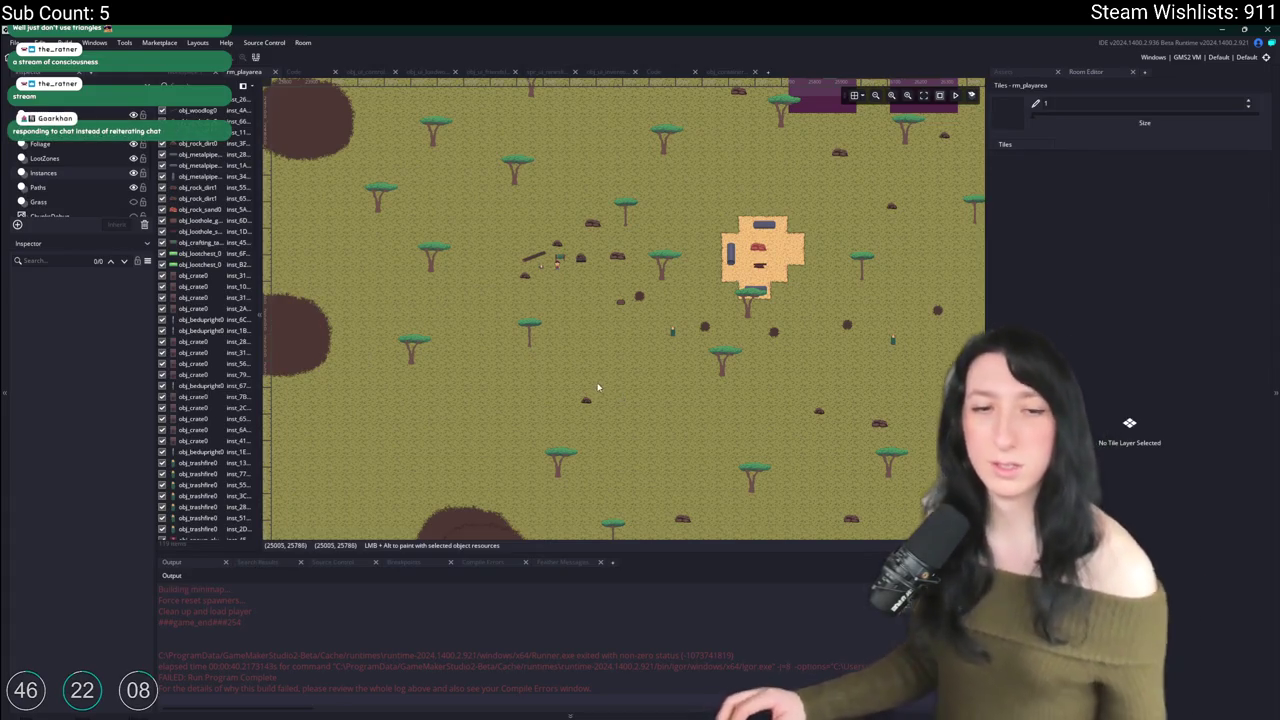
Step: Place a vertical blue container in the dark dirt area east of the base
mouse_move(756, 259)
mouse_down()
mouse_move(672, 335)
mouse_move(600, 338)
mouse_move(569, 297)
mouse_up()
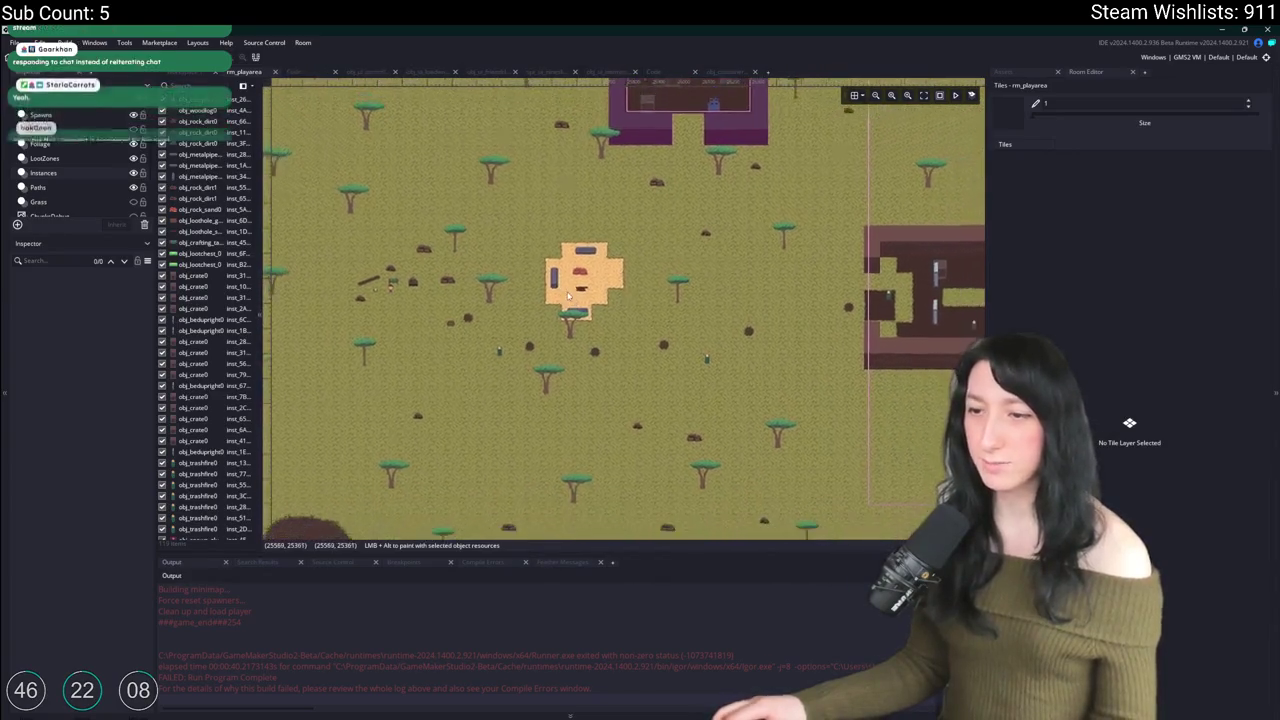
scroll(569, 297, down, 1)
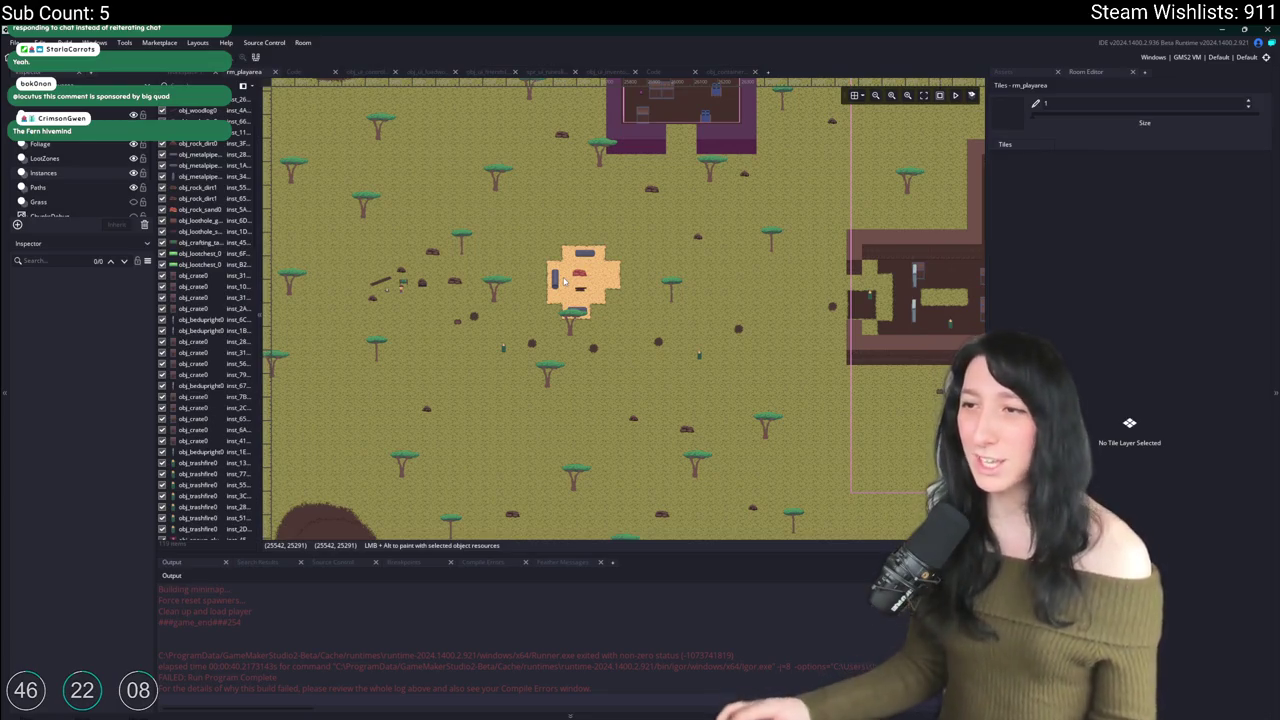
scroll(497, 310, up, 2)
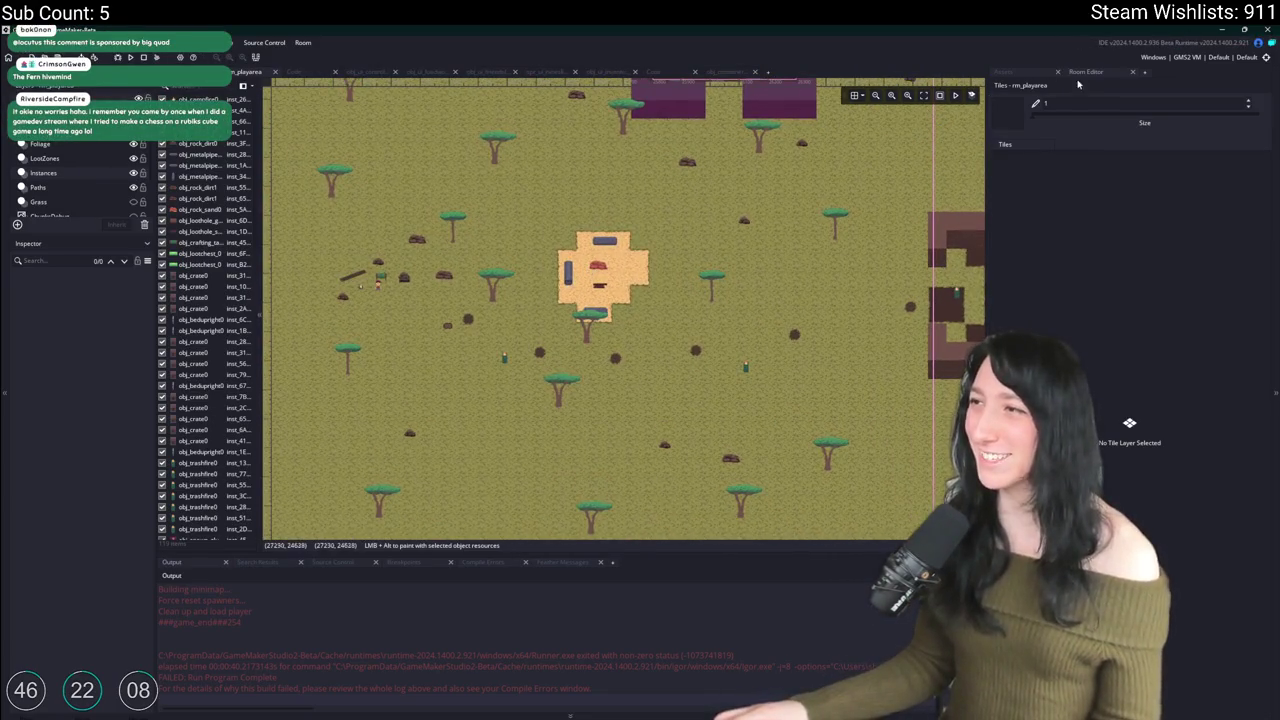
click(1044, 74)
scroll(636, 277, down, 5)
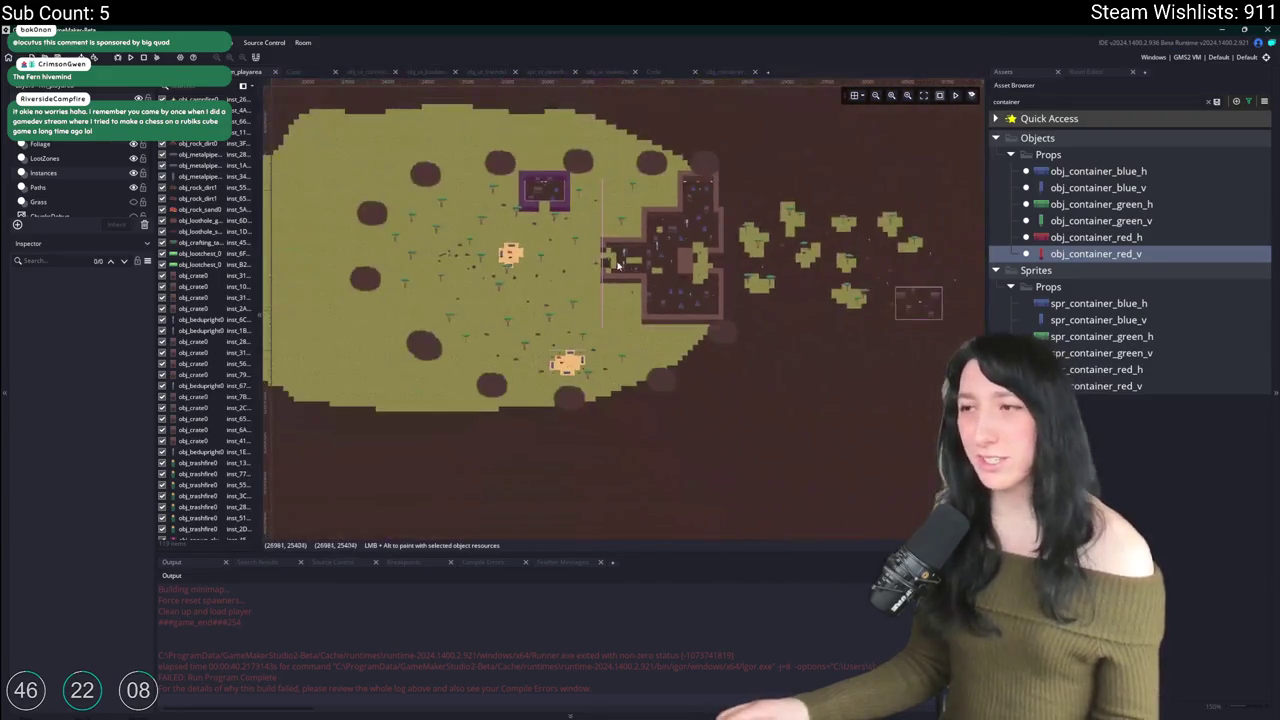
scroll(636, 277, up, 4)
click(1098, 187)
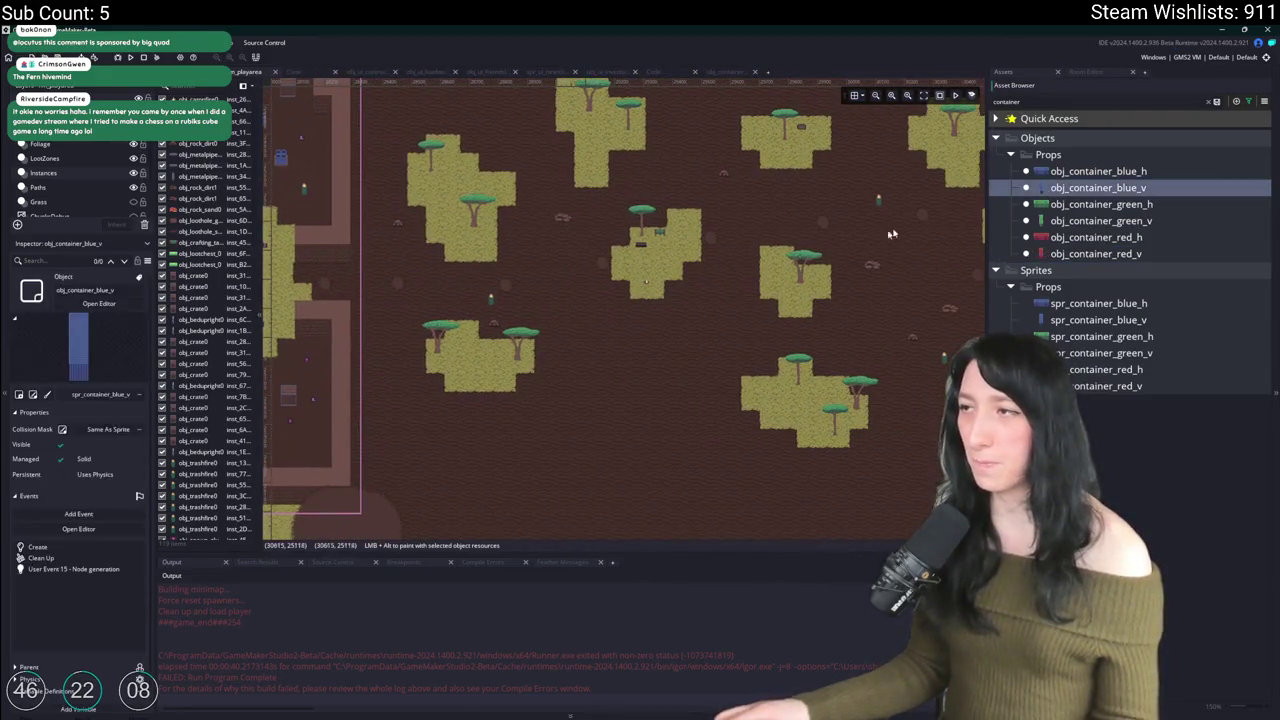
alt+click(575, 390)
drag(575, 390, 580, 423)
Step: Place a vertical red container lined up beside the blue one
scroll(586, 423, left, 3)
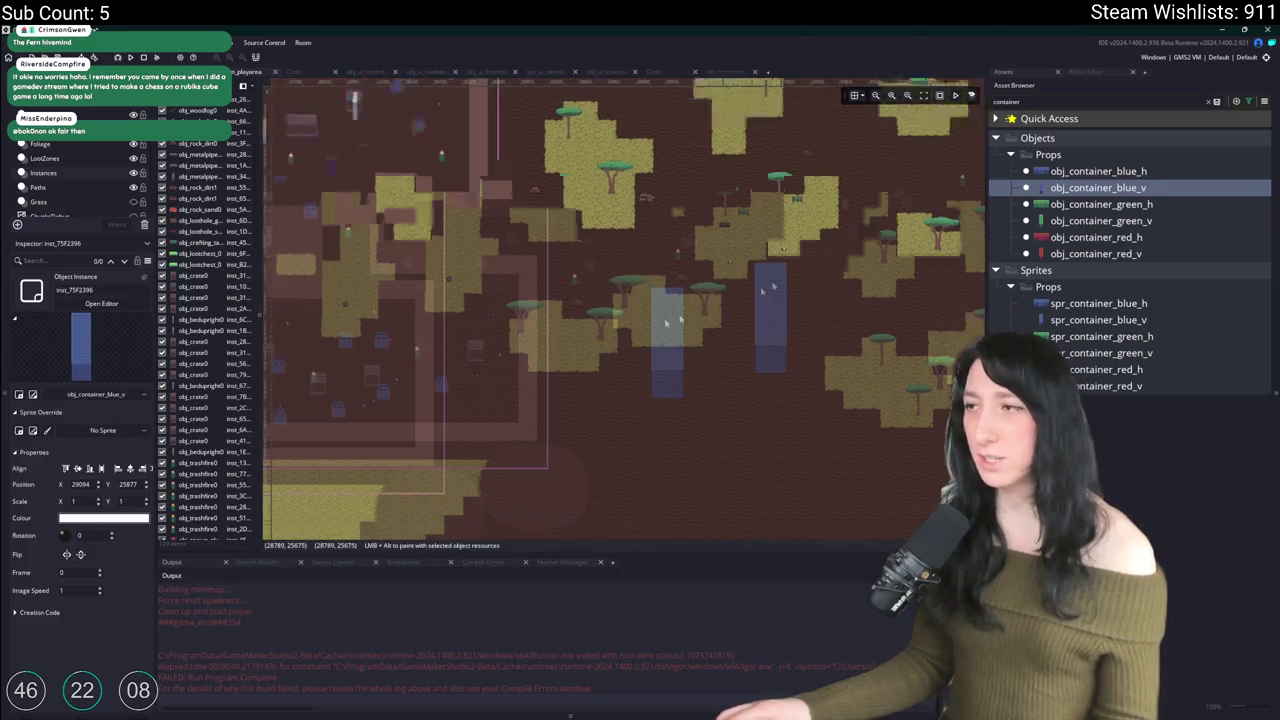
click(1095, 253)
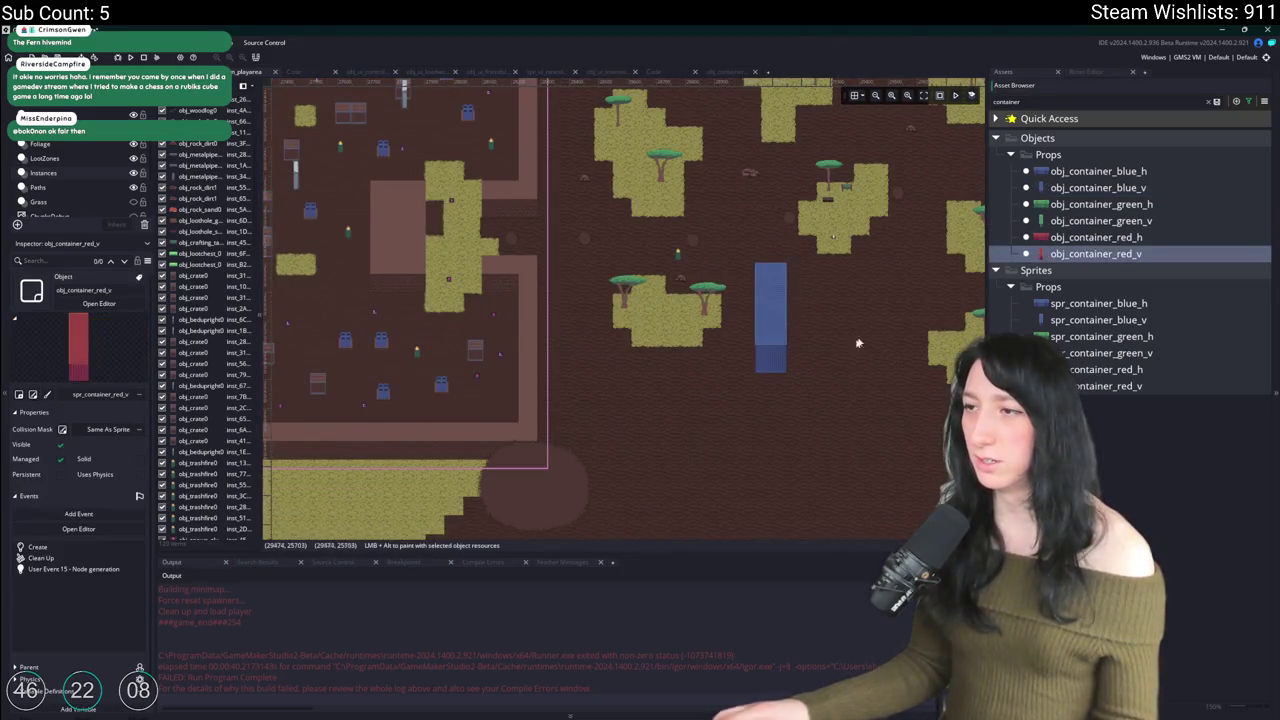
scroll(871, 334, up, 2)
alt+click(815, 378)
drag(815, 378, 833, 388)
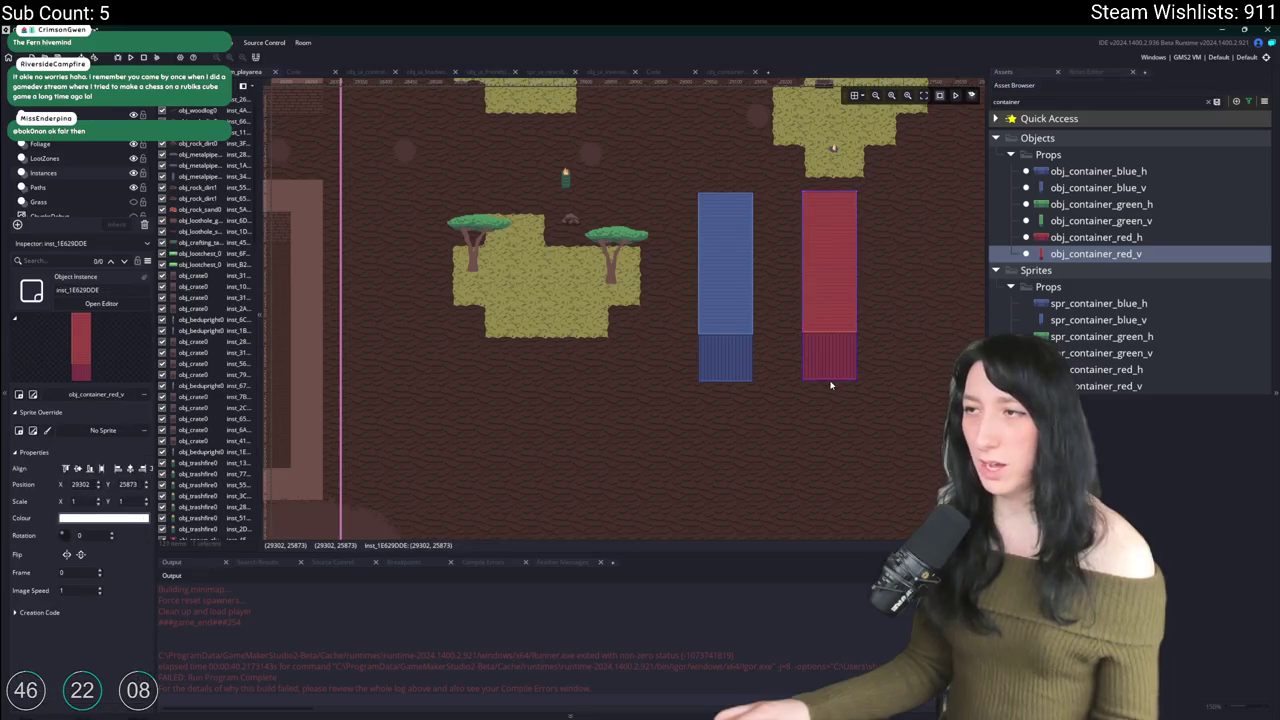
drag(900, 292, 729, 354)
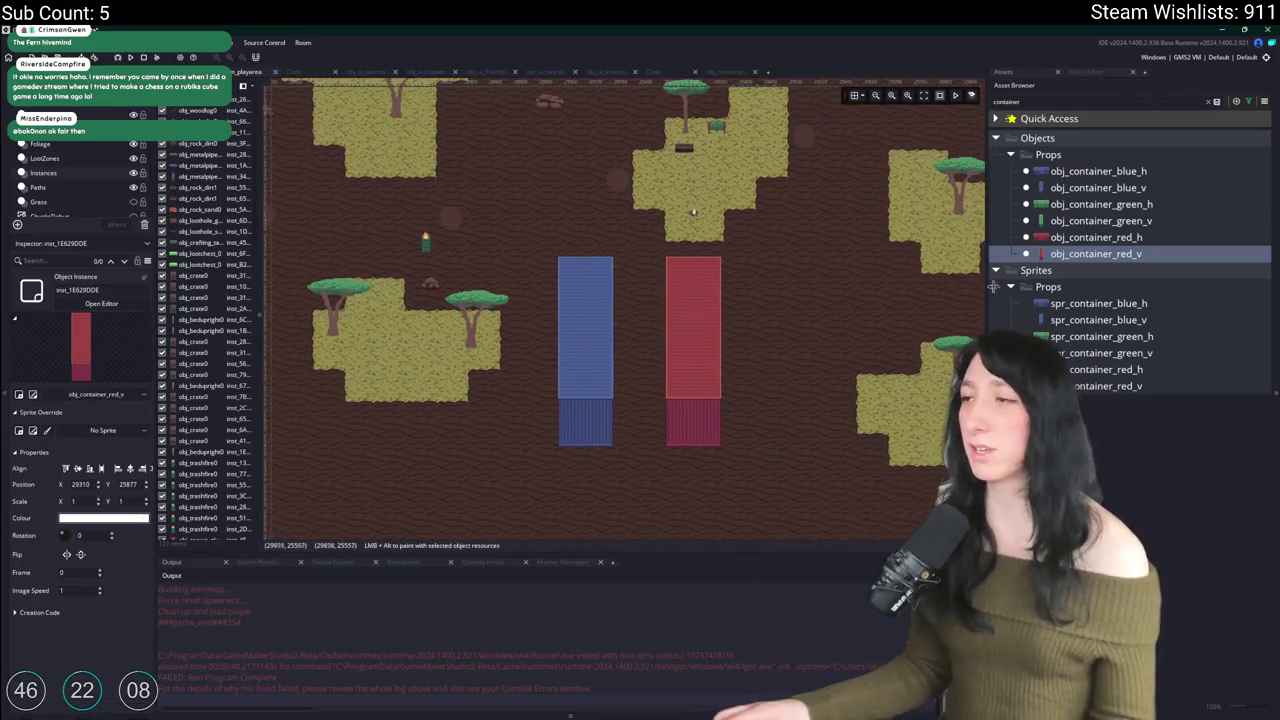
Step: Place a horizontal red container, then undo the stray placement
click(1110, 236)
scroll(645, 340, down, 3)
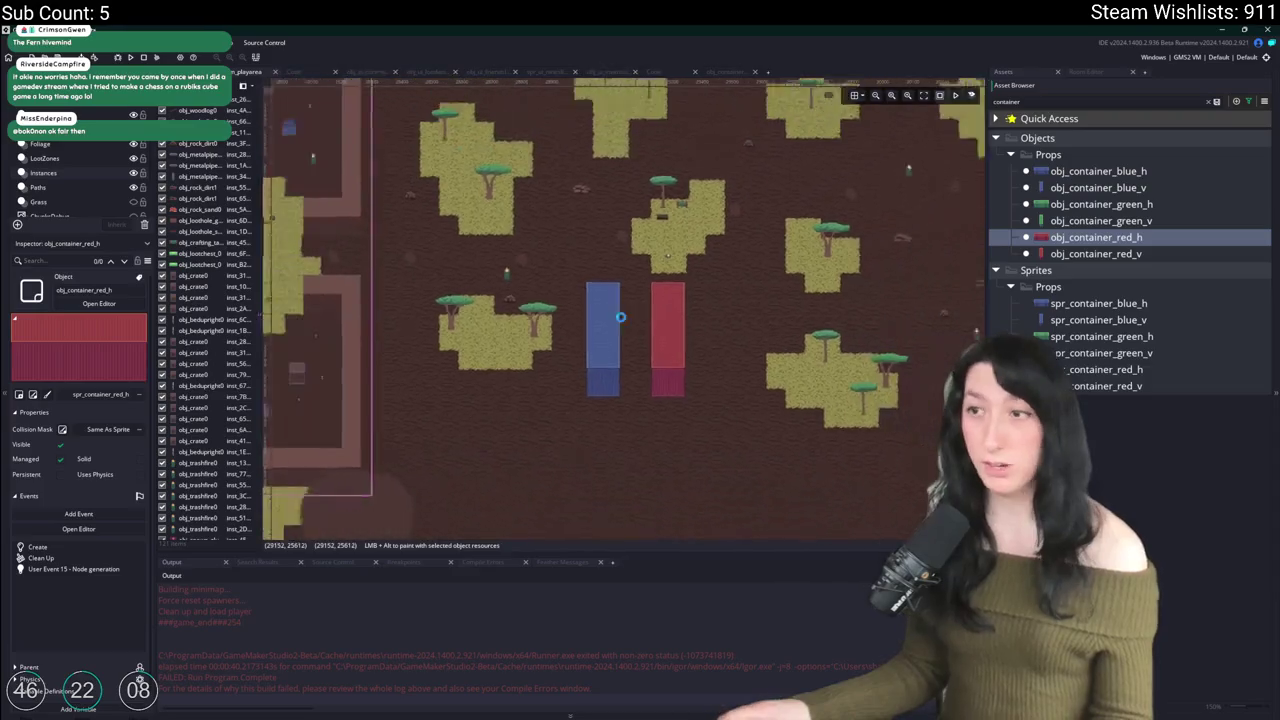
scroll(616, 379, up, 5)
scroll(616, 379, up, 3)
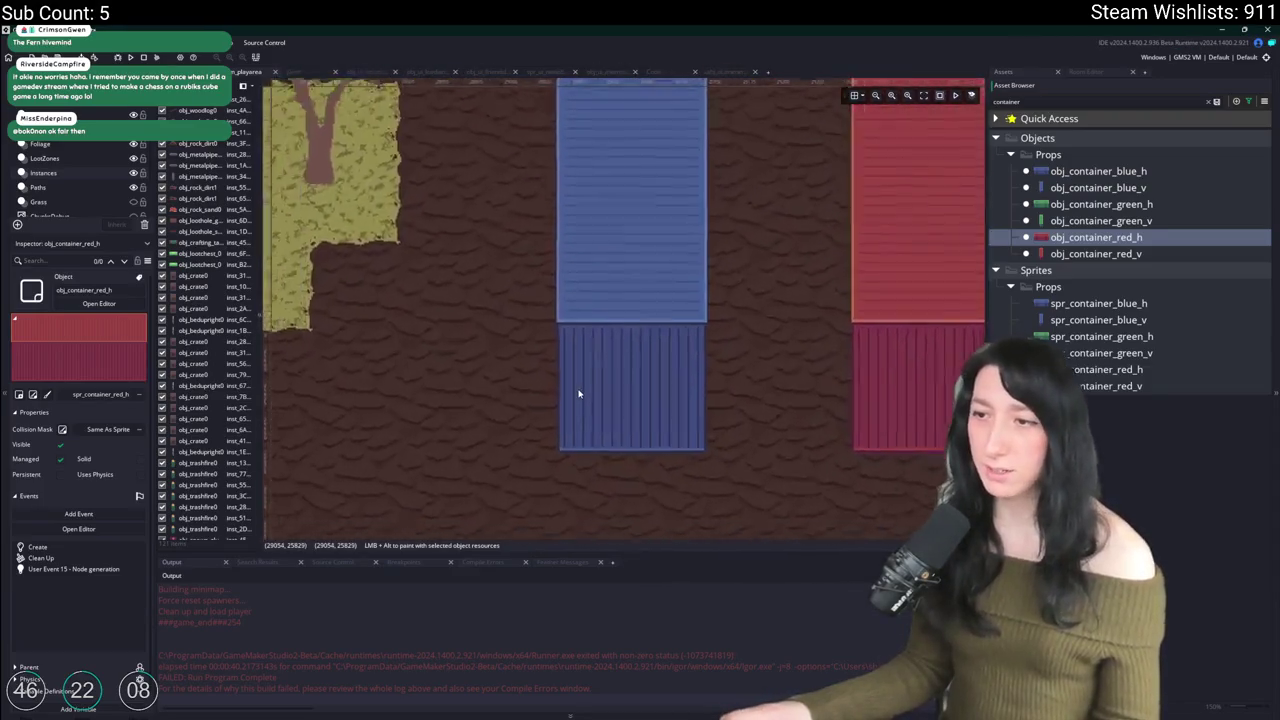
scroll(580, 397, down, 2)
alt+click(705, 551)
key(ctrl+z)
Step: Select the horizontal green container object in the asset list
scroll(675, 330, down, 6)
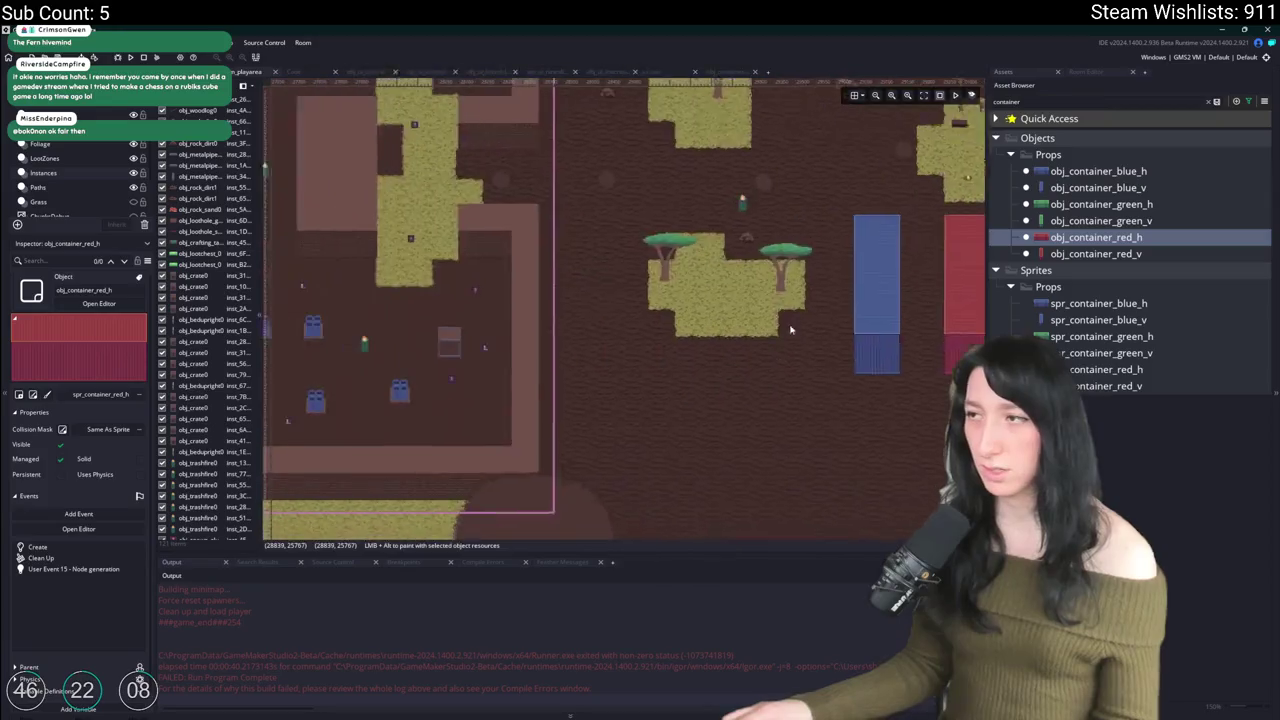
scroll(750, 340, left, 5)
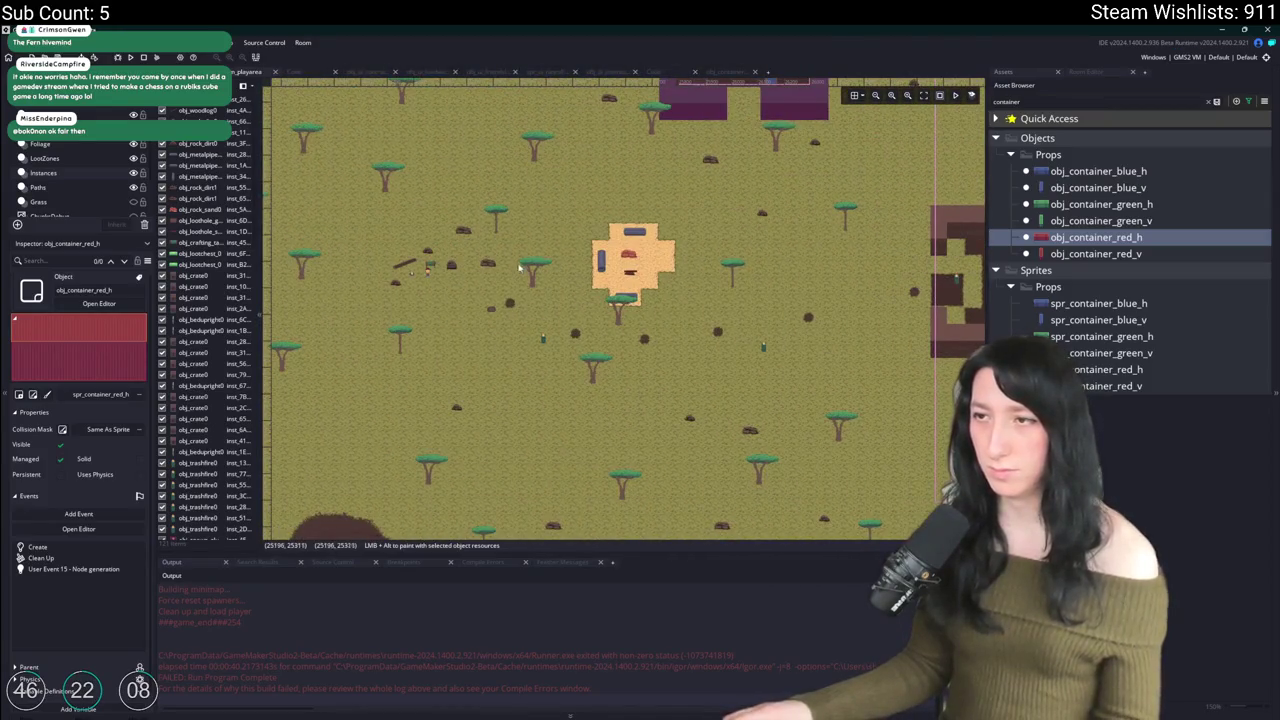
scroll(519, 268, left, 6)
click(1146, 205)
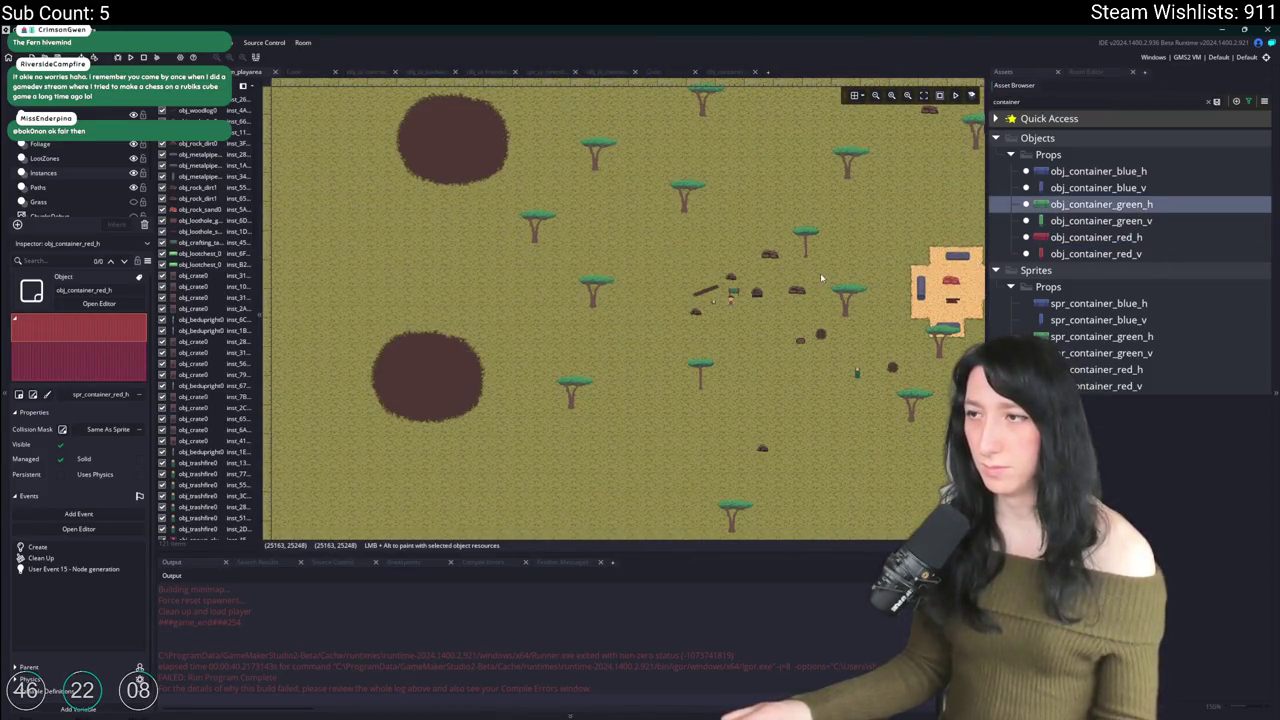
scroll(820, 273, right, 3)
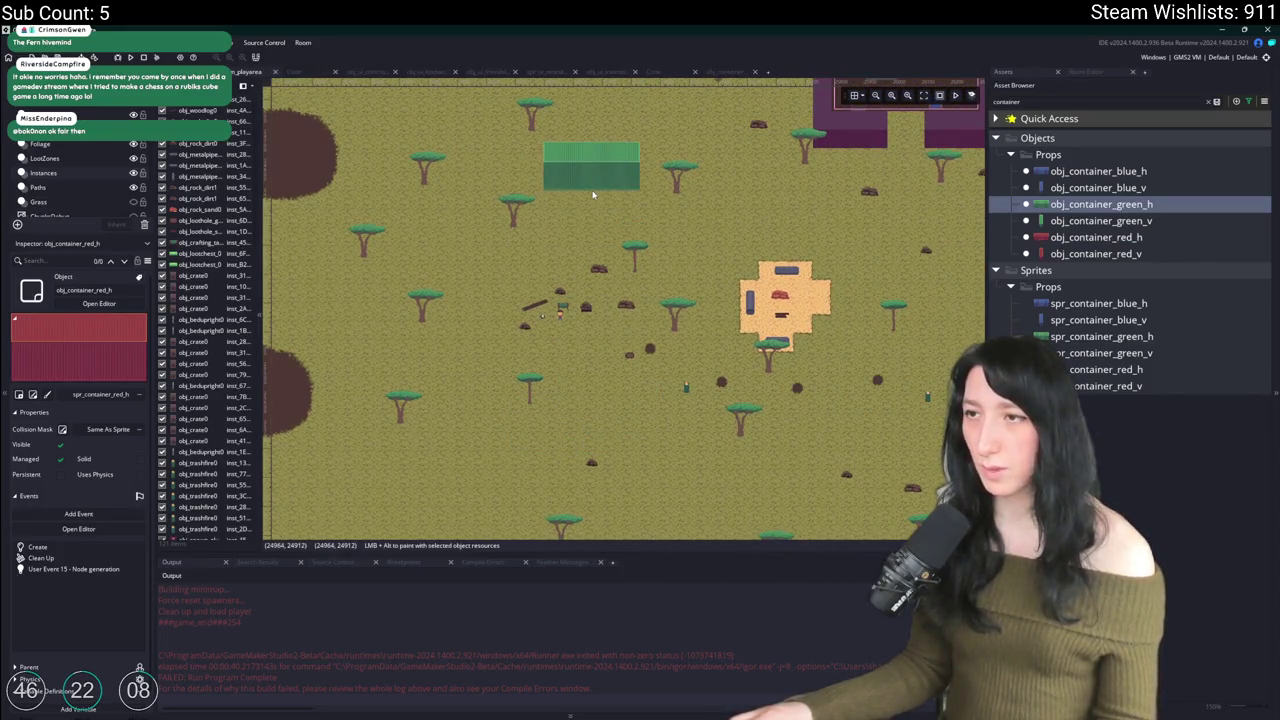
scroll(560, 284, up, 2)
scroll(561, 284, down, 3)
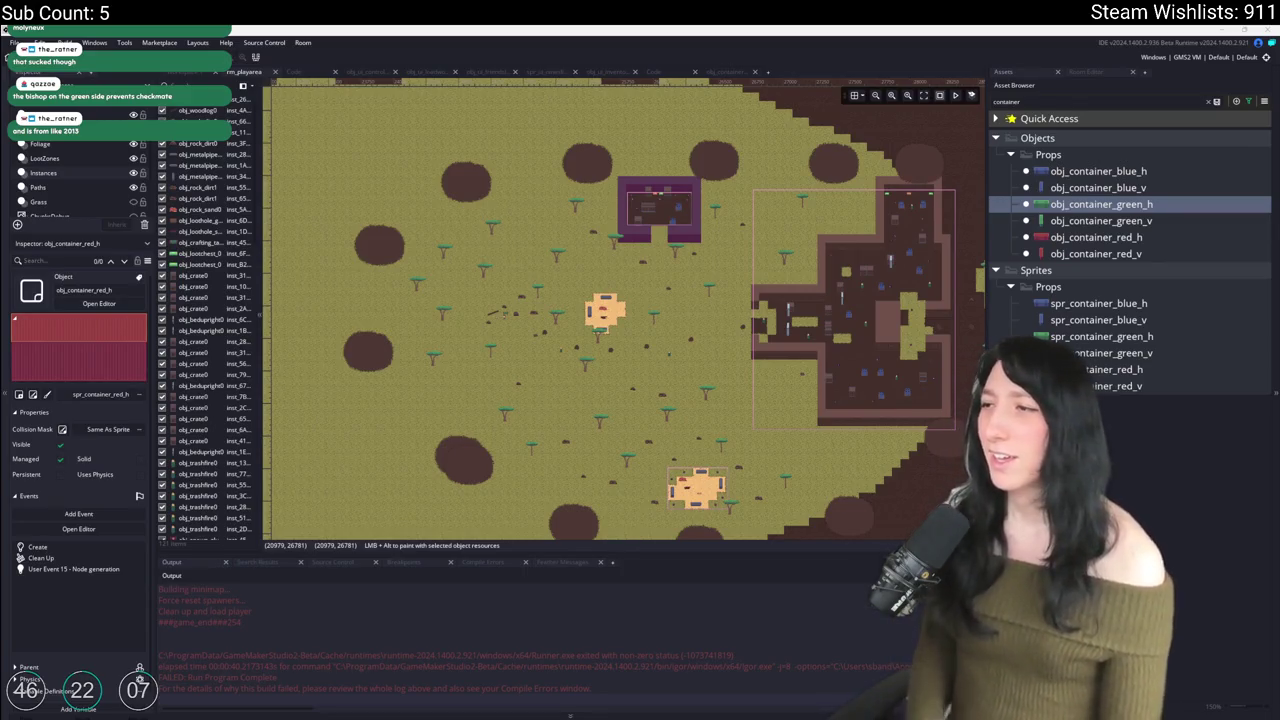
Step: Drop a horizontal green container onto the grass and reposition it
scroll(524, 392, up, 5)
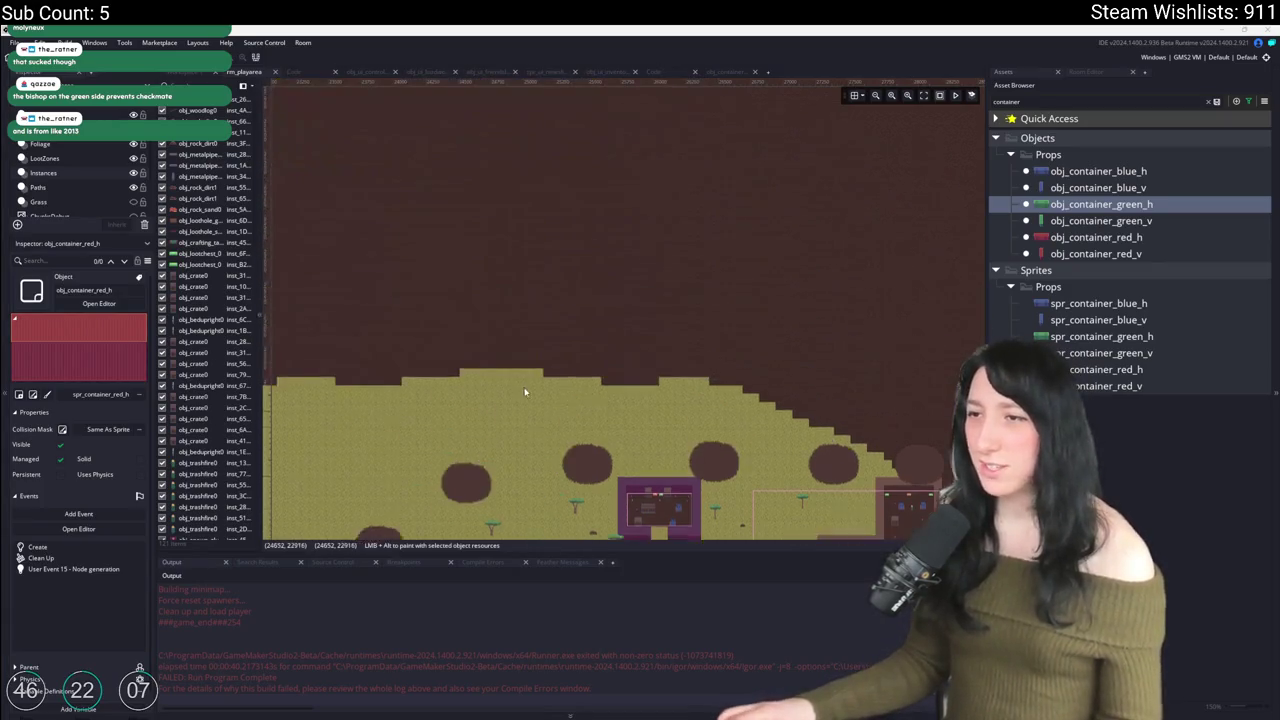
scroll(524, 392, down, 3)
ctrl+scroll(500, 357, up, 3)
drag(518, 52, 525, 377)
ctrl+scroll(512, 446, down, 2)
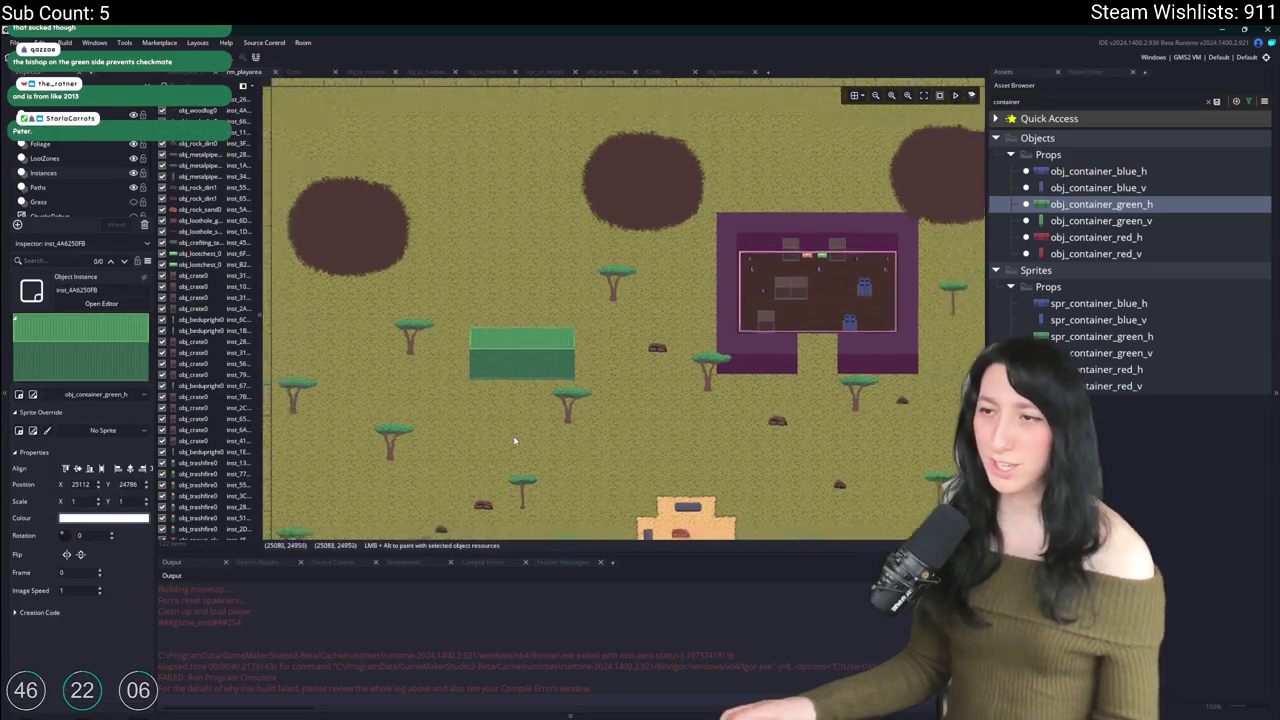
scroll(512, 440, down, 3)
ctrl+scroll(531, 217, up, 1)
mouse_move(531, 217)
mouse_down()
mouse_move(576, 237)
mouse_move(612, 322)
mouse_move(512, 302)
mouse_move(506, 225)
mouse_up()
Step: Move the horizontal green container down and to the left
ctrl+scroll(711, 386, up, 2)
scroll(757, 397, left, 2)
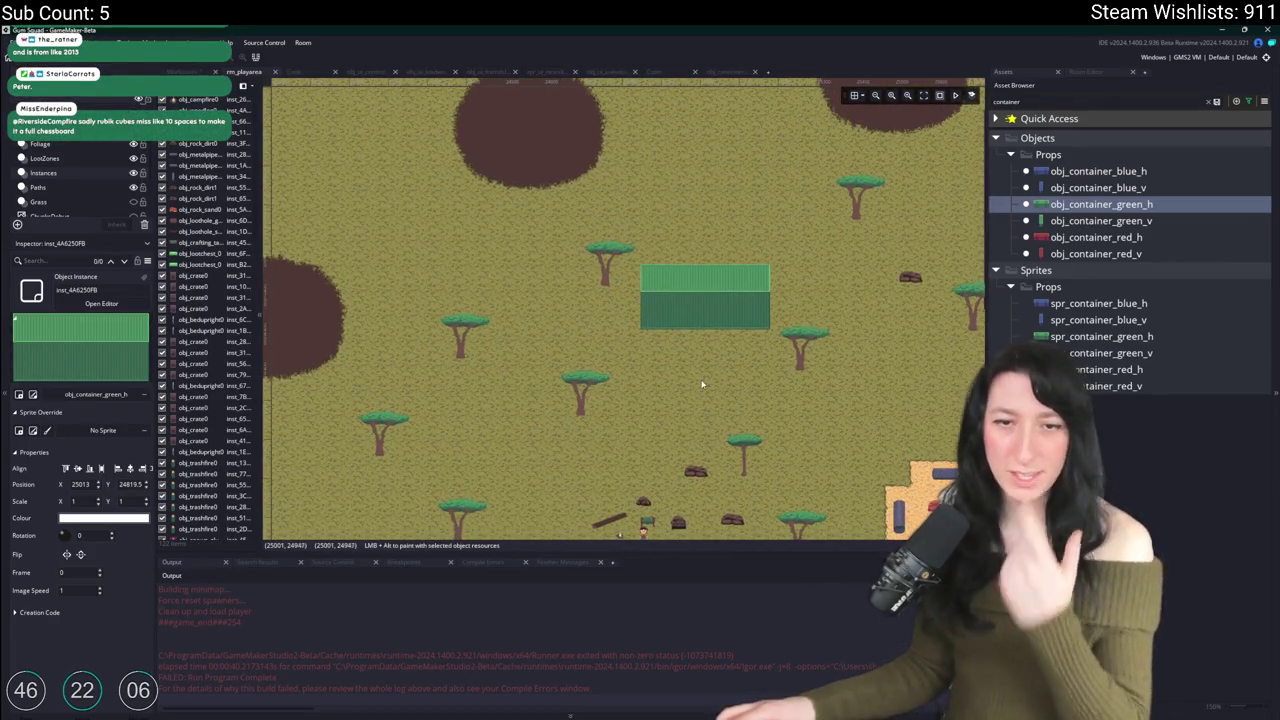
scroll(680, 385, right, 2)
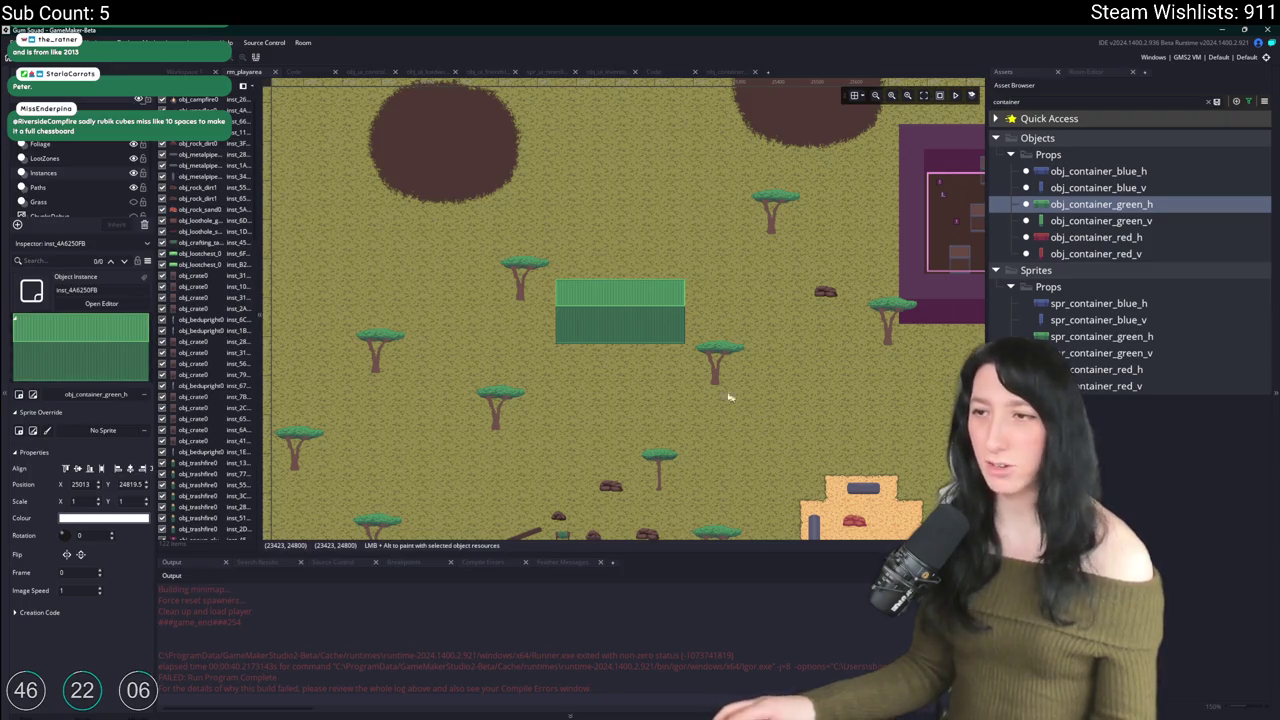
scroll(605, 340, down, 3)
scroll(600, 190, up, 2)
mouse_move(613, 188)
mouse_down()
mouse_move(595, 314)
mouse_move(520, 507)
mouse_move(609, 477)
mouse_move(602, 488)
mouse_up()
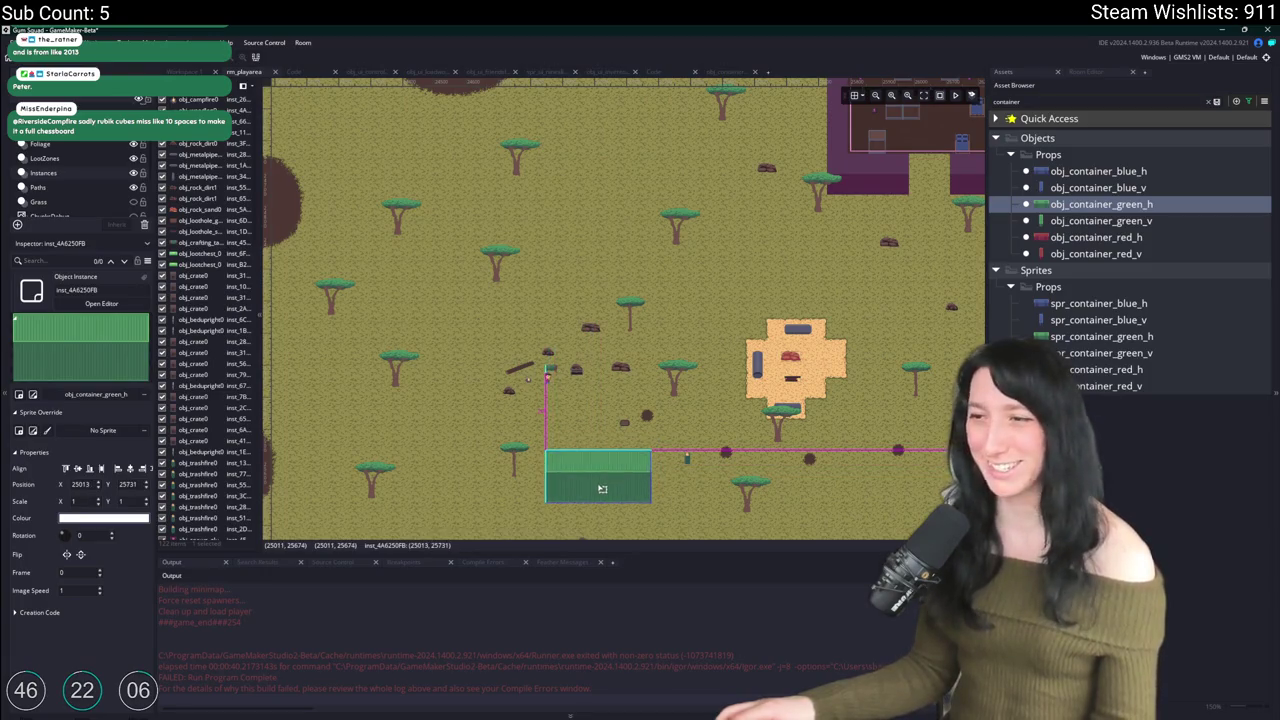
Step: Place a vertical green container left of centre and nudge it down
click(1100, 220)
alt+click(496, 383)
drag(476, 330, 482, 356)
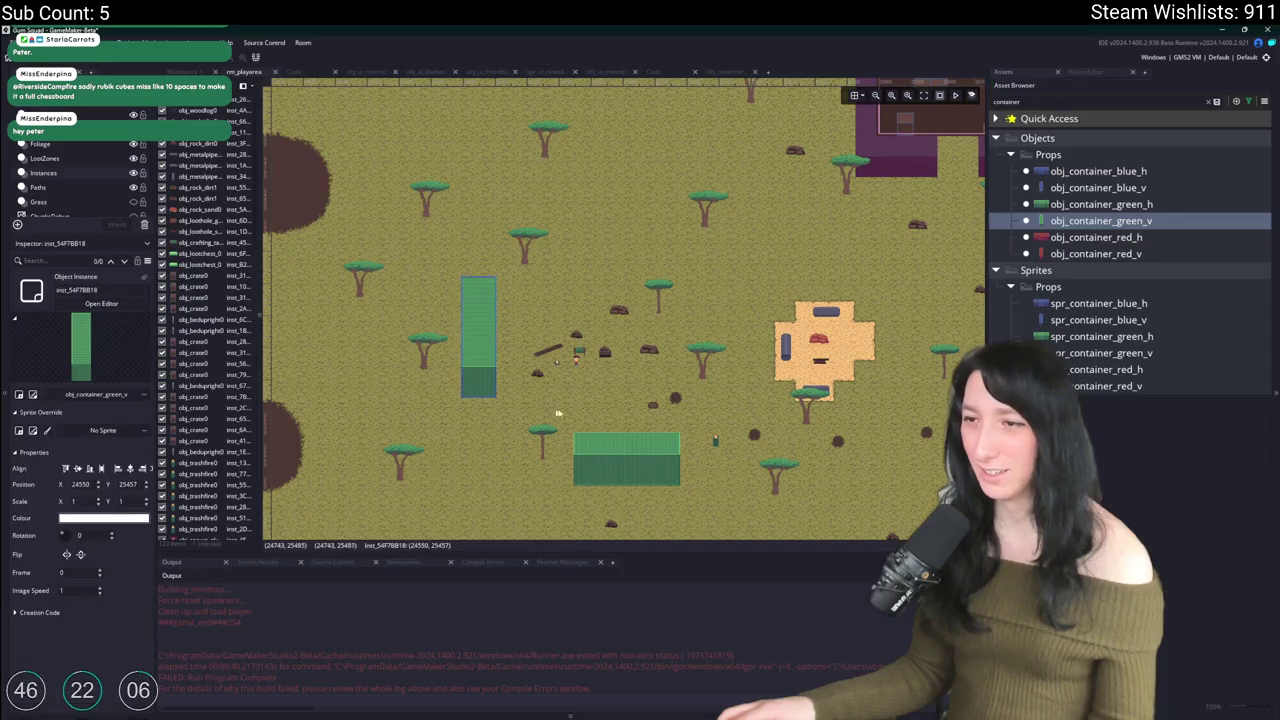
scroll(610, 370, down, 2)
scroll(481, 265, up, 2)
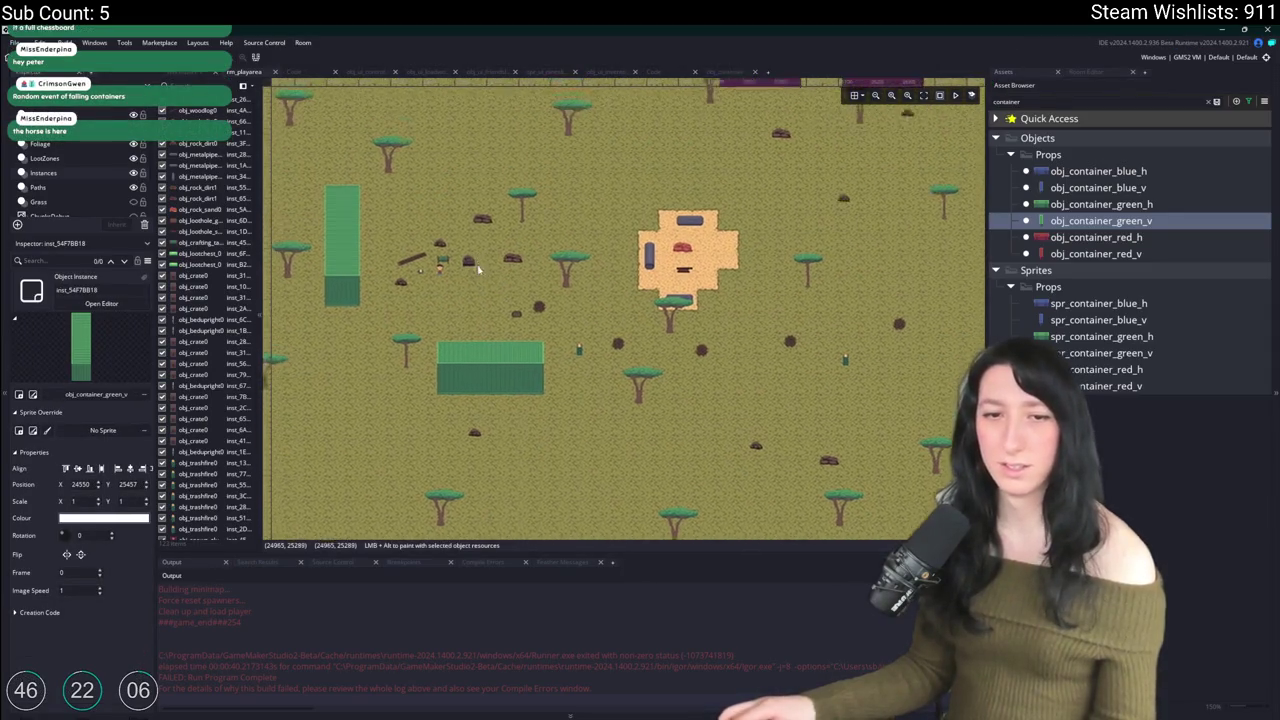
drag(481, 265, 516, 328)
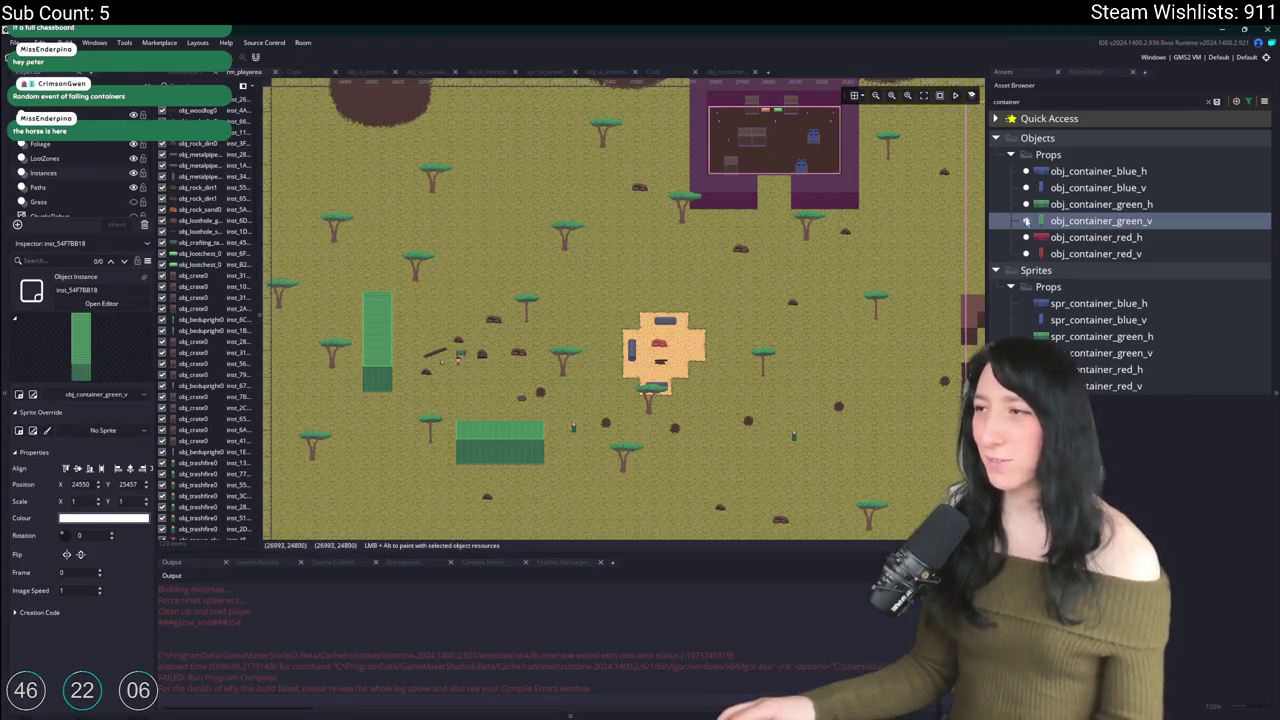
Step: Reselect the horizontal green container, then switch to the VEGAS Pro project
key(Up)
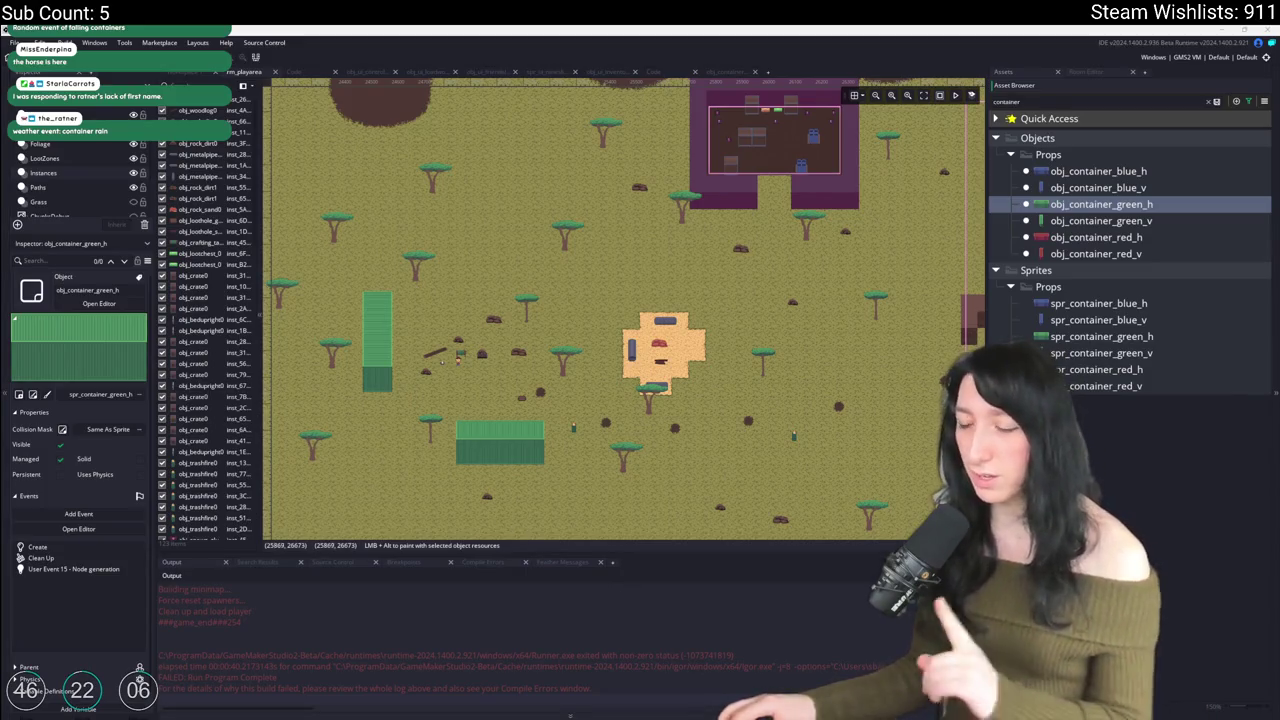
mouse_move(650, 710)
click(632, 612)
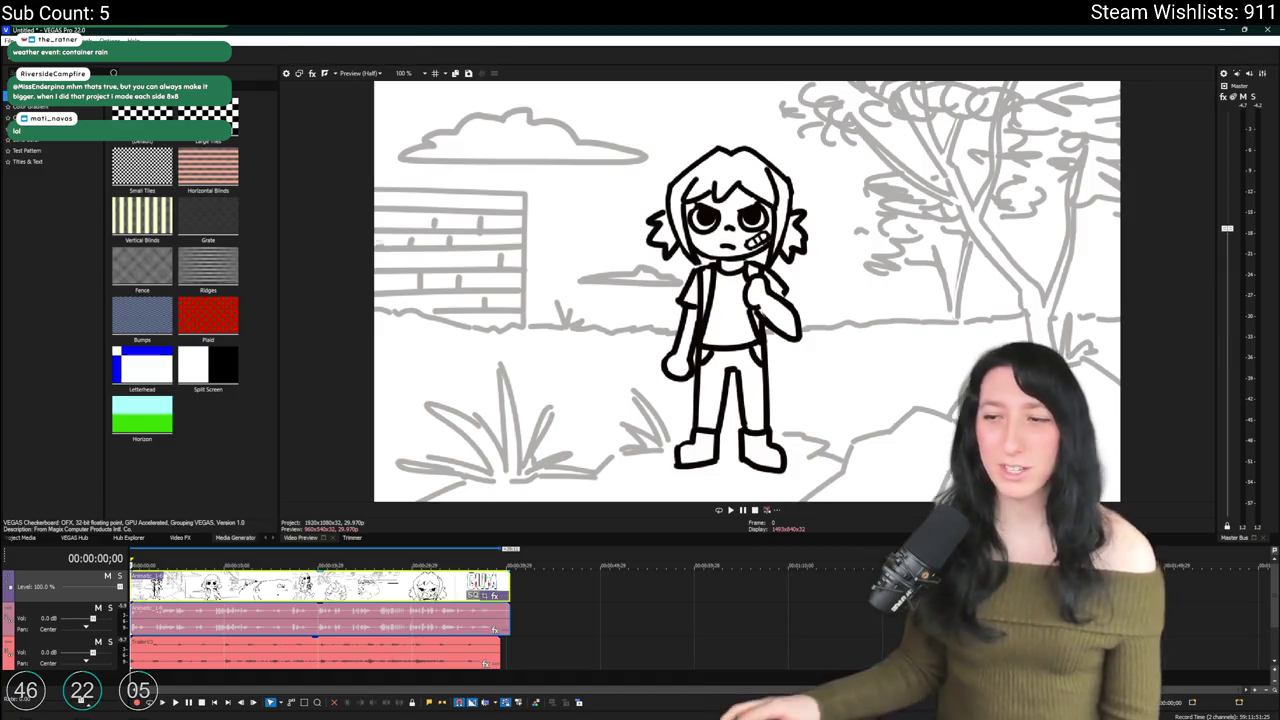
Step: Jump the timeline to 00:00:19;26 and dismiss a File Explorer window
click(316, 566)
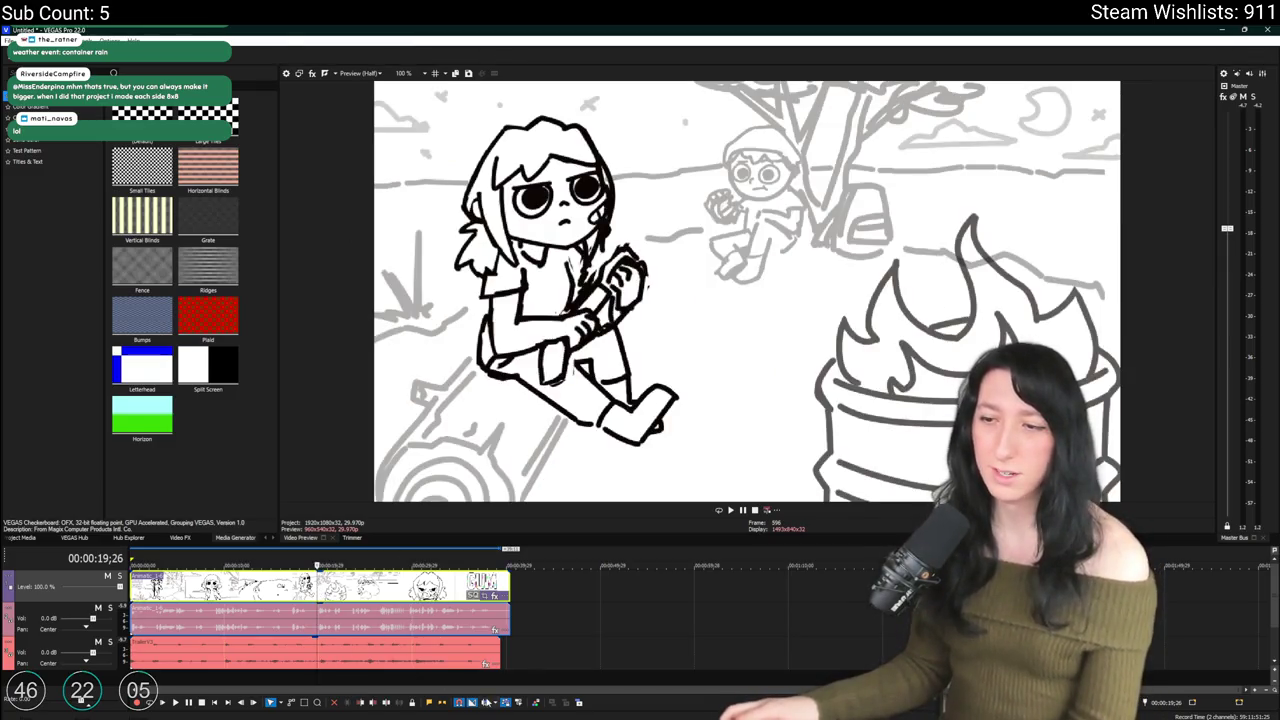
key(super+e)
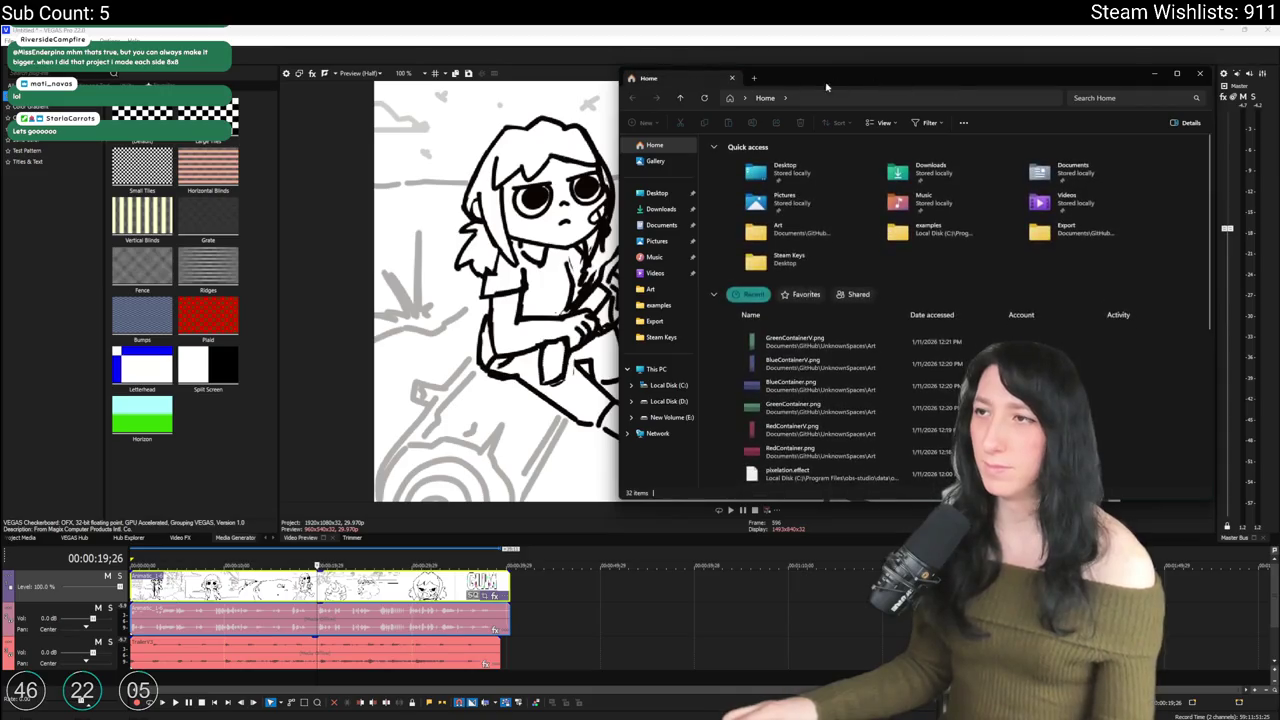
drag(695, 80, 688, 716)
Step: Dismiss a Start search for 'disc' and bring the Gum Squad trailer rough cut forward
key(super)
text(disc)
key(Return)
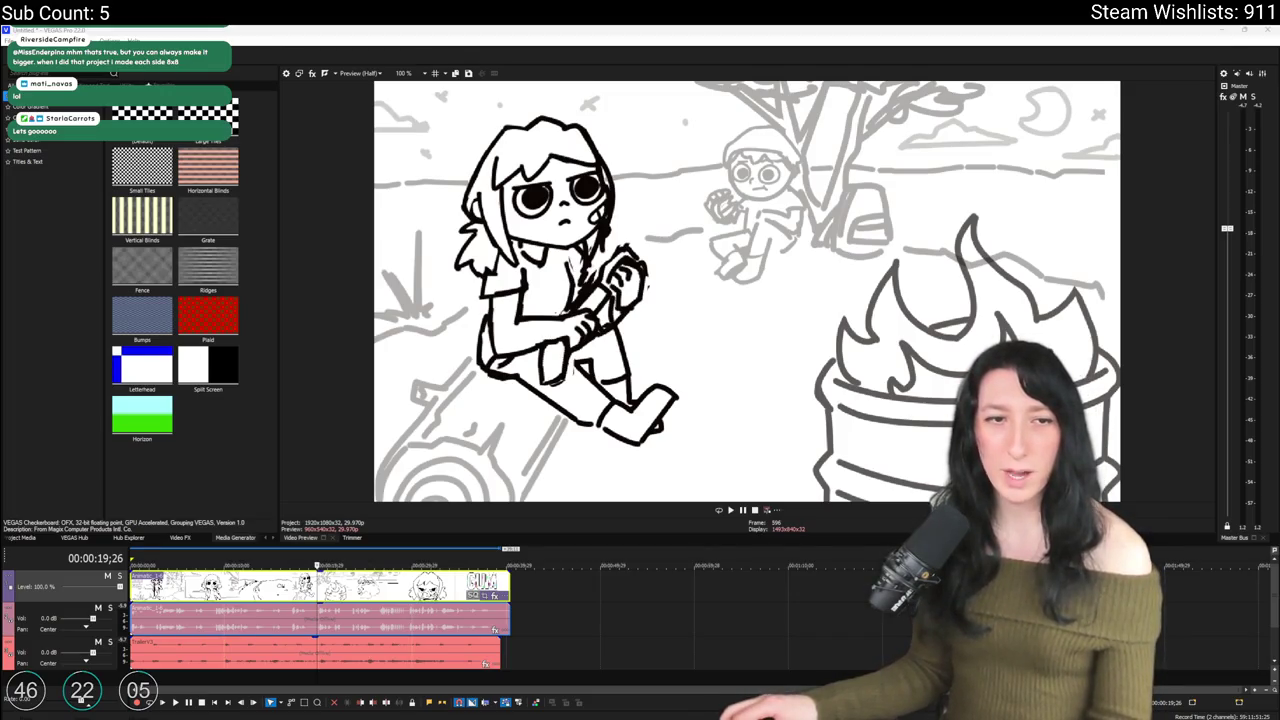
key(alt+Tab)
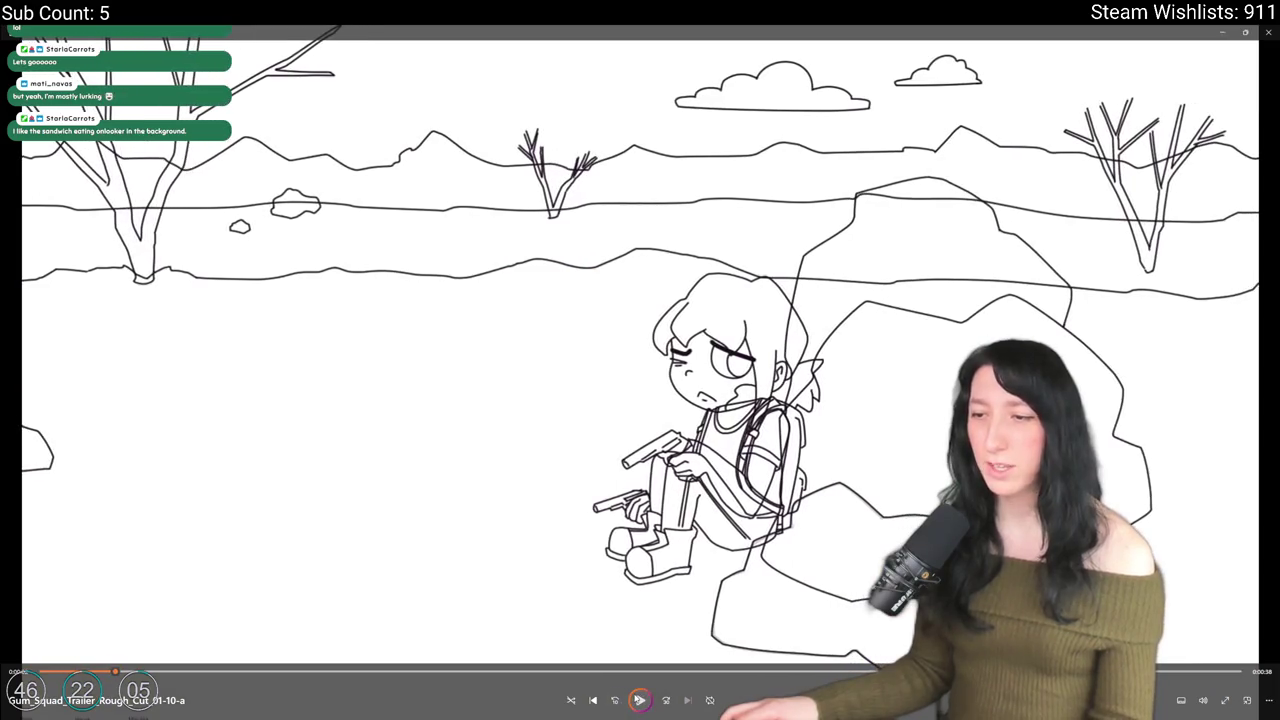
Step: Rewind the Gum Squad trailer, replay it full screen, then exit fullscreen and close the player
key(space)
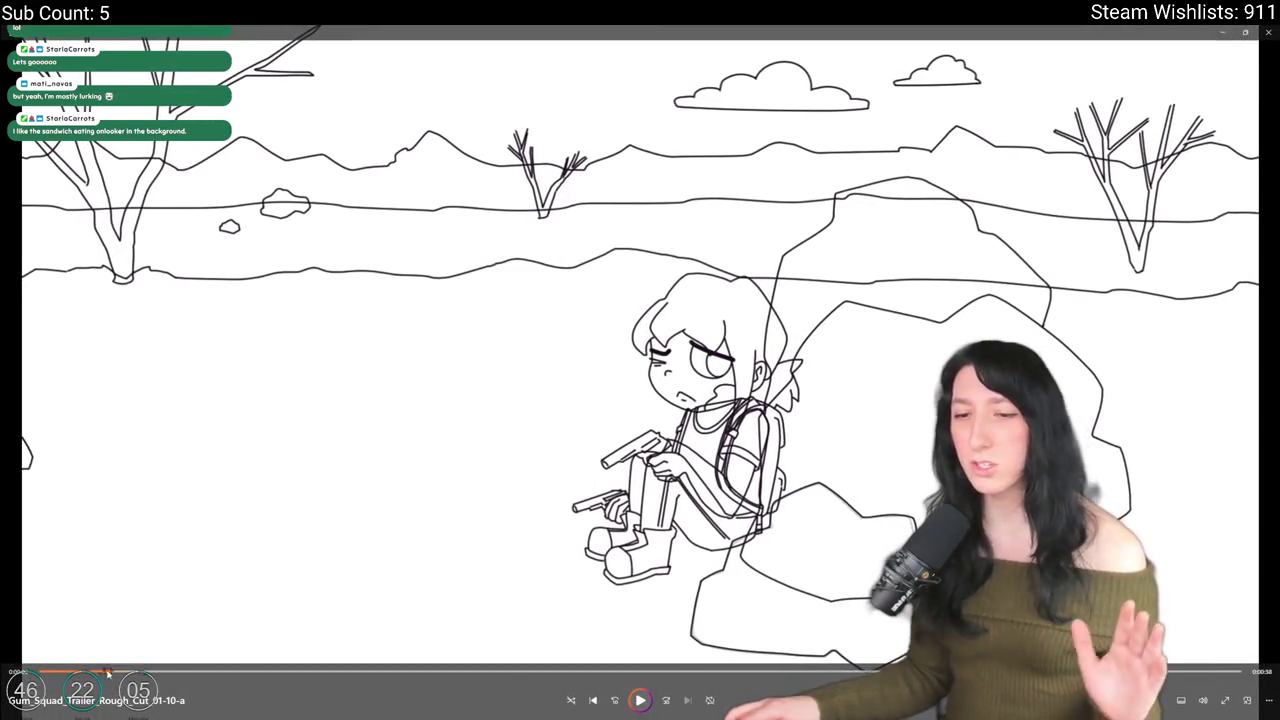
key(Left)
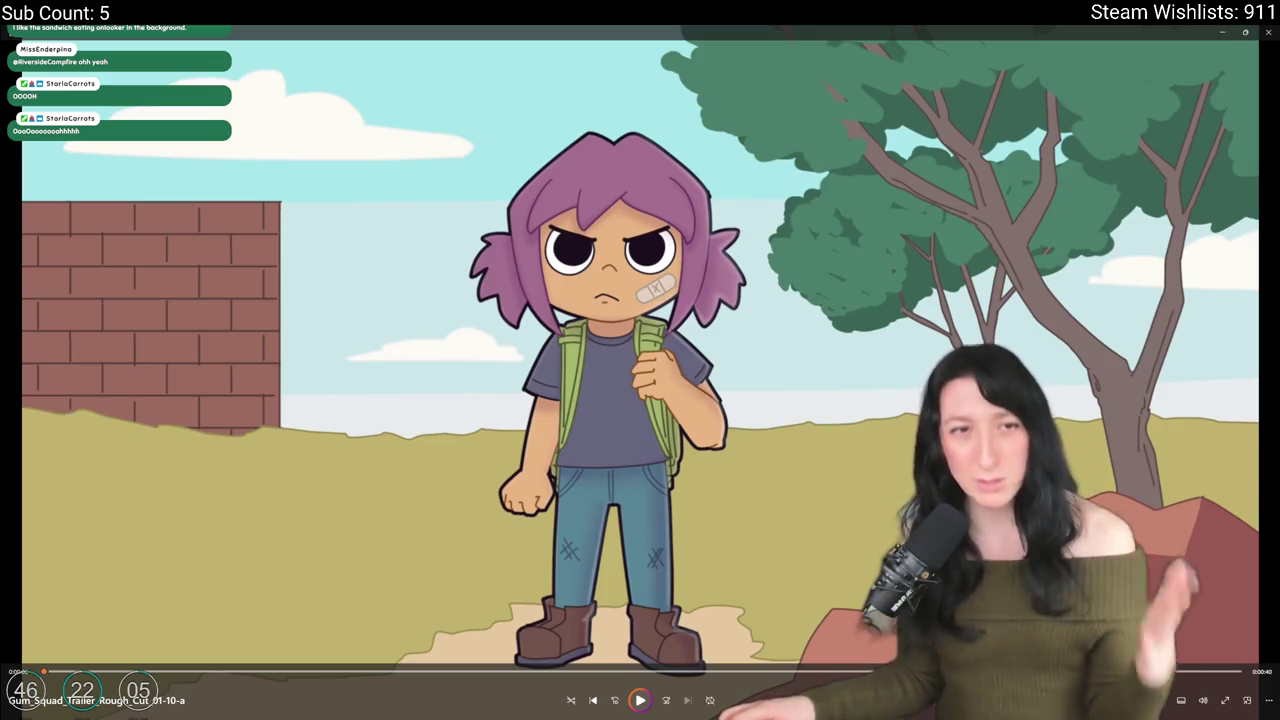
click(1223, 703)
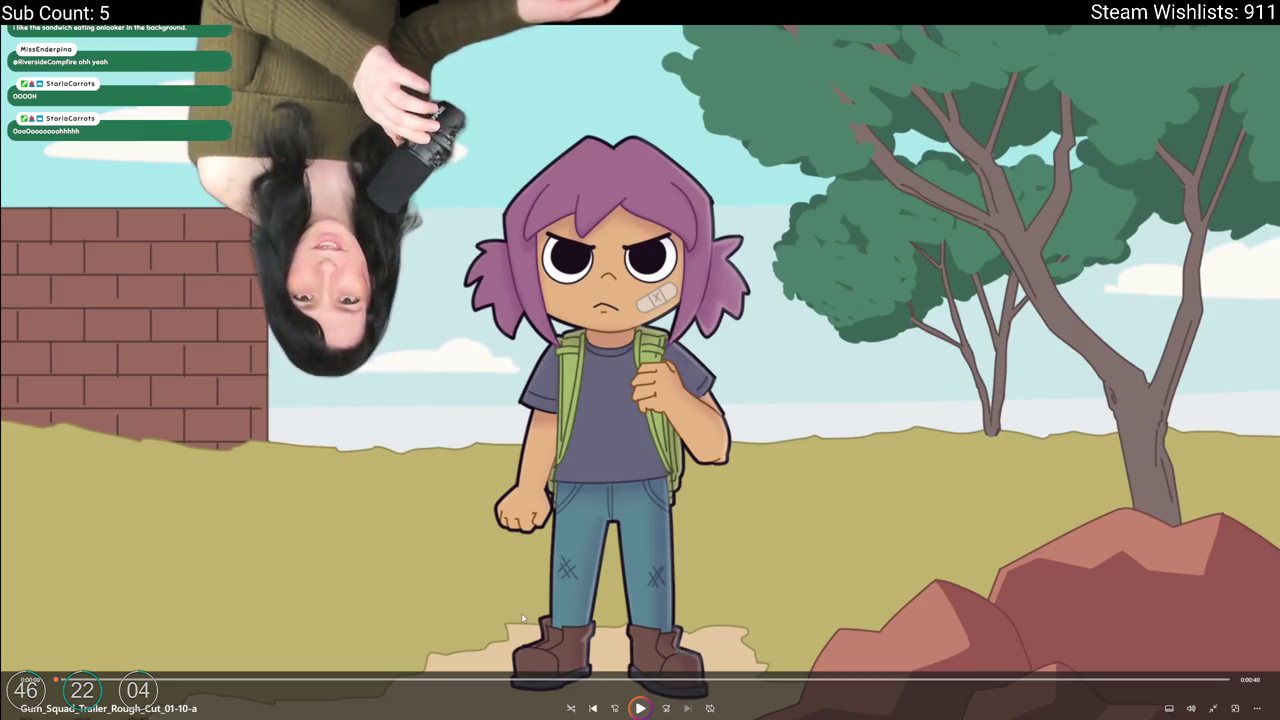
click(640, 708)
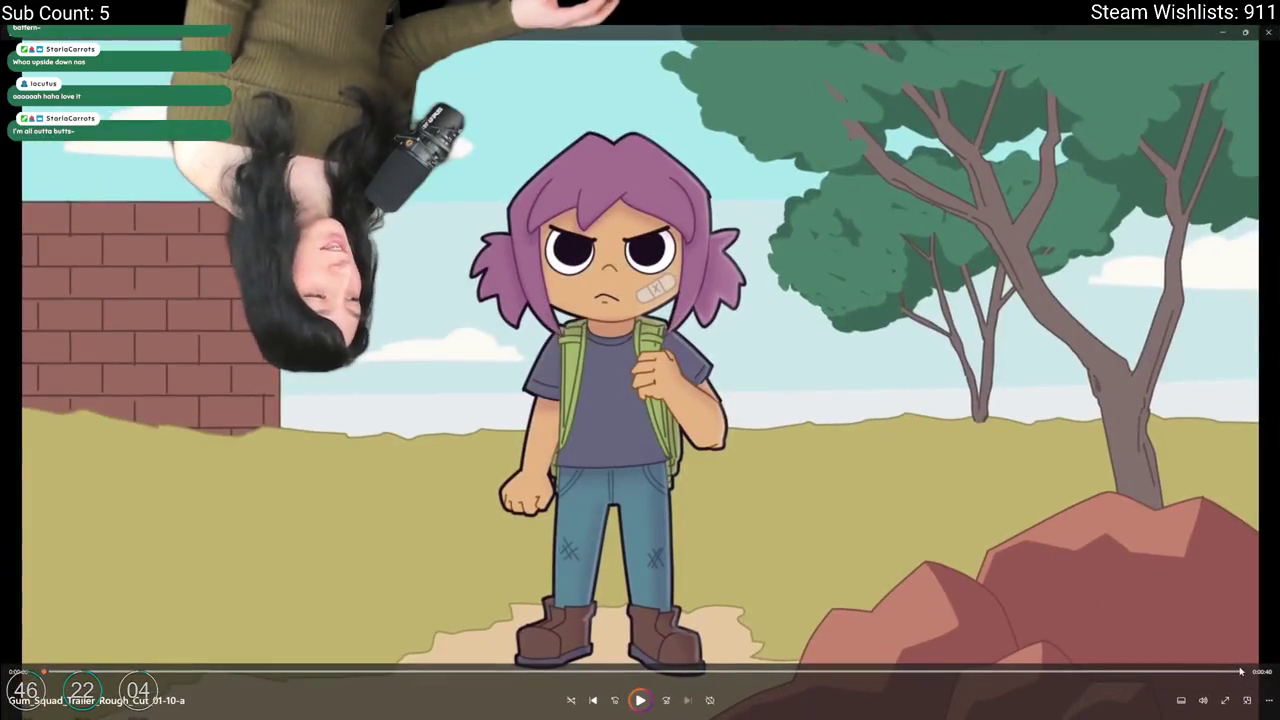
double_click(580, 28)
click(858, 64)
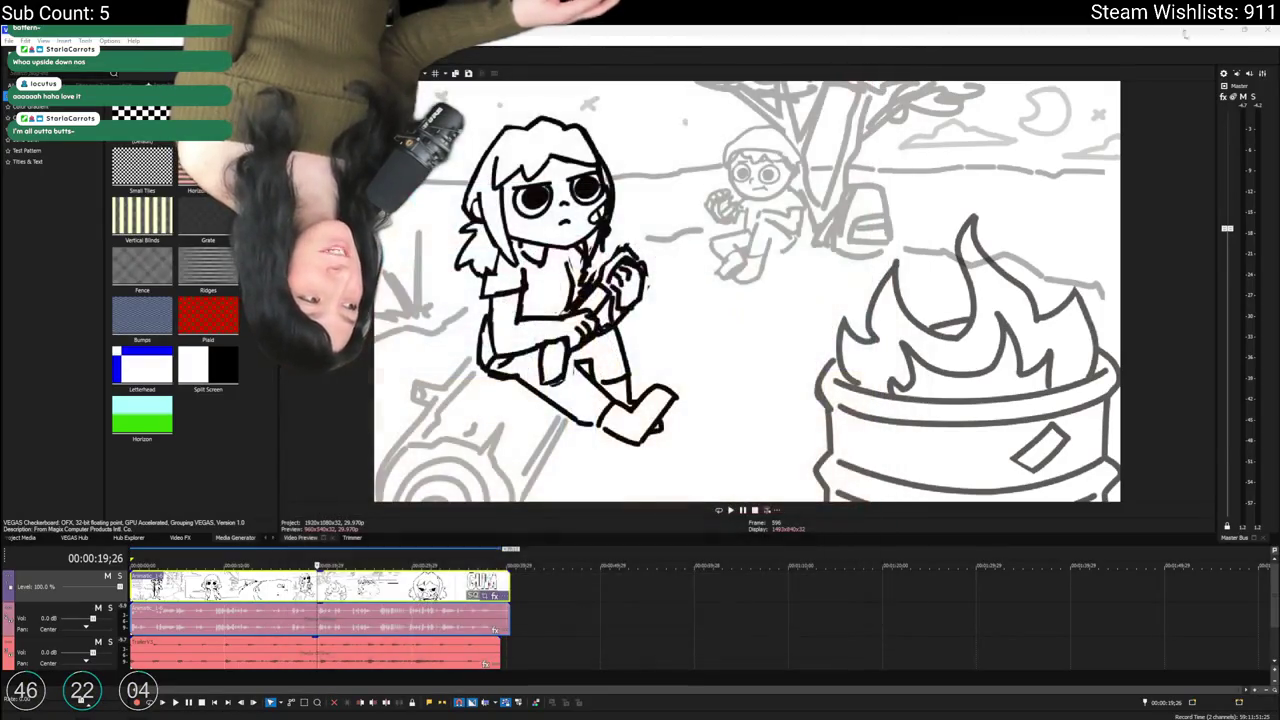
Step: Close VEGAS Pro and decline saving the project
click(1268, 28)
key(n)
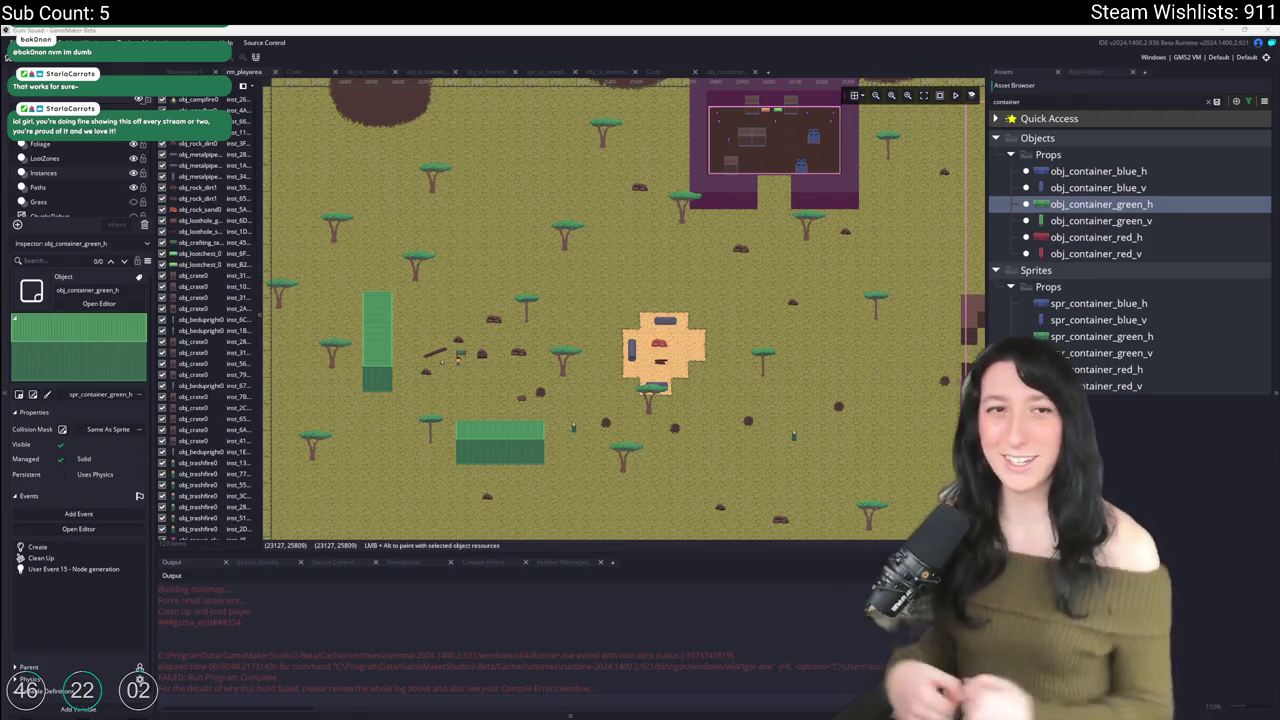
Step: Place a horizontal green container (obj_container_green_h) in the dark dirt area of the room
scroll(603, 254, down, 4)
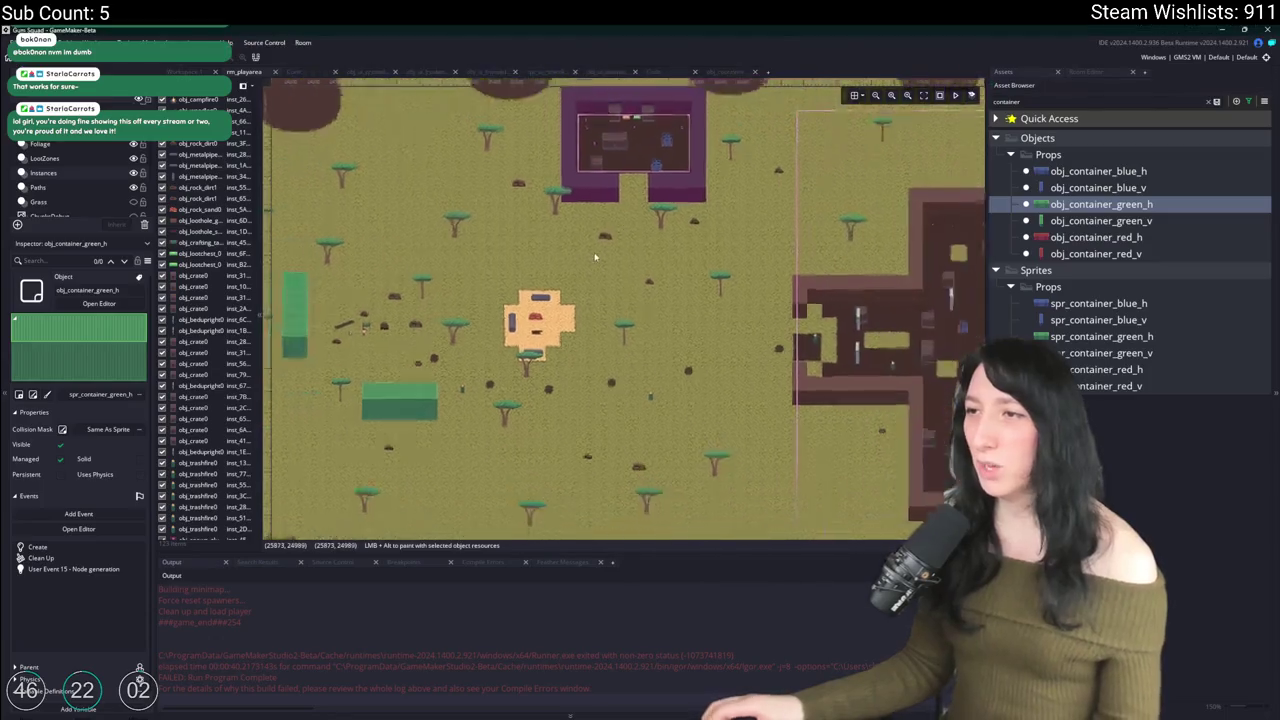
scroll(603, 254, down, 2)
scroll(590, 345, up, 5)
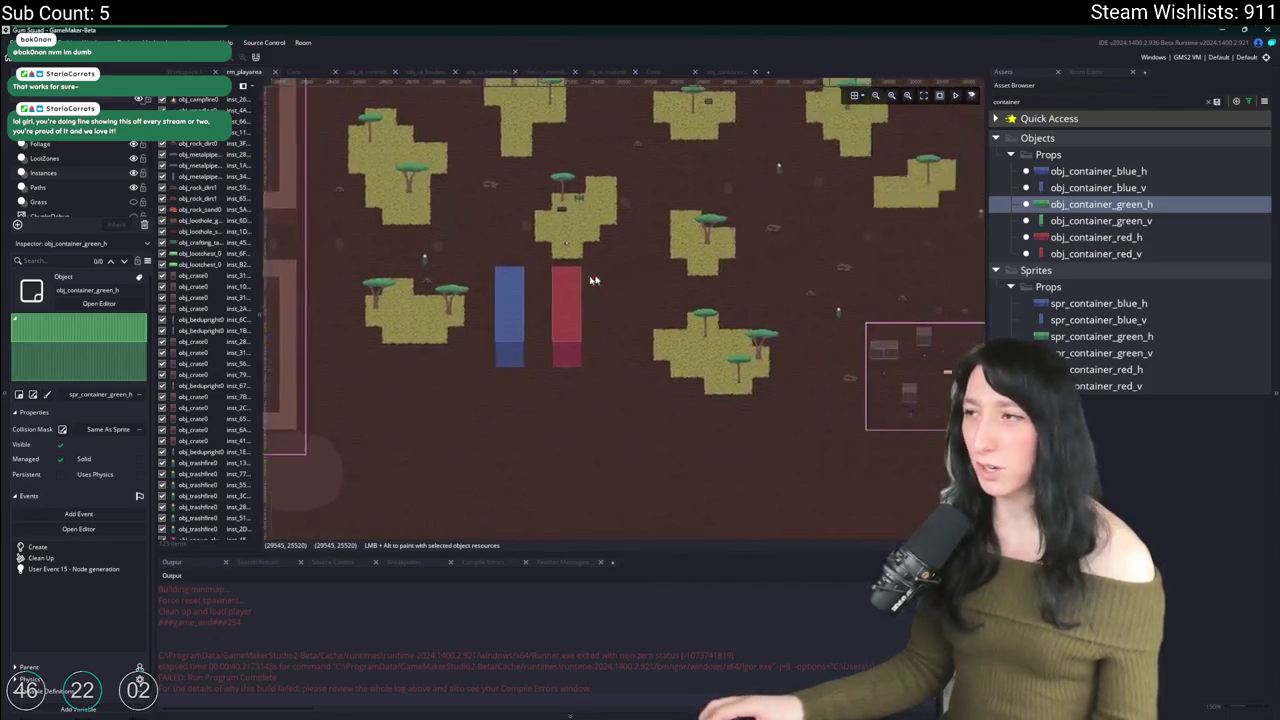
click(1066, 240)
mouse_move(561, 238)
mouse_down()
mouse_move(666, 363)
mouse_move(899, 365)
mouse_up()
drag(1100, 204, 705, 238)
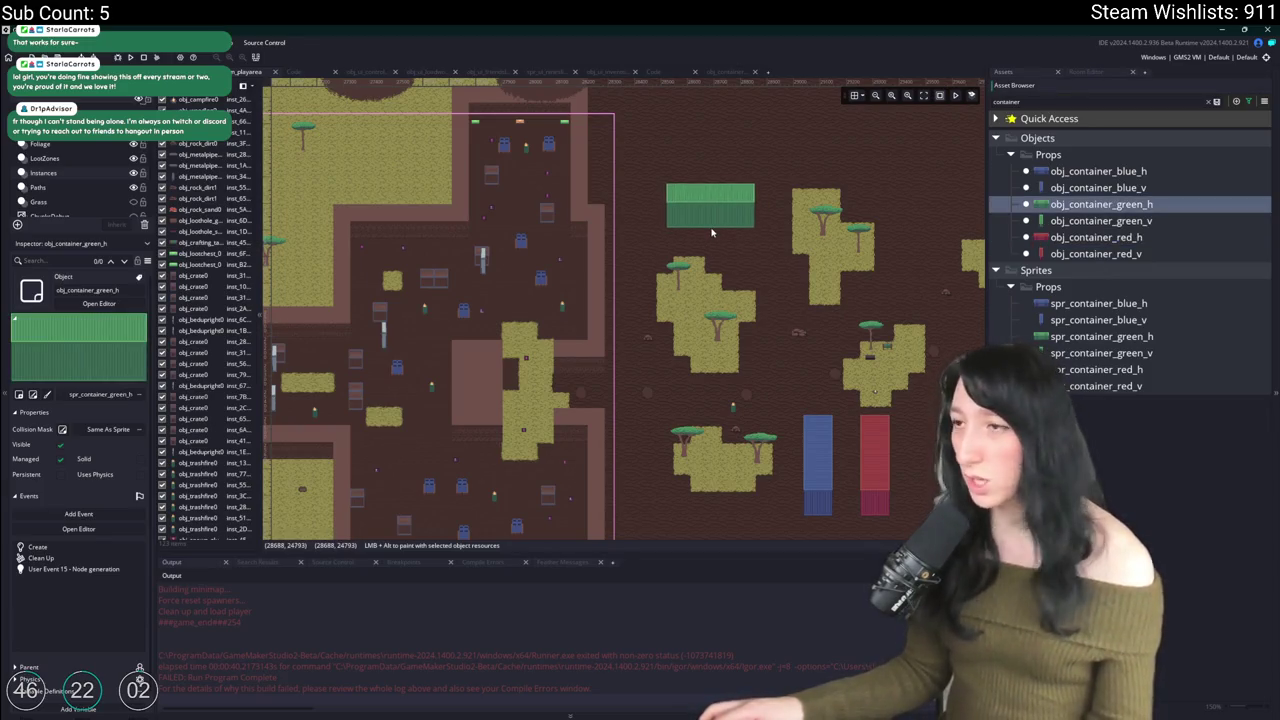
drag(766, 289, 695, 283)
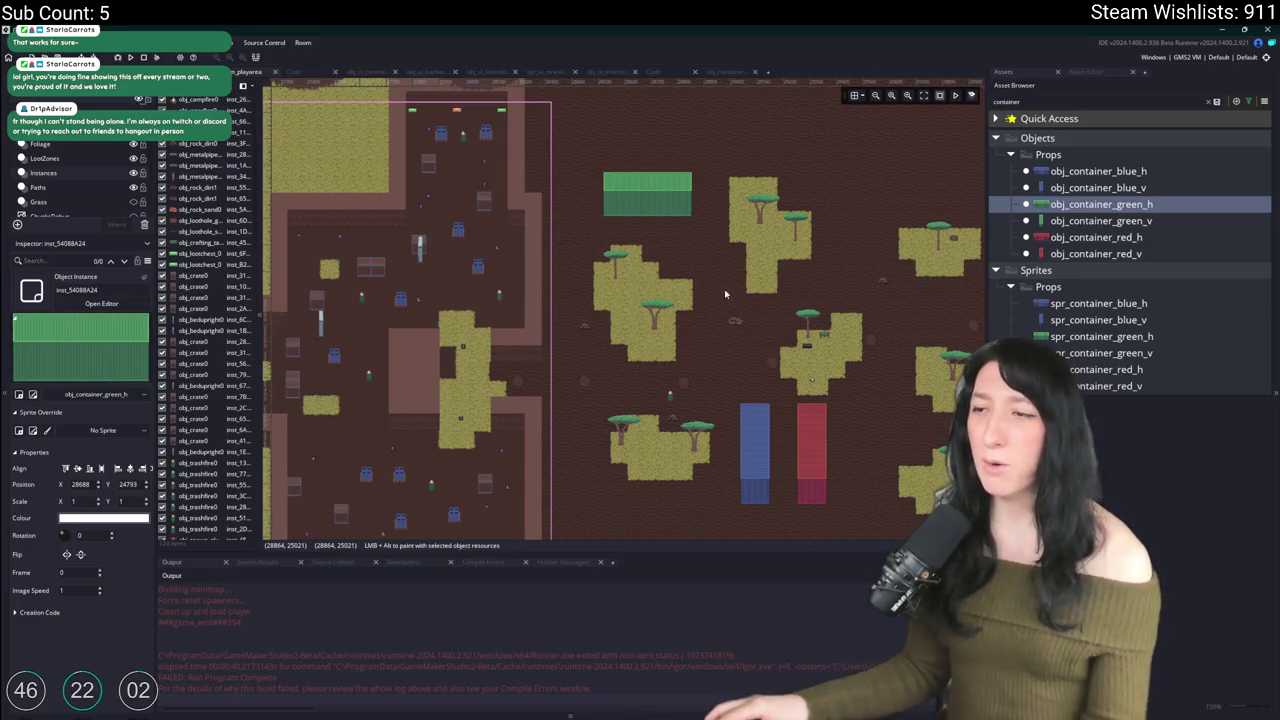
Step: Move the blue and red containers together, side by side in the dirt east of the base
drag(713, 377, 557, 288)
drag(536, 344, 500, 330)
drag(566, 293, 554, 330)
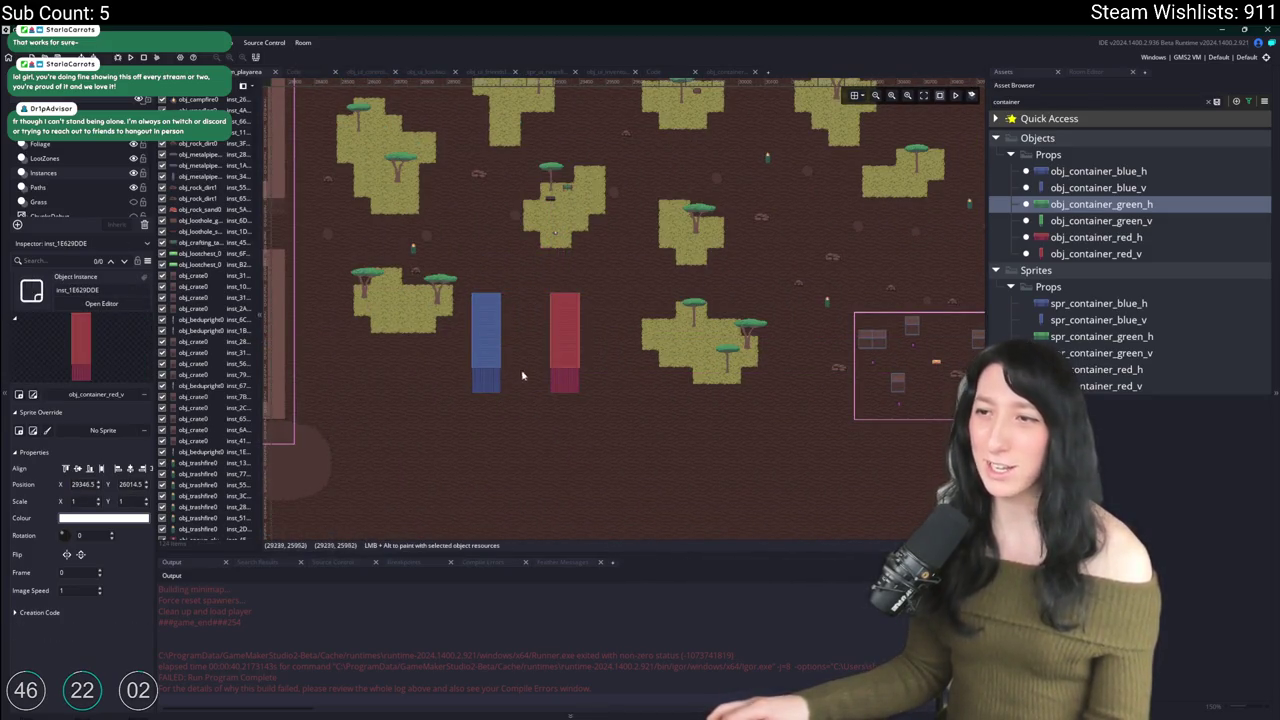
mouse_move(630, 445)
mouse_down()
mouse_move(478, 338)
mouse_move(503, 354)
mouse_up()
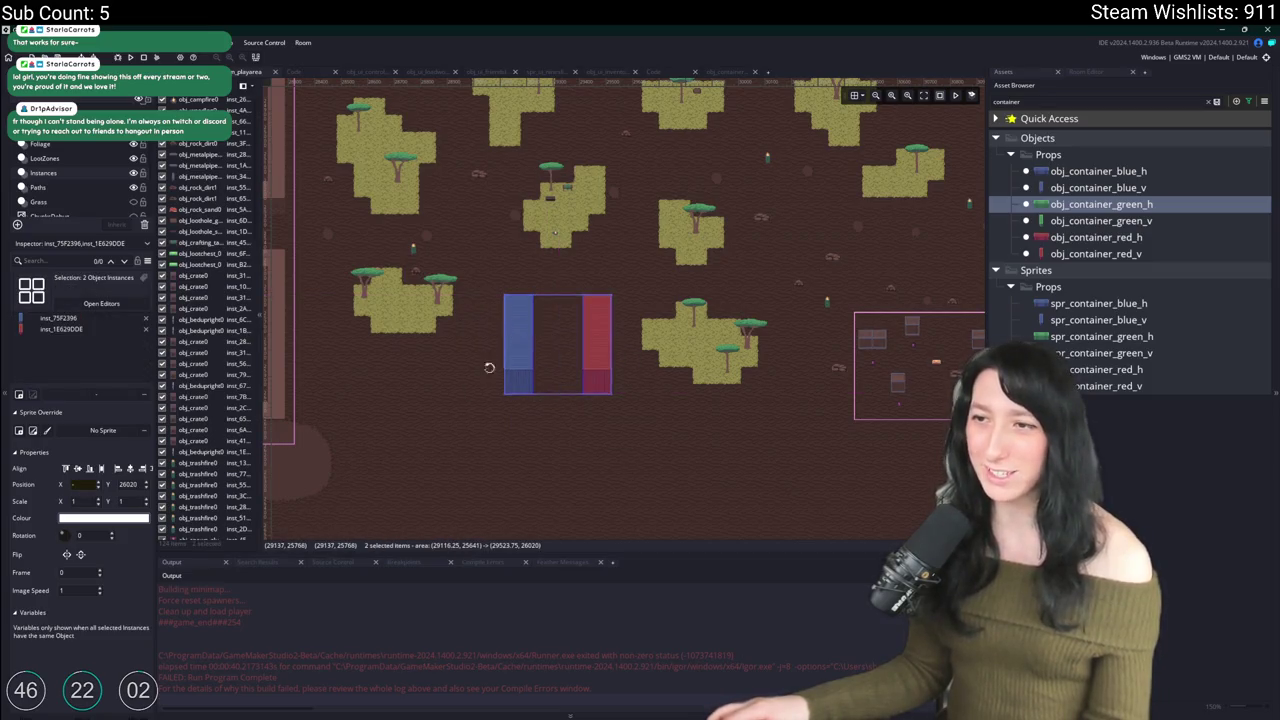
click(413, 502)
scroll(413, 502, down, 2)
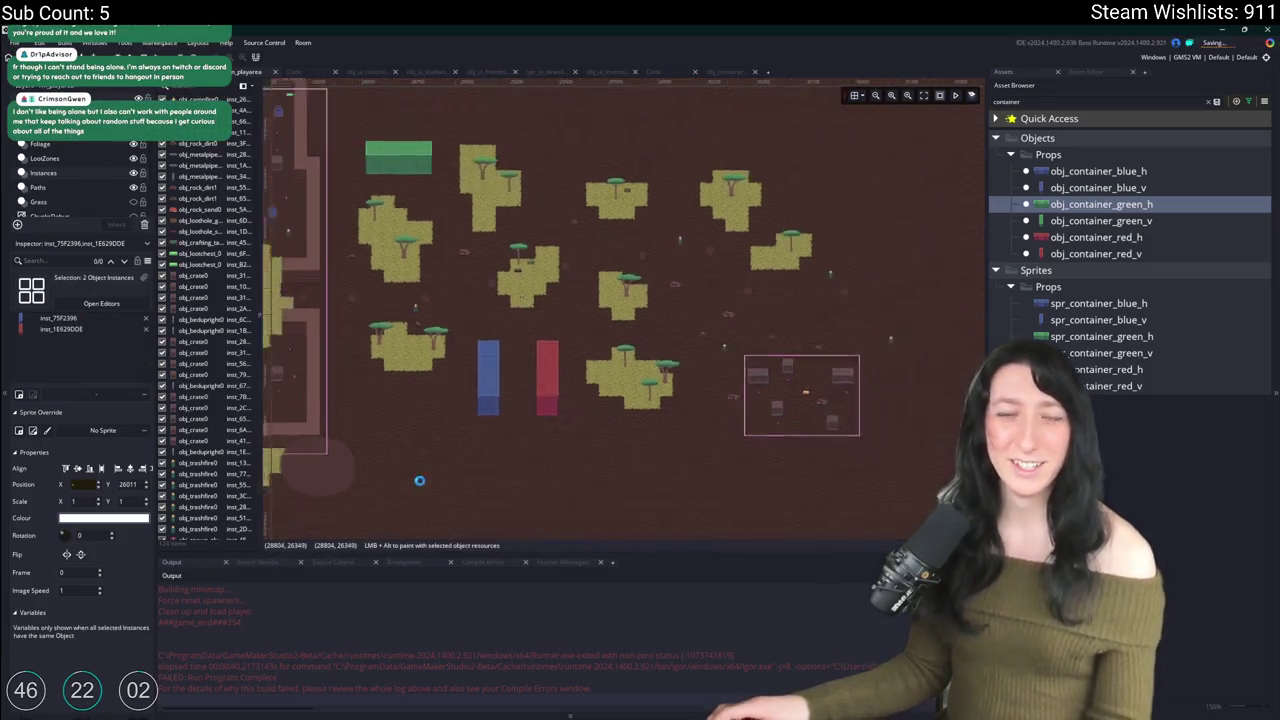
drag(420, 486, 634, 457)
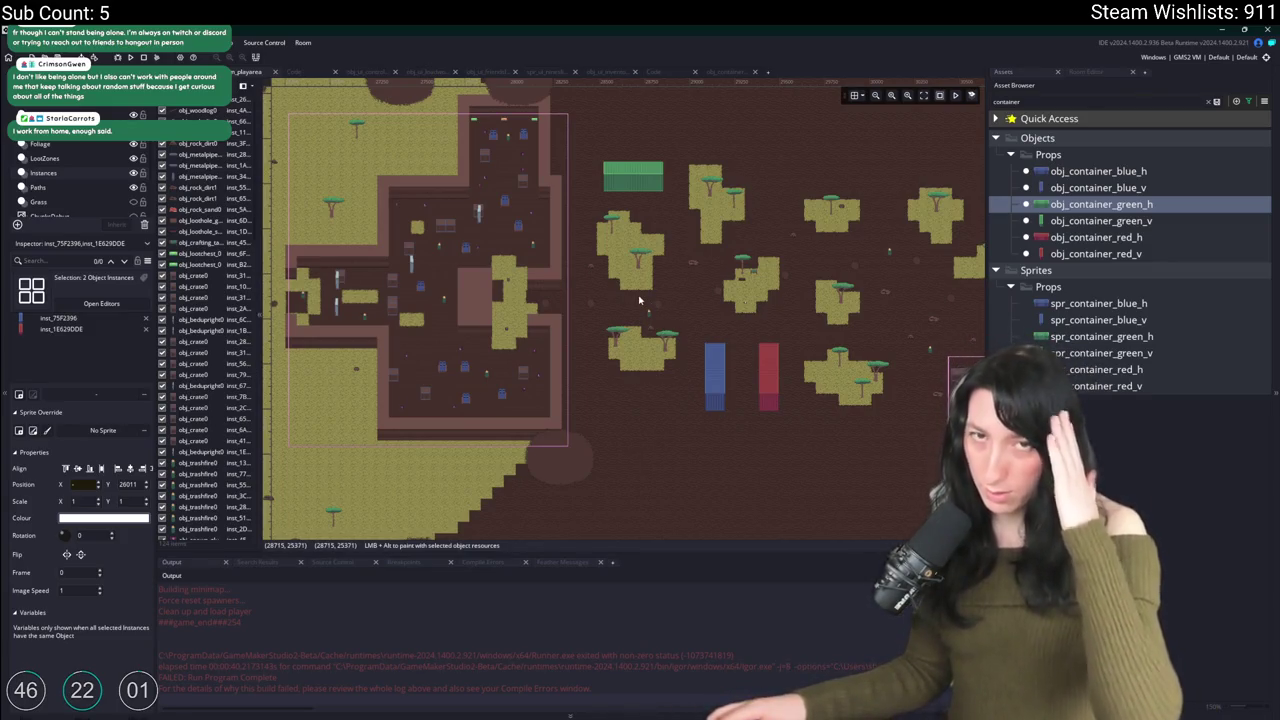
Step: Clear the container search filter in the Asset Browser
scroll(636, 297, right, 5)
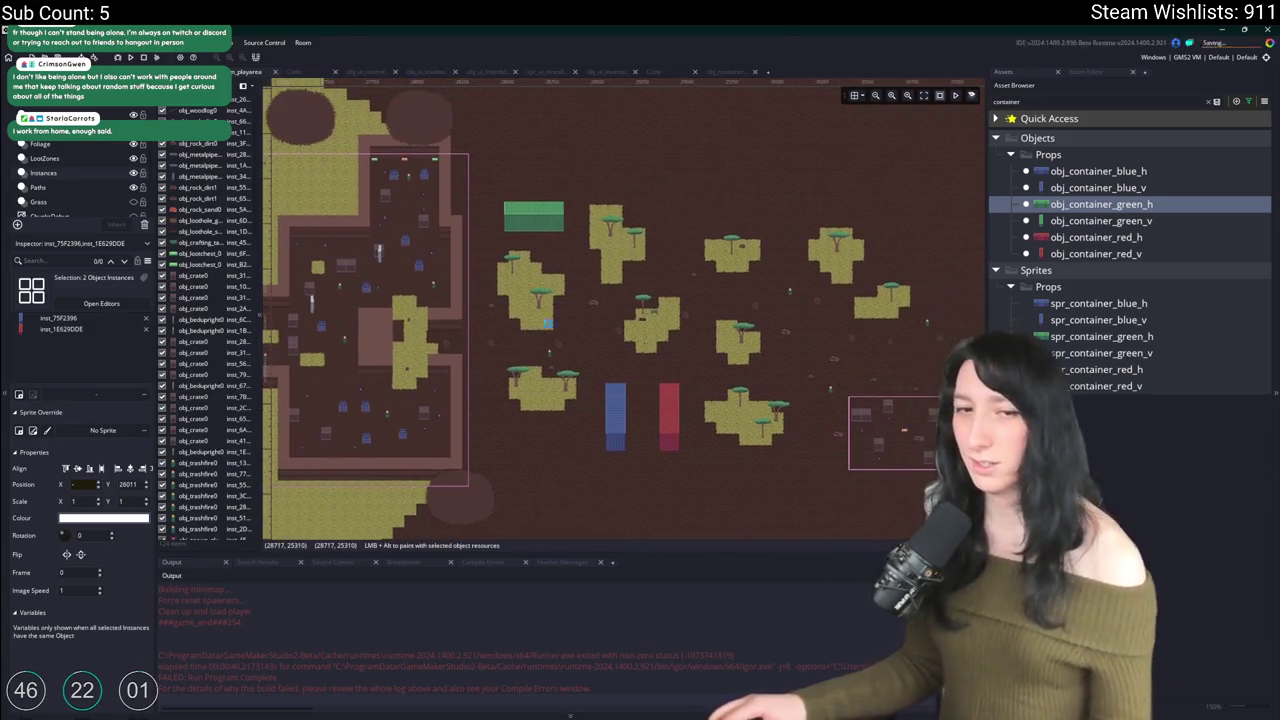
scroll(679, 363, left, 3)
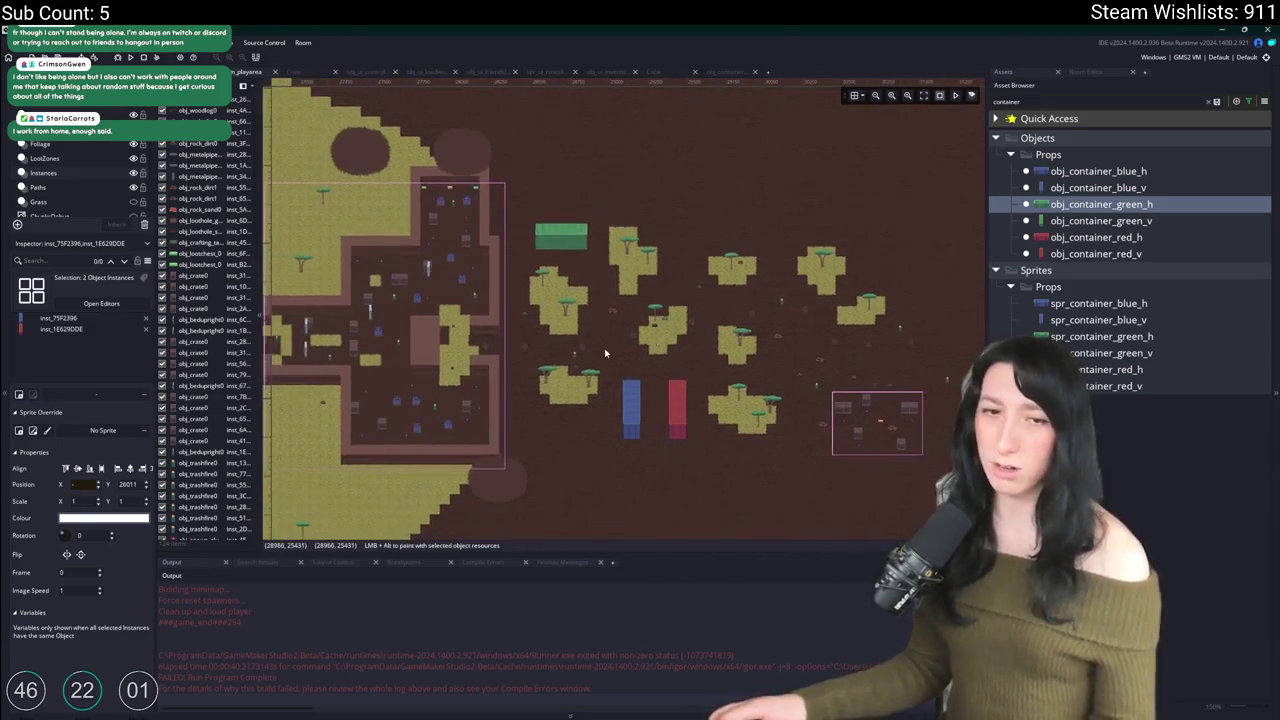
scroll(754, 351, left, 10)
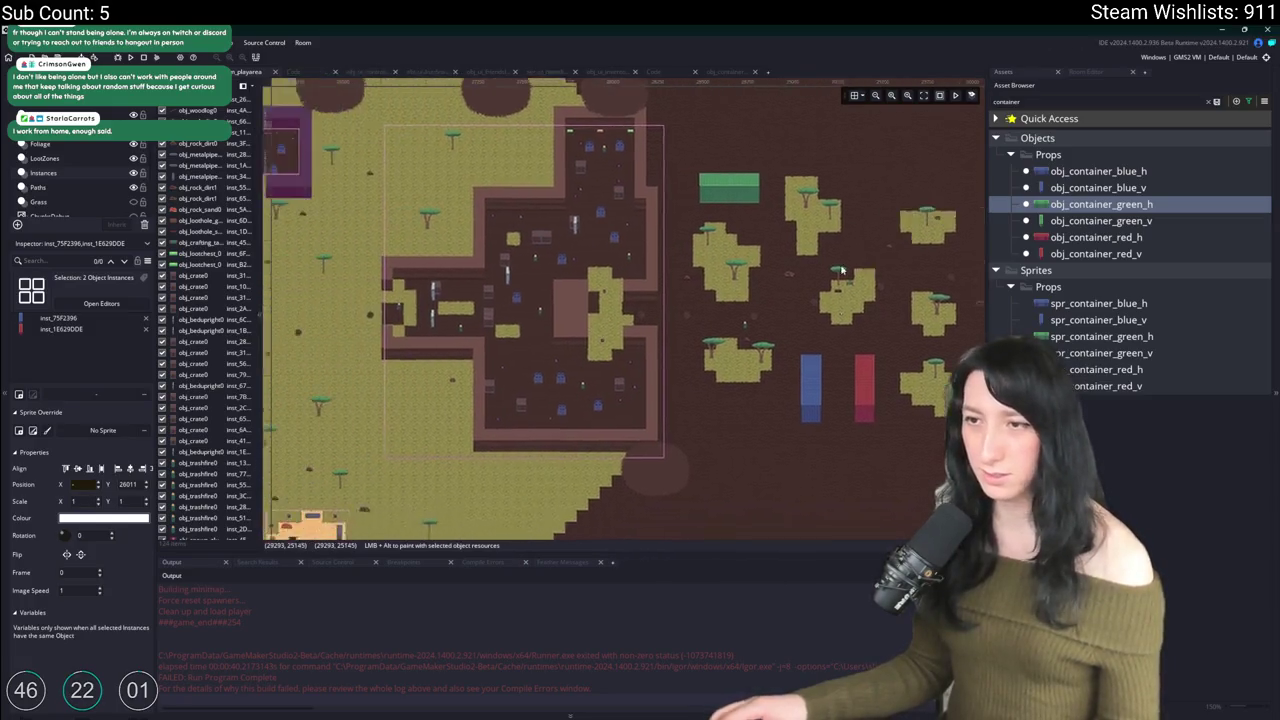
scroll(958, 305, right, 10)
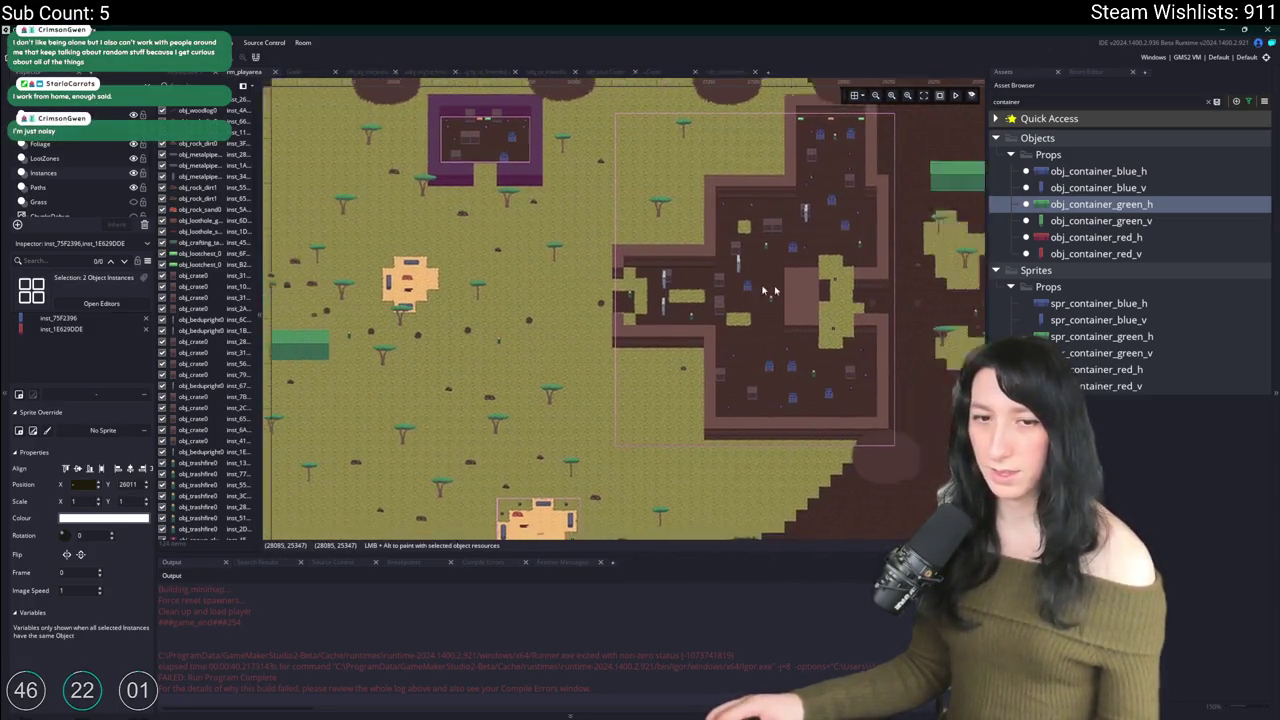
scroll(563, 260, up, 5)
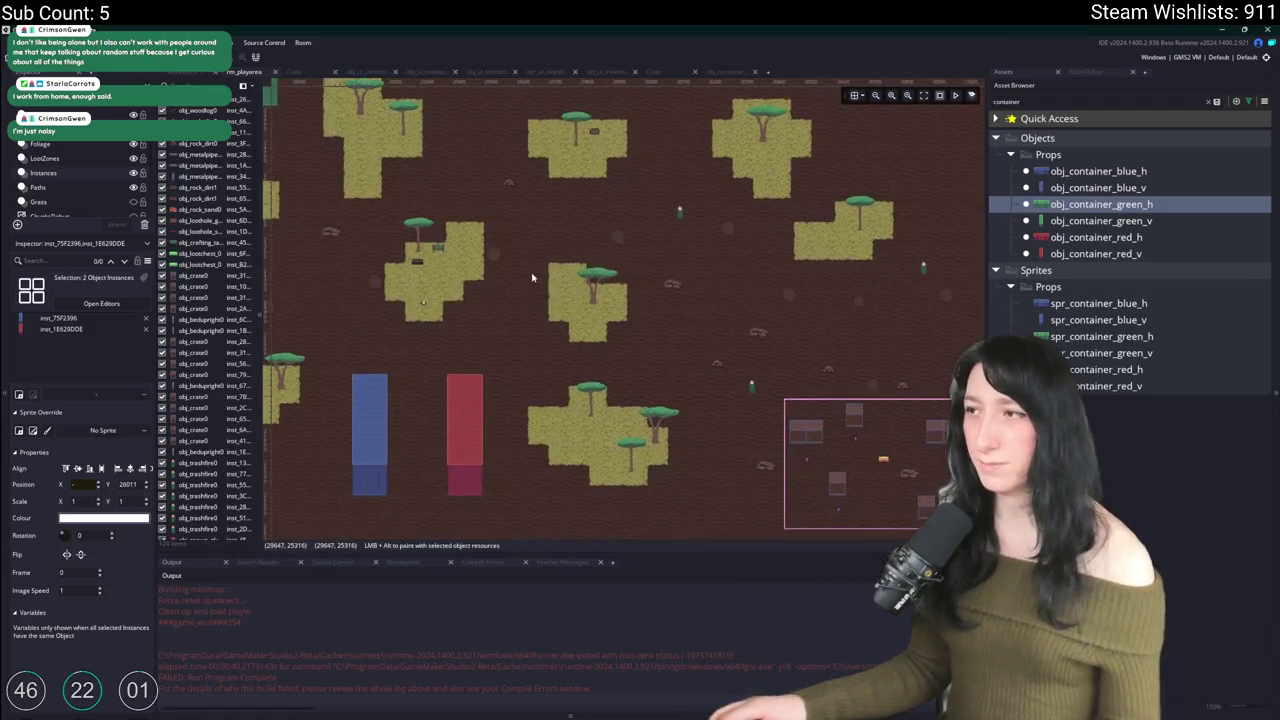
click(1210, 102)
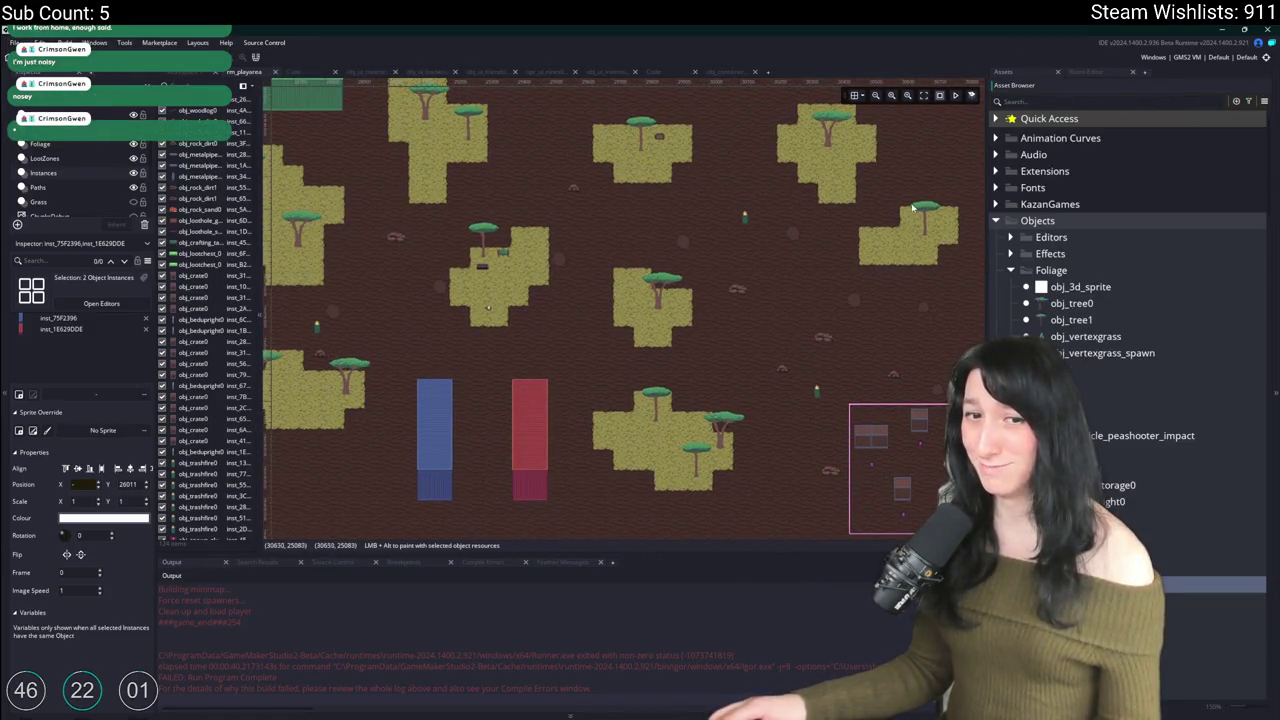
Step: Collapse the Foliage objects group in the asset list and start a test build with F5
drag(633, 207, 660, 213)
scroll(611, 200, down, 3)
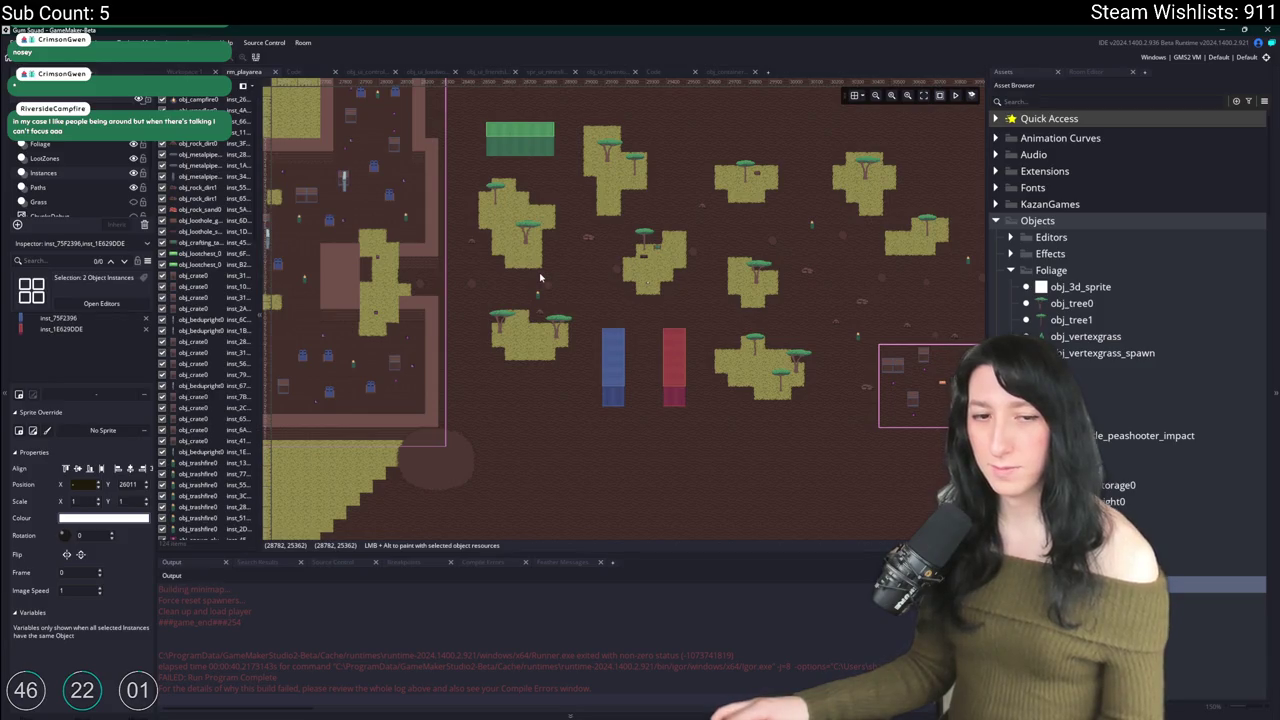
mouse_move(456, 275)
mouse_down()
mouse_move(781, 297)
mouse_move(756, 259)
mouse_move(598, 257)
mouse_up()
scroll(1095, 358, down, 2)
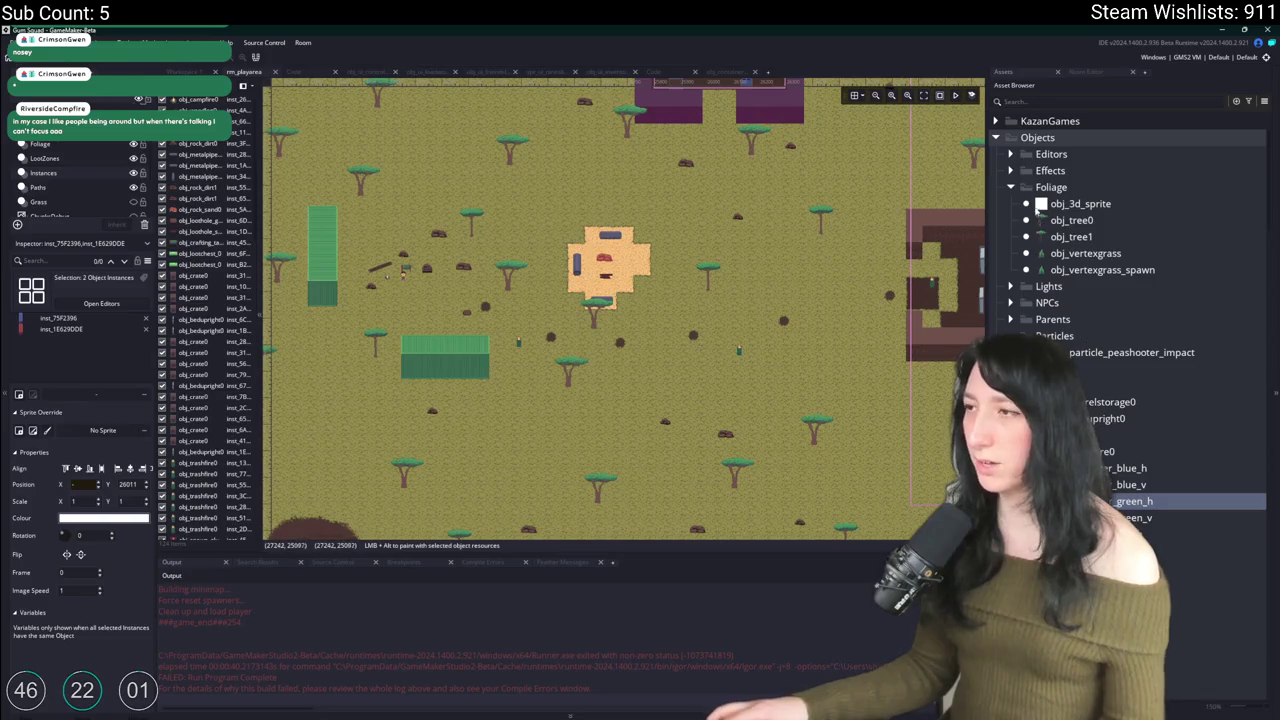
click(1010, 187)
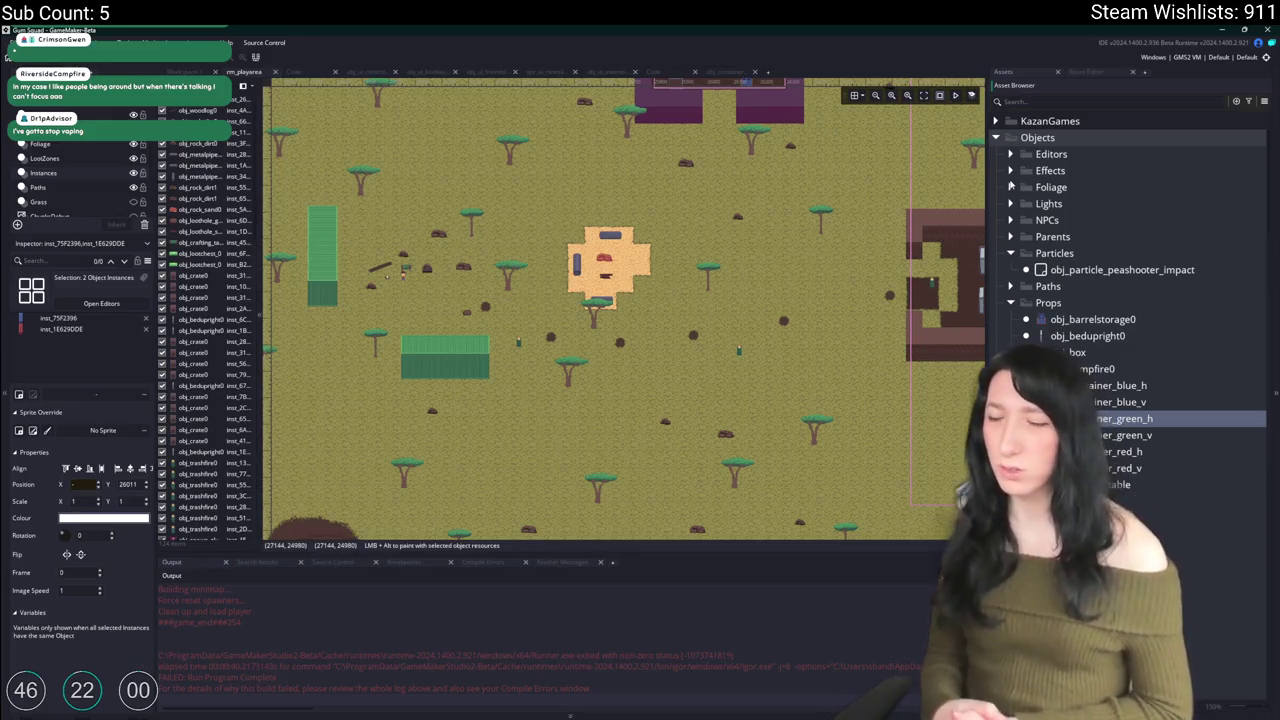
key(F5)
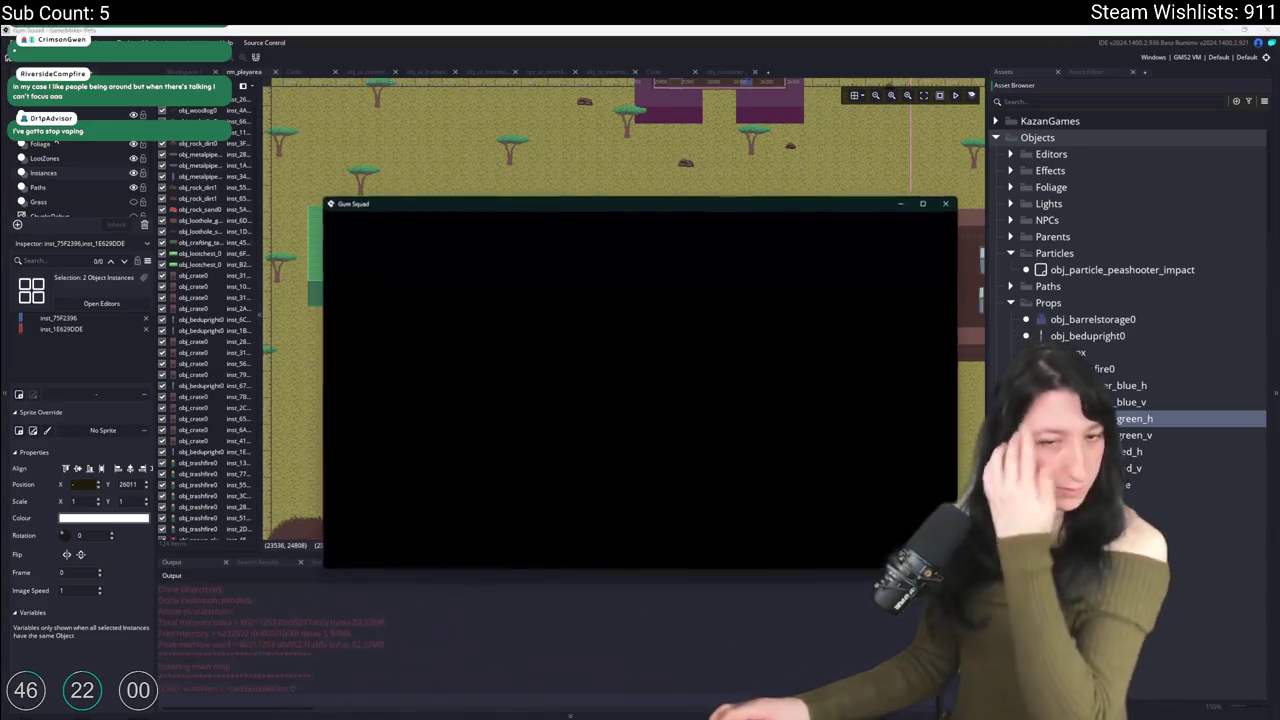
Step: Start the game in a new Softfriends world lobby and walk east across the field
click(638, 297)
click(719, 330)
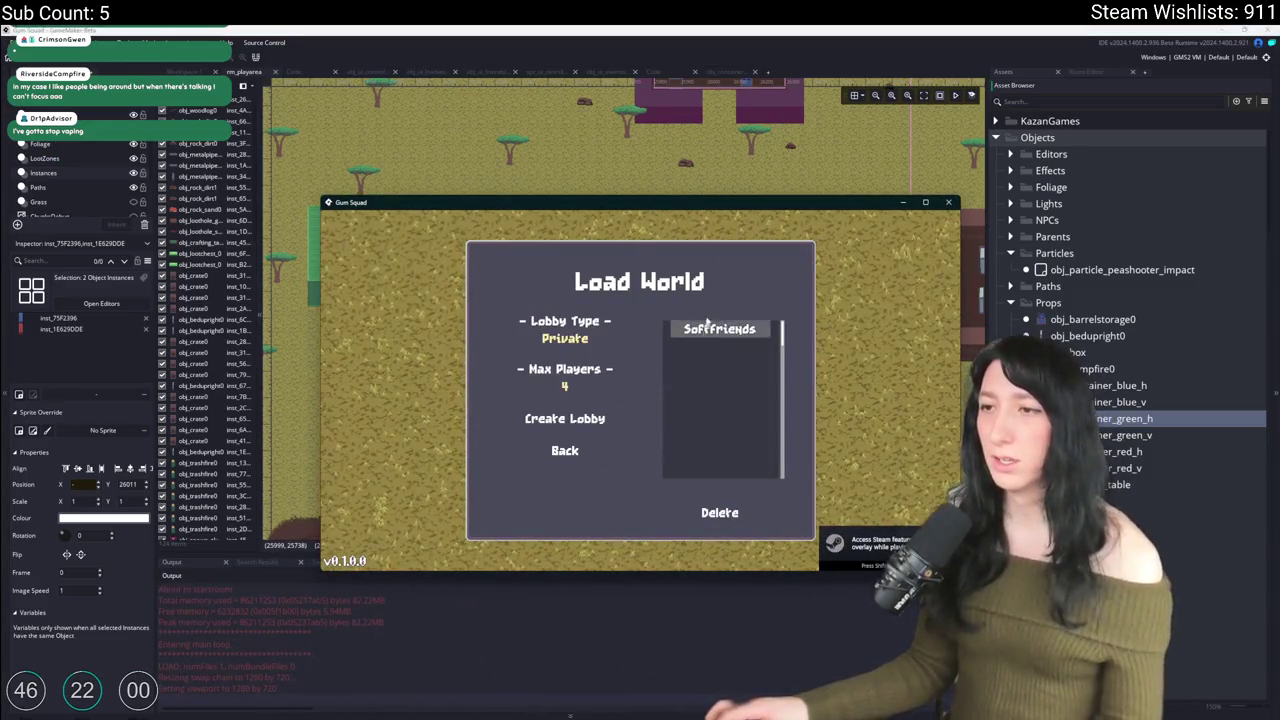
click(565, 418)
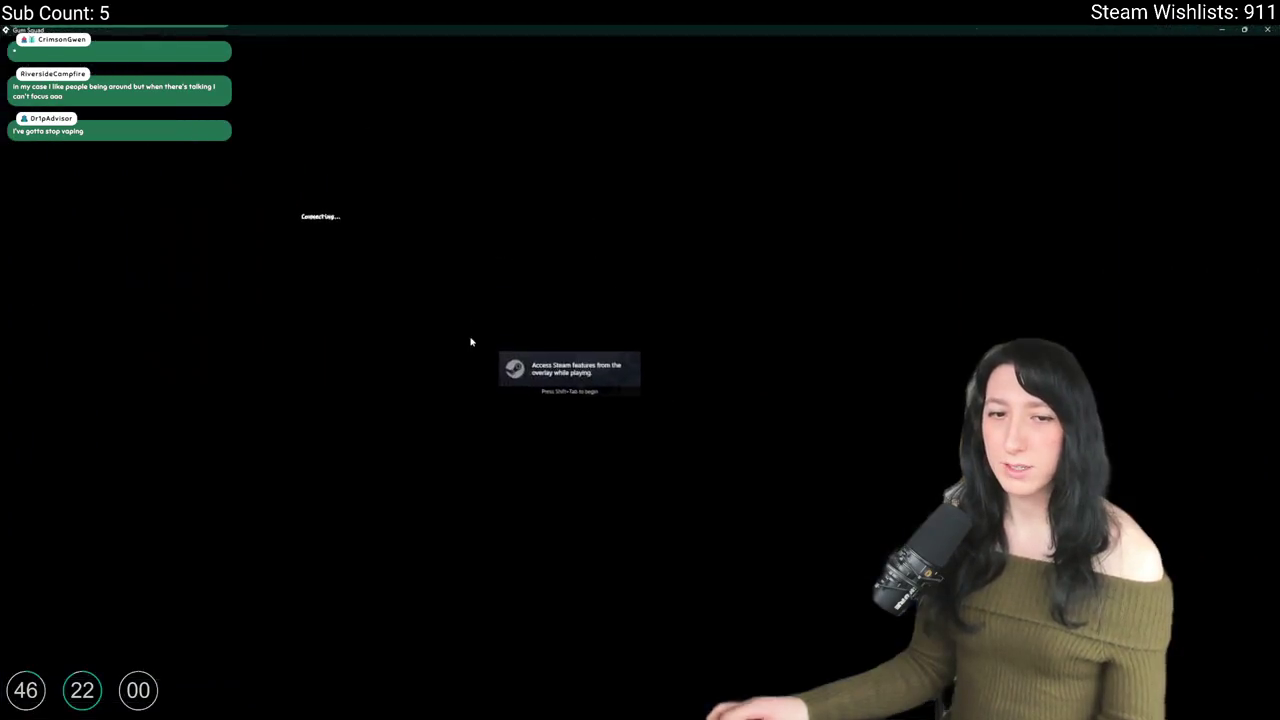
key(d)
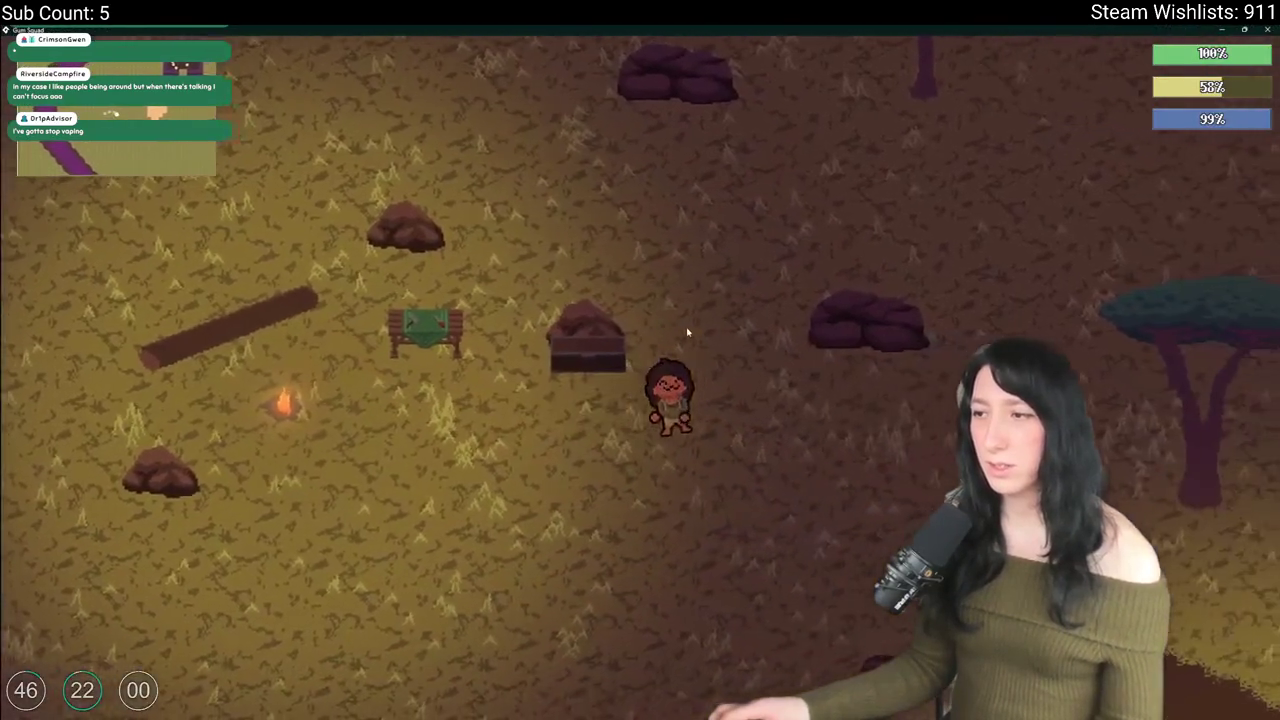
key(a)
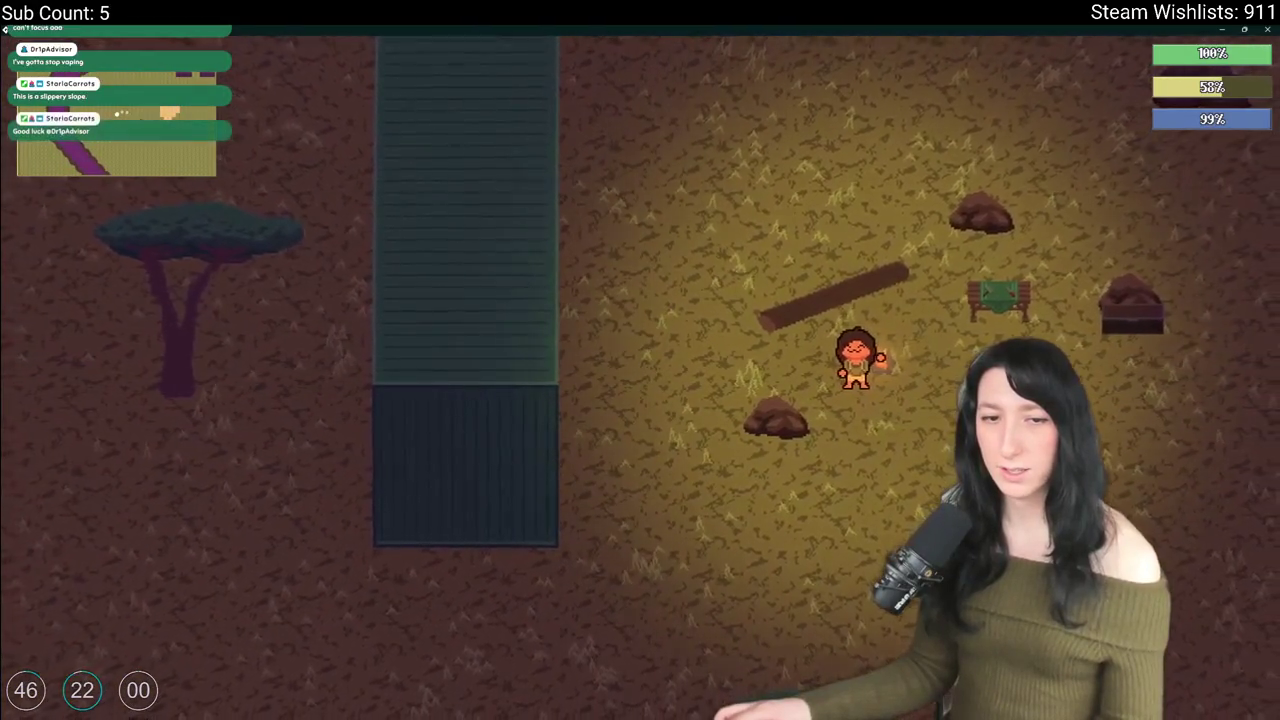
key(d)
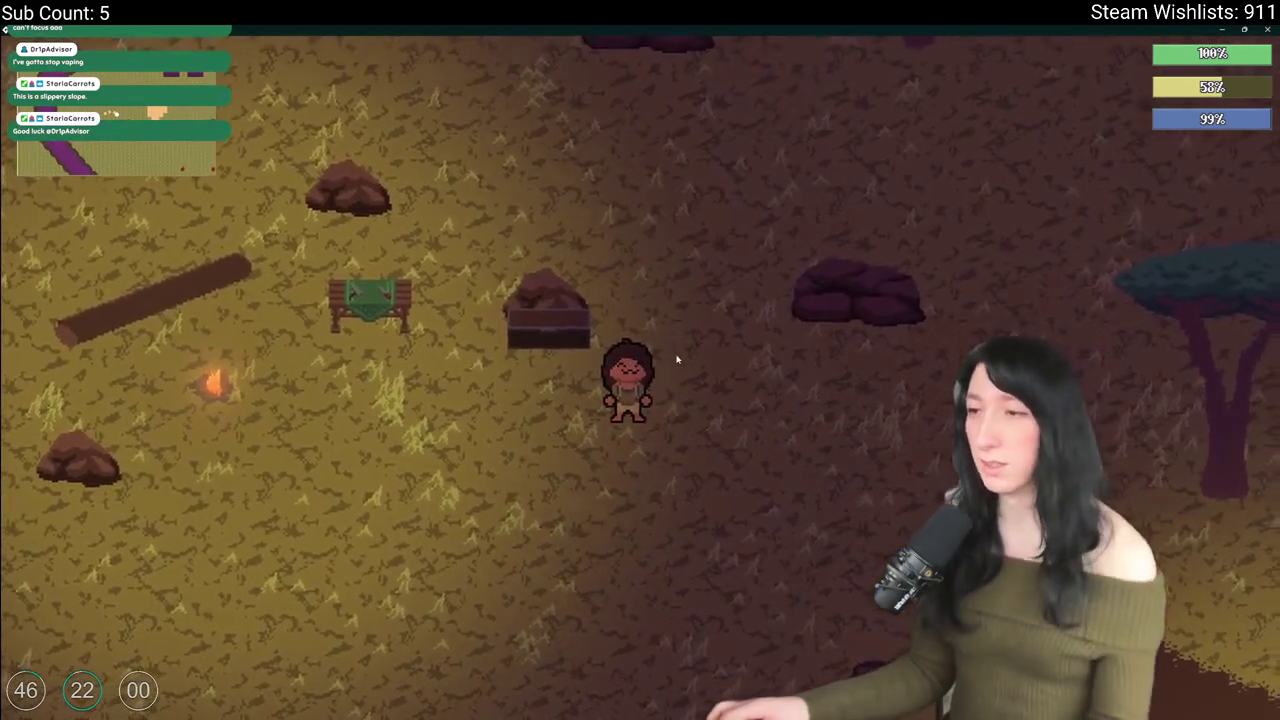
key(d)
key(s)
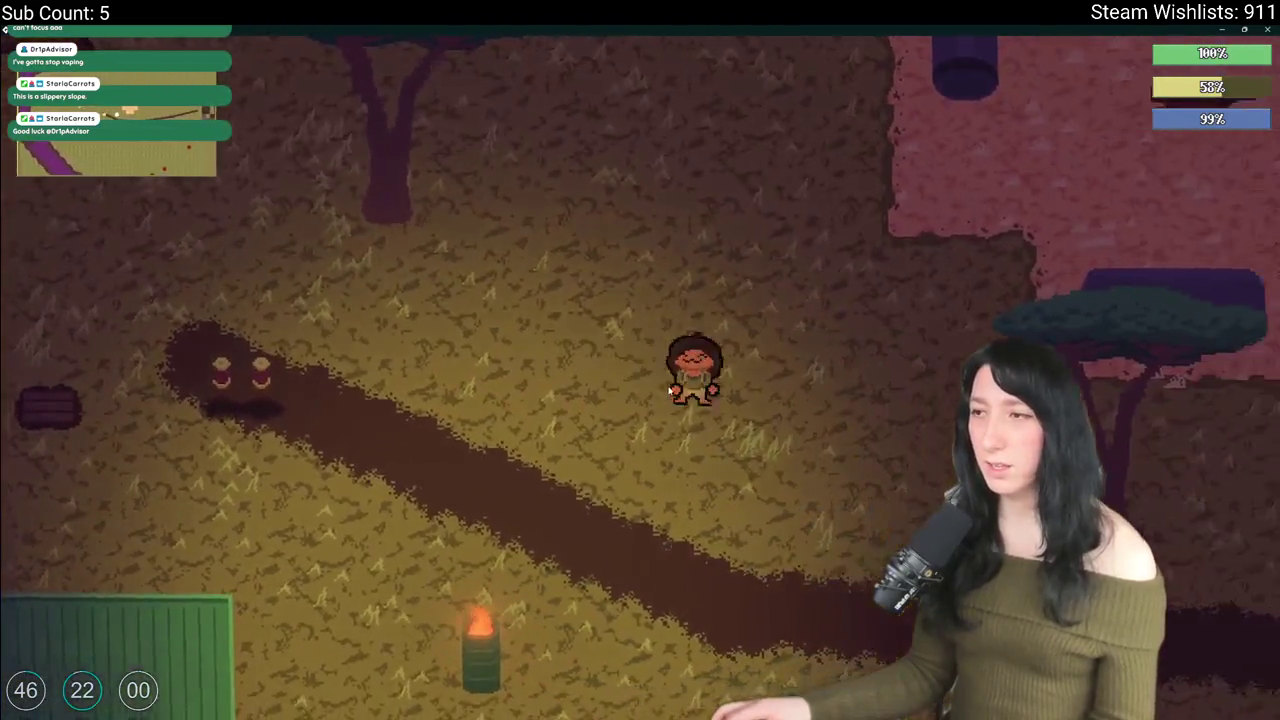
key(d)
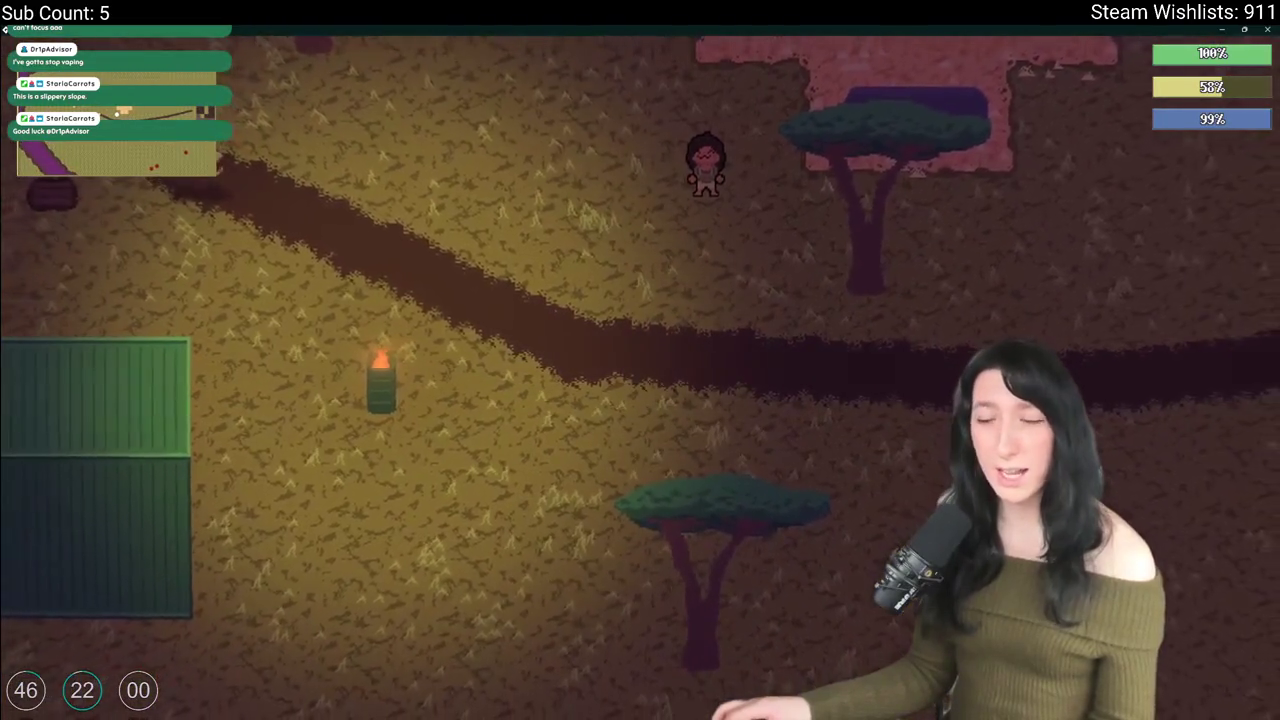
Step: Walk east along the dirt path into the brick building up to the torch
key(super)
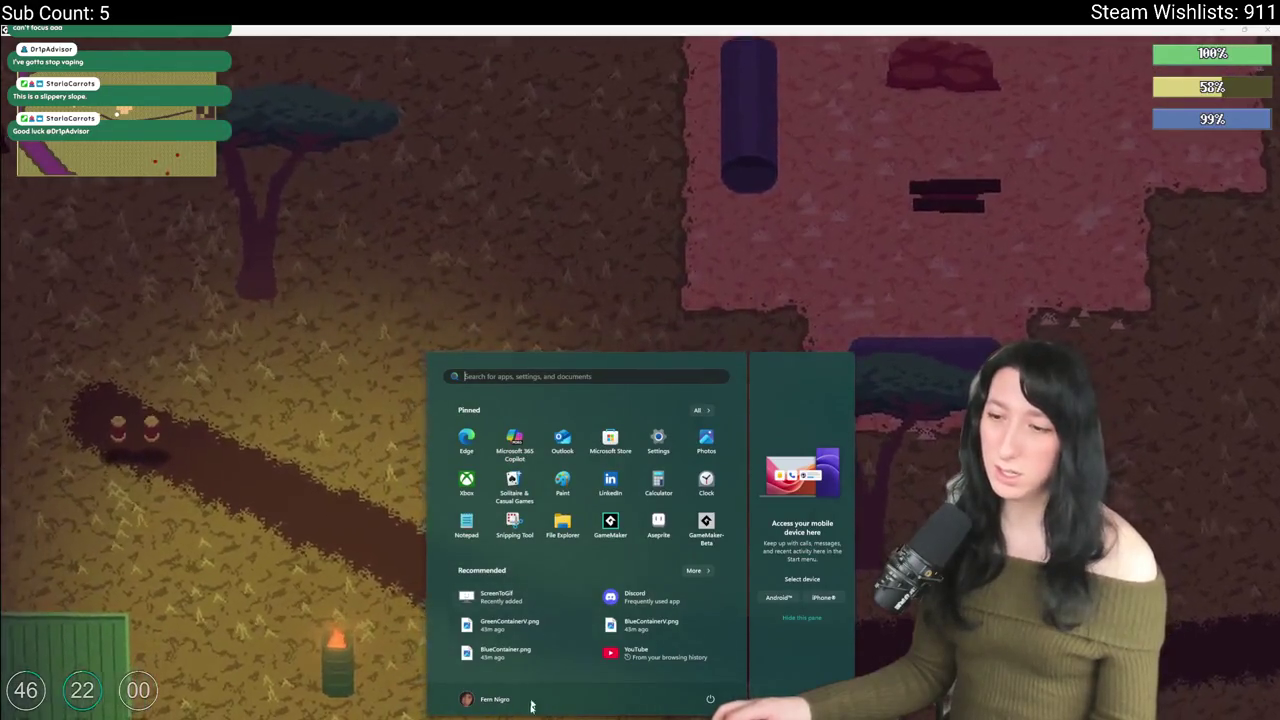
click(594, 297)
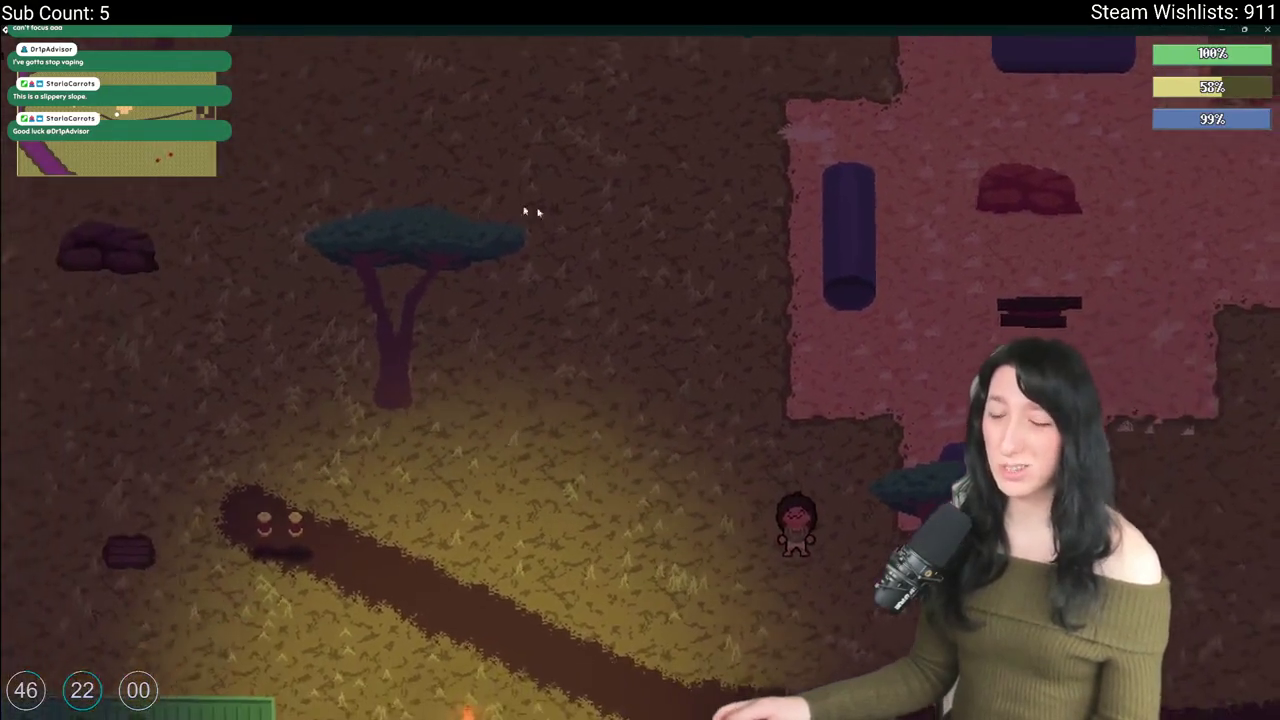
key(d)
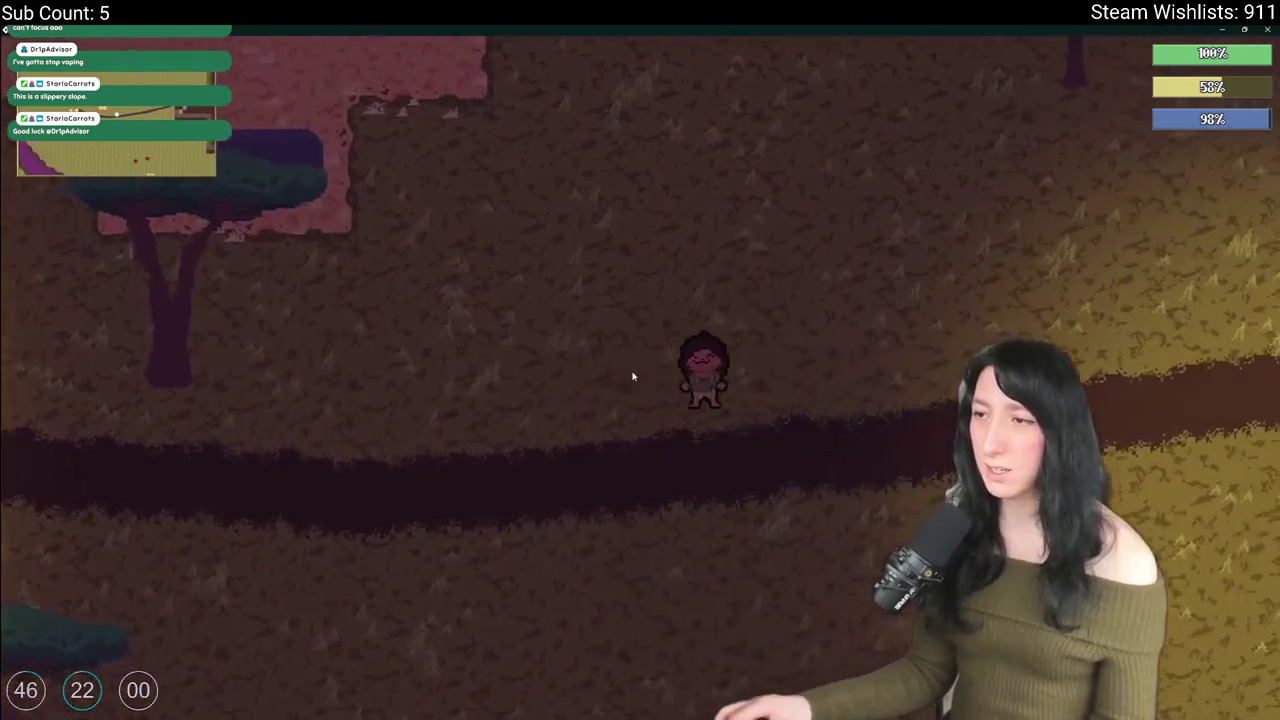
key(d)
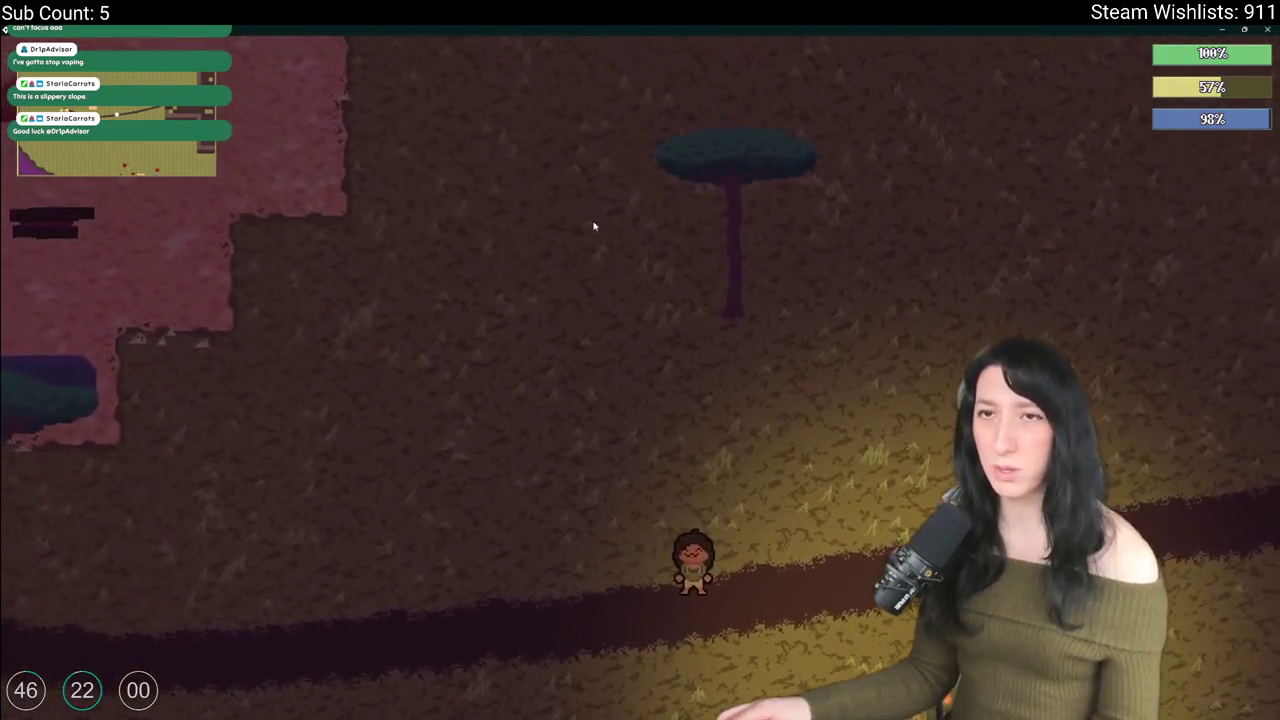
key(d)
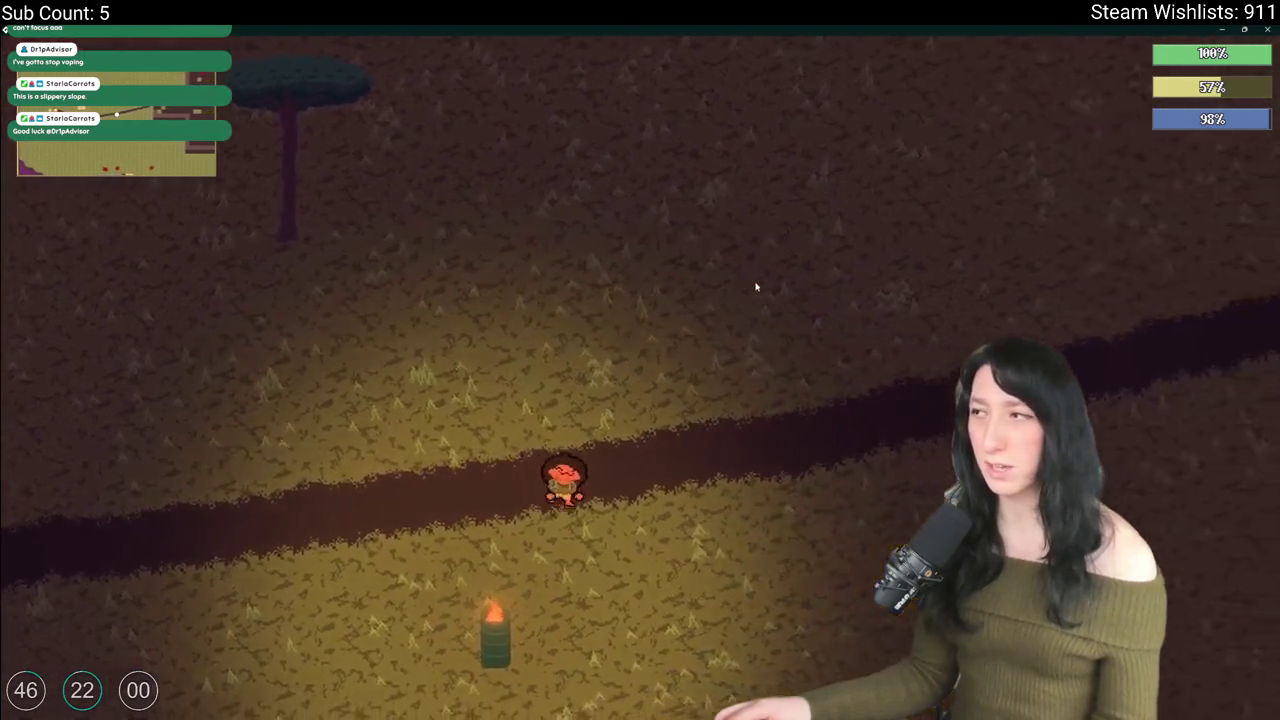
key(d)
key(w)
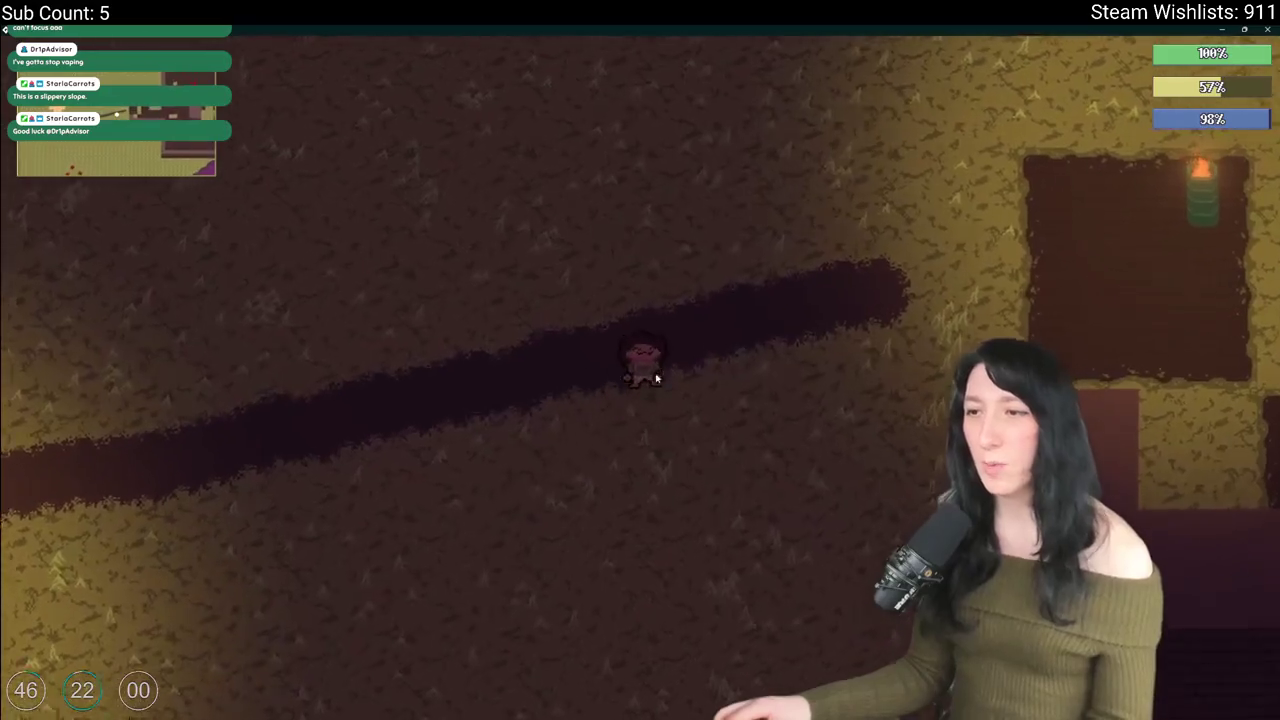
key(d)
key(w)
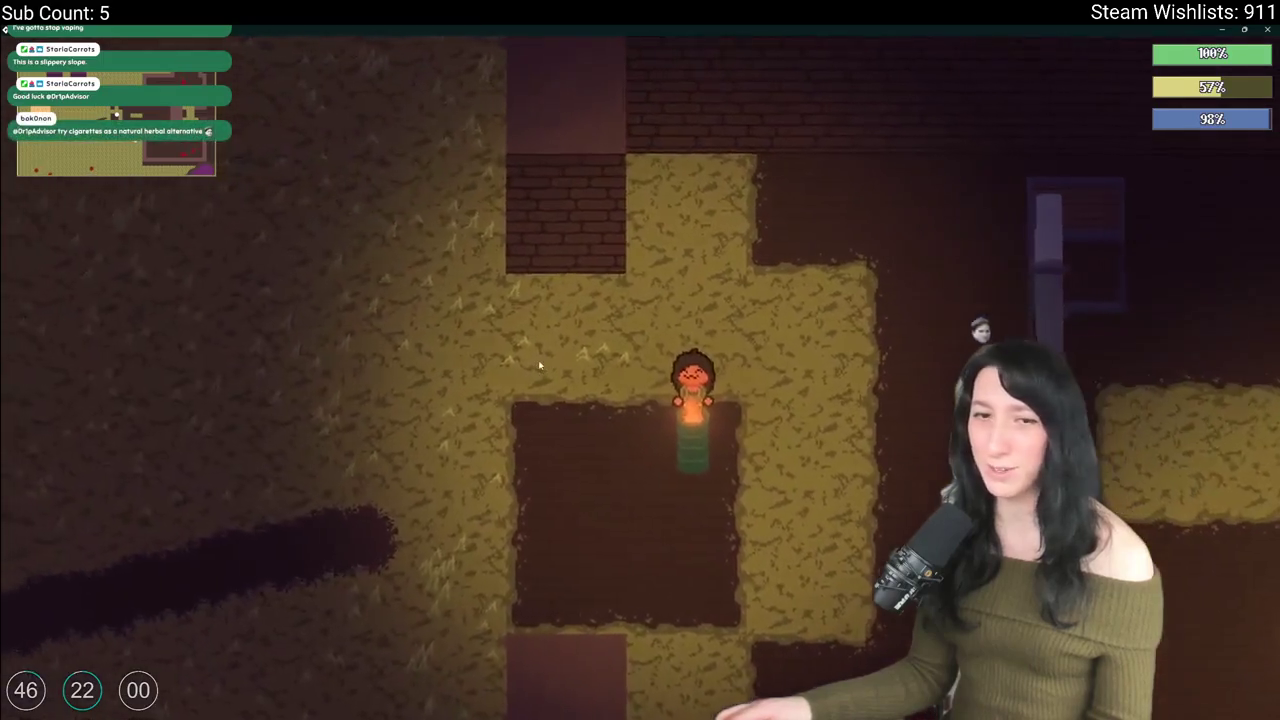
Step: Head back onto the dark path and equip the gun in the inventory's hand slot
key(a)
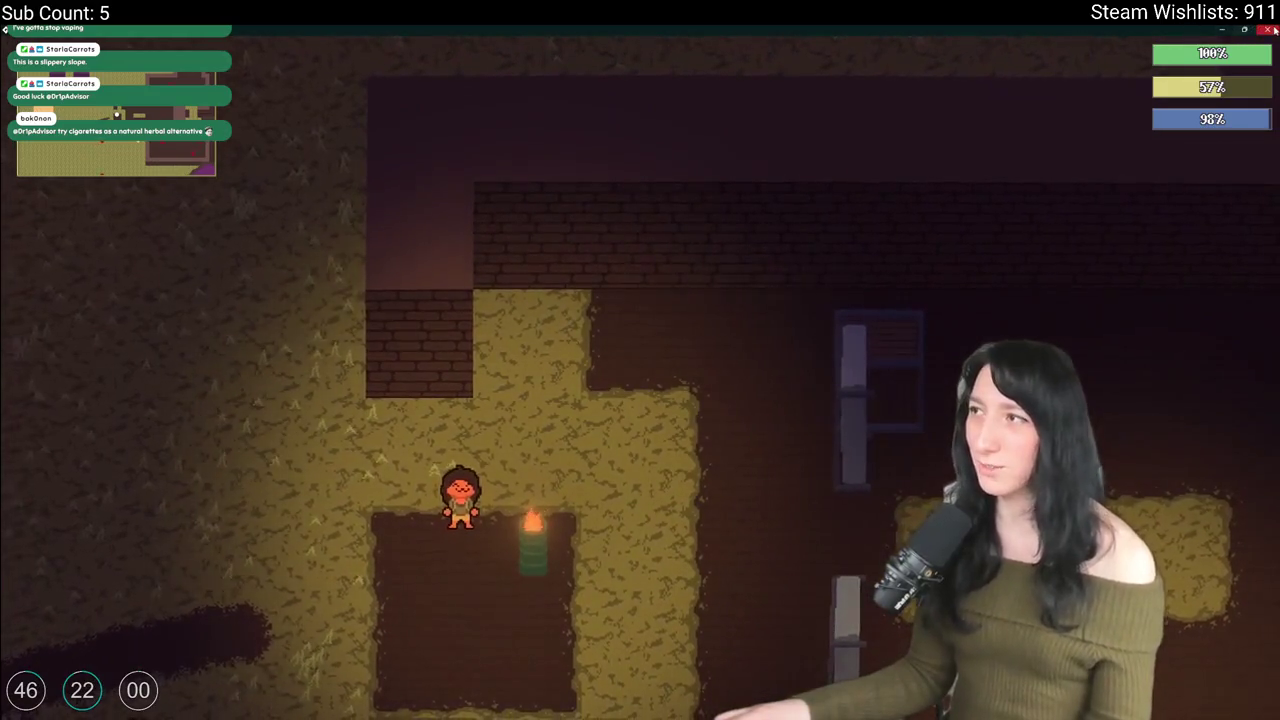
key(a)
key(s)
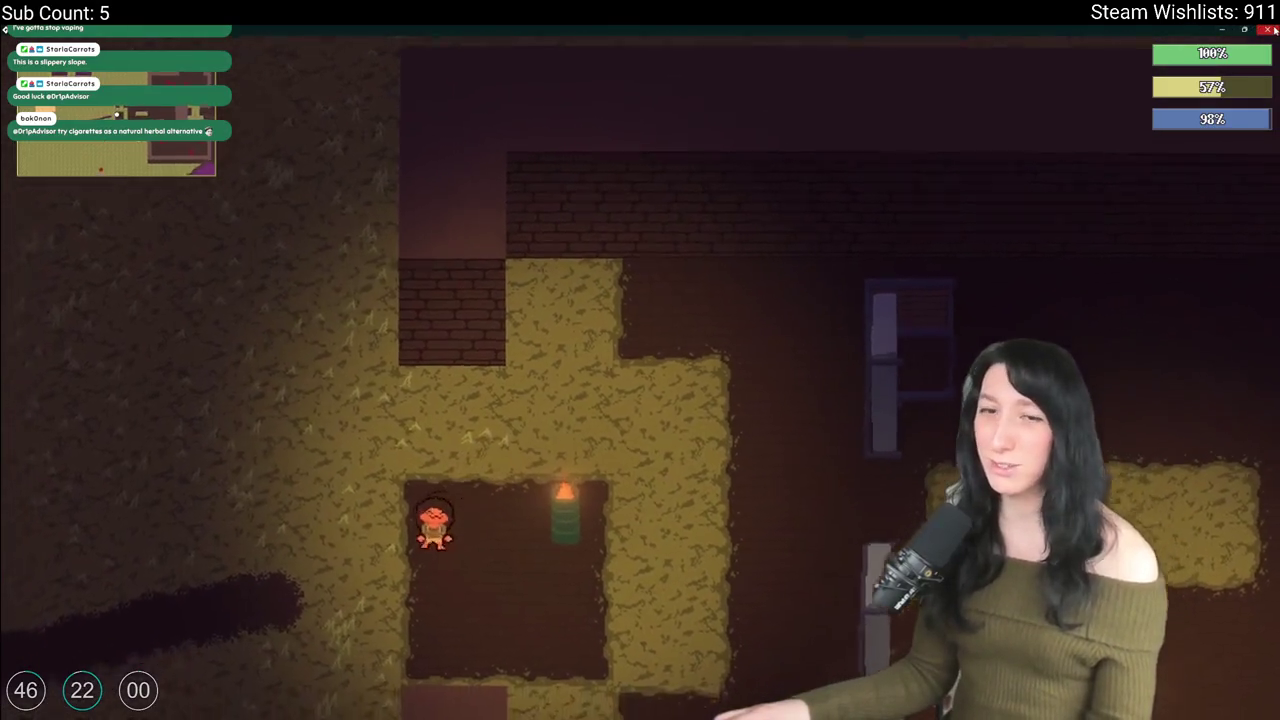
key(a)
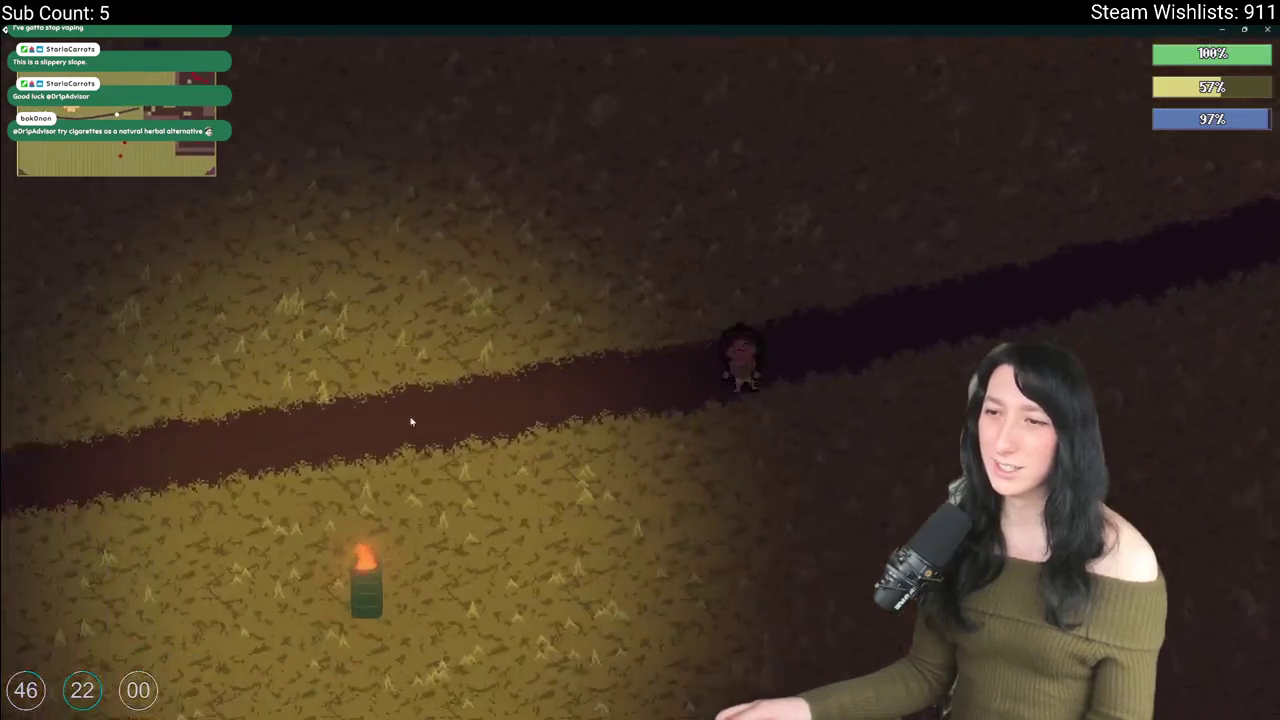
key(a)
key(Tab)
click(229, 434)
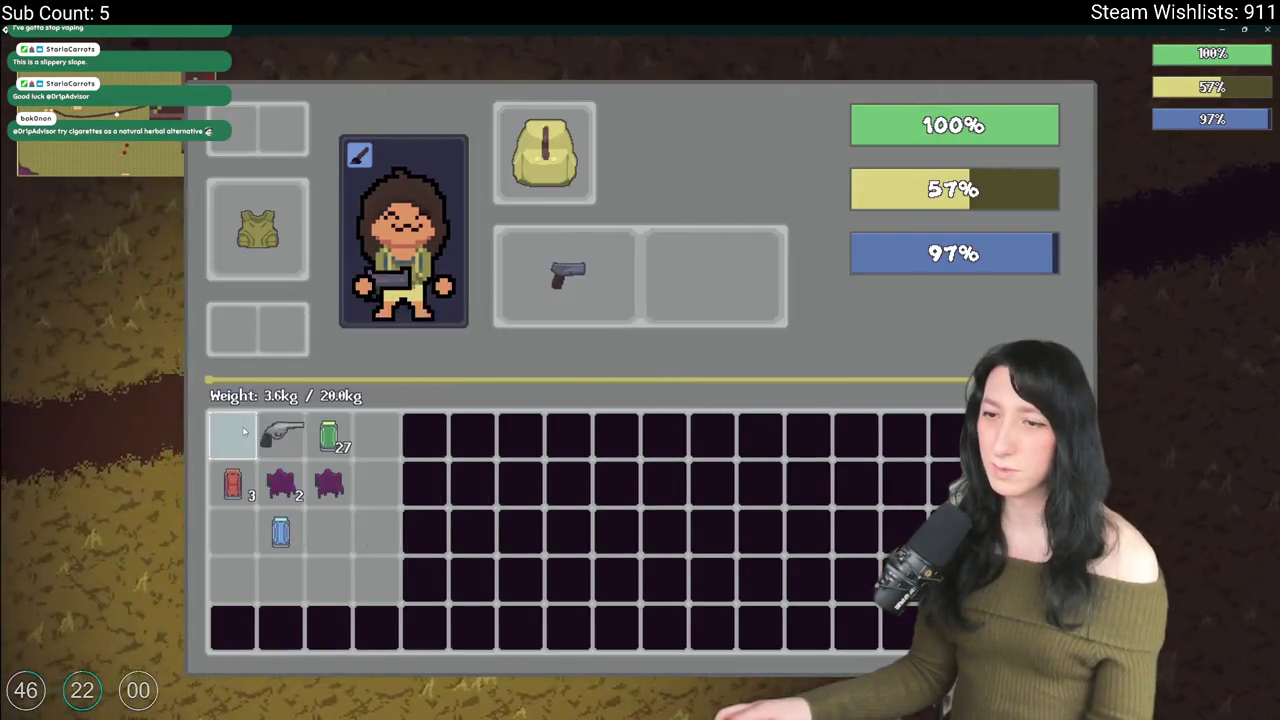
key(Tab)
Step: Walk down through the dark area toward the pink building, then save and quit
key(d)
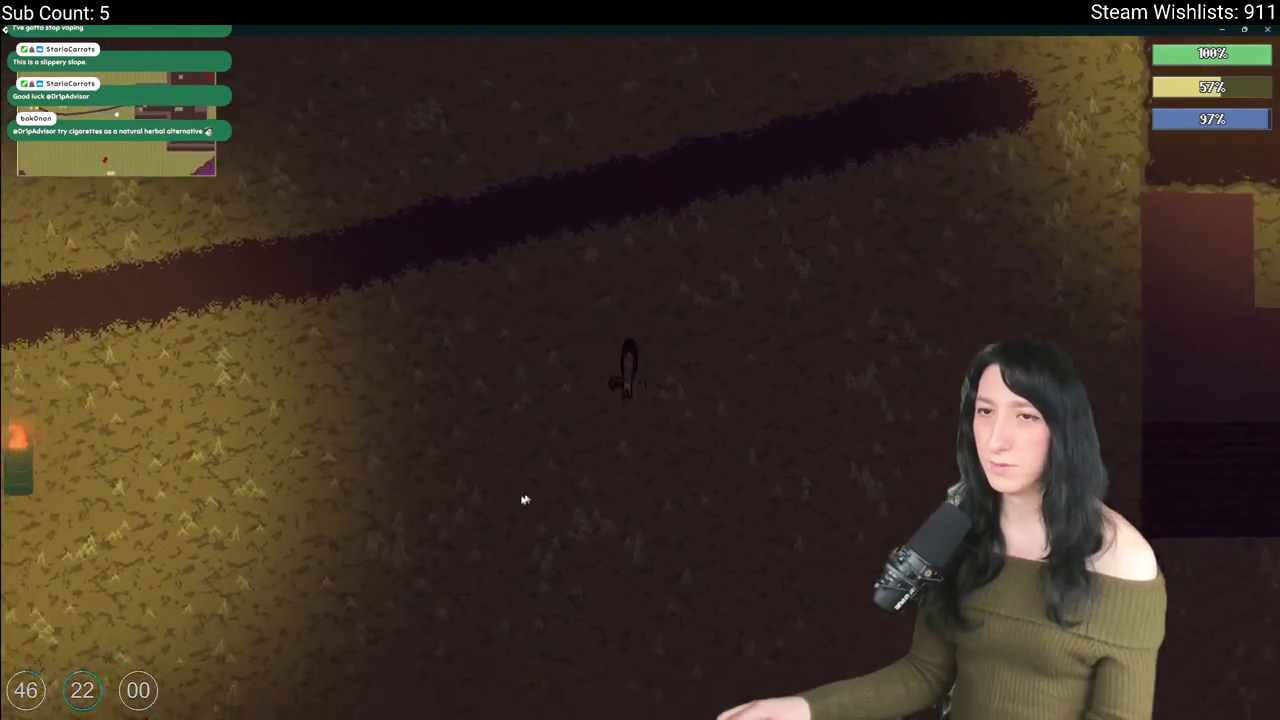
key(s)
key(s)
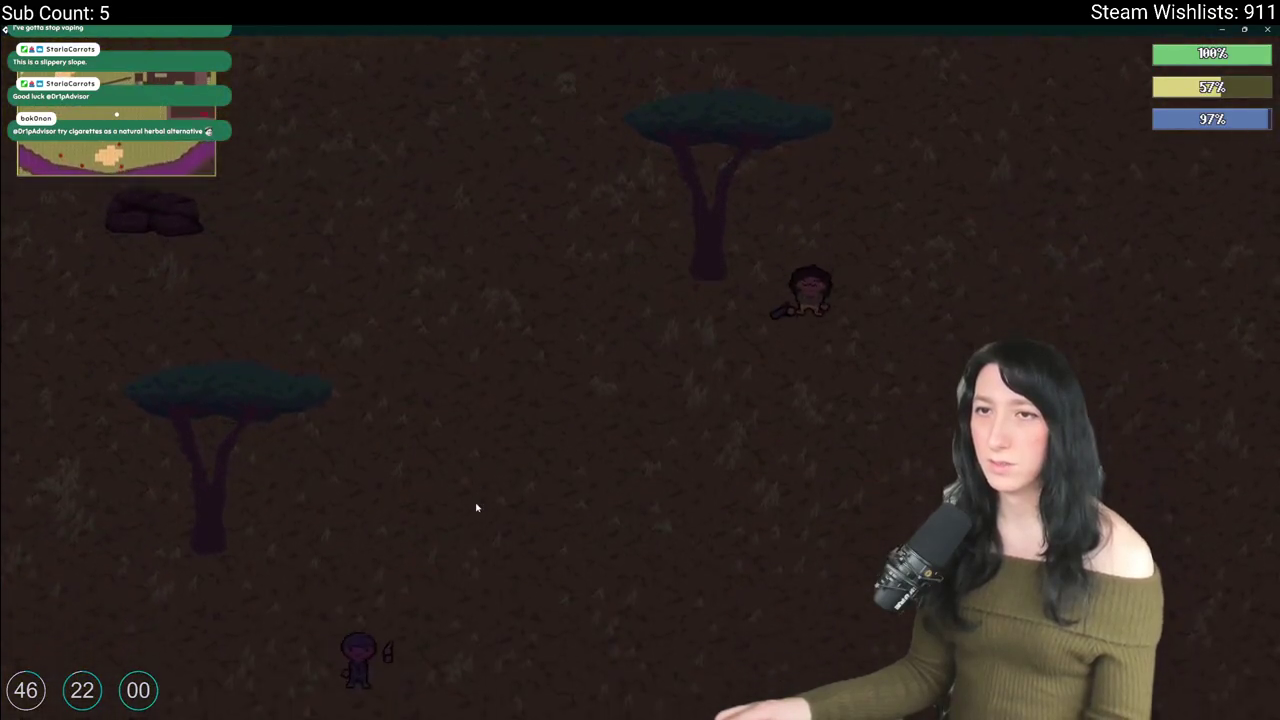
key(s)
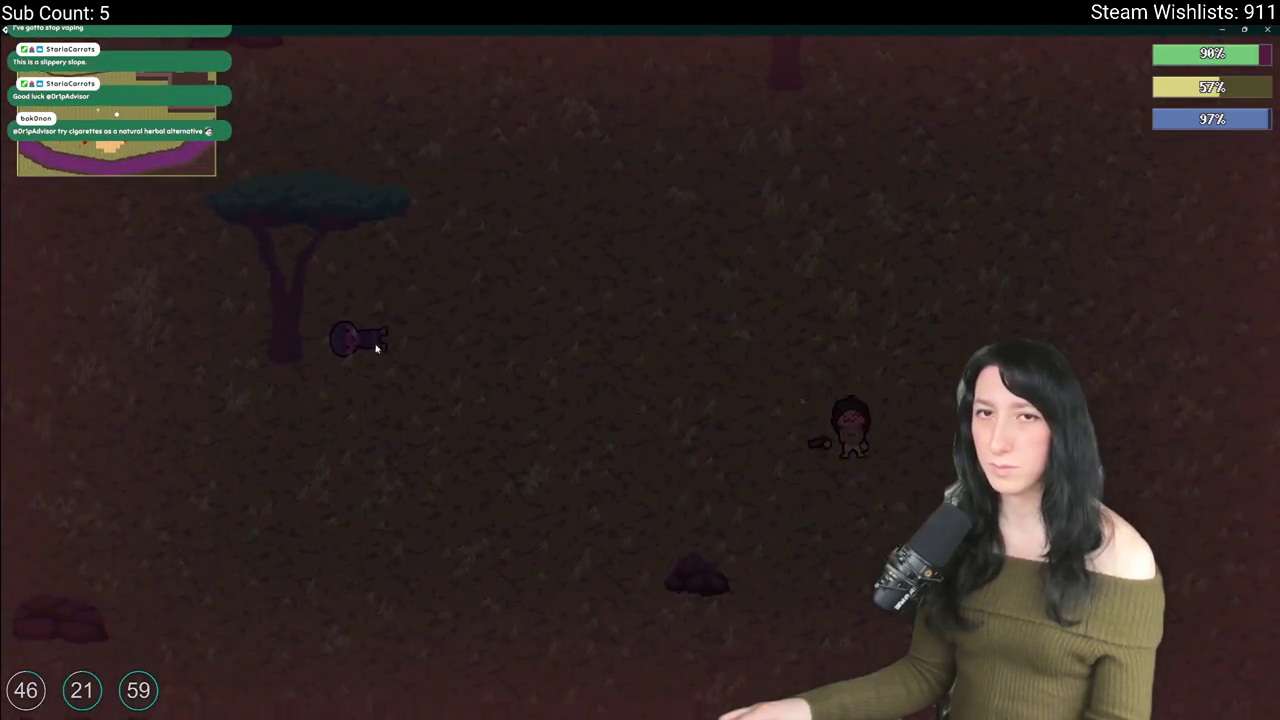
key(s)
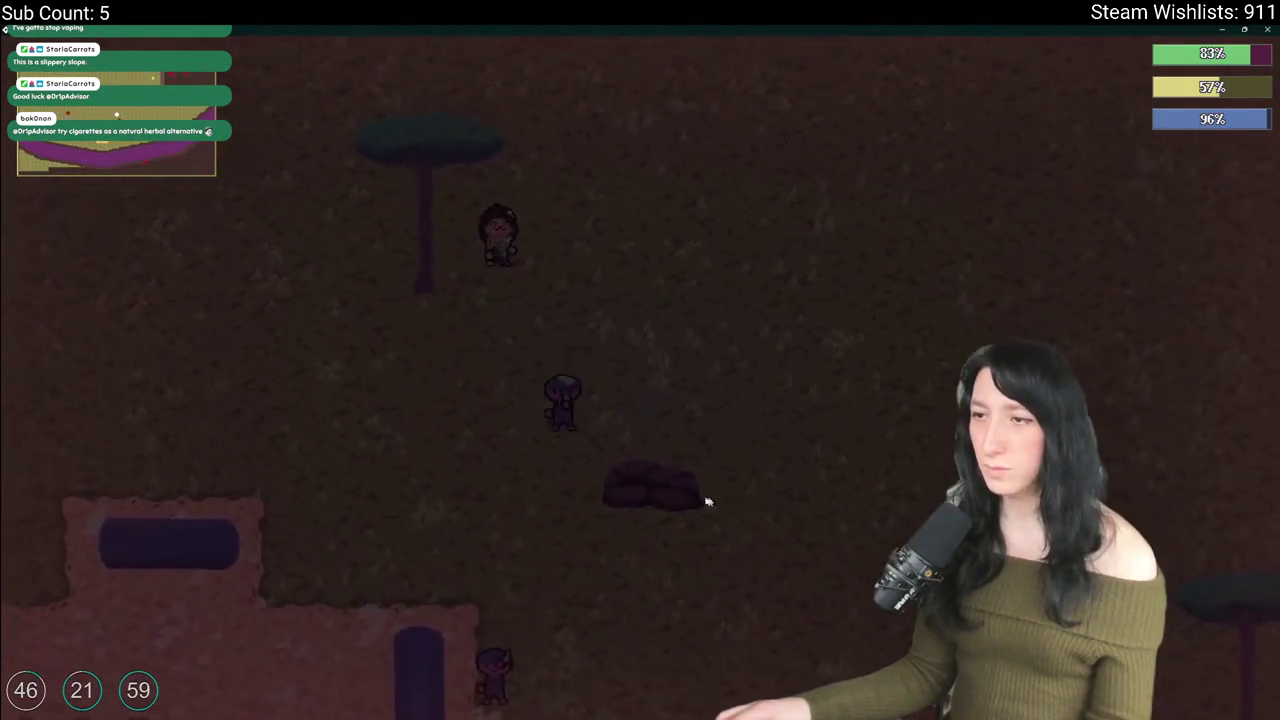
key(Escape)
click(662, 478)
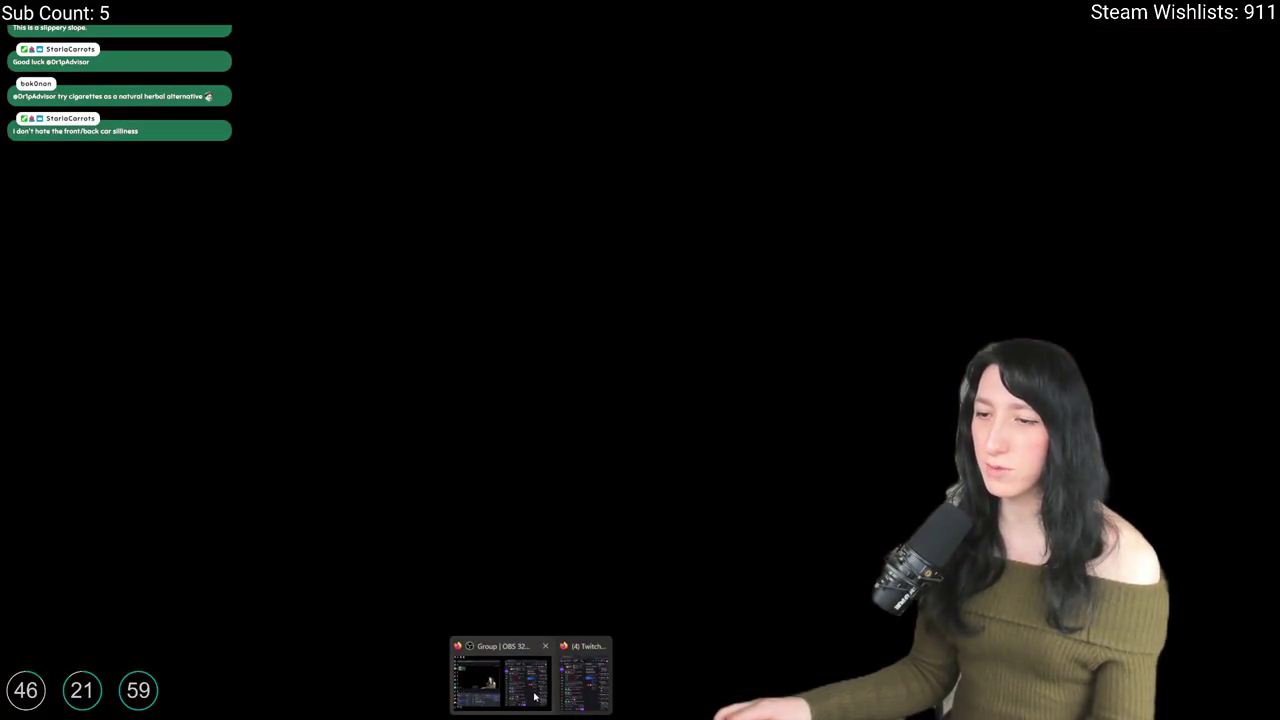
Step: Raise the Gum Squad master volume to 69% and quit the game
click(534, 697)
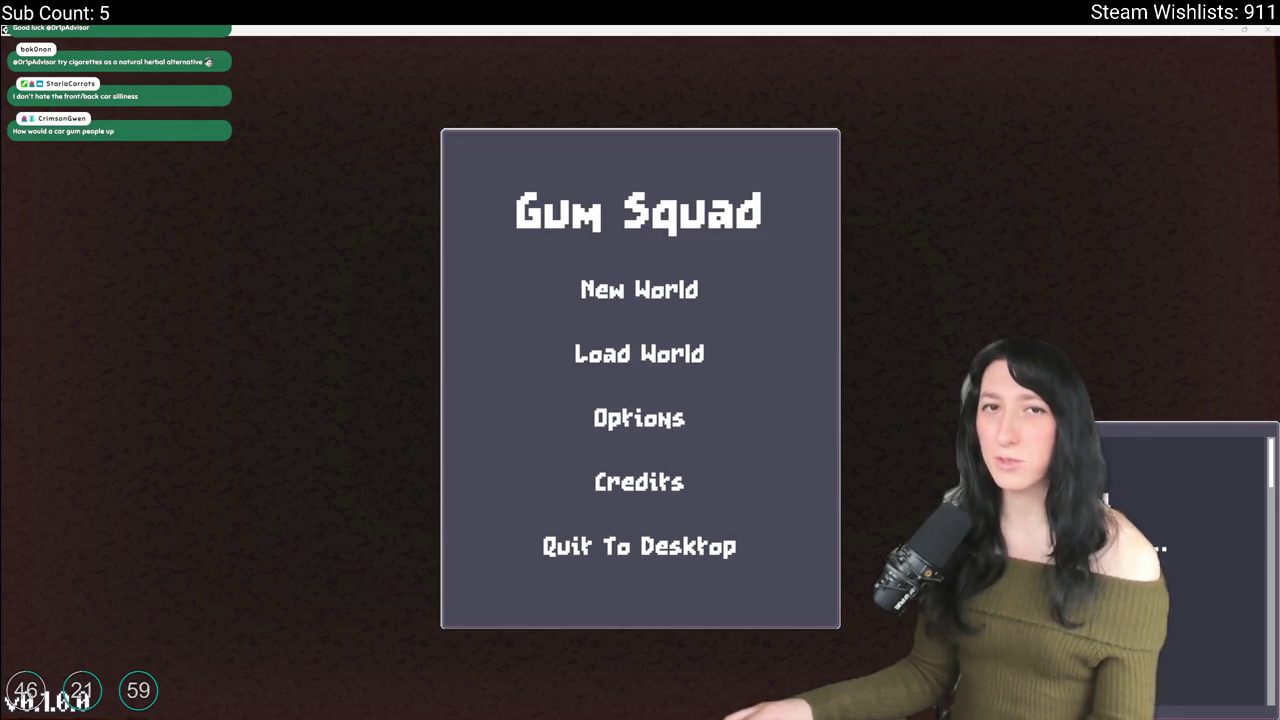
click(615, 418)
click(670, 352)
drag(367, 329, 436, 329)
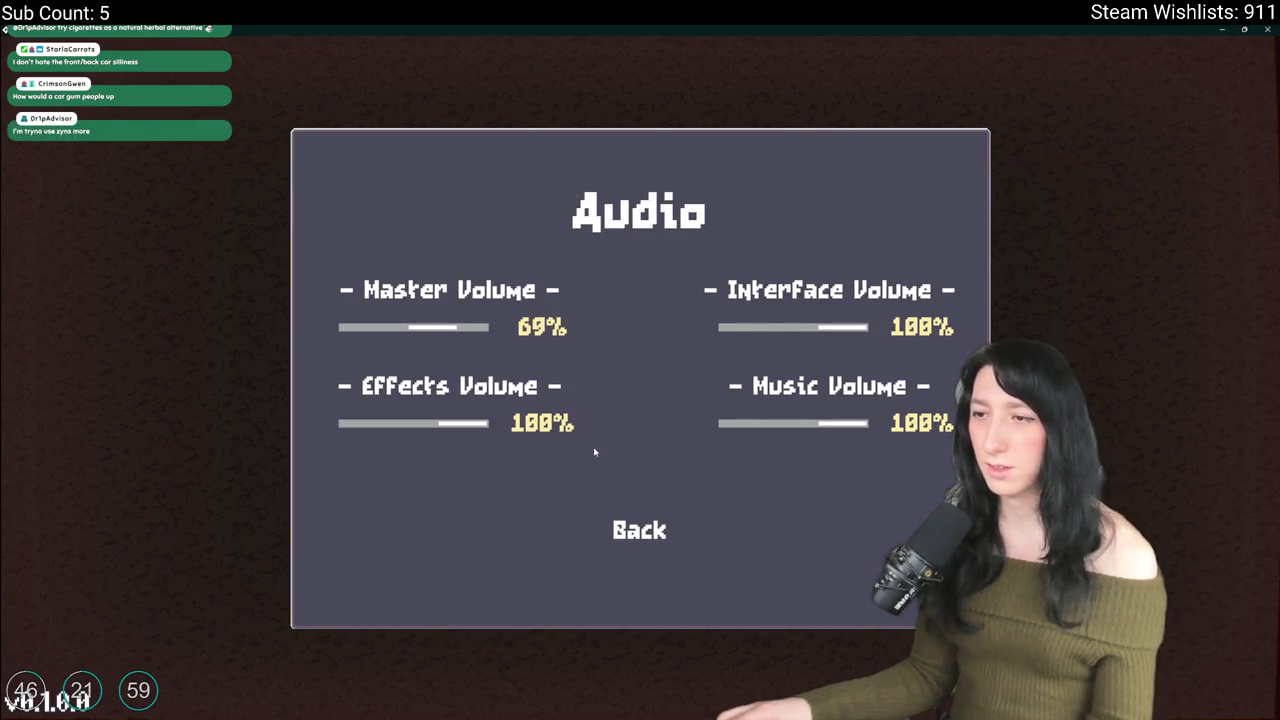
click(639, 530)
click(630, 480)
click(632, 543)
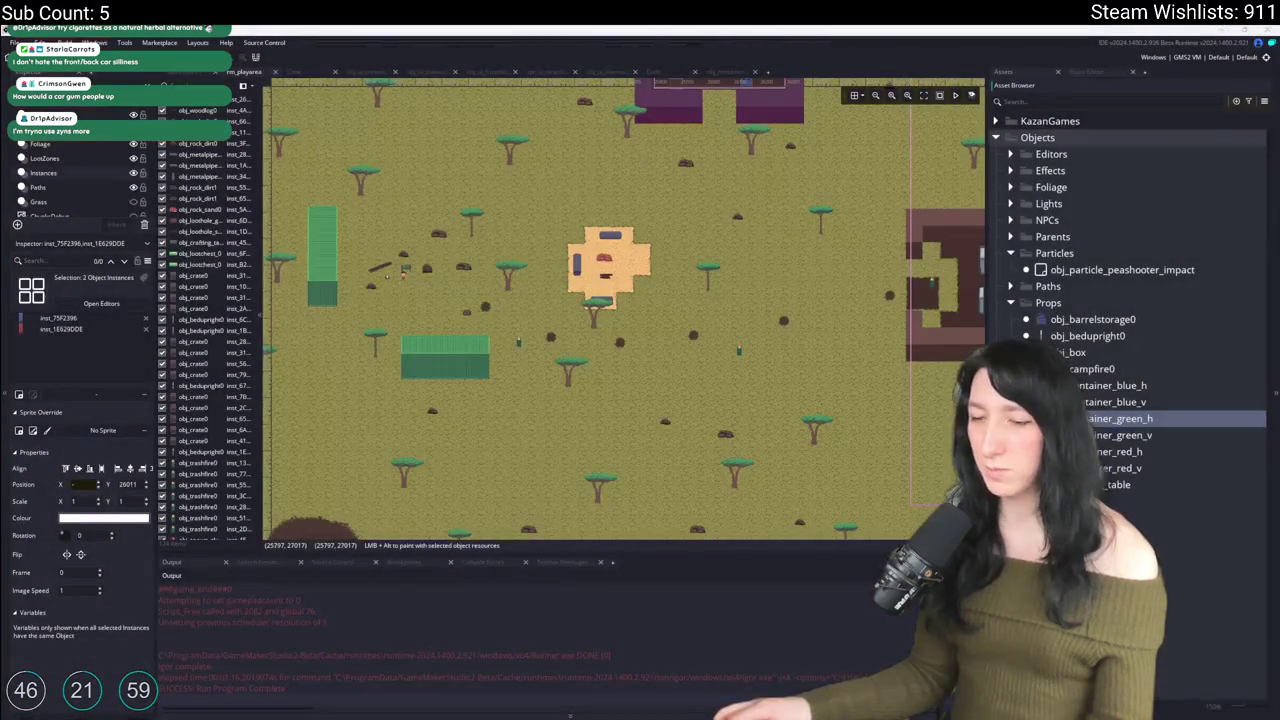
Step: Search the system for FL Studio and launch it
key(super)
text(fl)
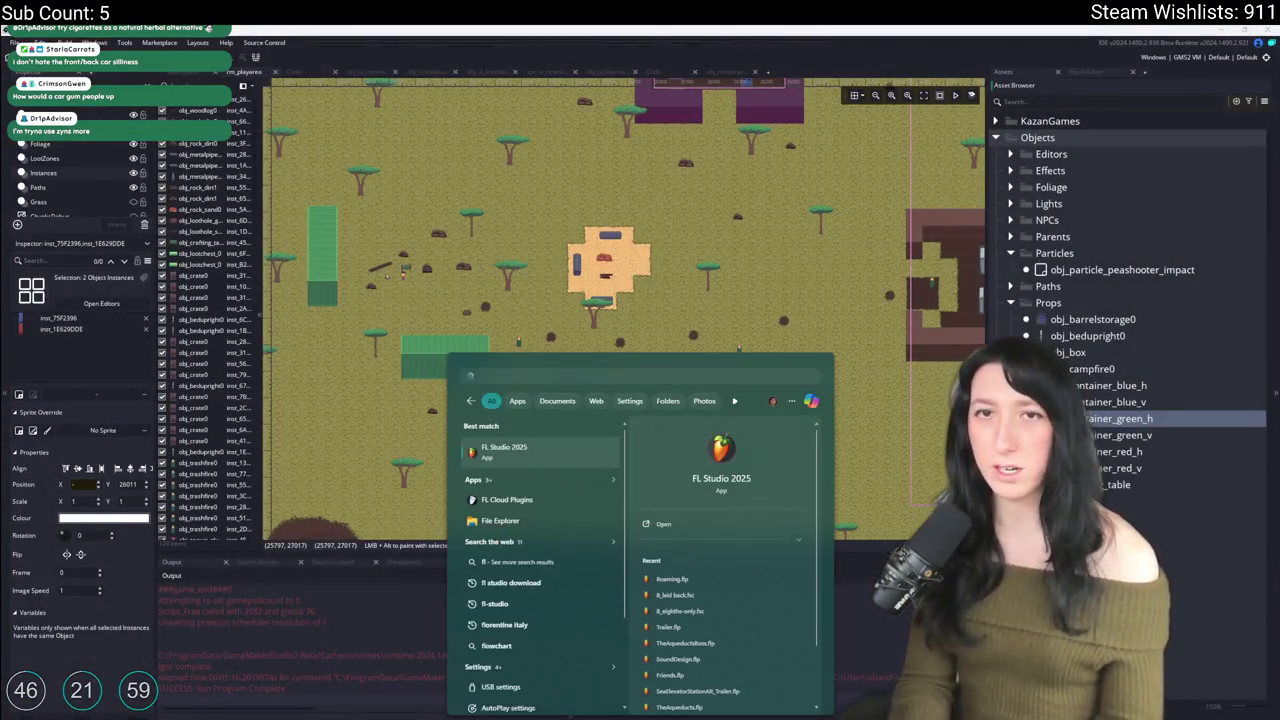
key(Return)
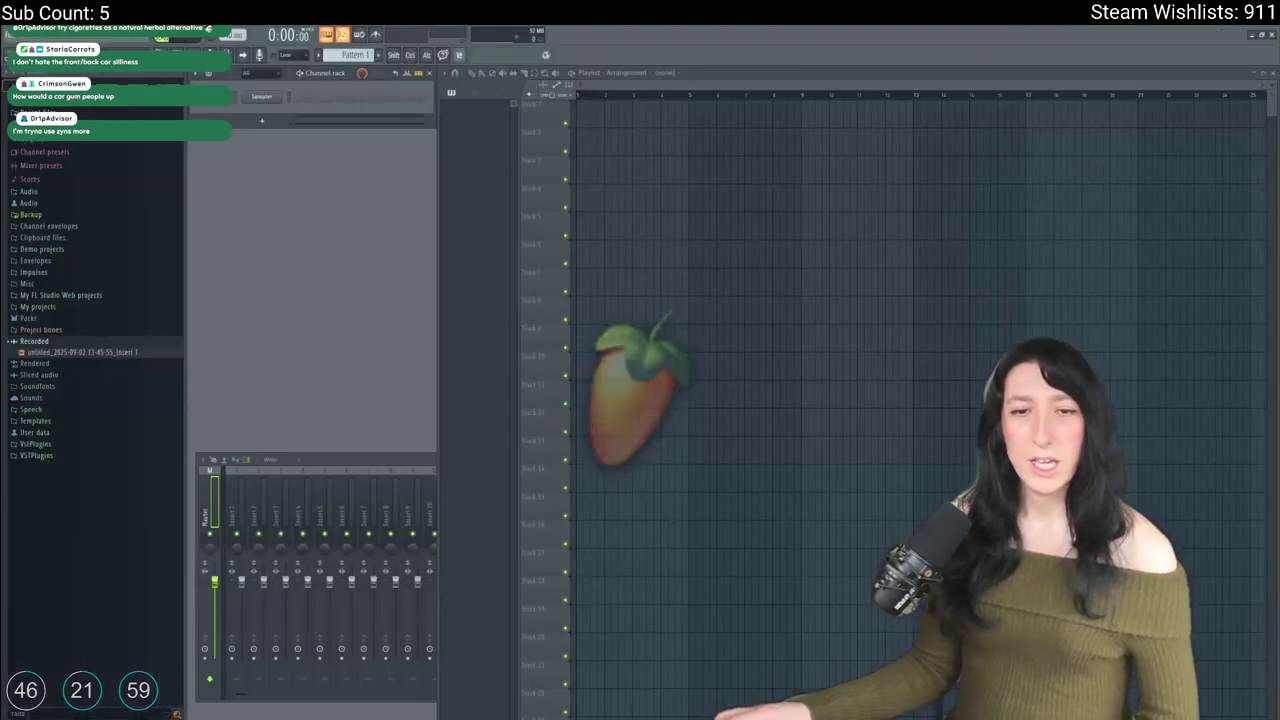
Step: Open Roaming.flp from the recent projects list and start playing it
click(22, 38)
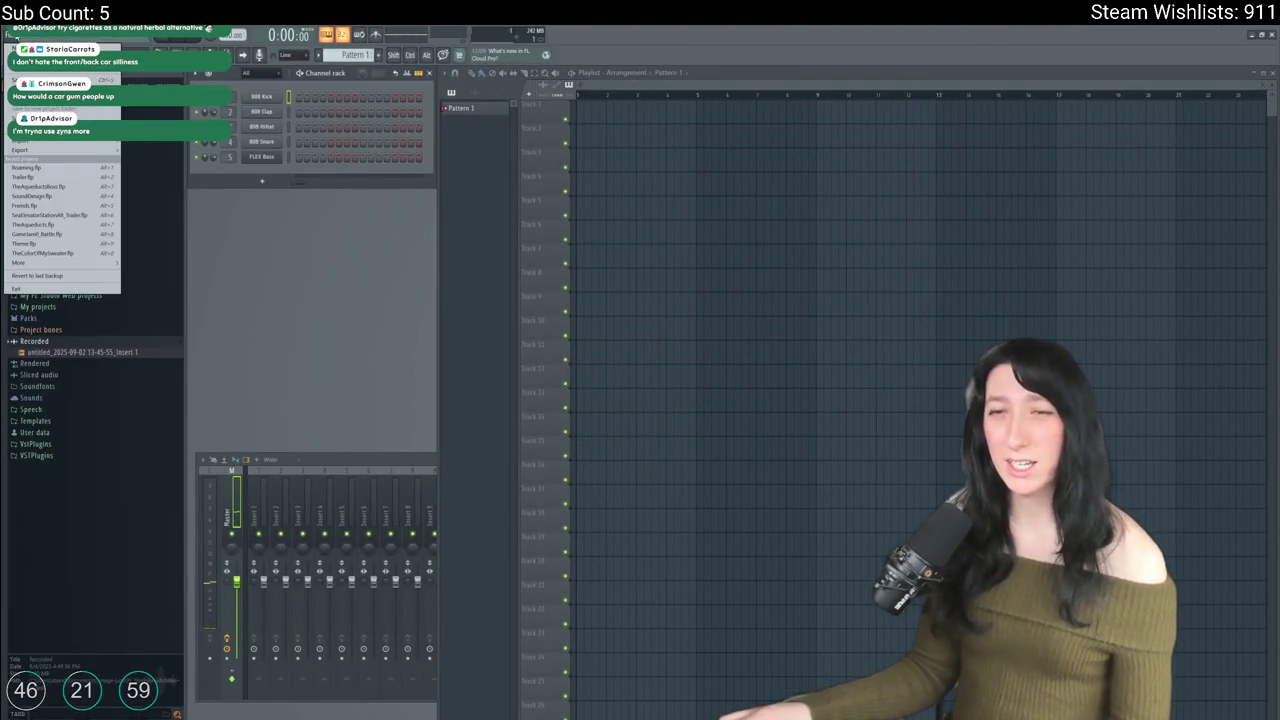
click(80, 170)
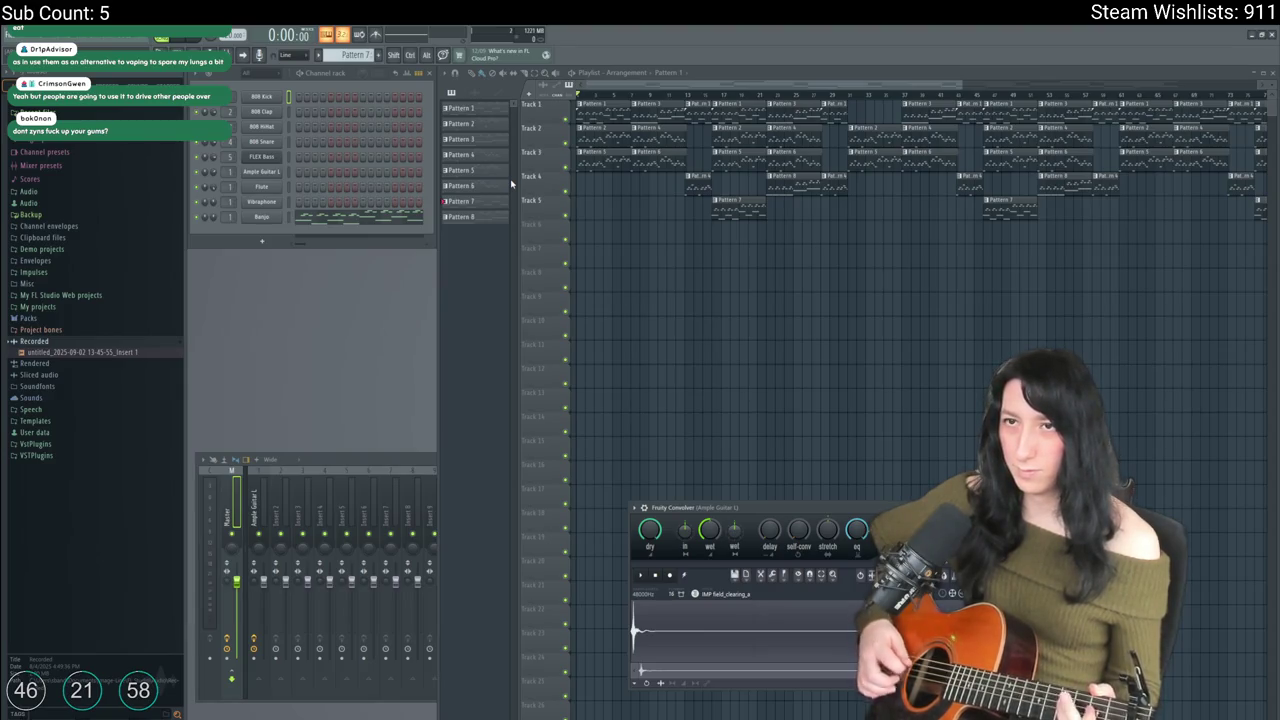
click(173, 40)
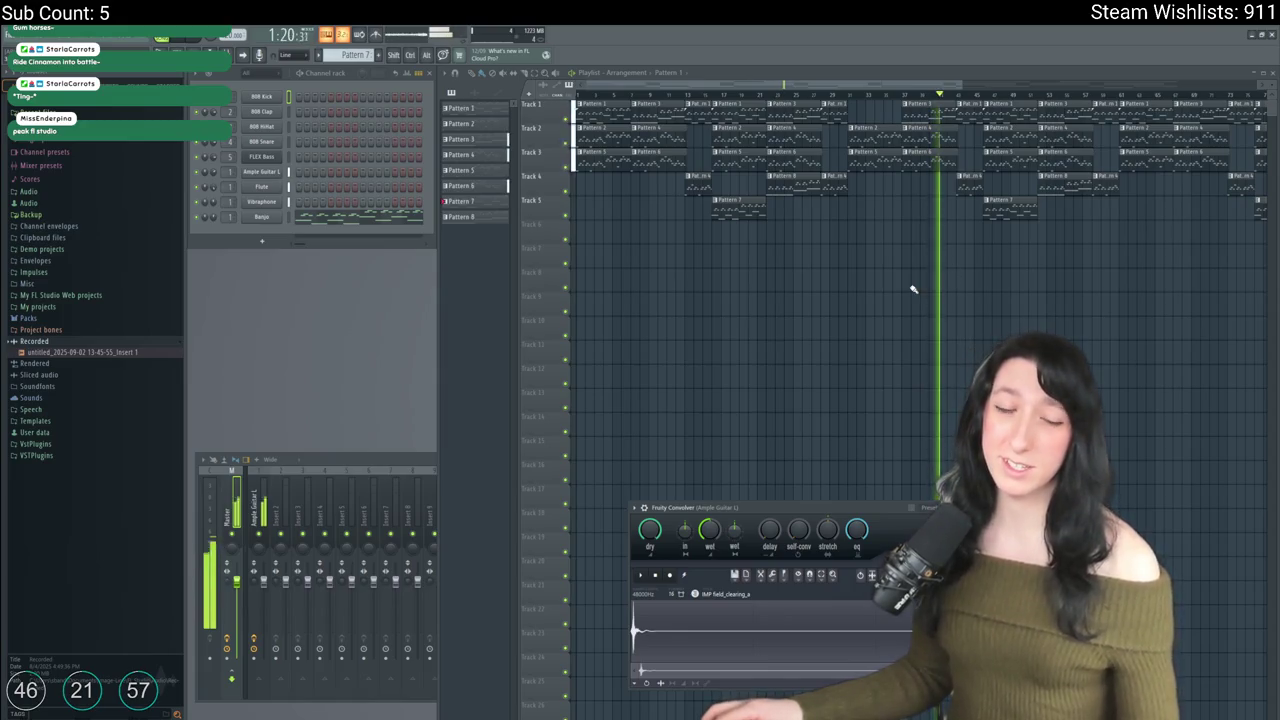
Step: Close the Fruity Convolver window while the song keeps playing
click(915, 361)
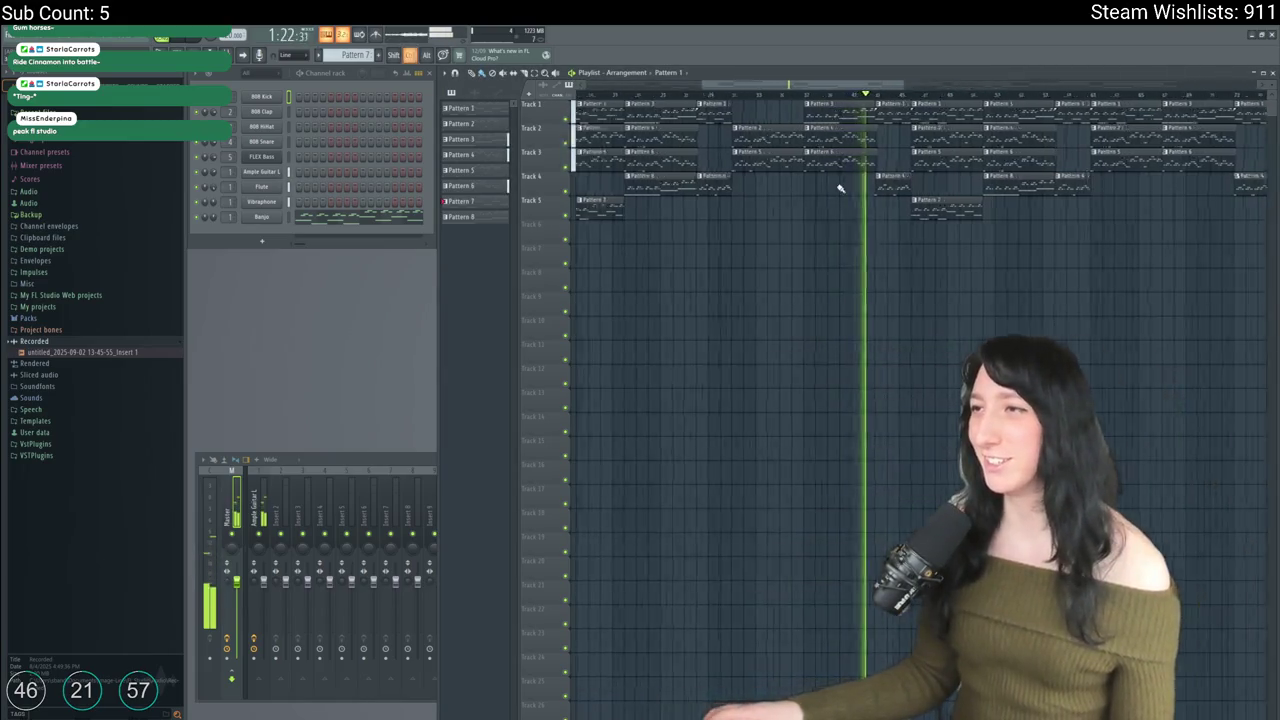
scroll(744, 358, up, 2)
scroll(744, 358, down, 2)
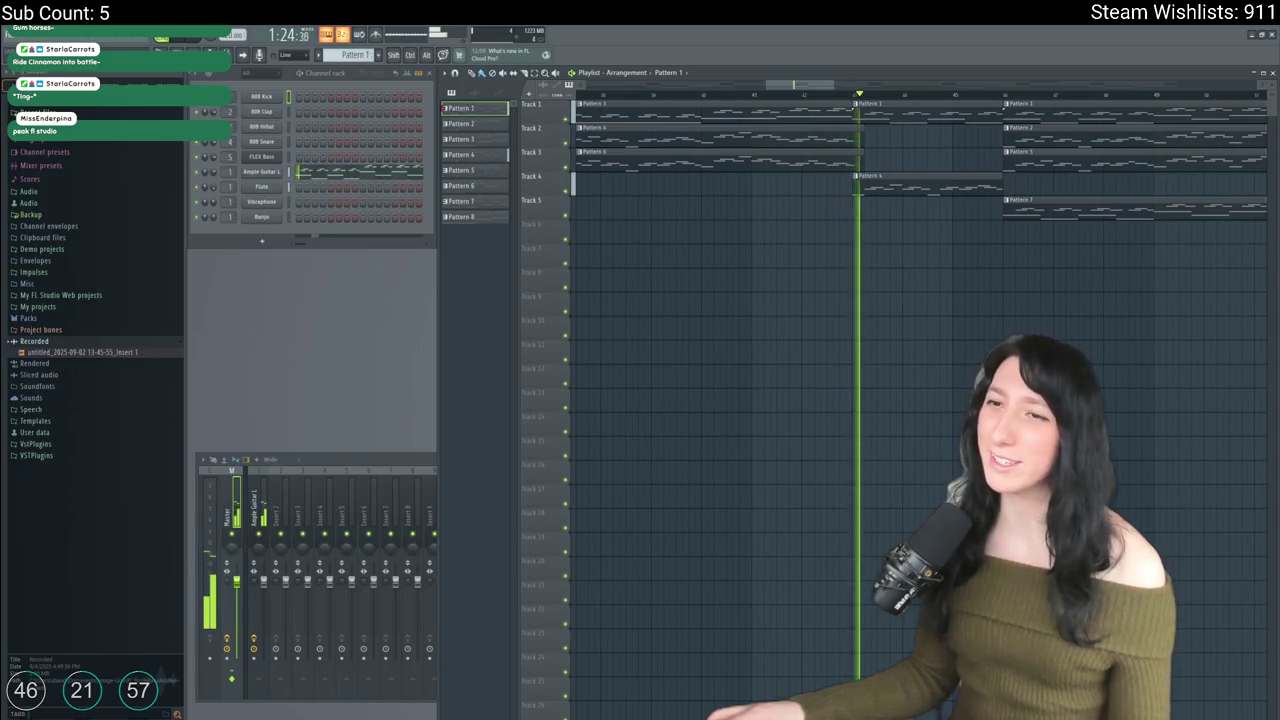
right_click(290, 173)
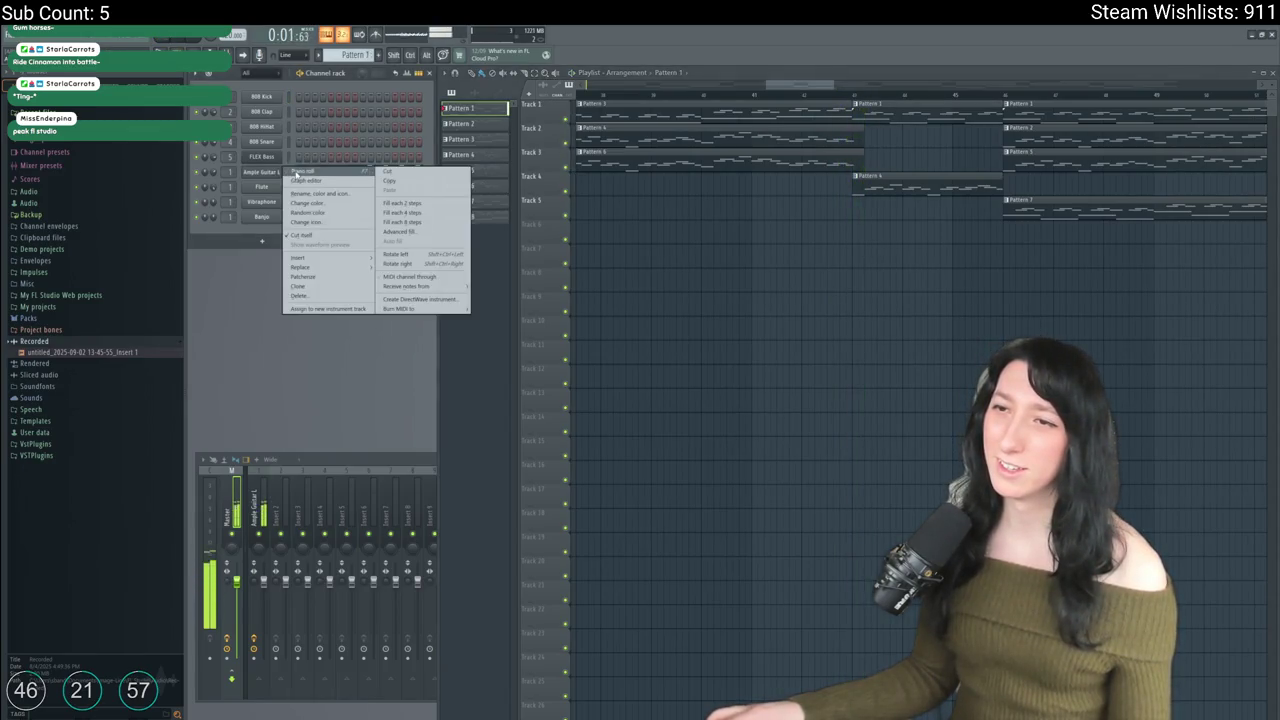
click(310, 176)
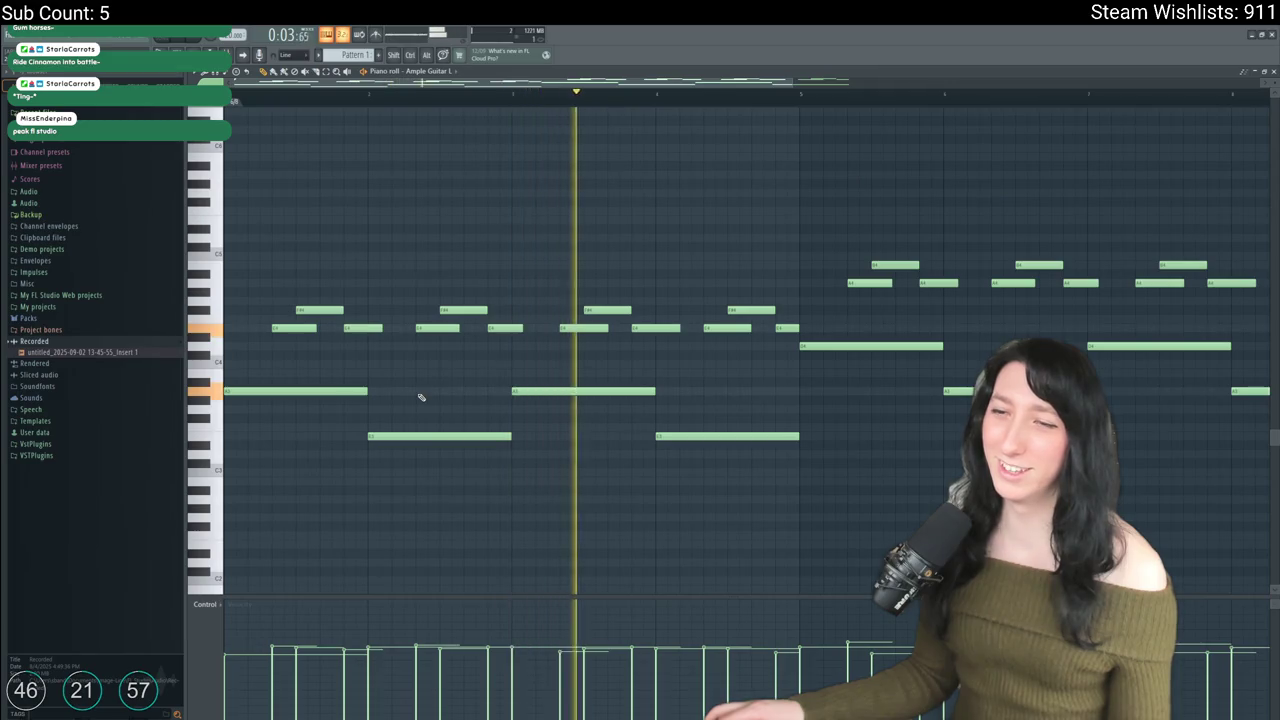
scroll(400, 284, up, 3)
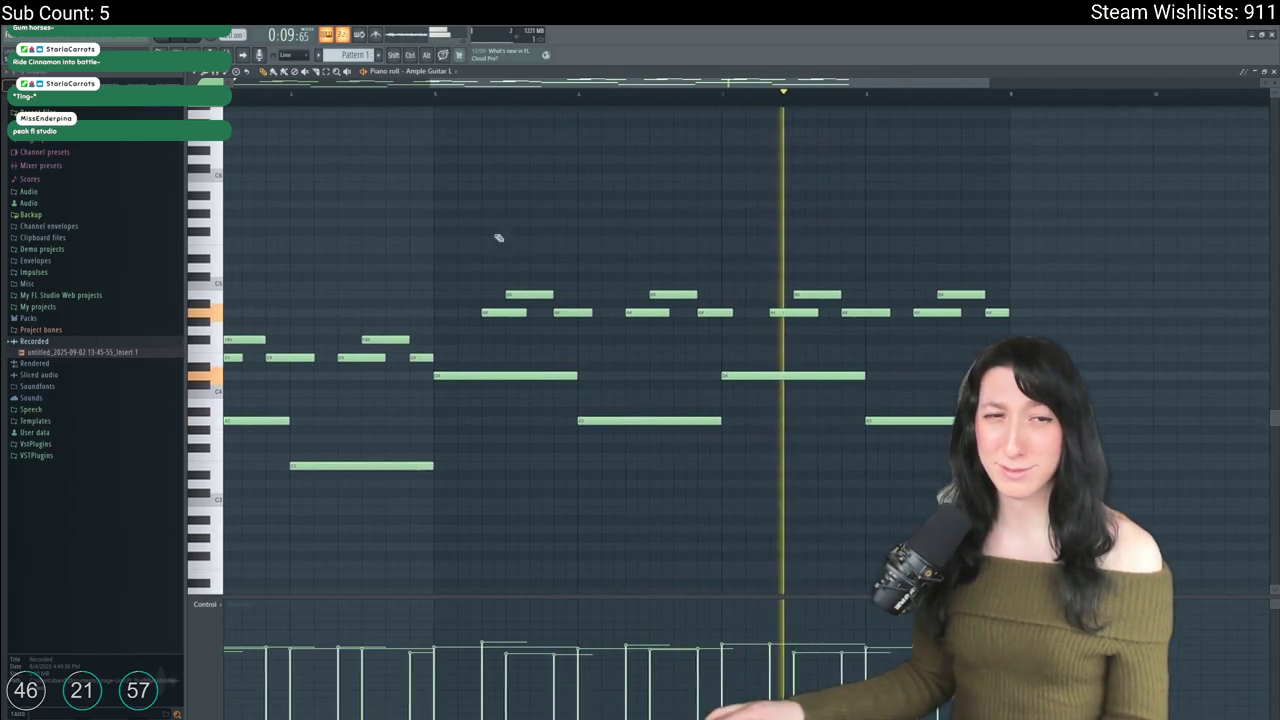
scroll(531, 246, down, 2)
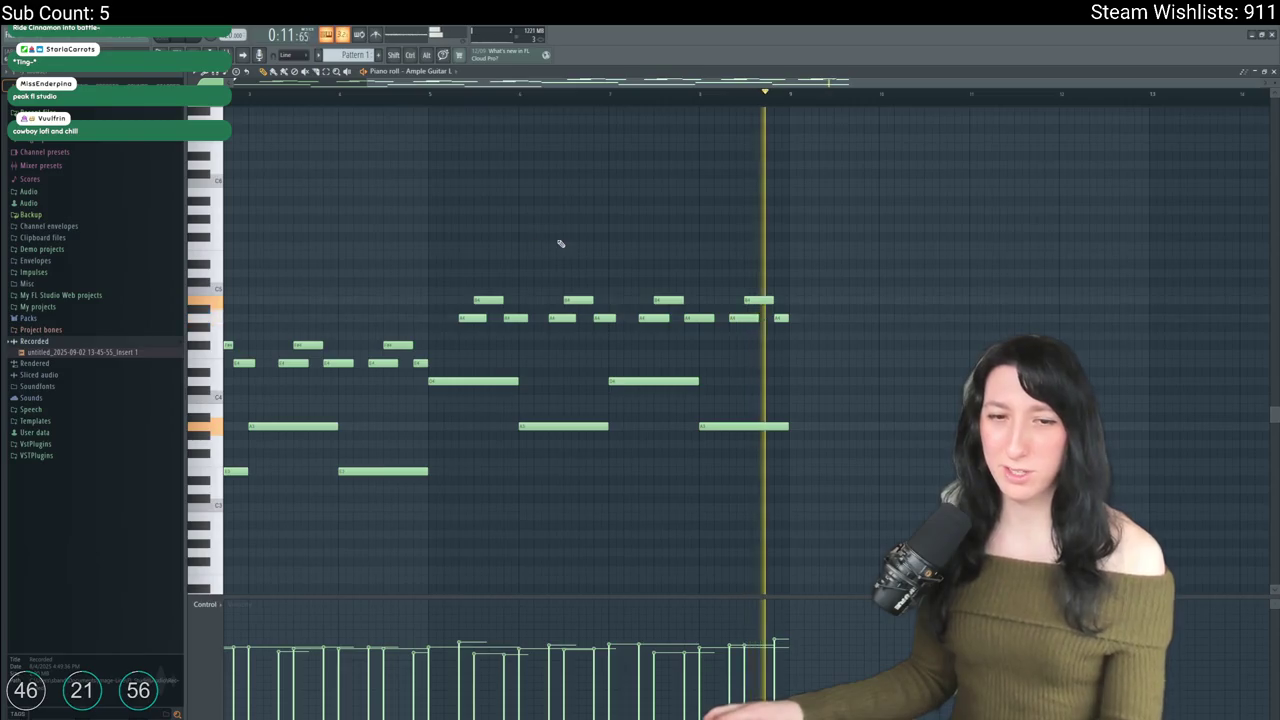
key(F7)
scroll(345, 55, down, 9)
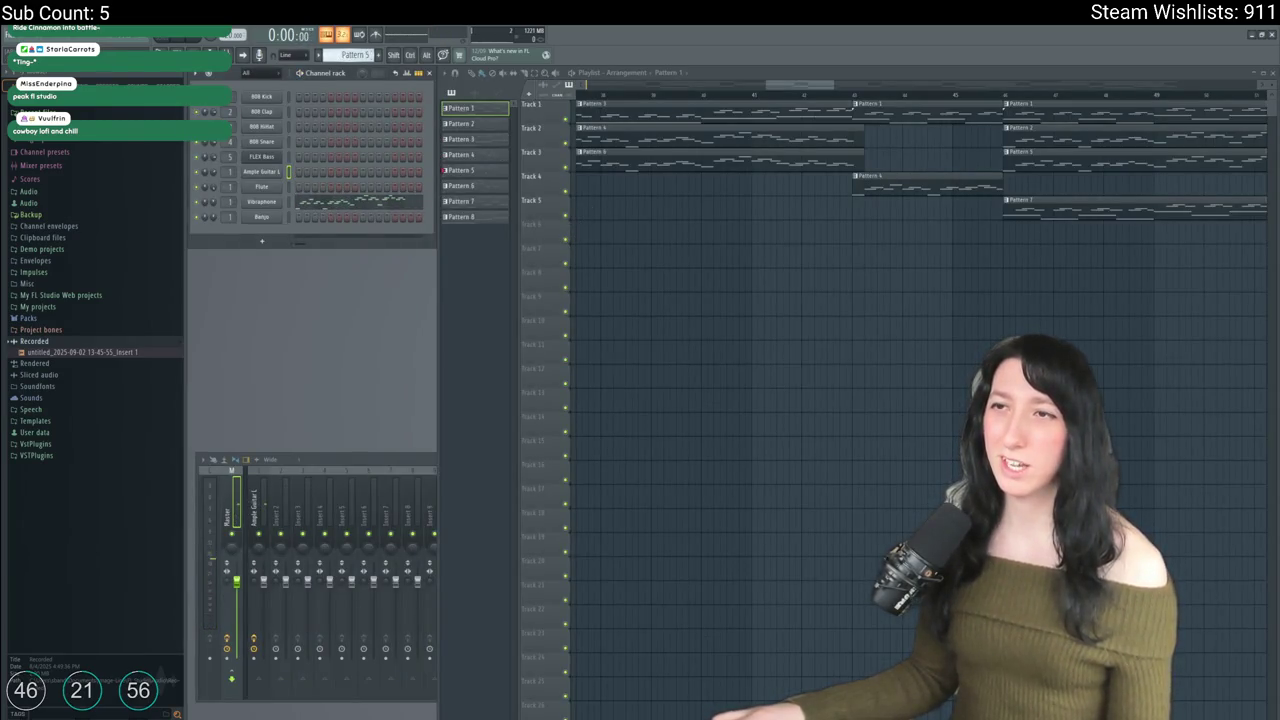
Step: Add an FPC instrument channel and load its House drum kit
click(36, 38)
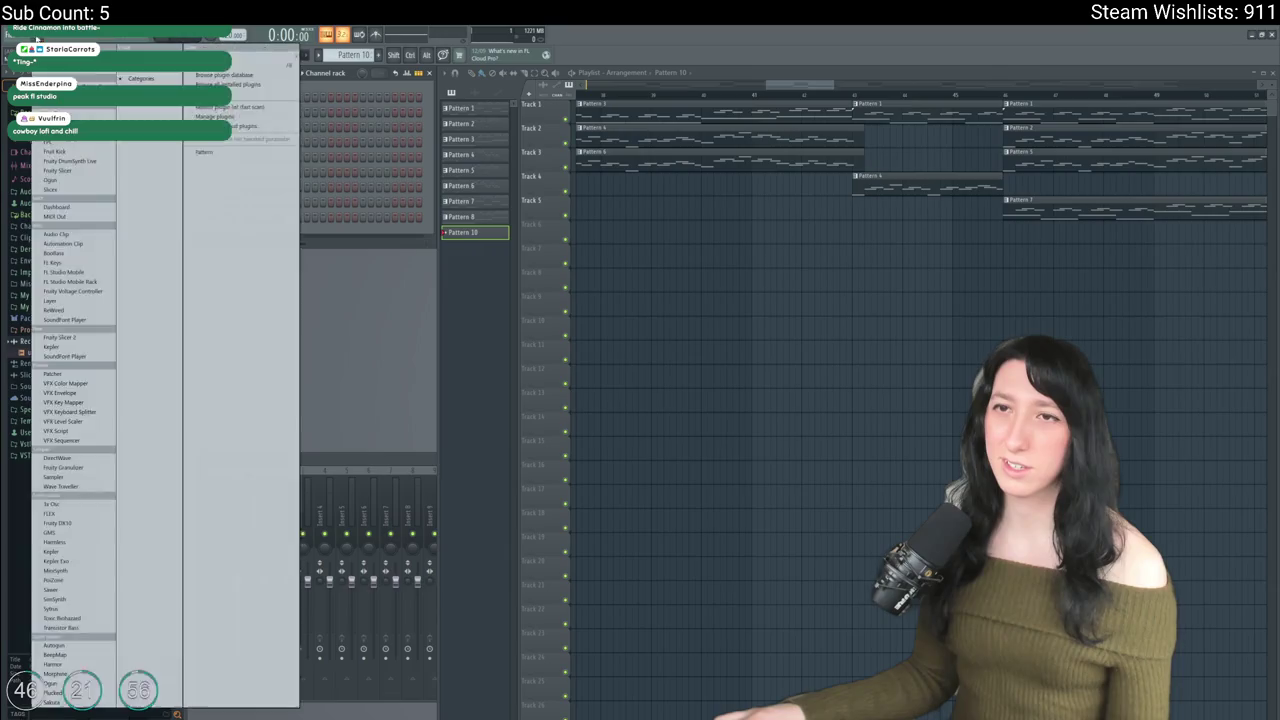
click(230, 126)
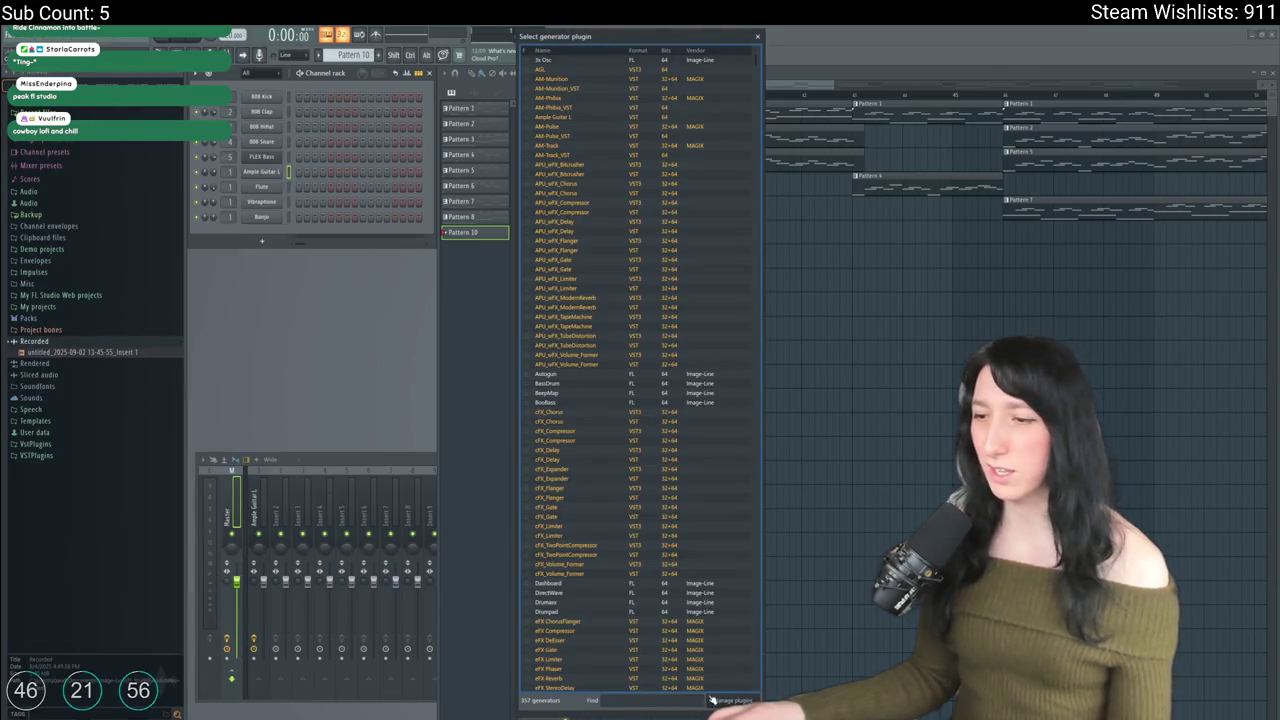
text(fpc)
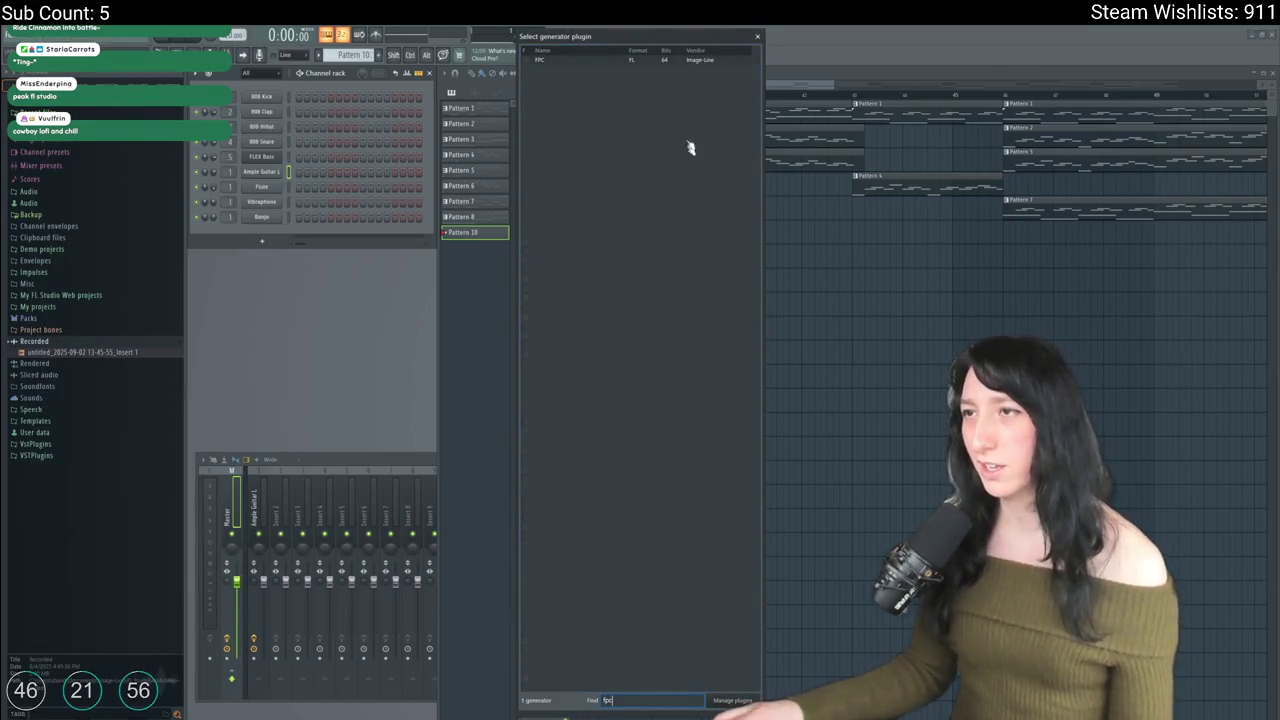
double_click(665, 61)
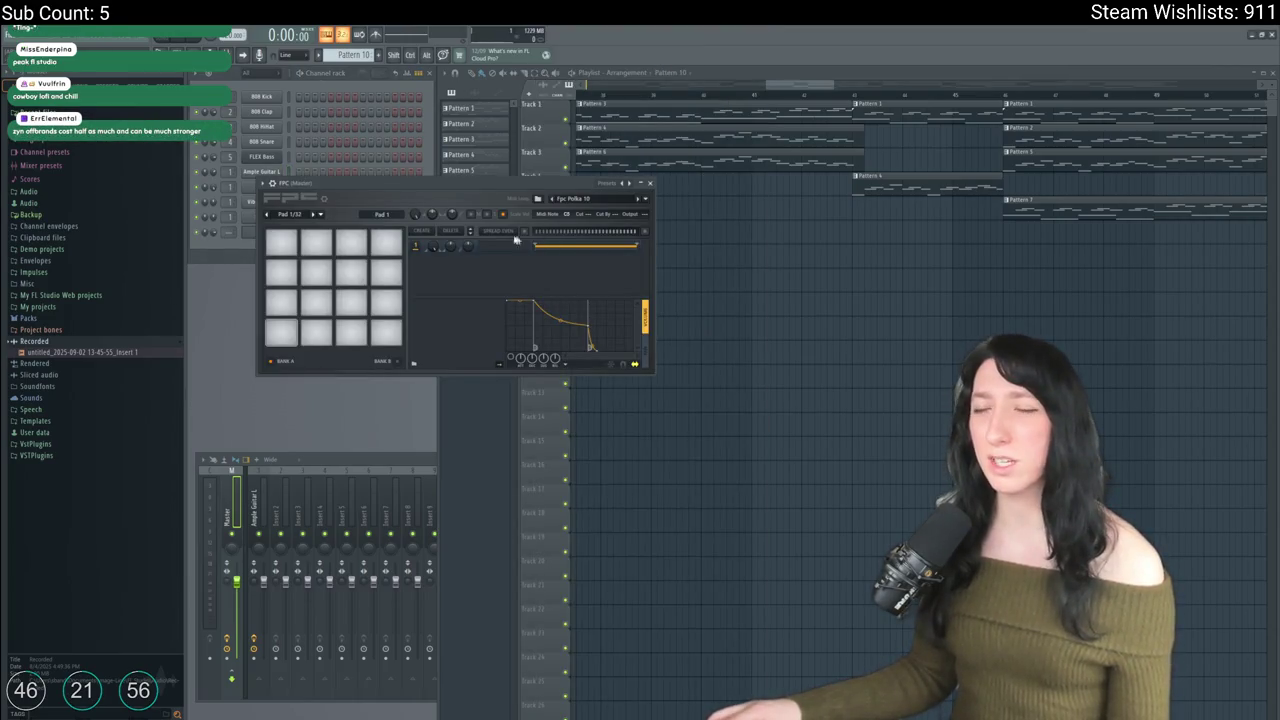
click(268, 184)
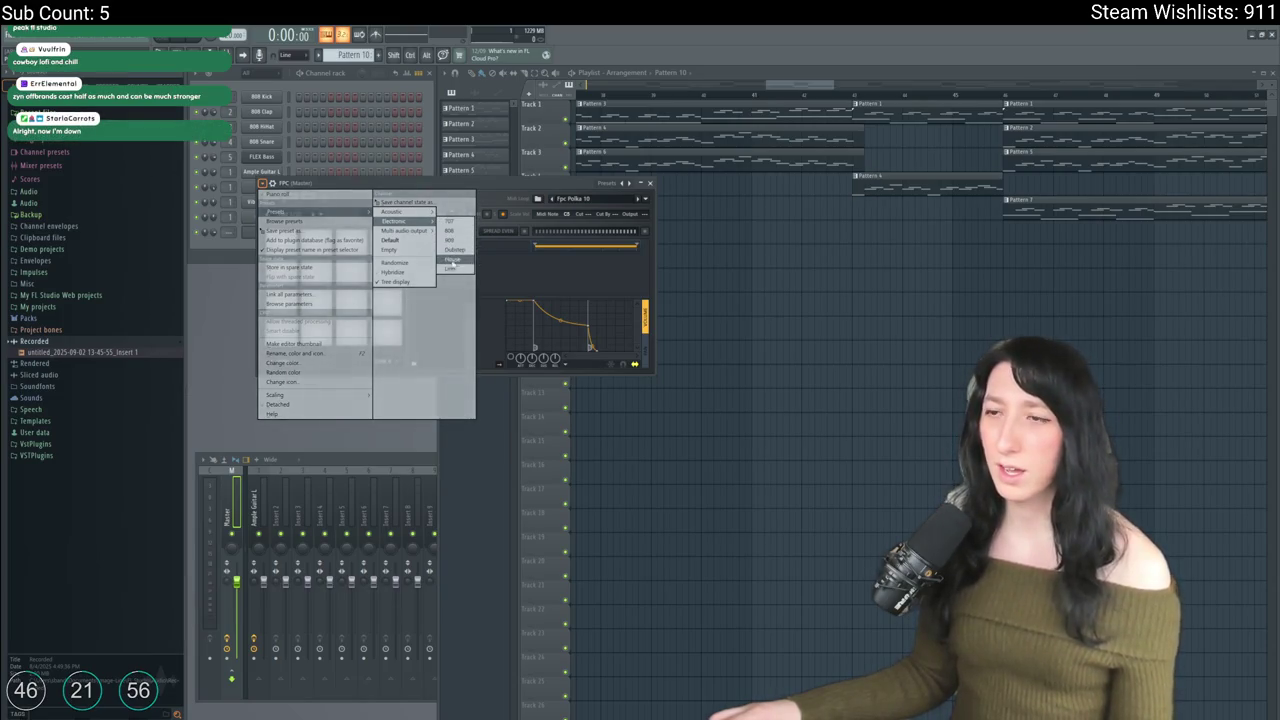
click(452, 259)
Step: Load a country drum loop and place Pattern 10 at Track 4 bar 1
click(646, 202)
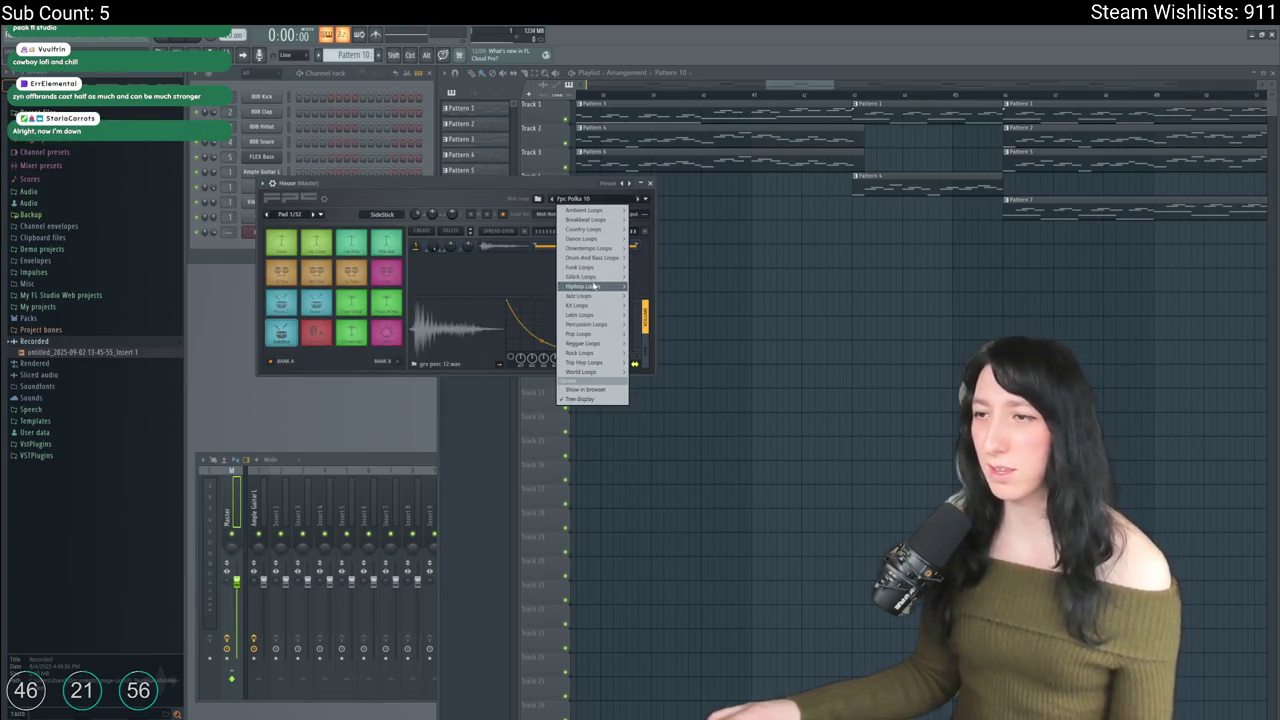
mouse_move(592, 289)
mouse_move(594, 326)
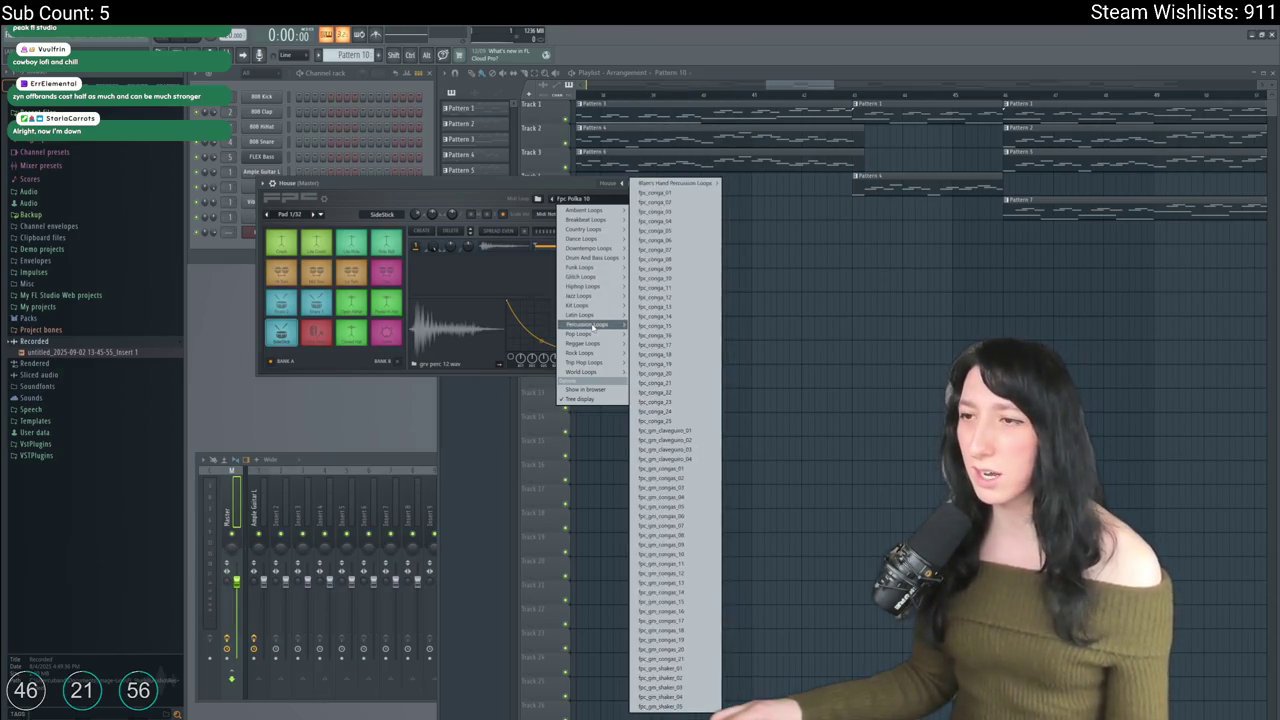
mouse_move(605, 229)
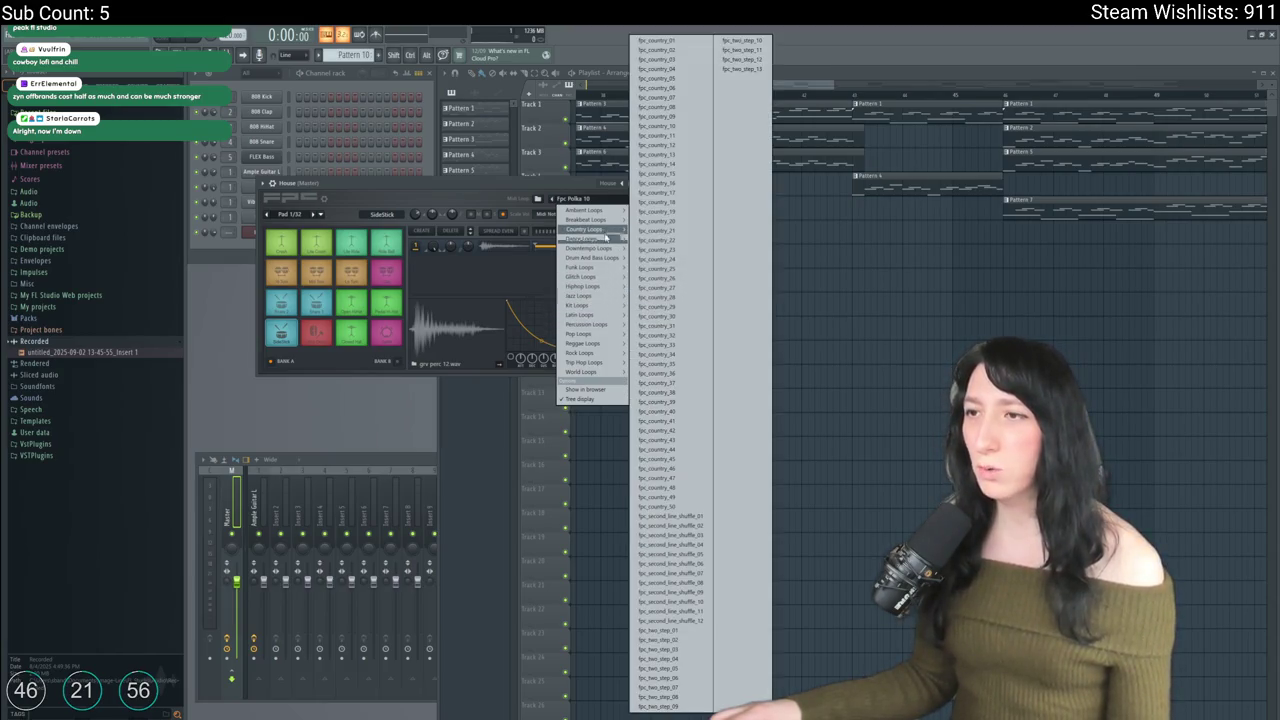
click(672, 41)
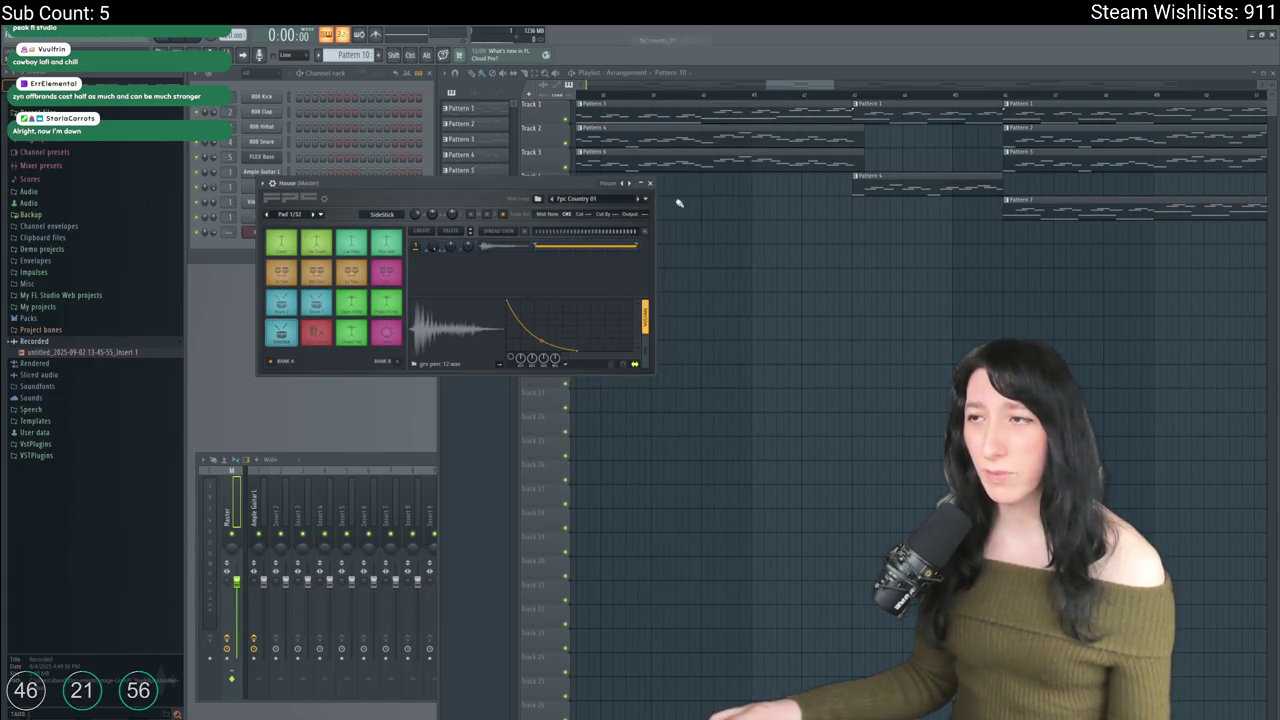
click(692, 229)
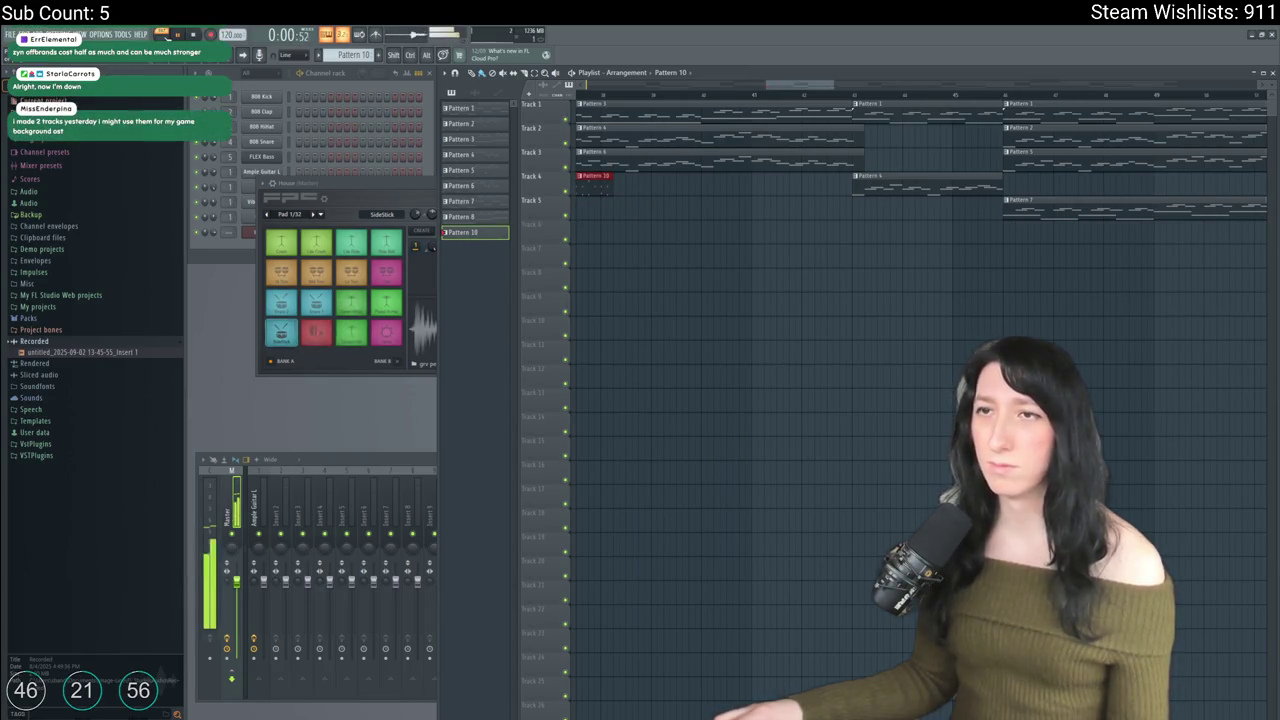
mouse_move(595, 181)
mouse_down()
mouse_move(930, 185)
mouse_move(164, 259)
mouse_move(440, 186)
mouse_up()
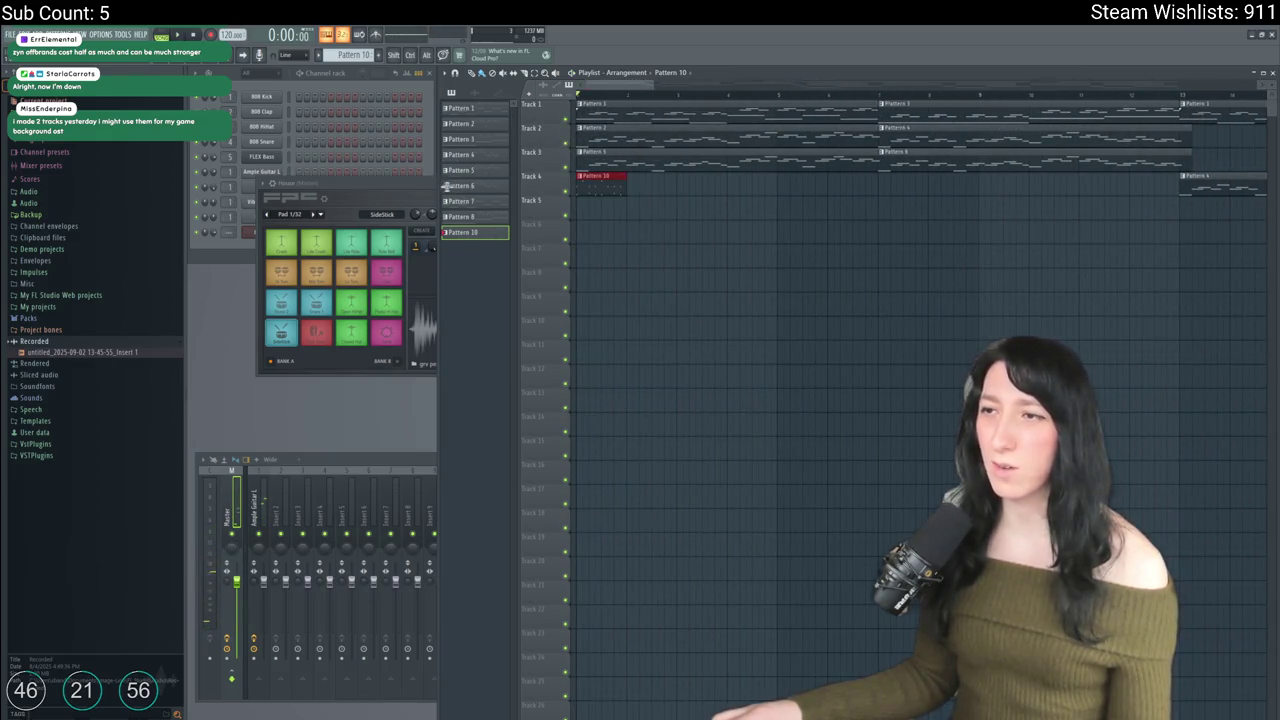
Step: Switch the FPC loop to fpc_hiphop_01 and play the song
click(262, 233)
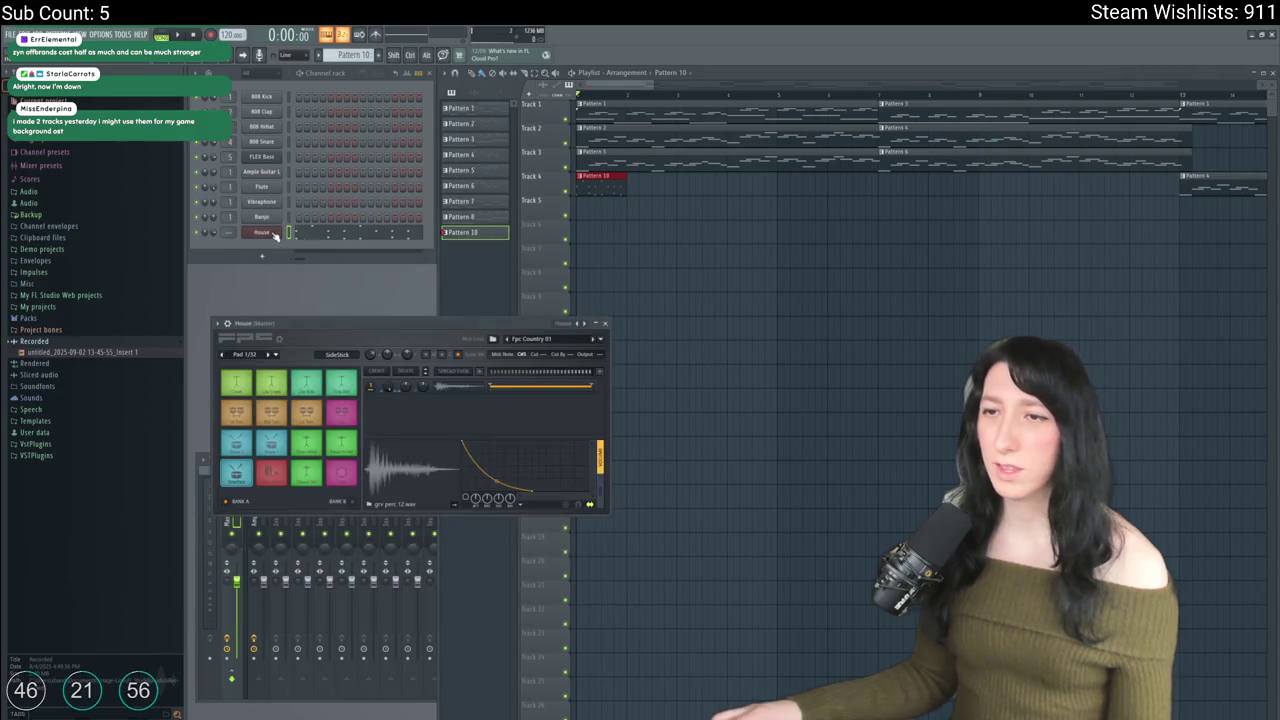
click(601, 339)
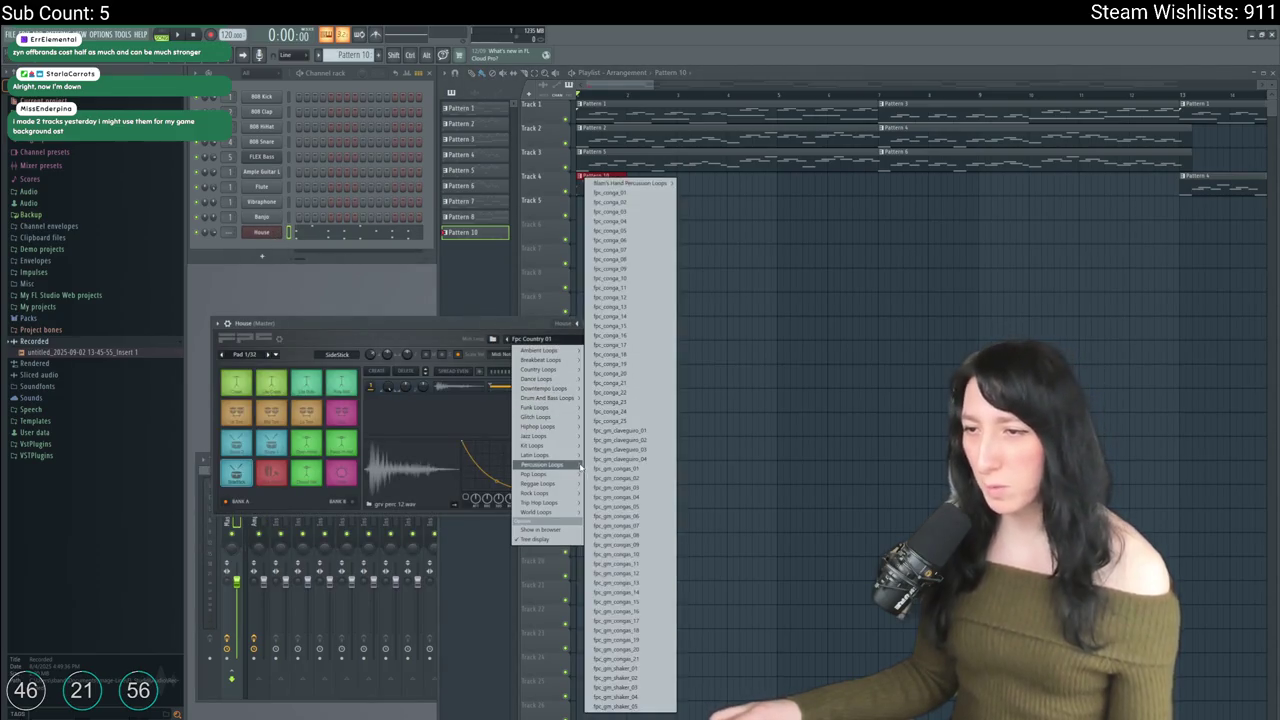
mouse_move(551, 494)
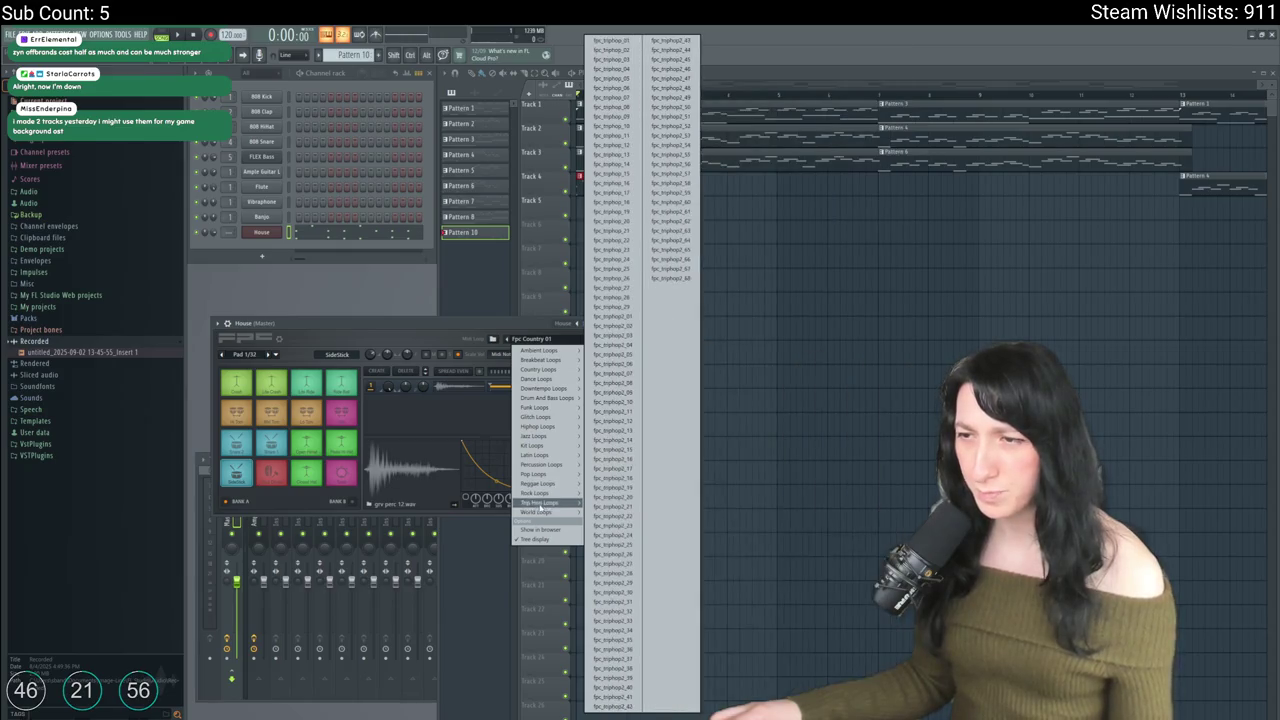
mouse_move(548, 371)
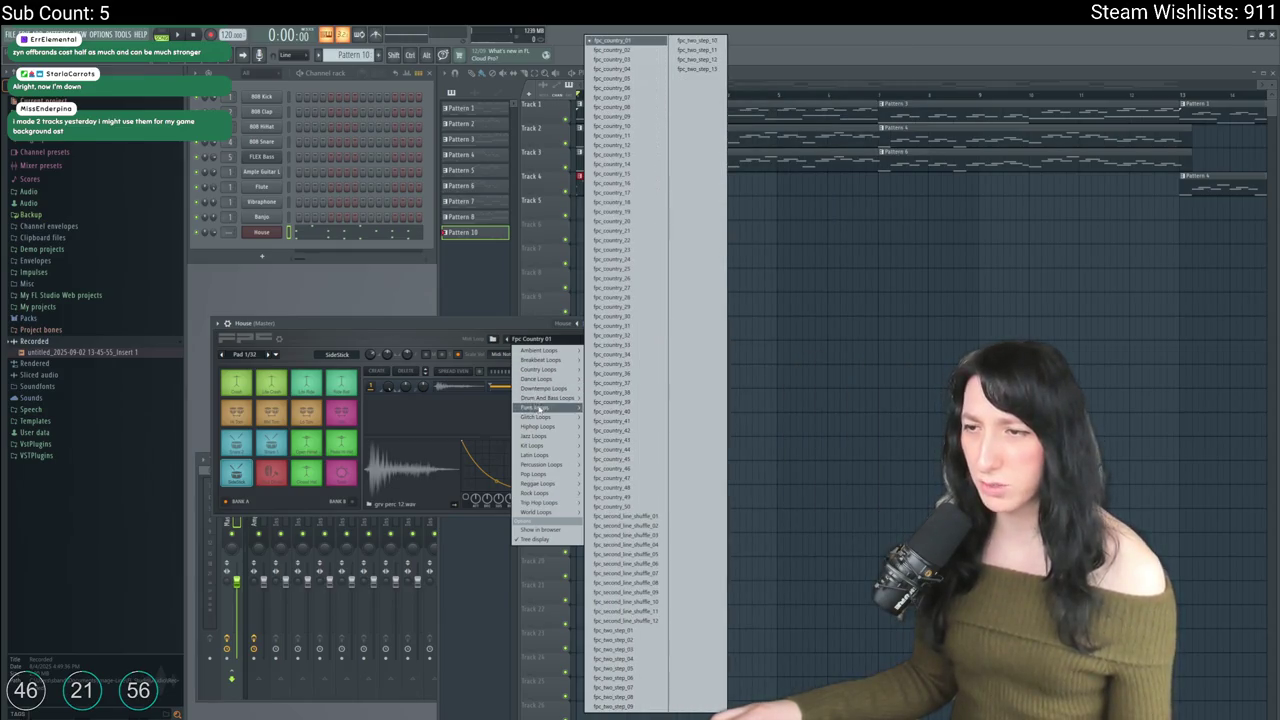
mouse_move(540, 428)
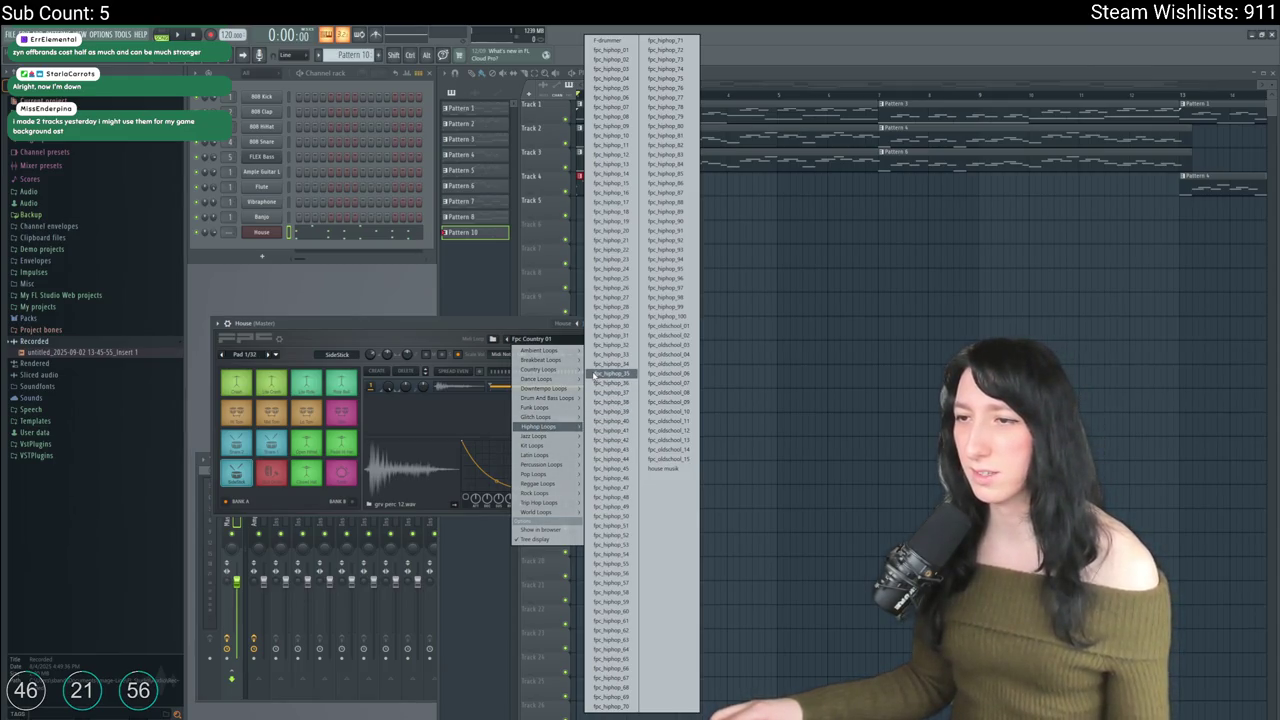
click(614, 48)
key(space)
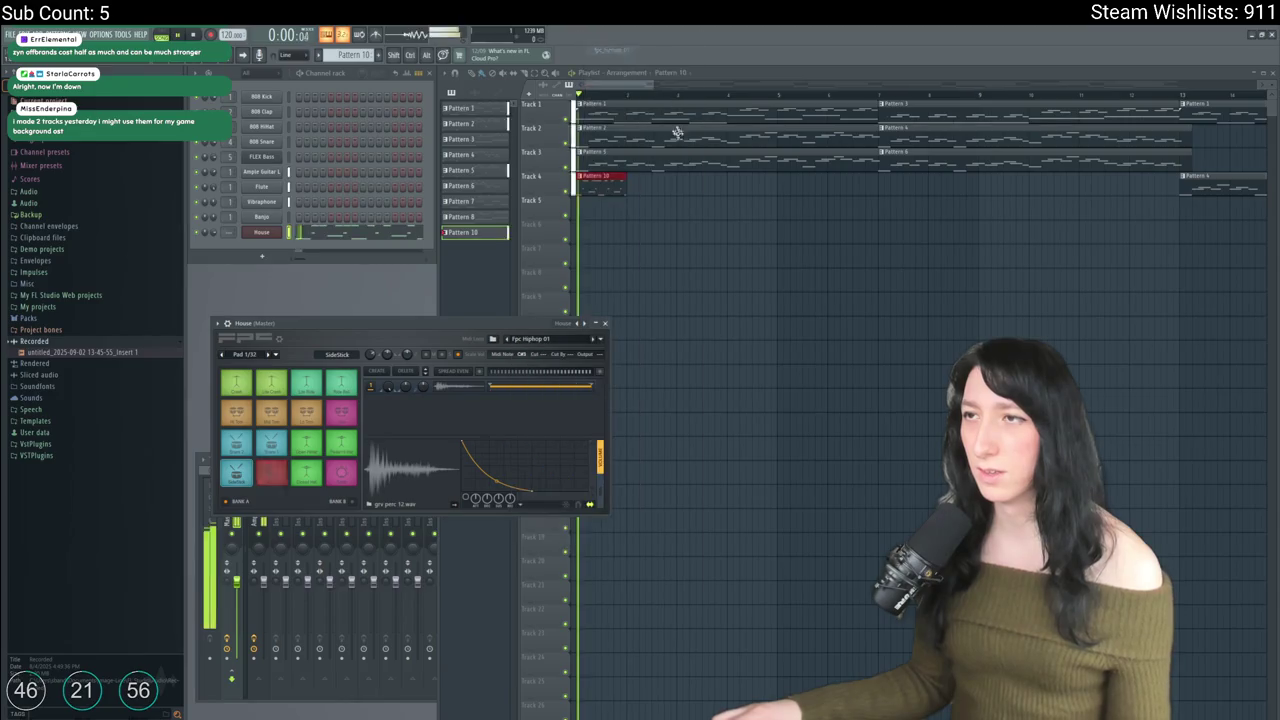
Step: Paint more Pattern 10 clips along Track 4, then stop playback
drag(643, 180, 672, 181)
click(702, 182)
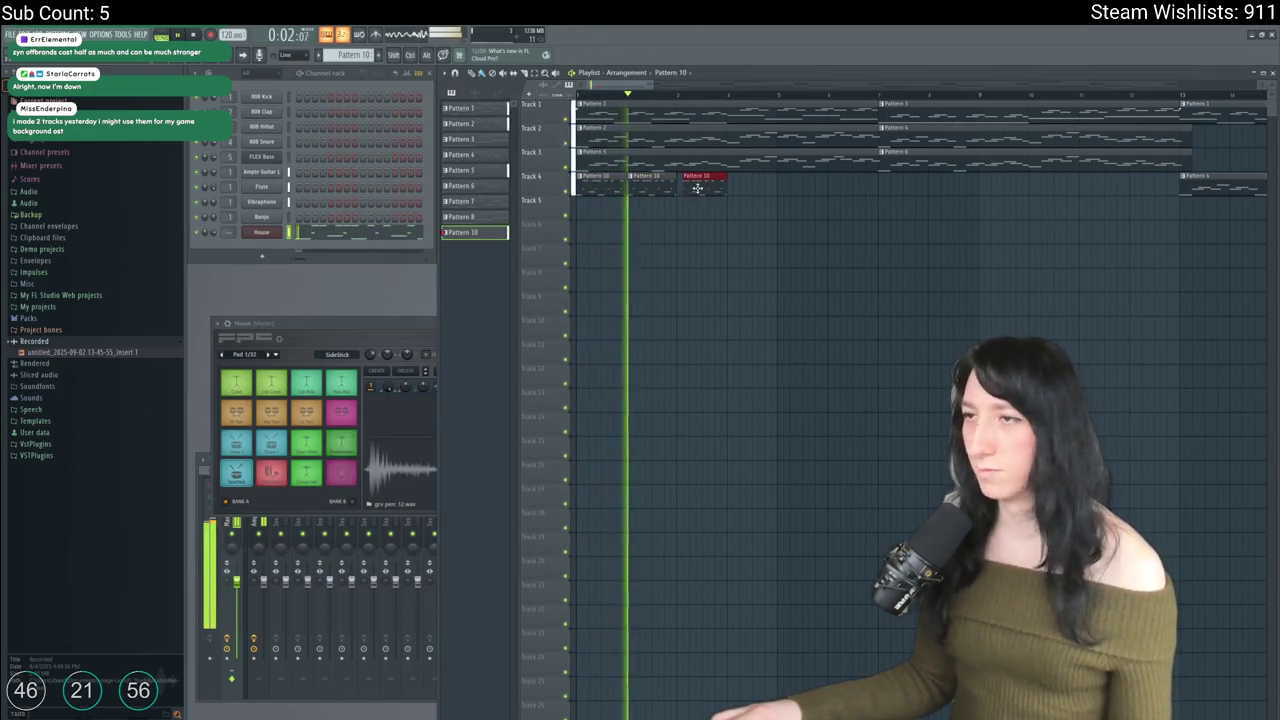
click(744, 183)
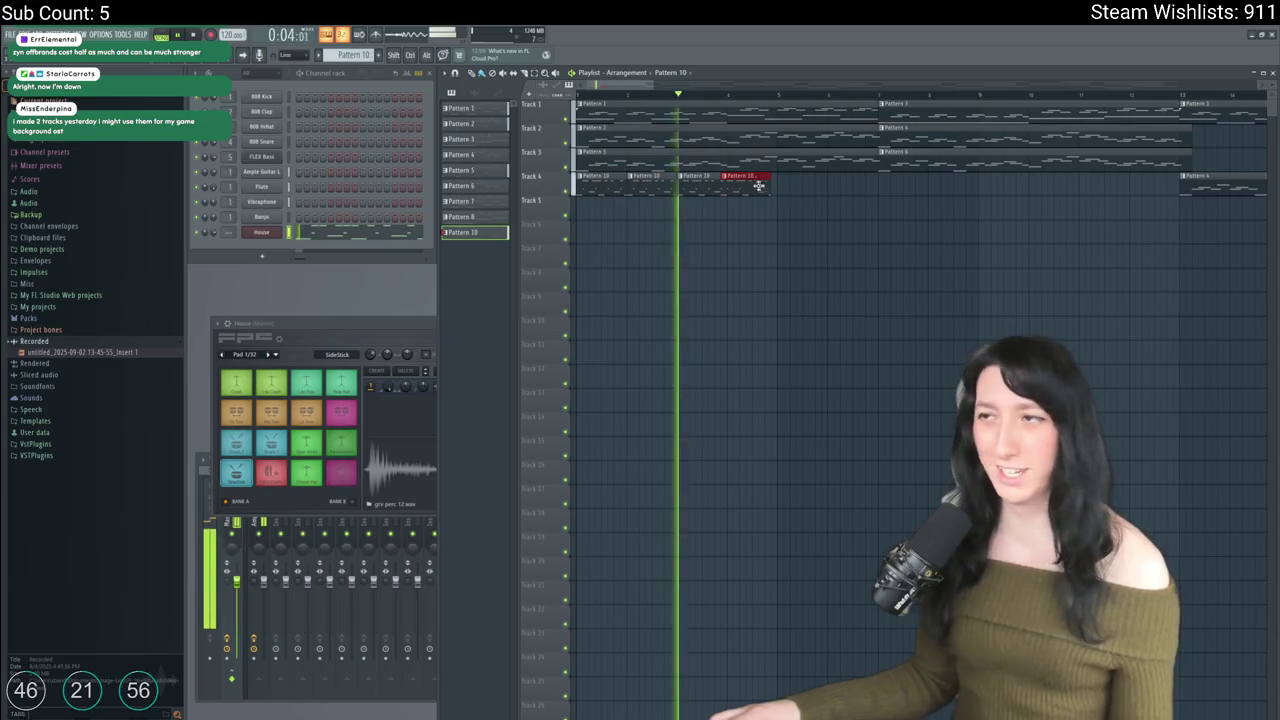
key(space)
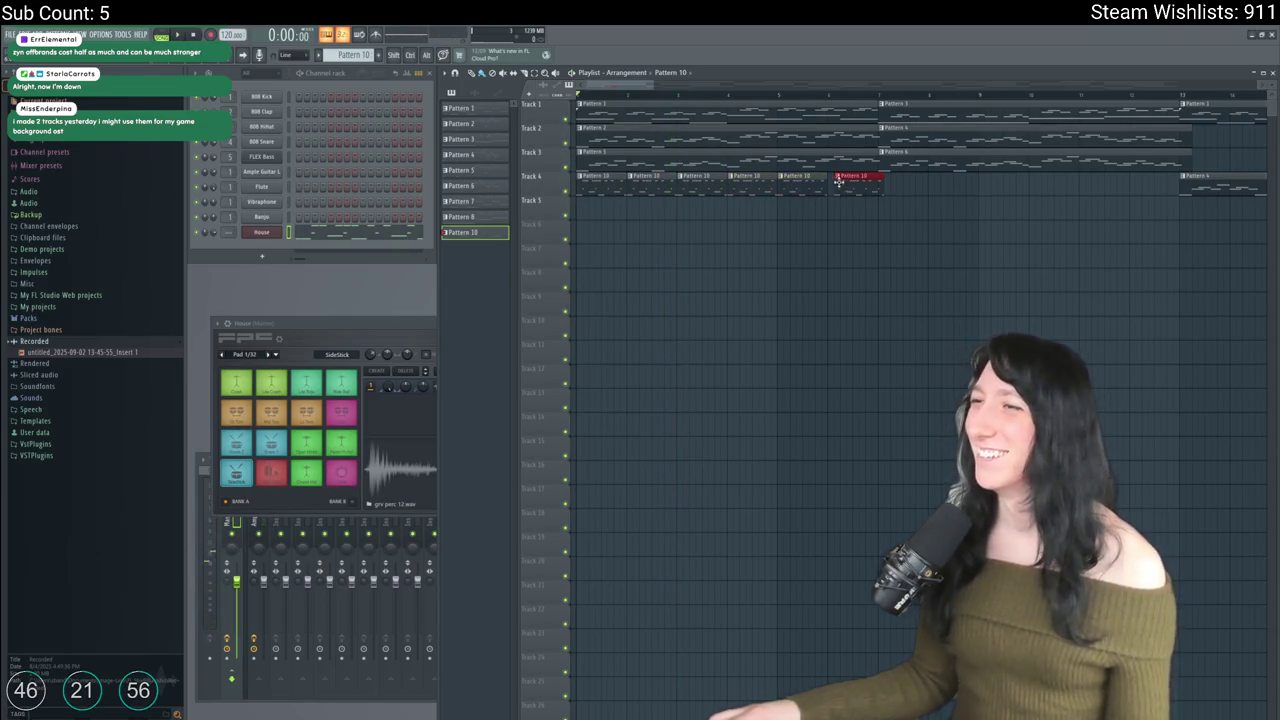
Step: Load the Jayce Lewis Mix acoustic kit into FPC with the Fpc Polka 10 loop
click(280, 330)
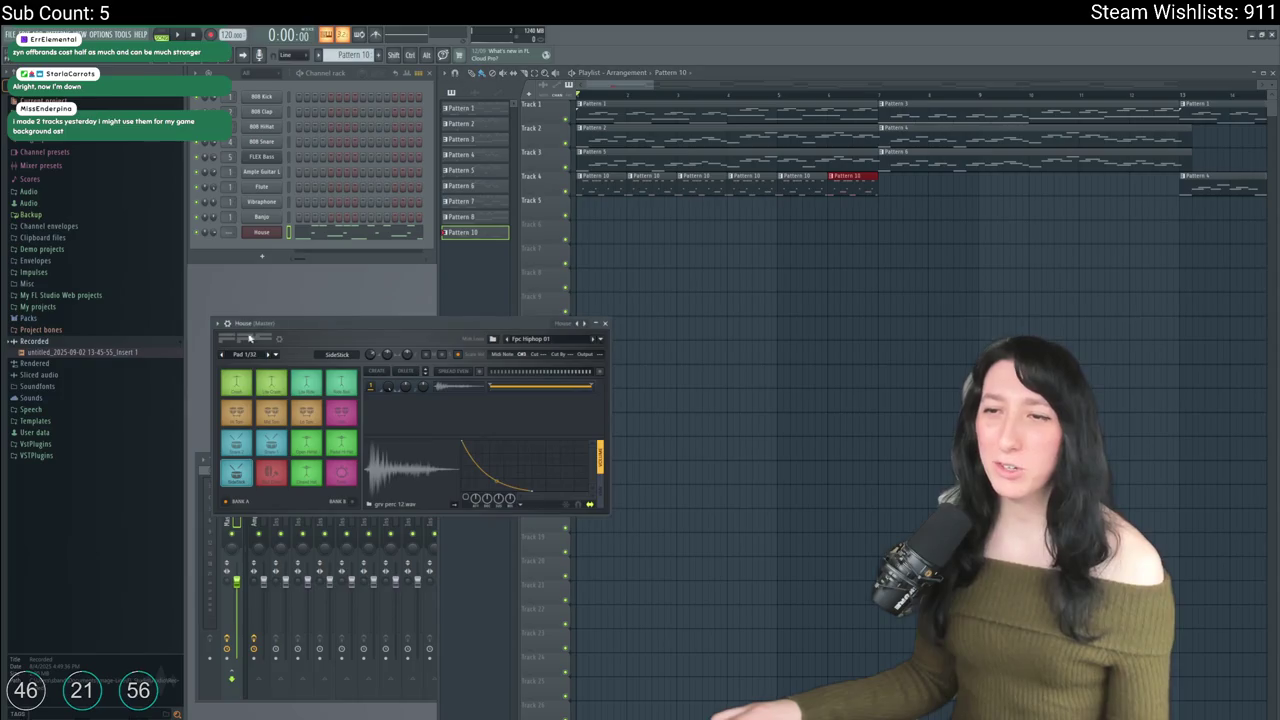
click(222, 324)
mouse_move(300, 352)
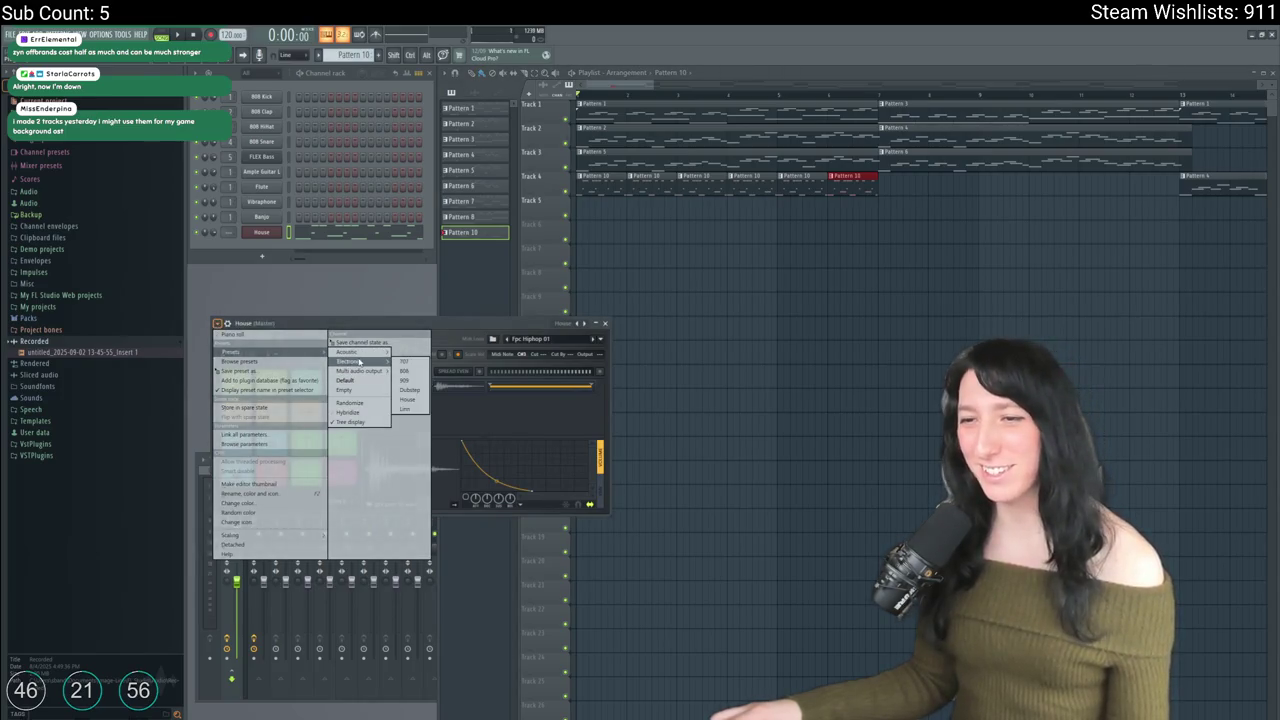
mouse_move(367, 356)
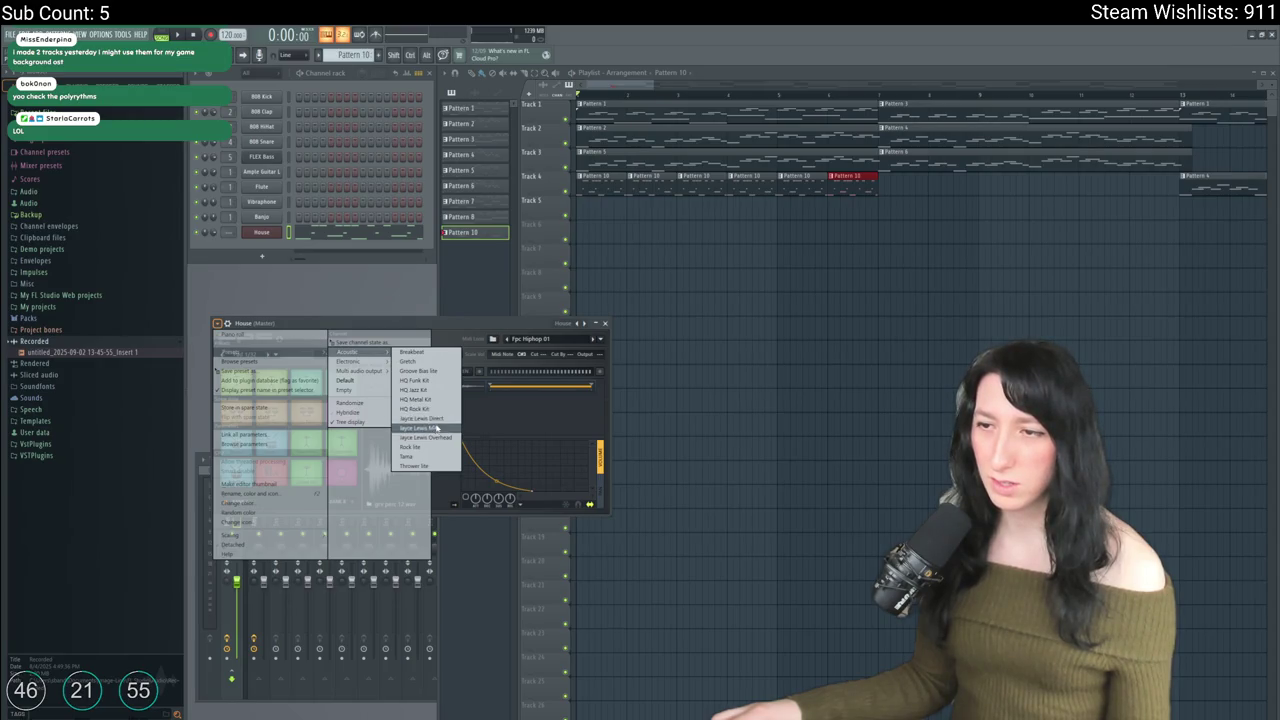
click(437, 427)
click(600, 340)
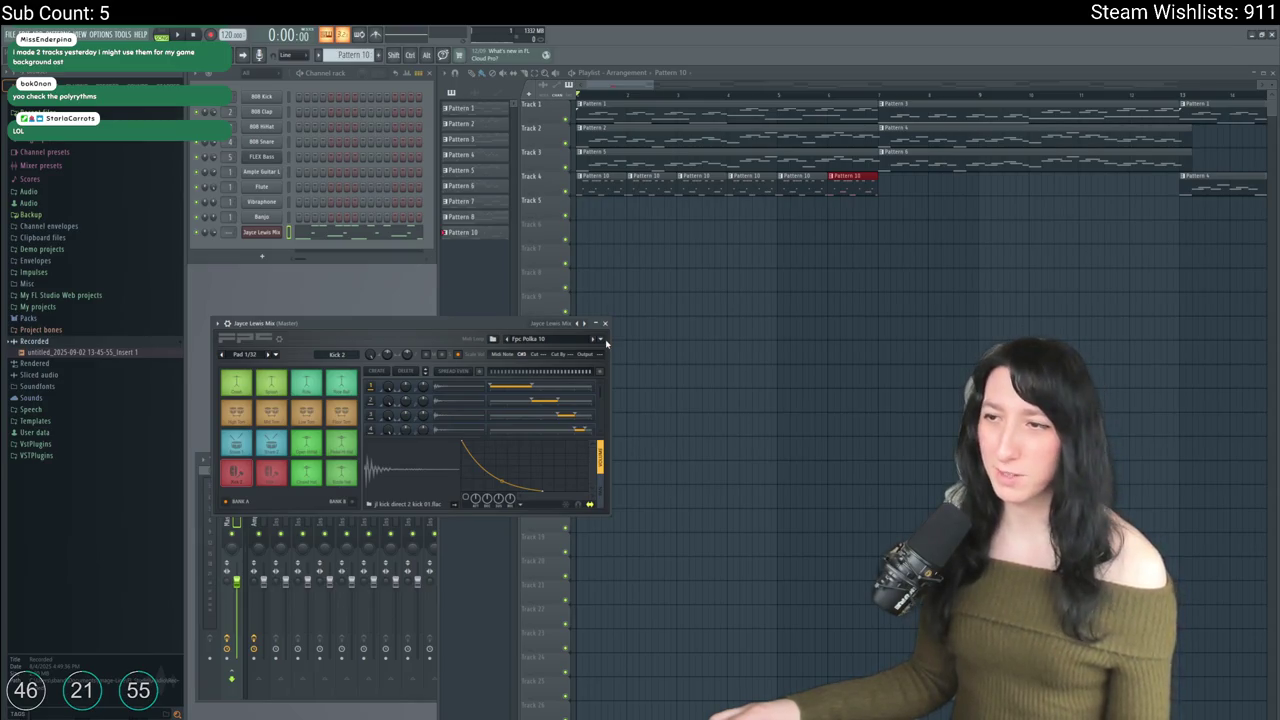
Step: Audition FPC loops during playback: Two Step 10, Second Line Shuffle 12, Two Step 01
click(602, 340)
mouse_move(537, 426)
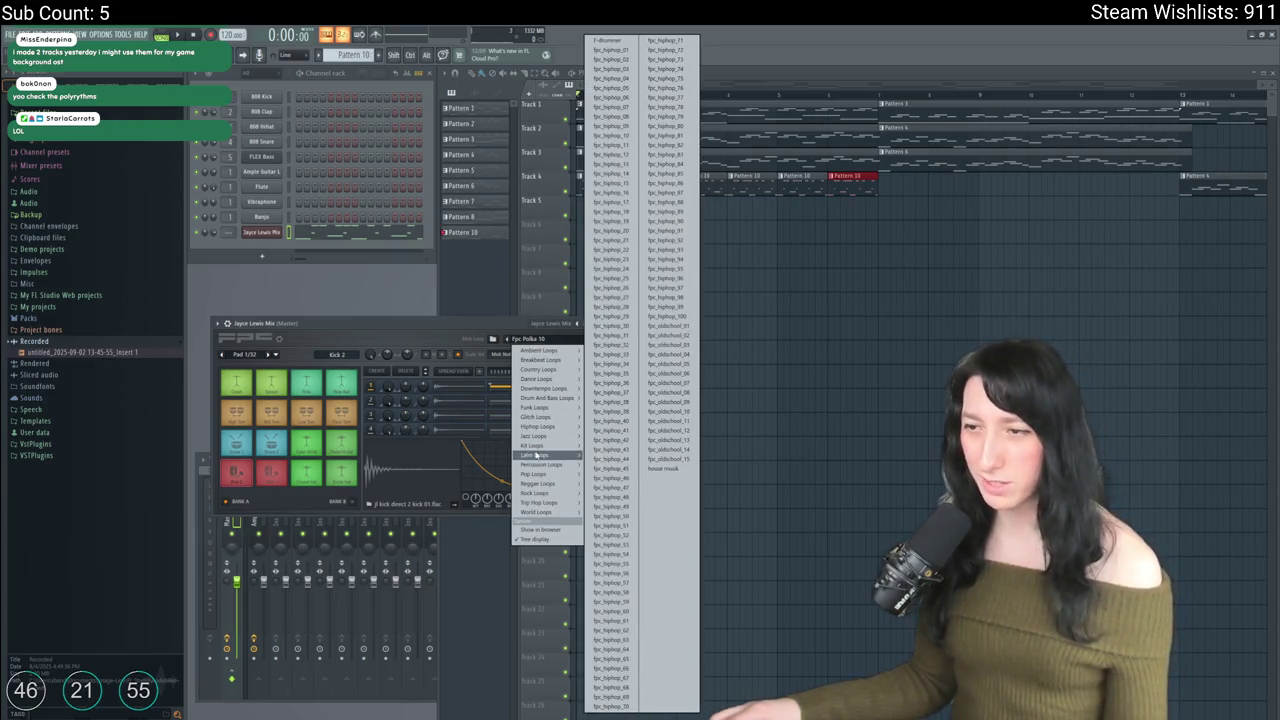
mouse_move(550, 362)
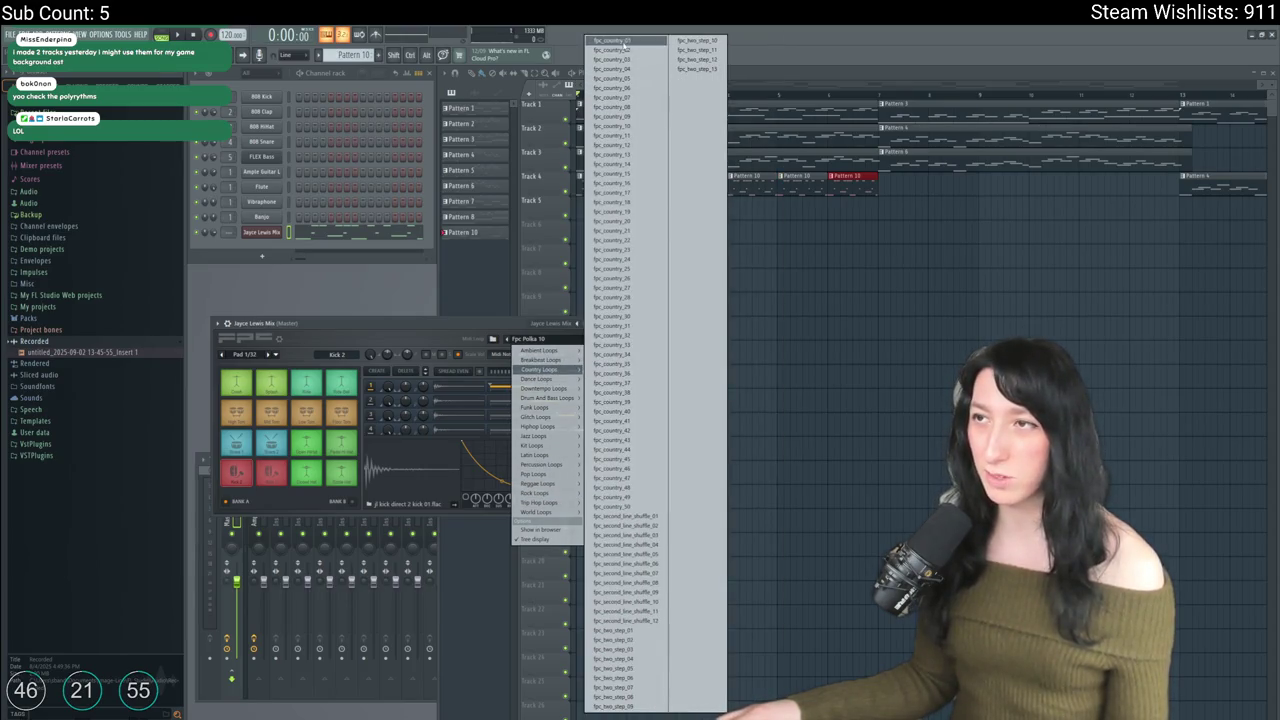
click(697, 40)
key(space)
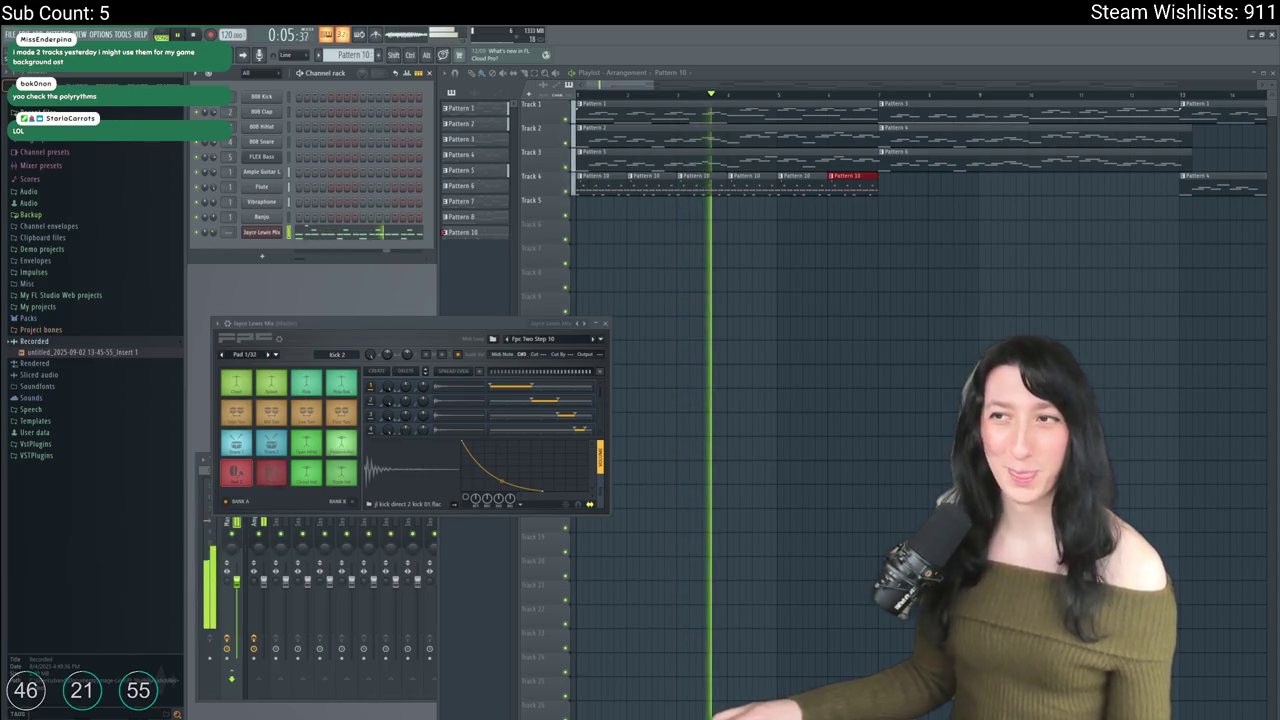
click(506, 340)
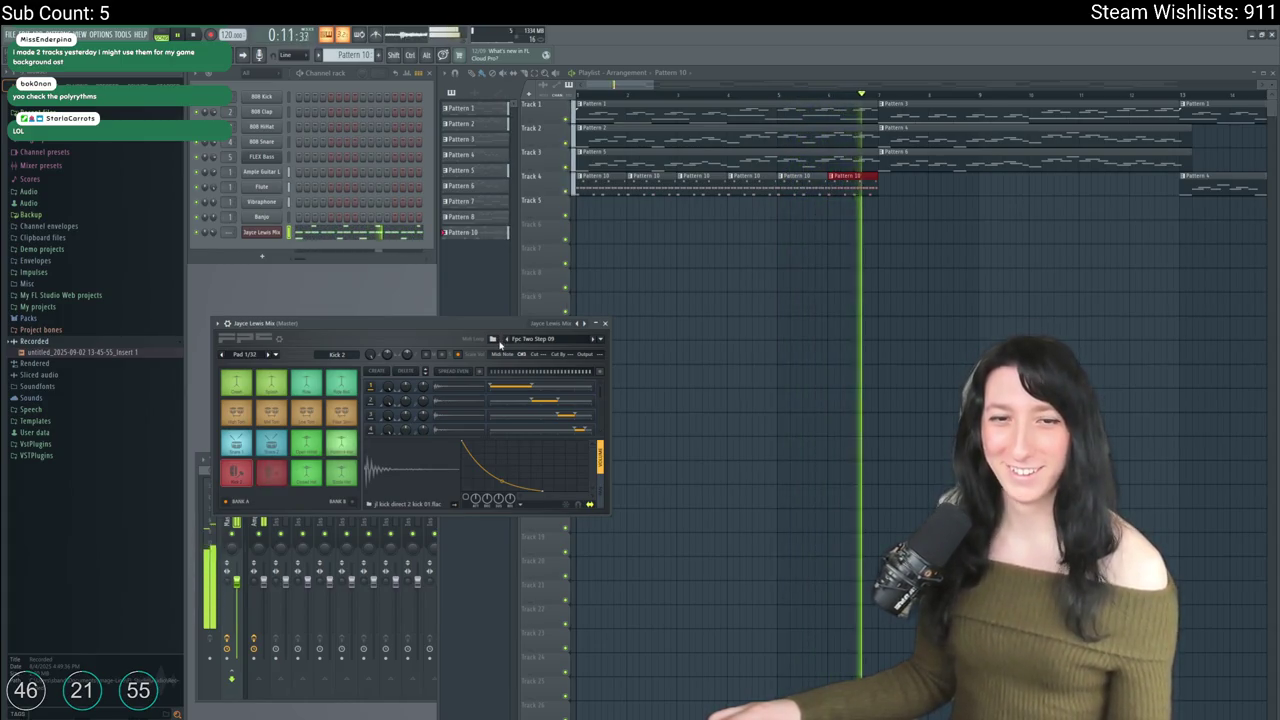
key(space)
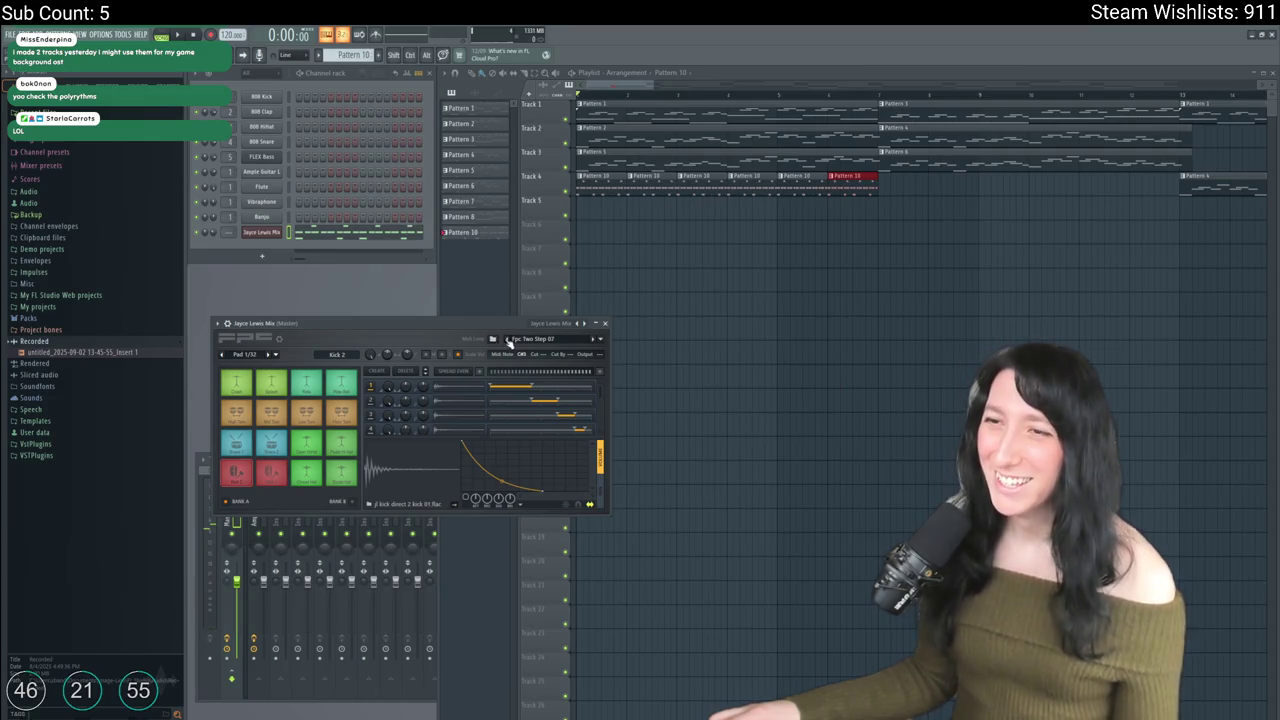
key(space)
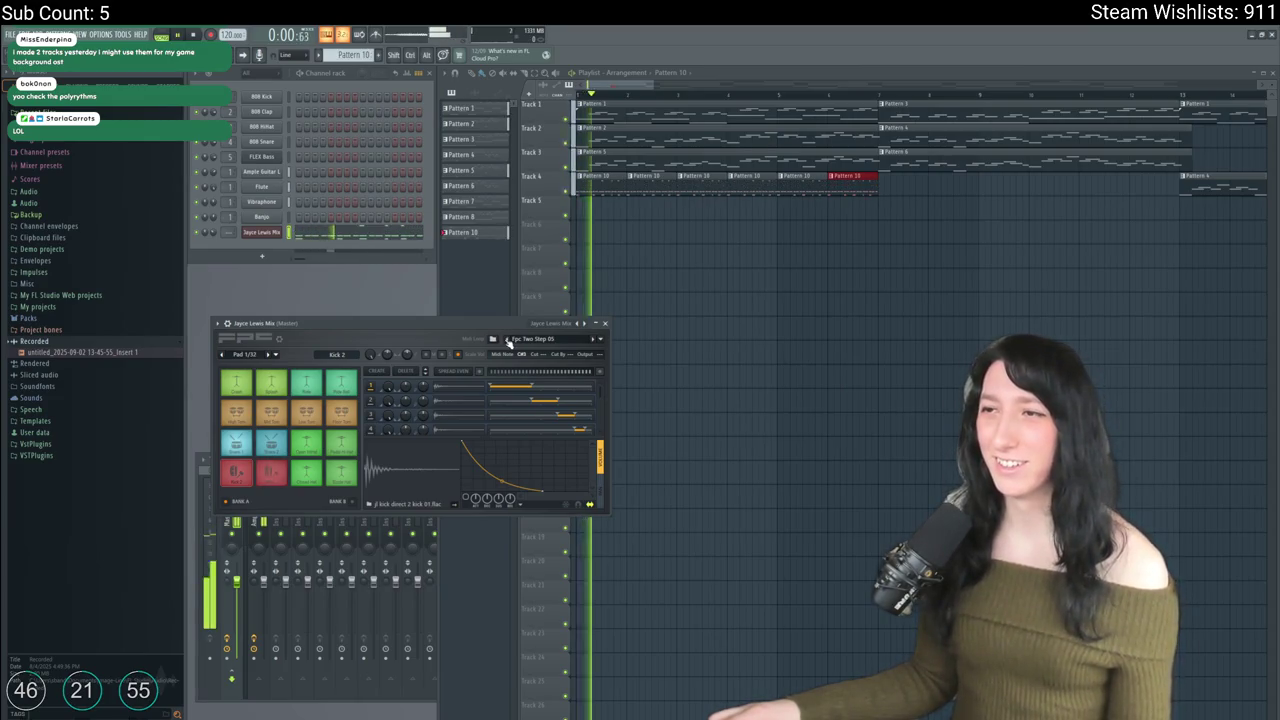
click(507, 340)
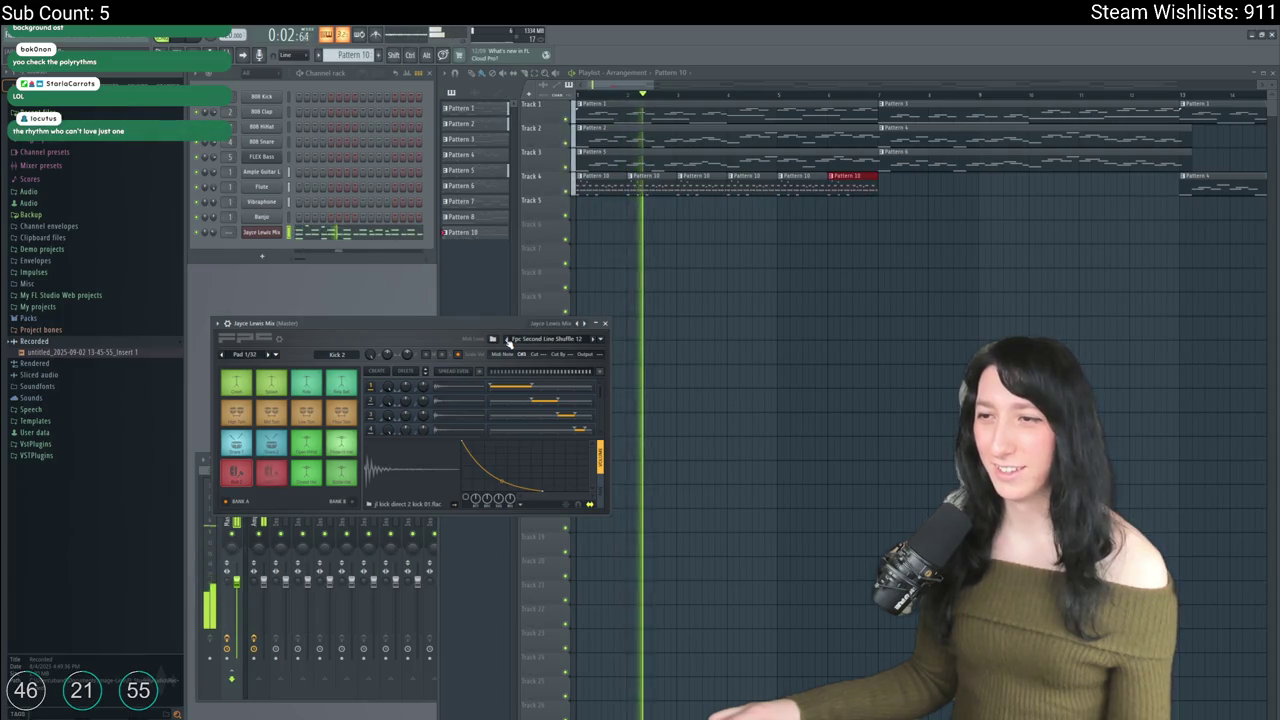
click(594, 339)
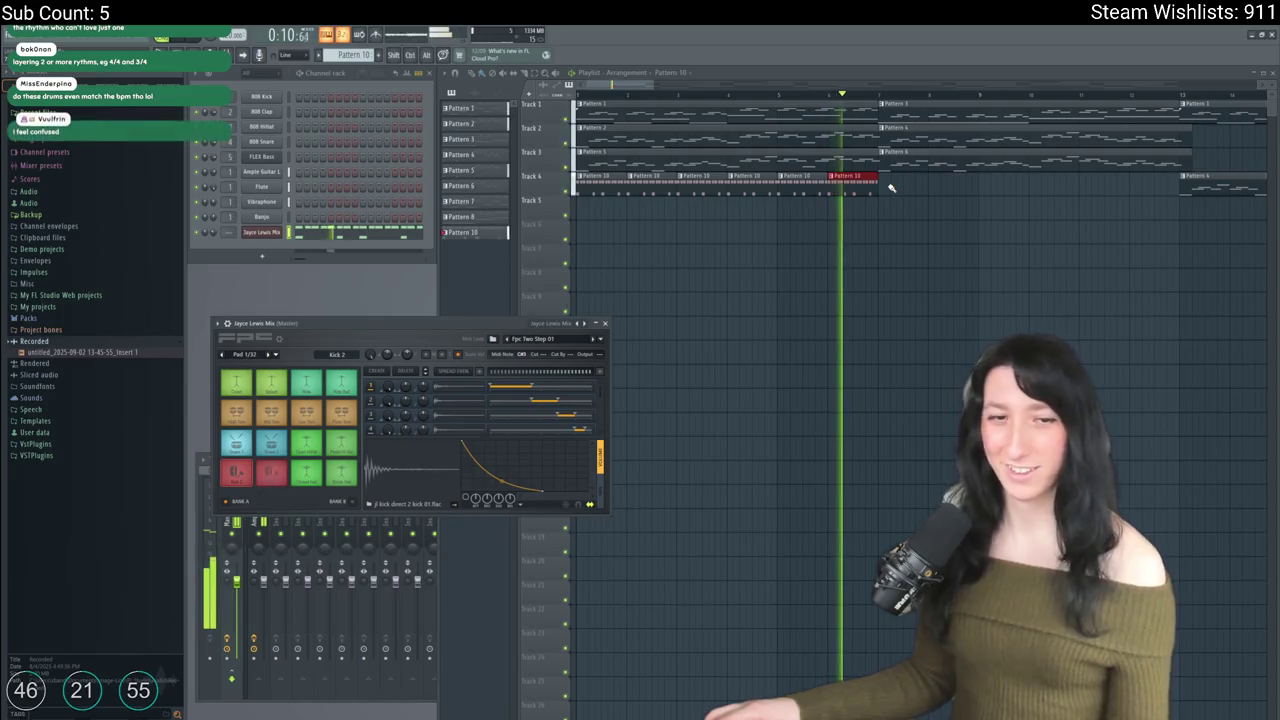
key(space)
Step: Delete the three Pattern 10 clips from Track 4 and close FL Studio
right_click(850, 178)
right_click(651, 178)
right_click(749, 178)
click(1269, 38)
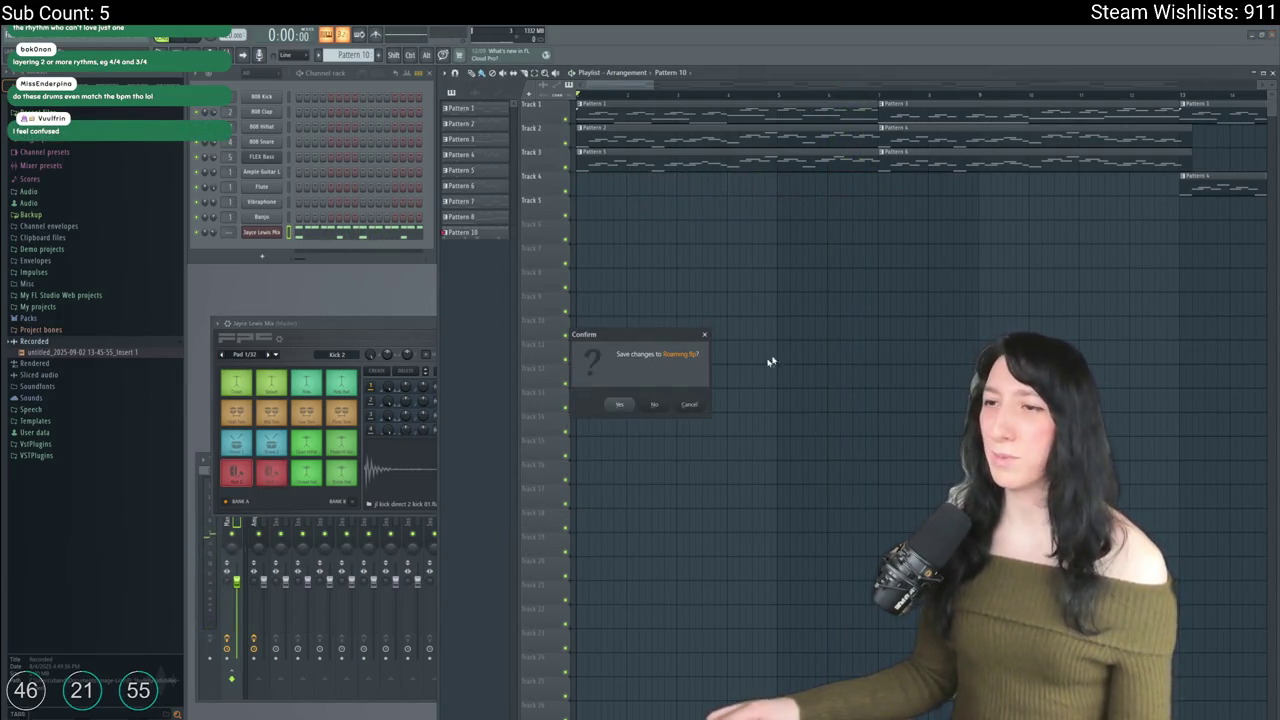
Step: Discard the Roaming.flp changes, look over the room's containers, then switch to Aseprite
click(664, 404)
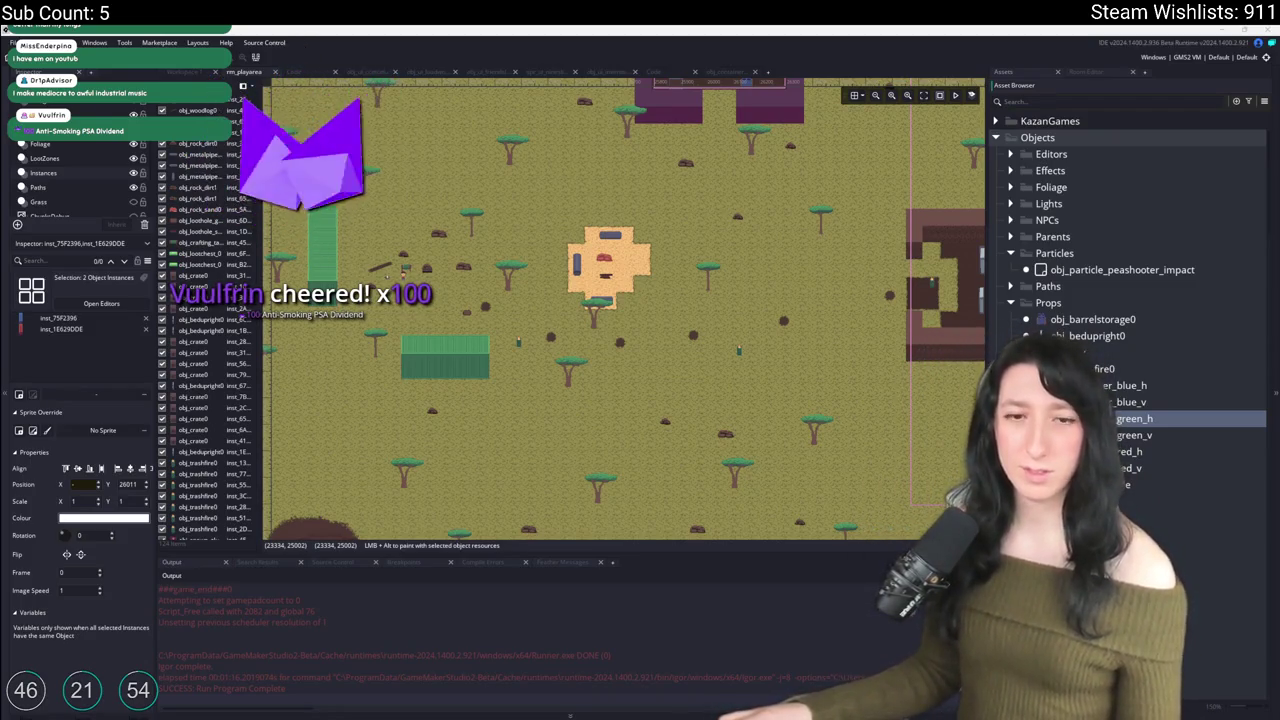
scroll(600, 300, up, 2)
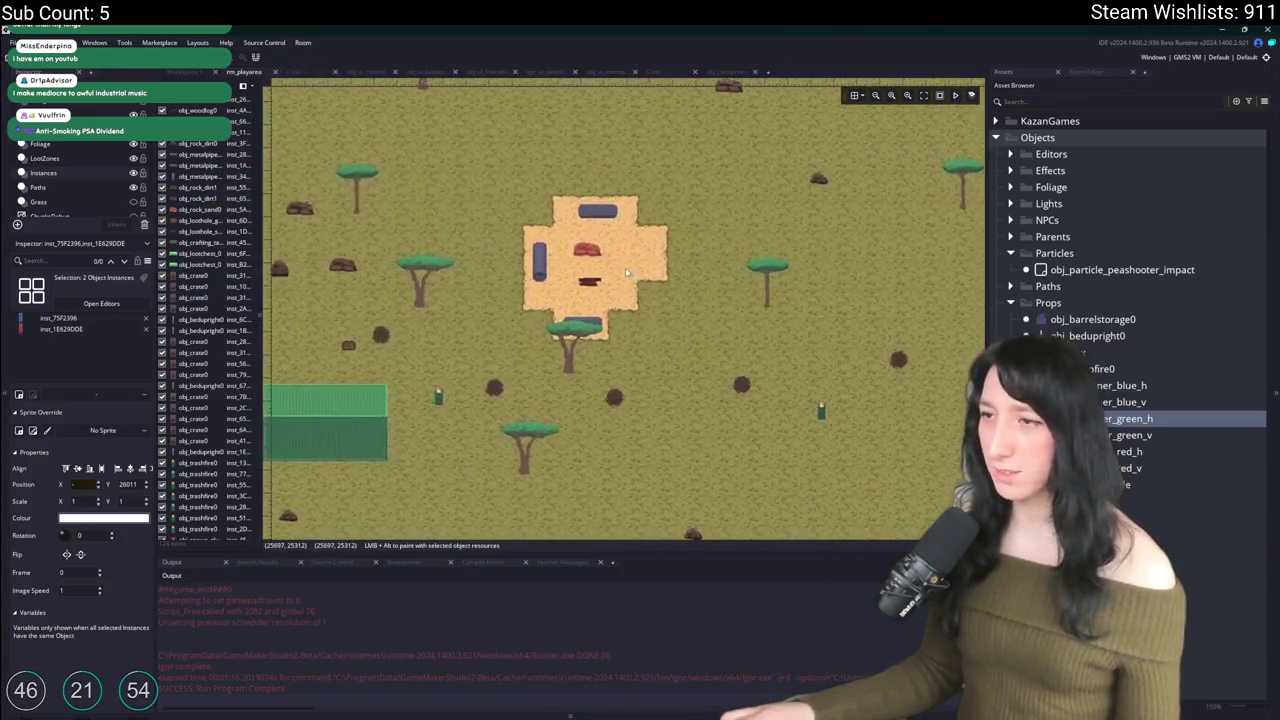
scroll(669, 222, down, 3)
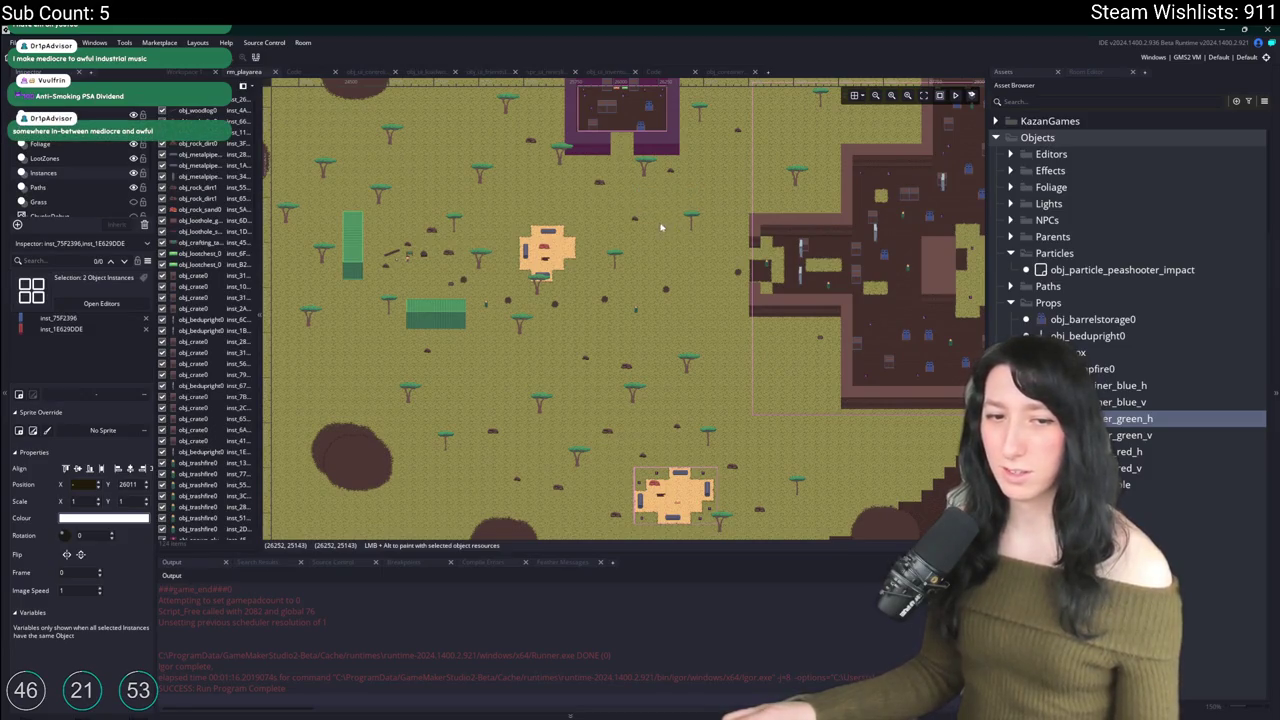
scroll(660, 228, right, 10)
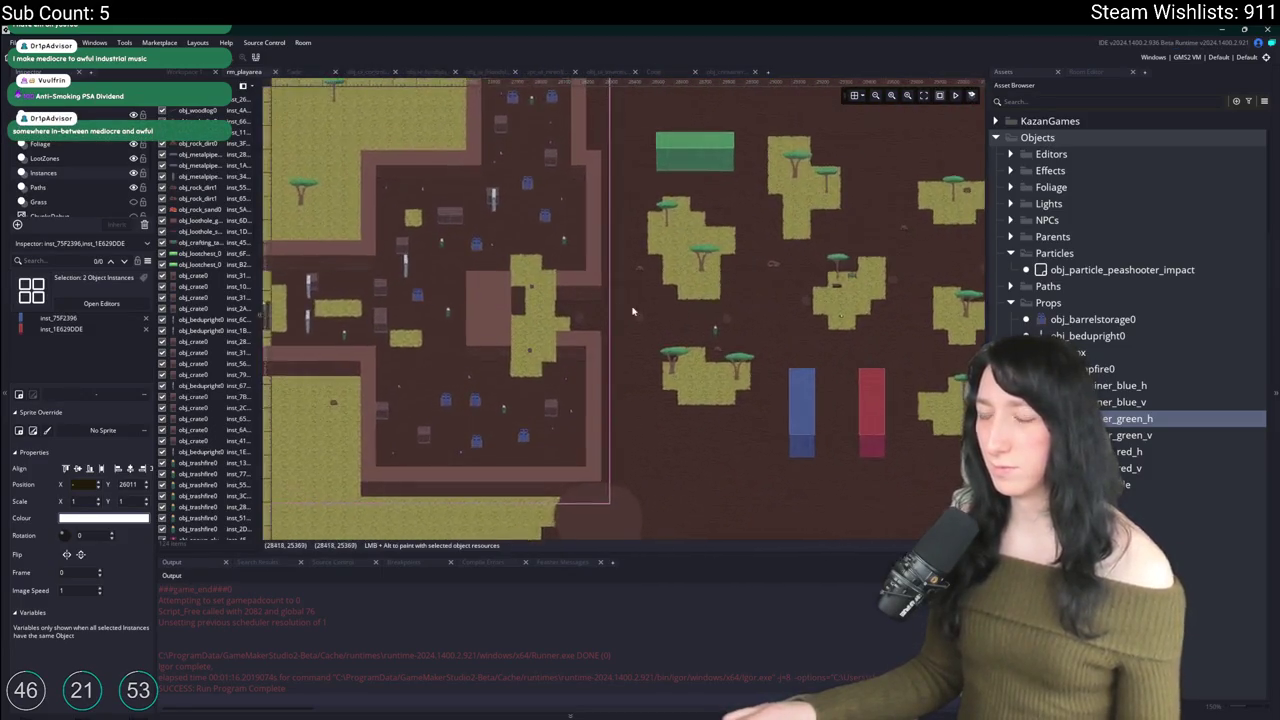
scroll(632, 311, down, 5)
scroll(810, 420, up, 4)
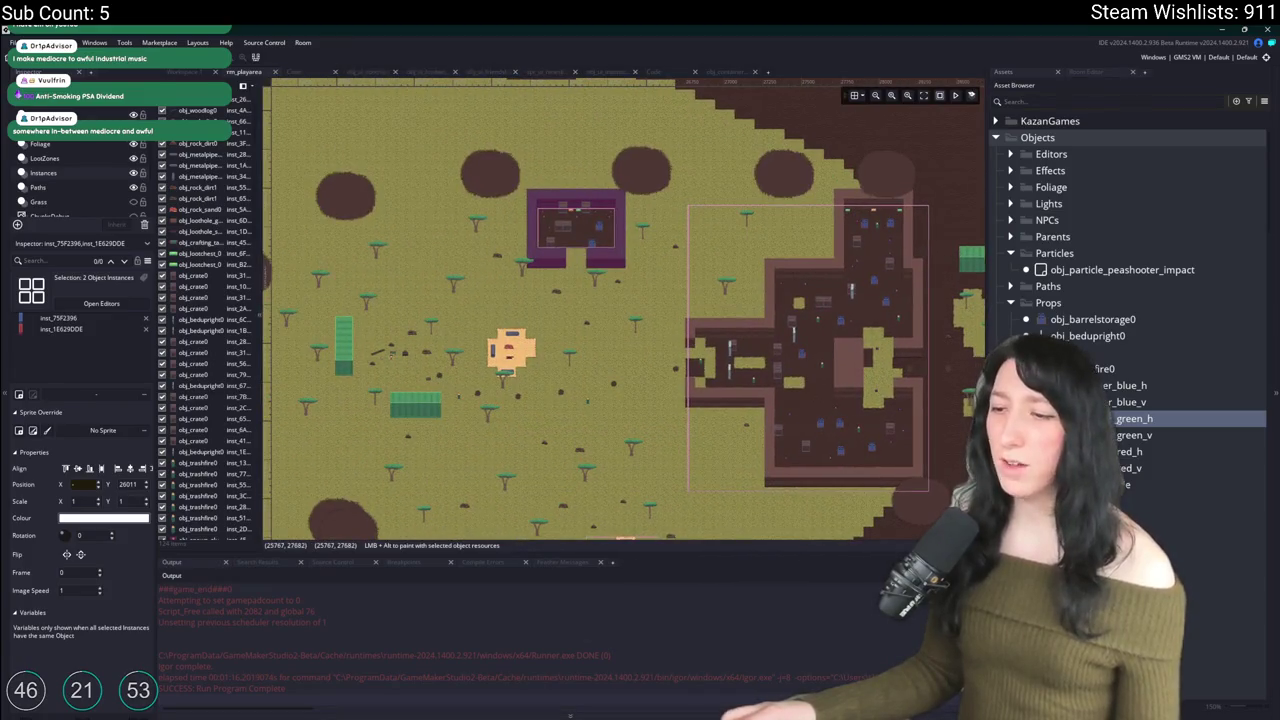
key(alt+Tab)
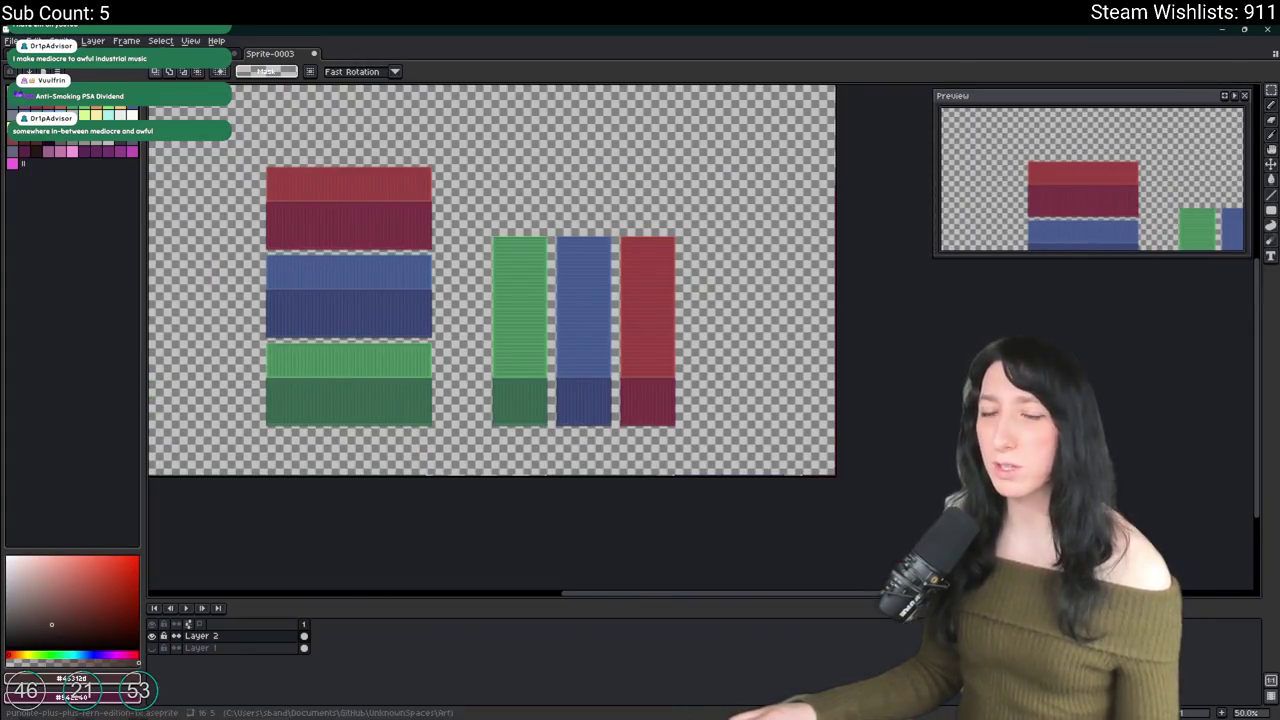
Step: Open Character.aseprite from the recent files
click(11, 41)
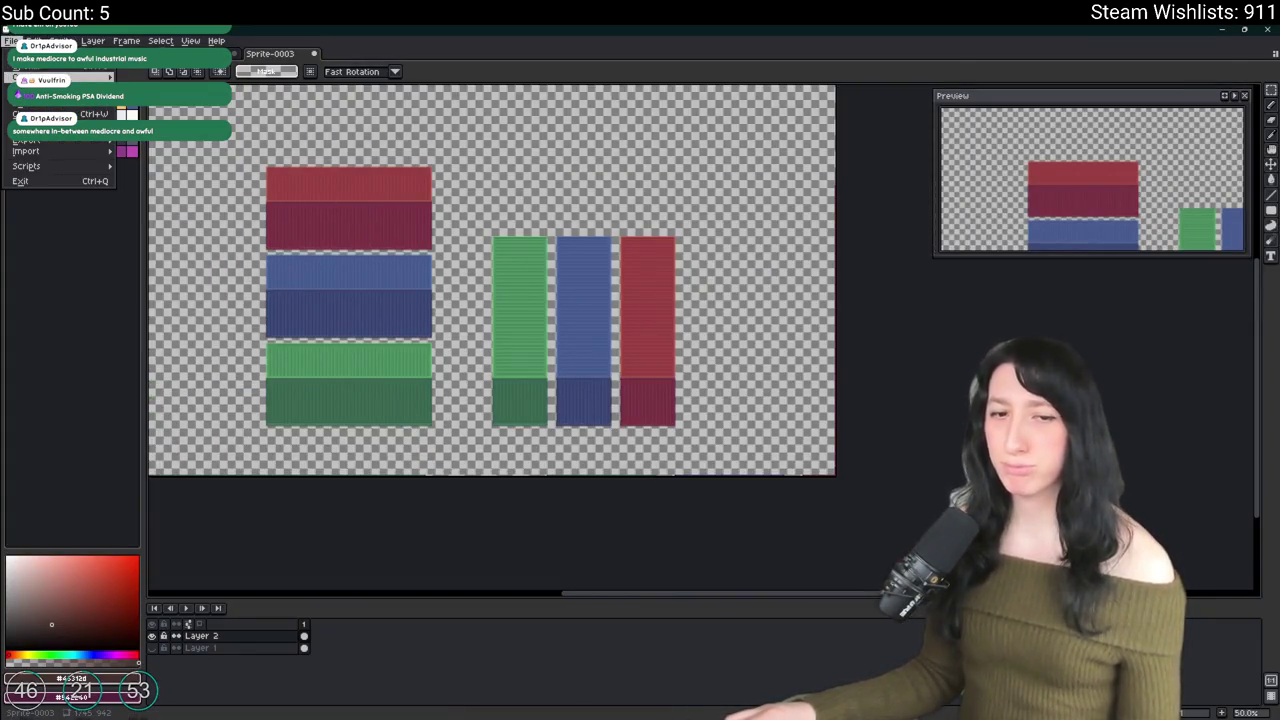
mouse_move(80, 77)
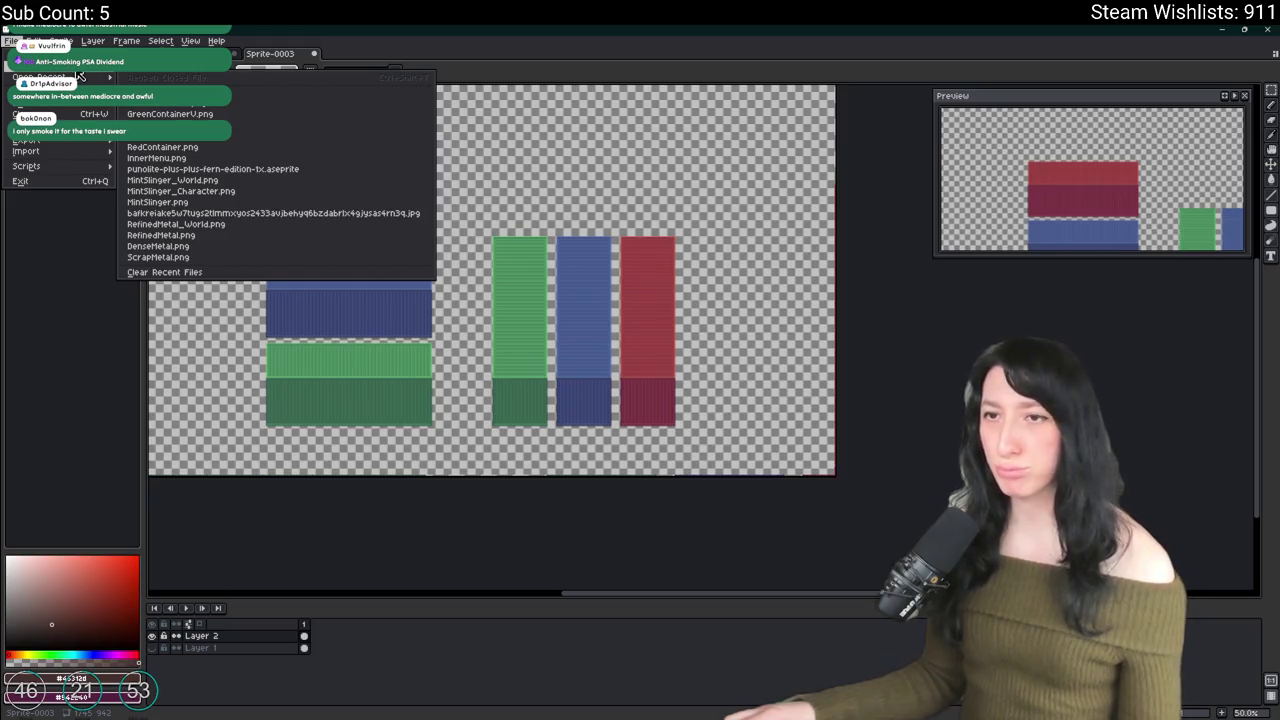
click(40, 61)
click(391, 260)
key(Return)
Step: Flatten all of the character's body-part layers into one layer and select the whole sprite
scroll(450, 390, up, 5)
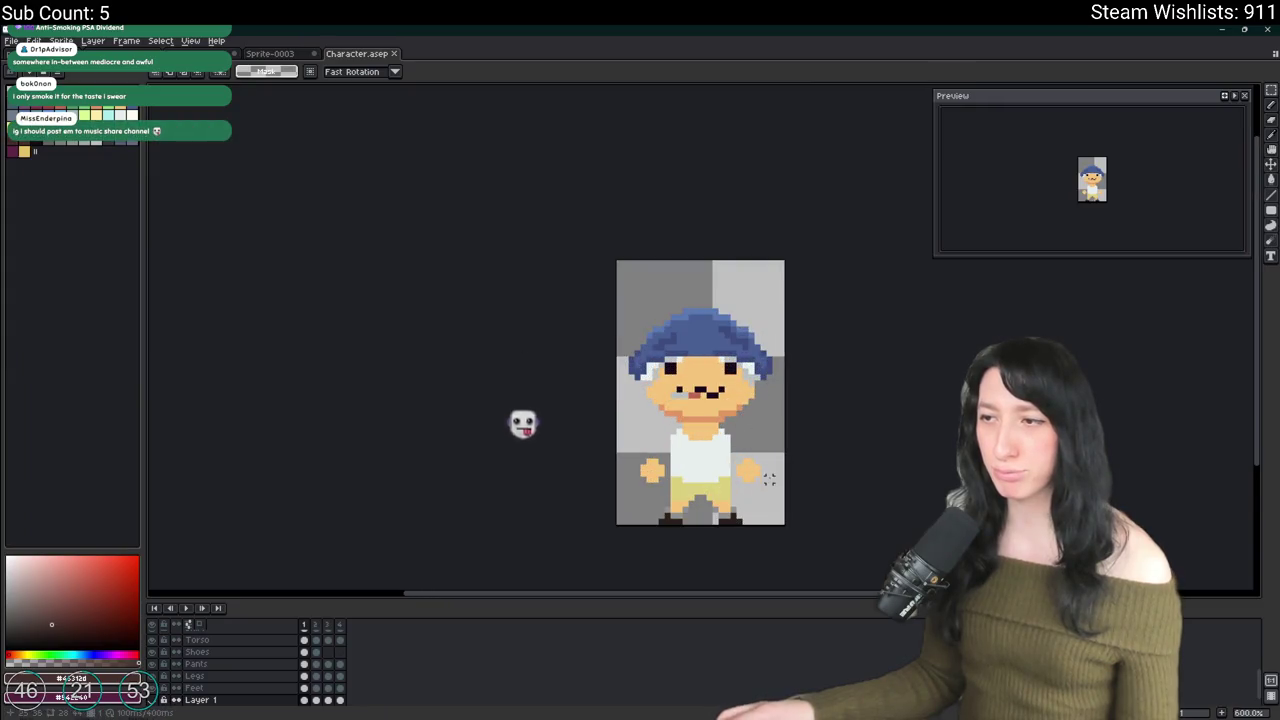
scroll(560, 250, up, 3)
scroll(495, 234, down, 3)
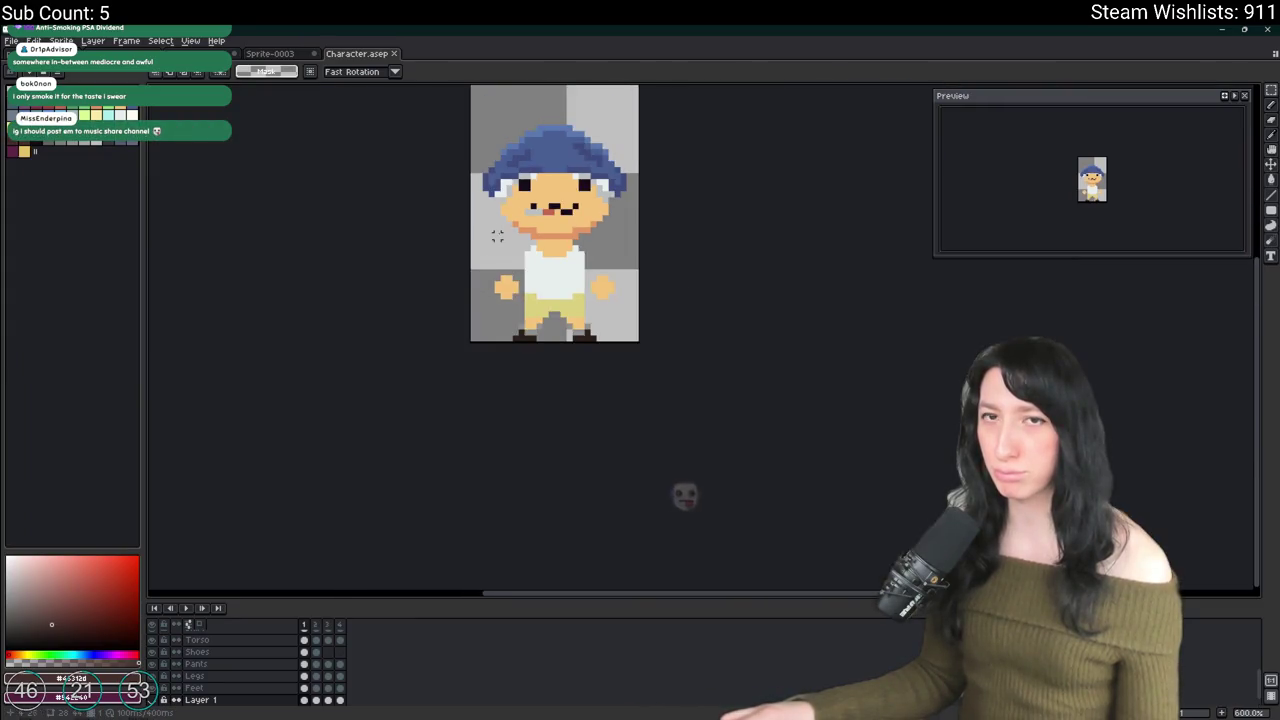
key(ctrl+a)
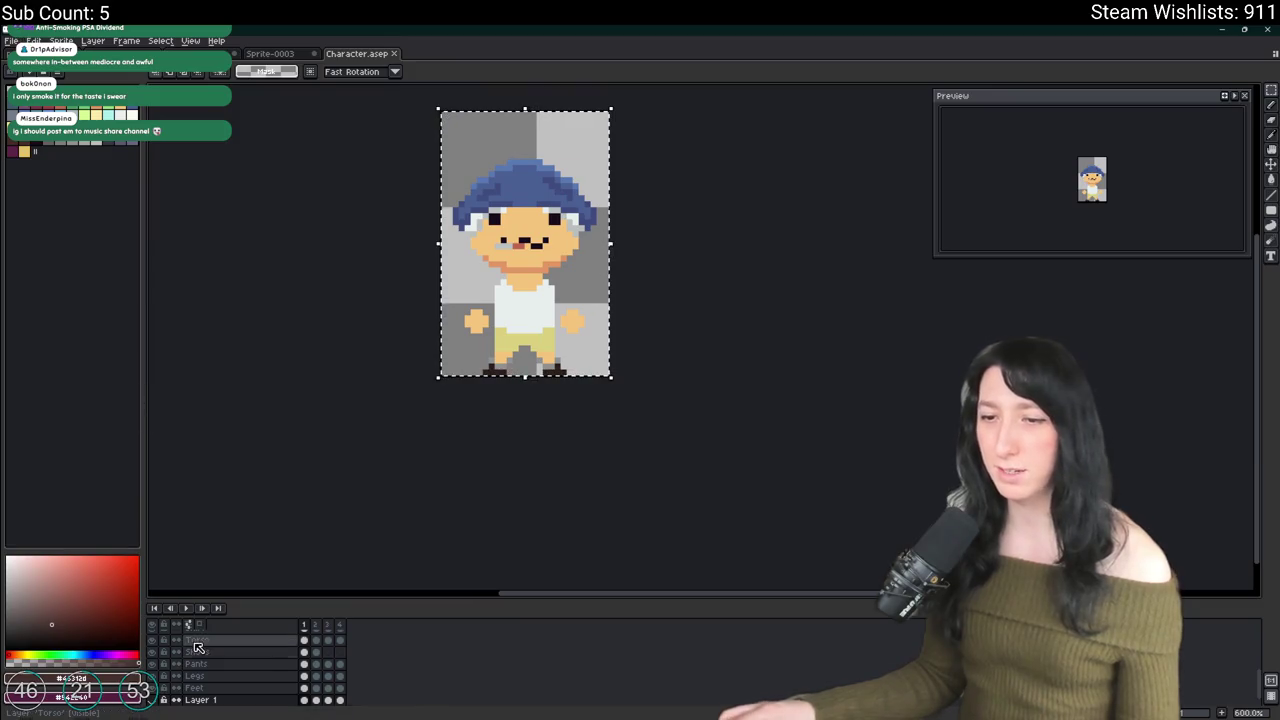
key(ctrl+d)
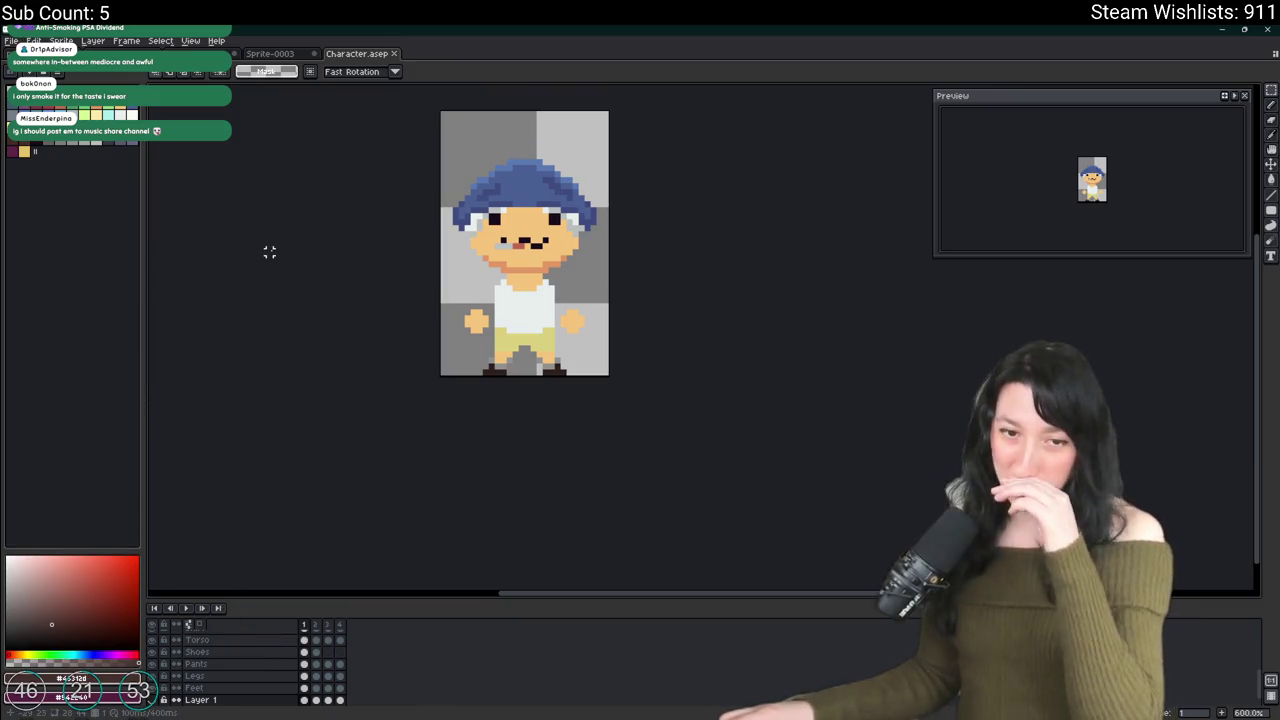
scroll(240, 665, up, 5)
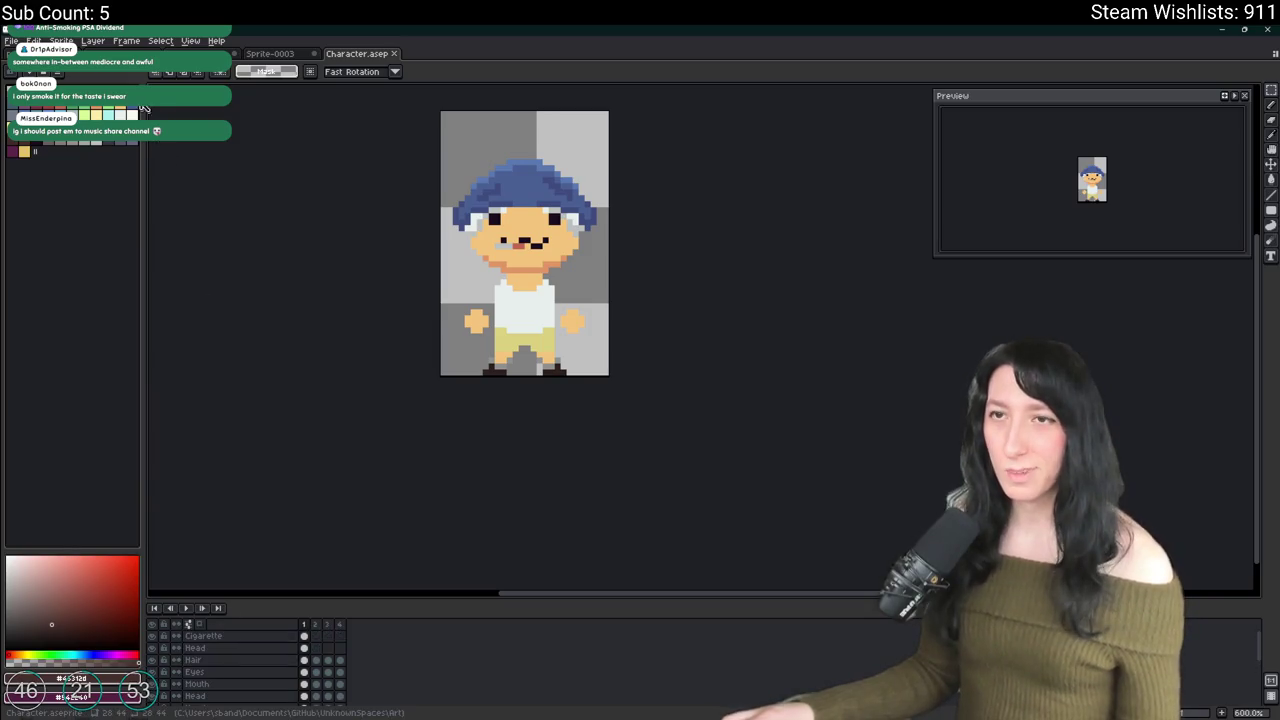
click(126, 41)
mouse_move(100, 42)
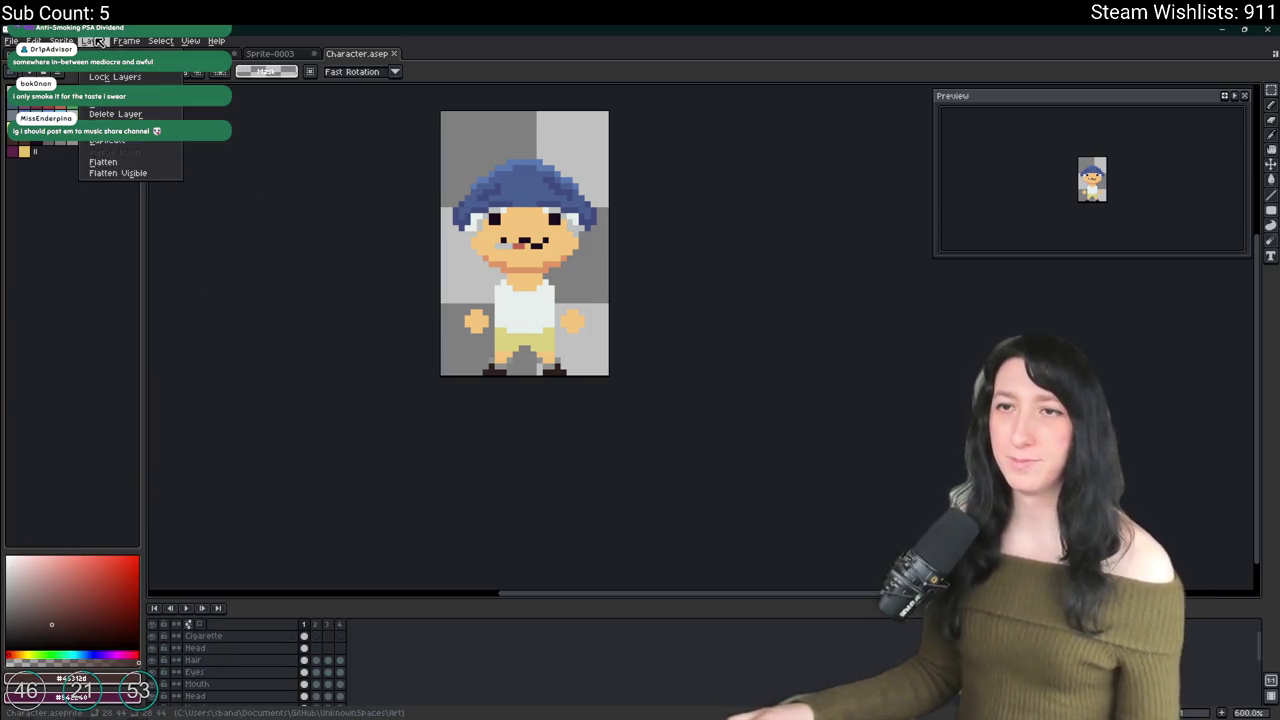
click(103, 161)
key(ctrl+a)
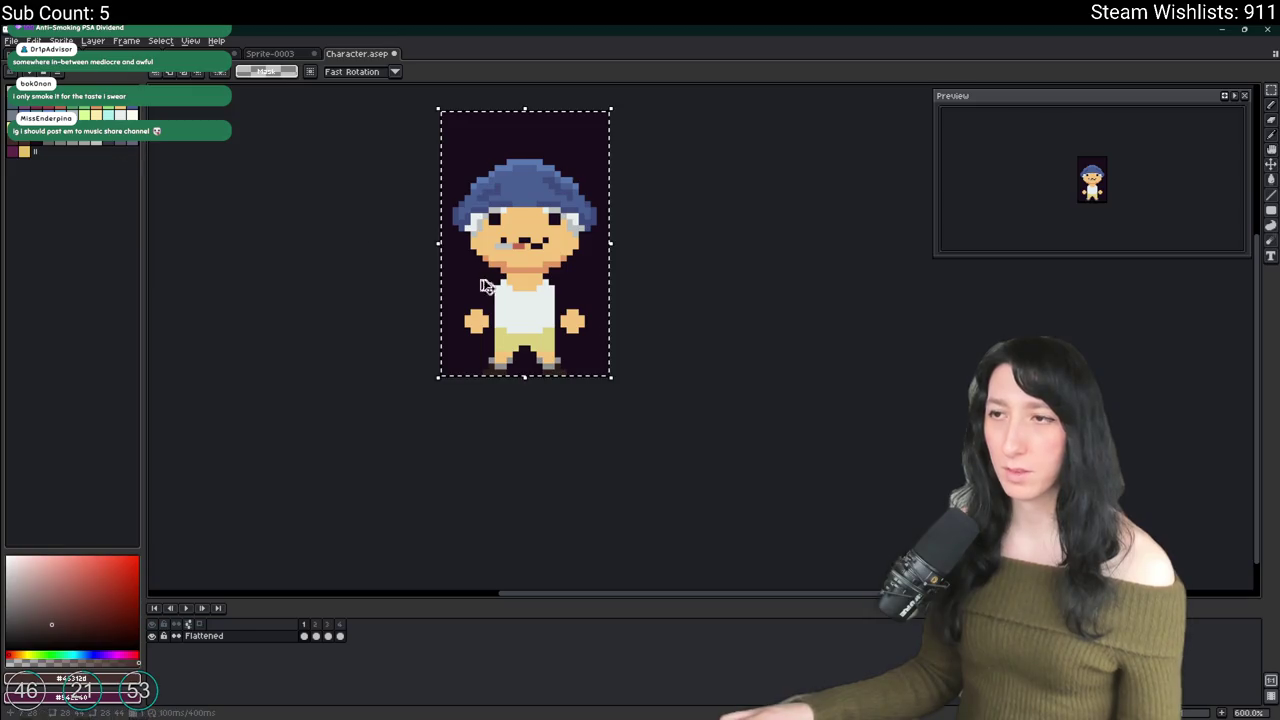
Step: Paste the character into a new blank sprite and delete the dark background around it
key(m)
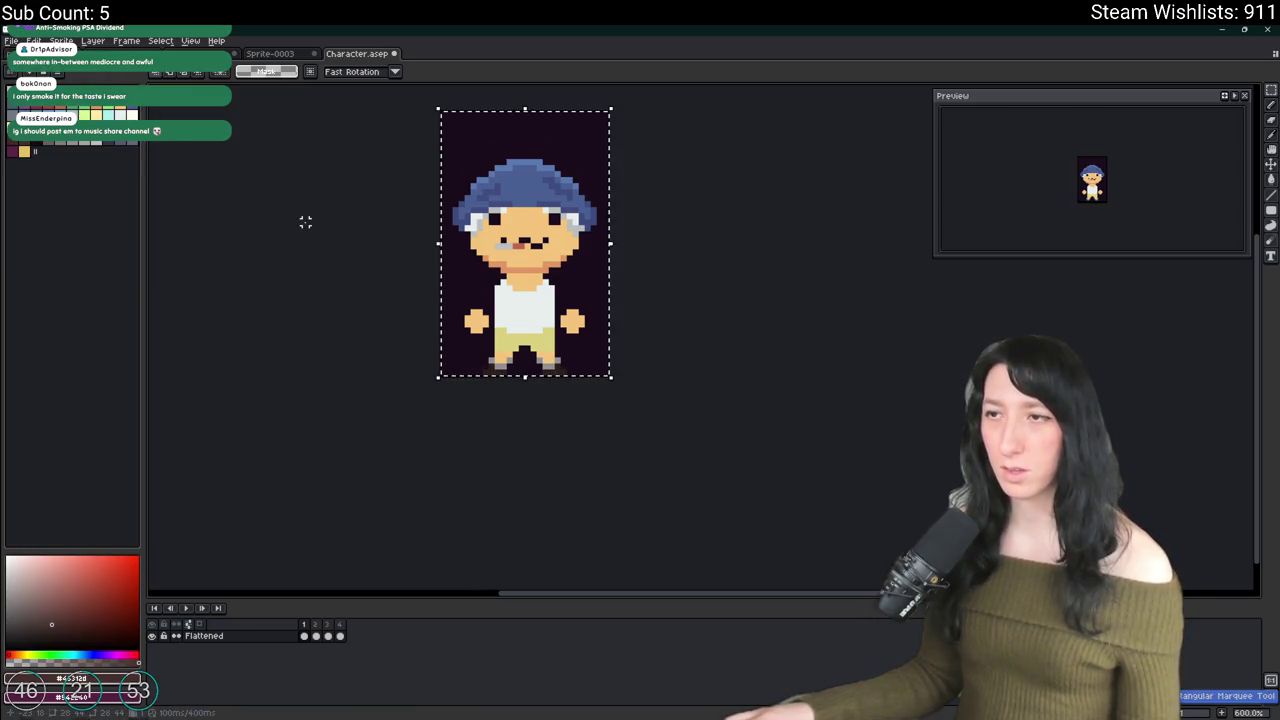
key(ctrl+z)
key(ctrl+z)
click(11, 41)
click(30, 56)
key(Return)
key(ctrl+v)
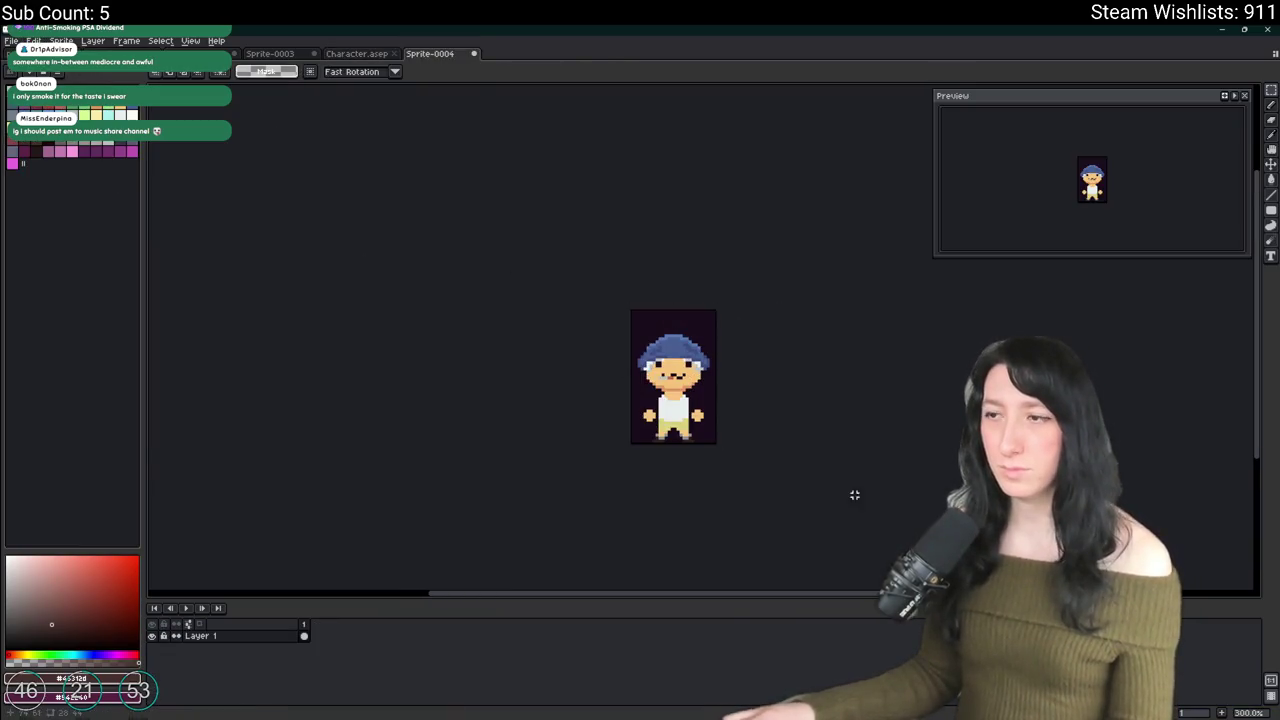
key(w)
click(654, 310)
key(Delete)
scroll(683, 361, up, 1)
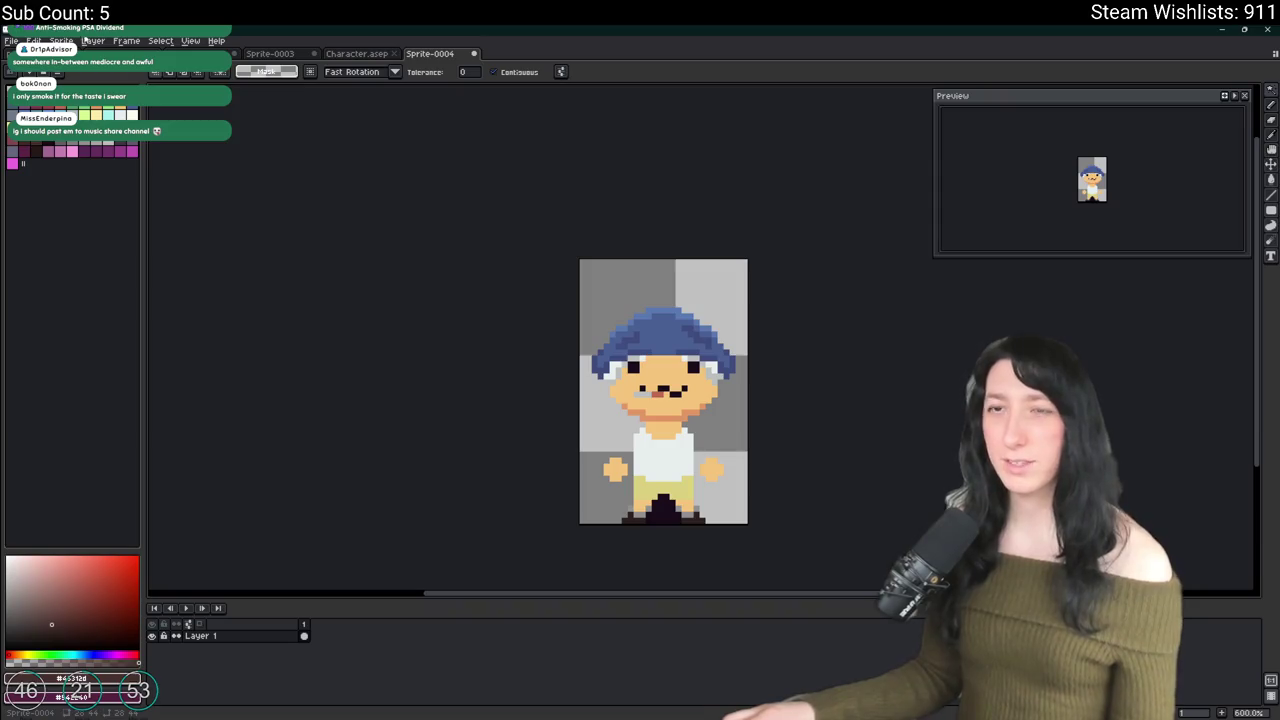
Step: Widen the canvas to 64 px and add a new layer beneath the character layer
click(61, 40)
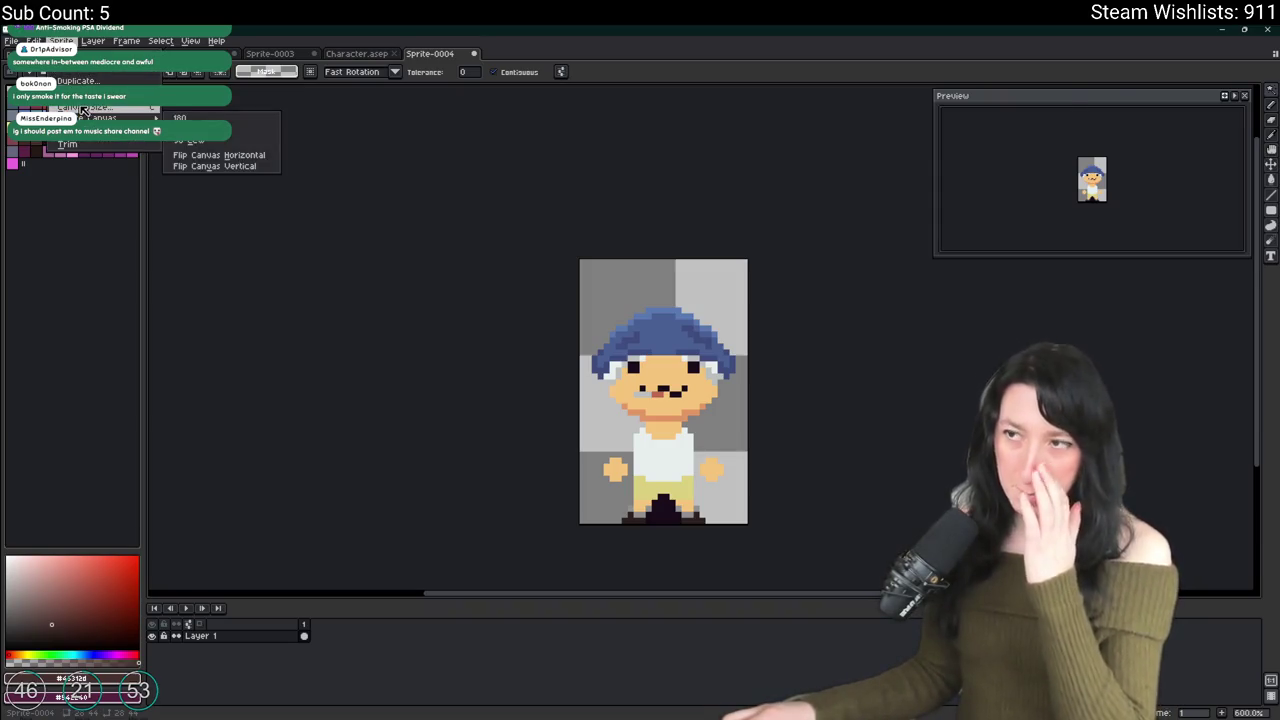
click(40, 133)
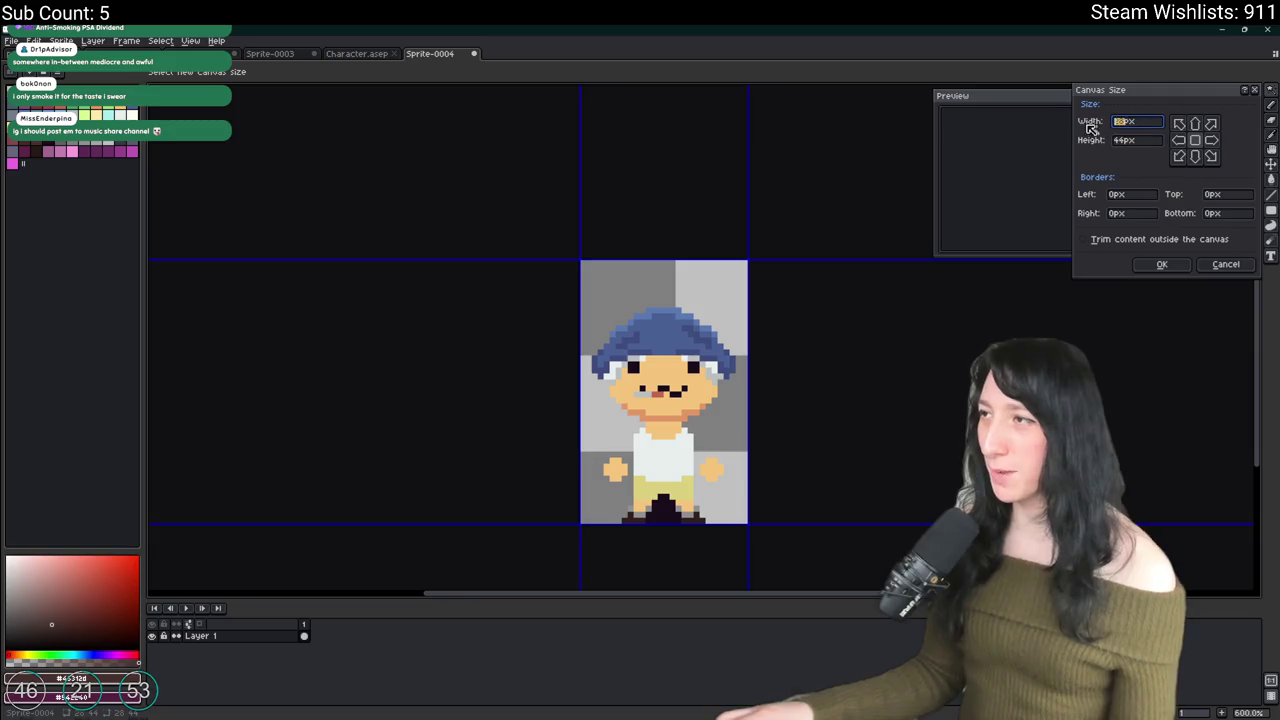
text(48)
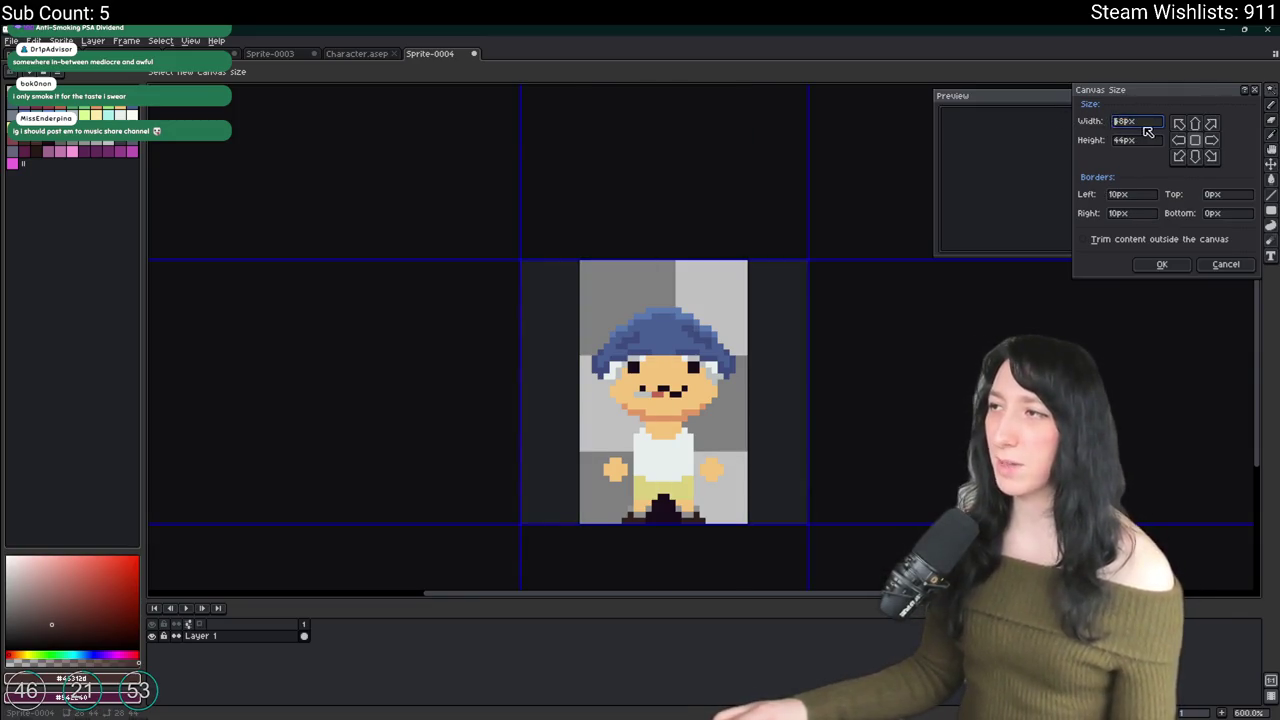
text(64)
text(52)
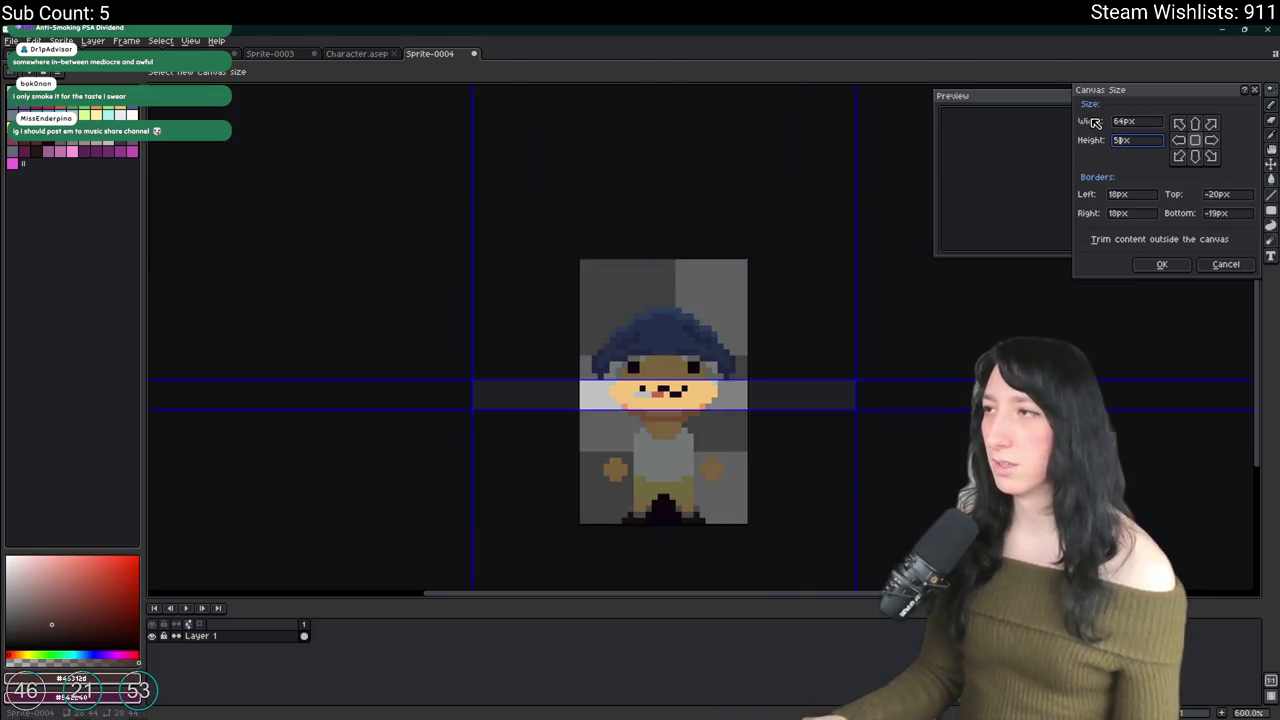
key(Return)
scroll(477, 406, up, 2)
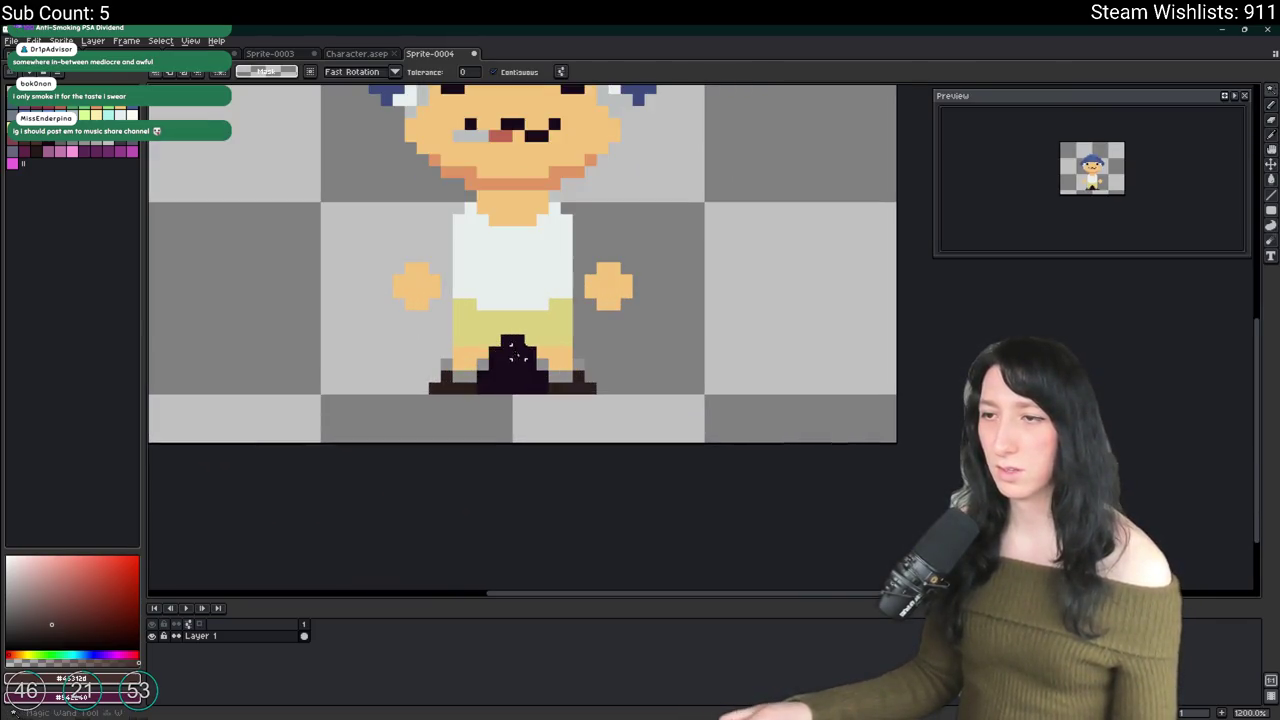
scroll(475, 370, up, 2)
scroll(475, 370, down, 2)
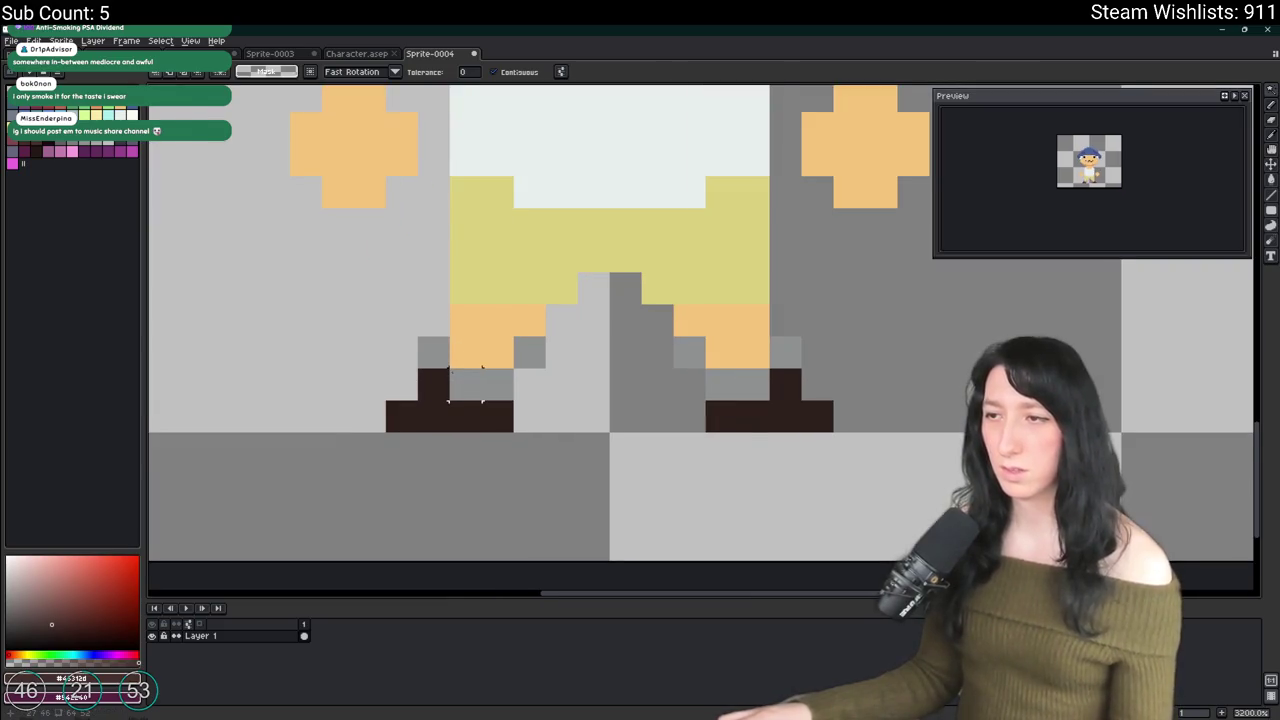
key(shift+n)
drag(218, 638, 218, 650)
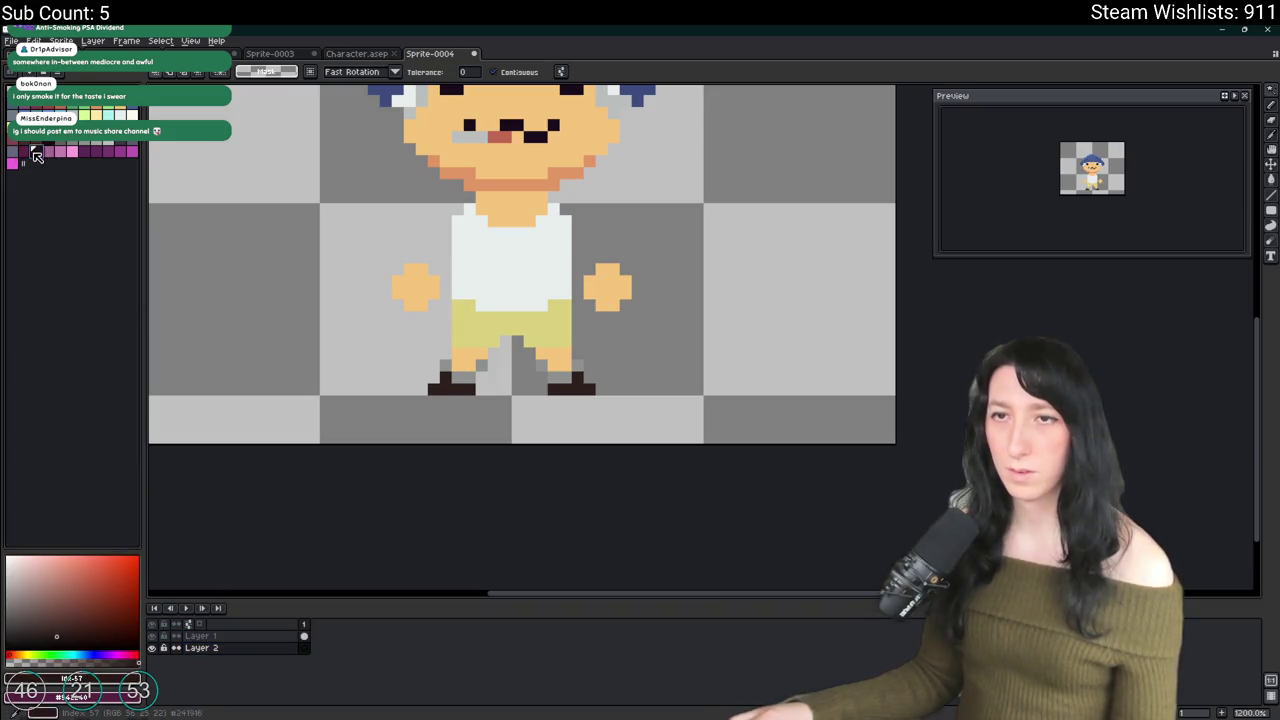
Step: Bucket-fill the empty background dark purple after undoing two trial dark fills
key(g)
click(286, 243)
key(ctrl+z)
click(354, 274)
scroll(354, 274, down, 2)
key(ctrl+z)
scroll(354, 274, up, 2)
click(272, 201)
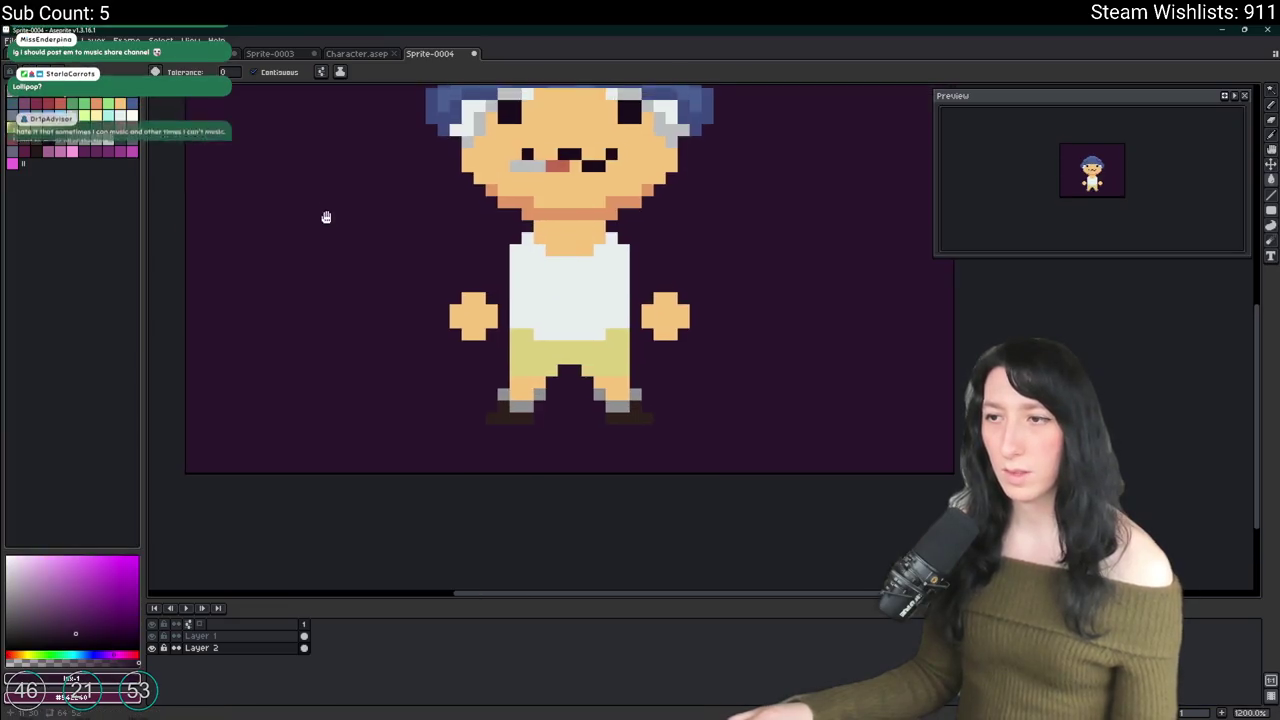
scroll(326, 211, down, 2)
Step: Try light blue-grey and cream background fills, then revert to dark purple
click(76, 144)
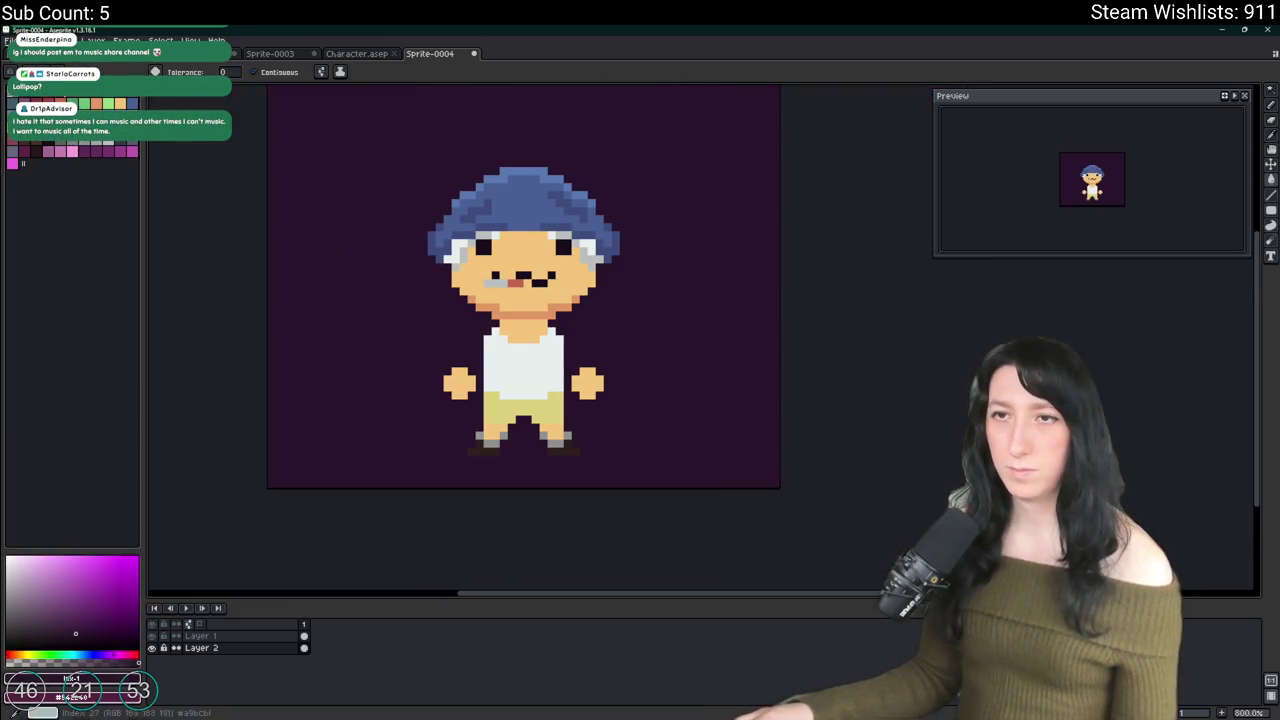
click(272, 200)
key(ctrl+z)
click(23, 656)
click(286, 175)
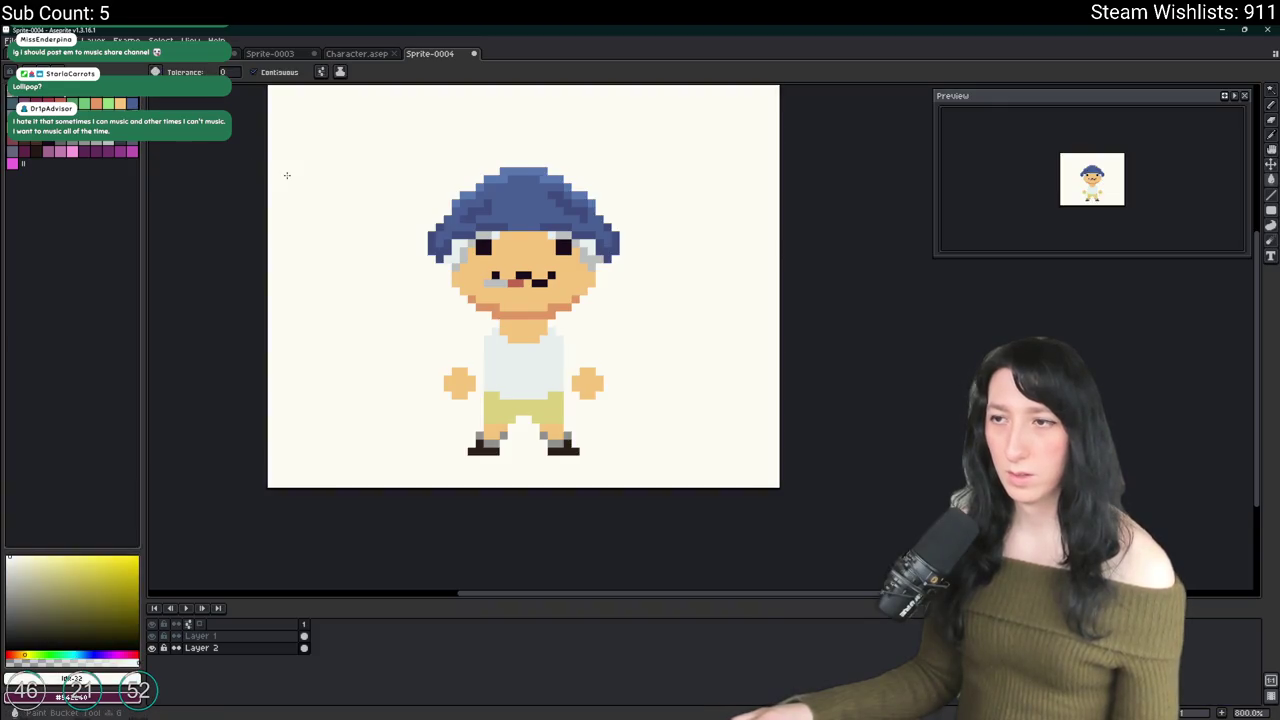
scroll(396, 196, down, 1)
key(ctrl+z)
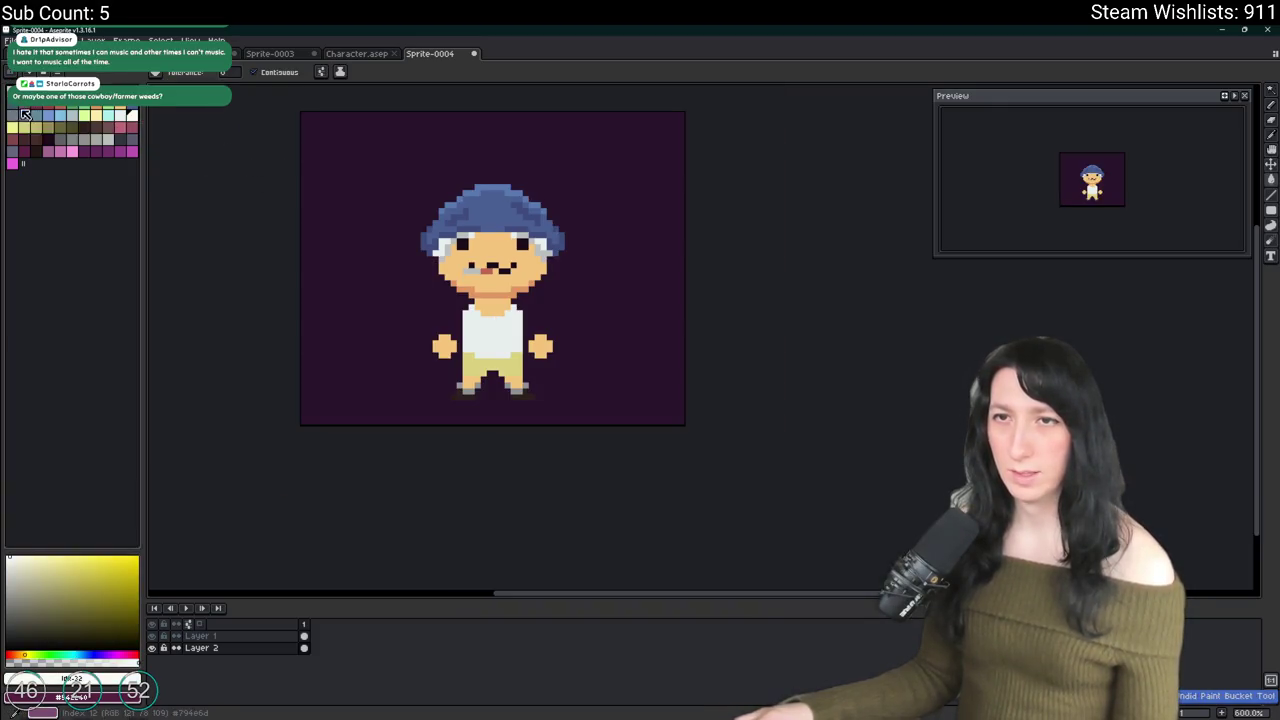
drag(259, 181, 274, 194)
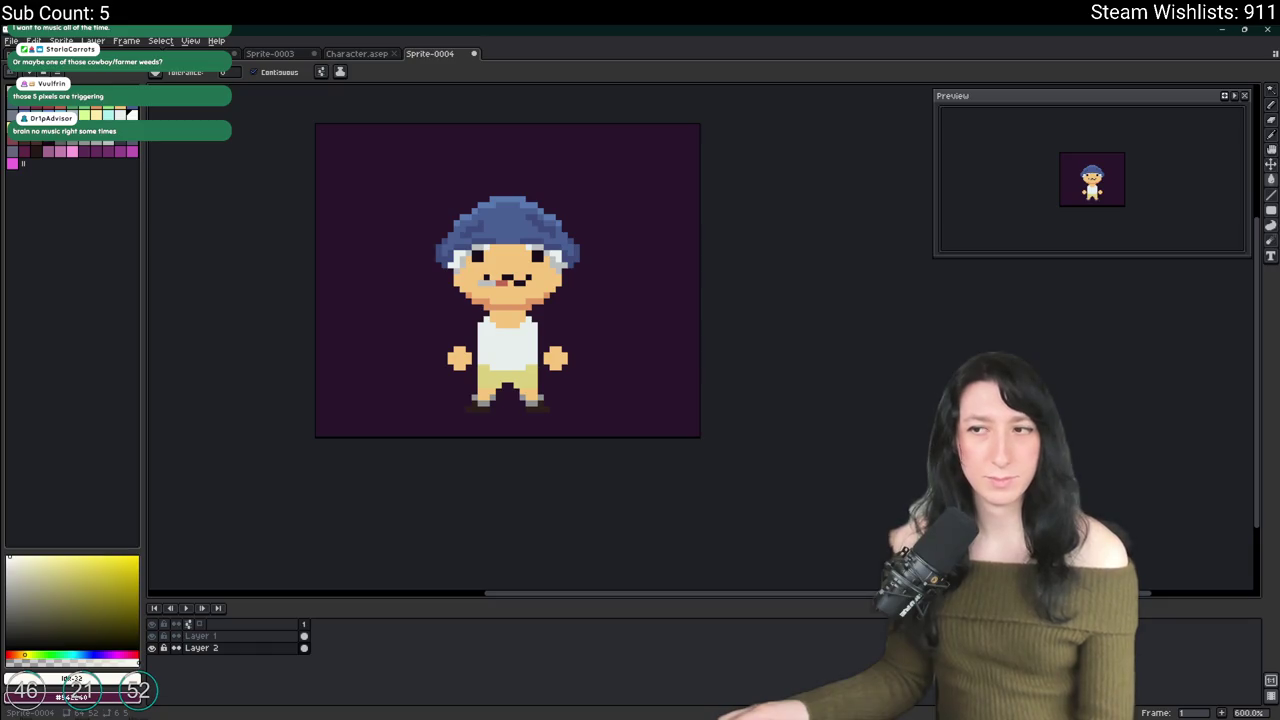
scroll(384, 392, up, 1)
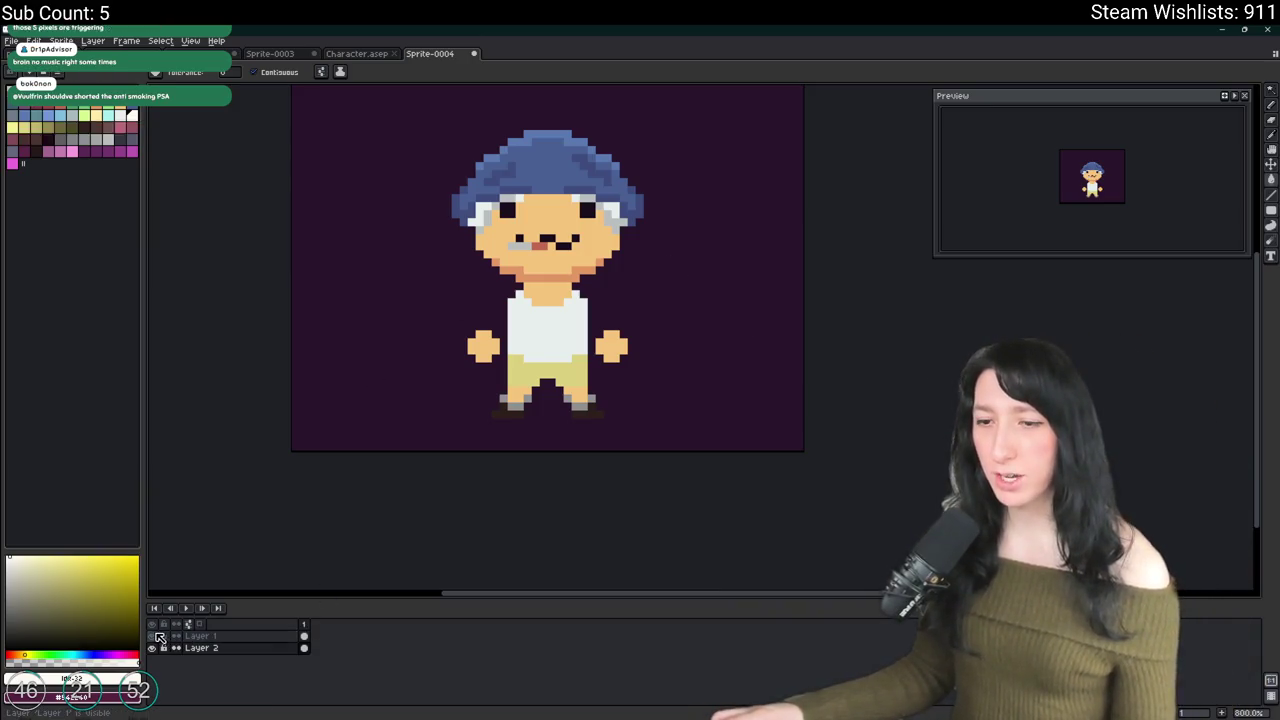
Step: Toggle the background layer's visibility and add a new Layer 3
click(157, 648)
click(155, 648)
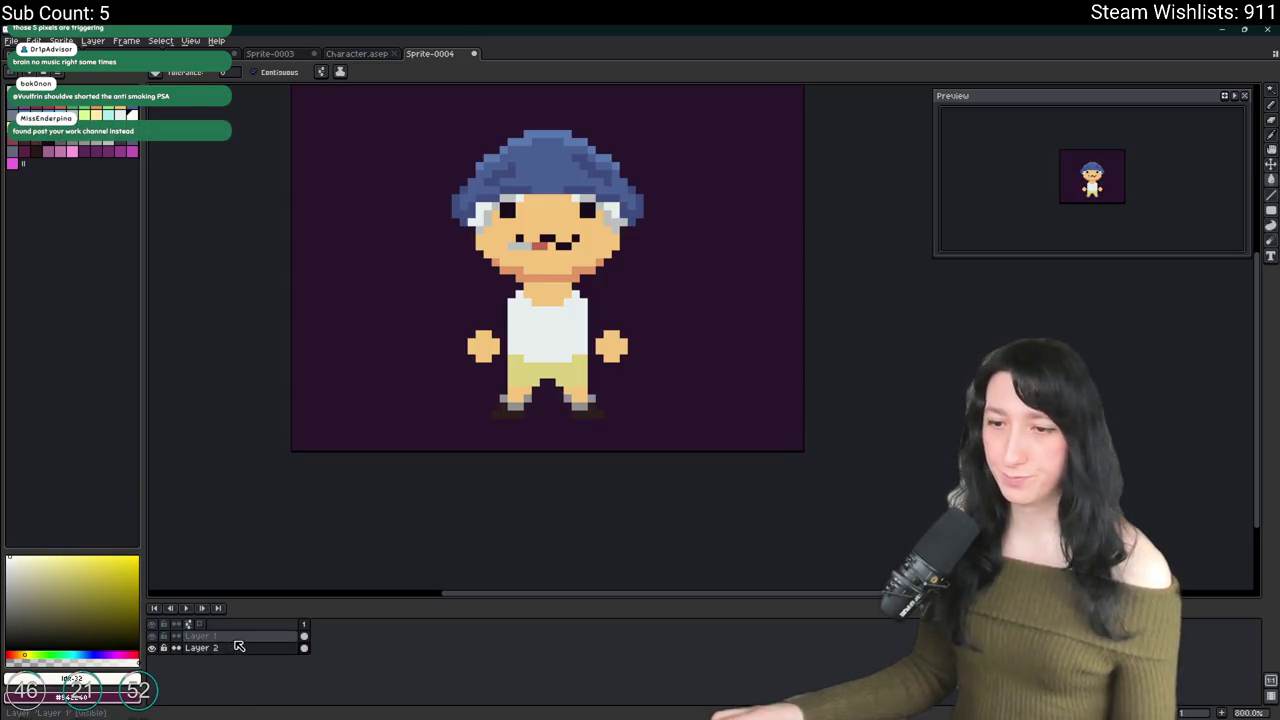
key(shift+n)
key(plus)
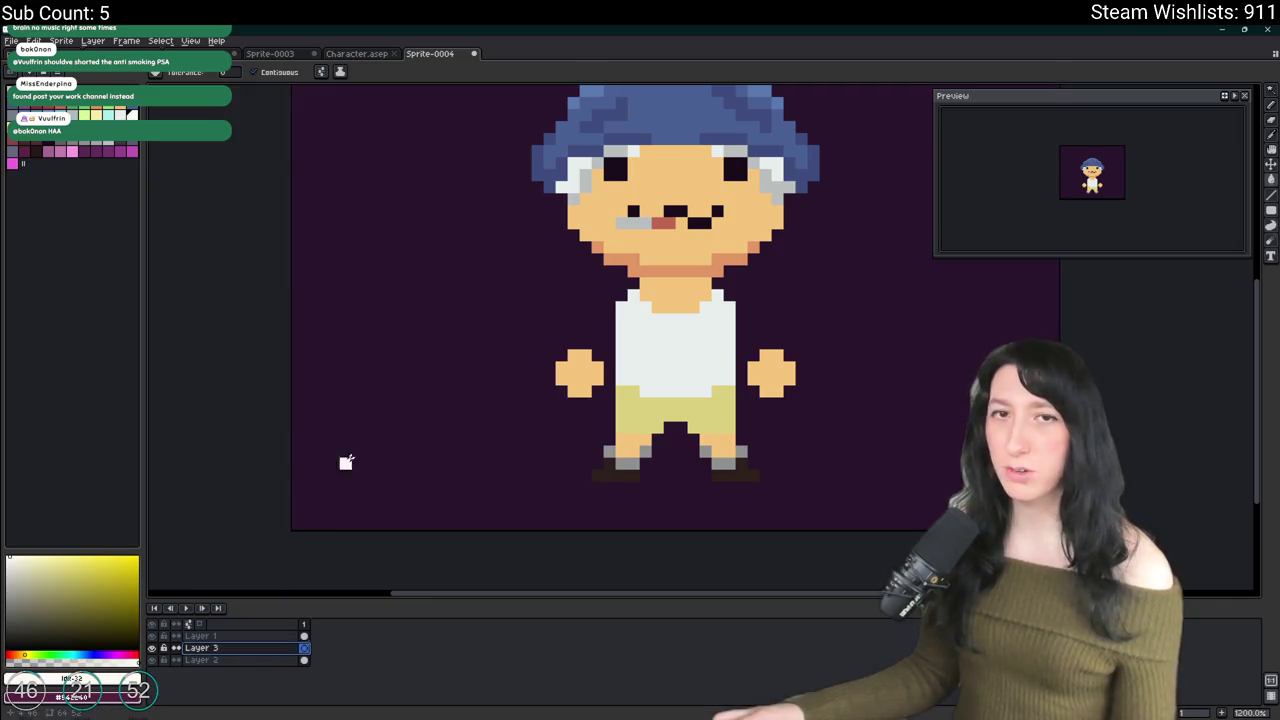
scroll(380, 414, down, 3)
scroll(447, 374, right, 1)
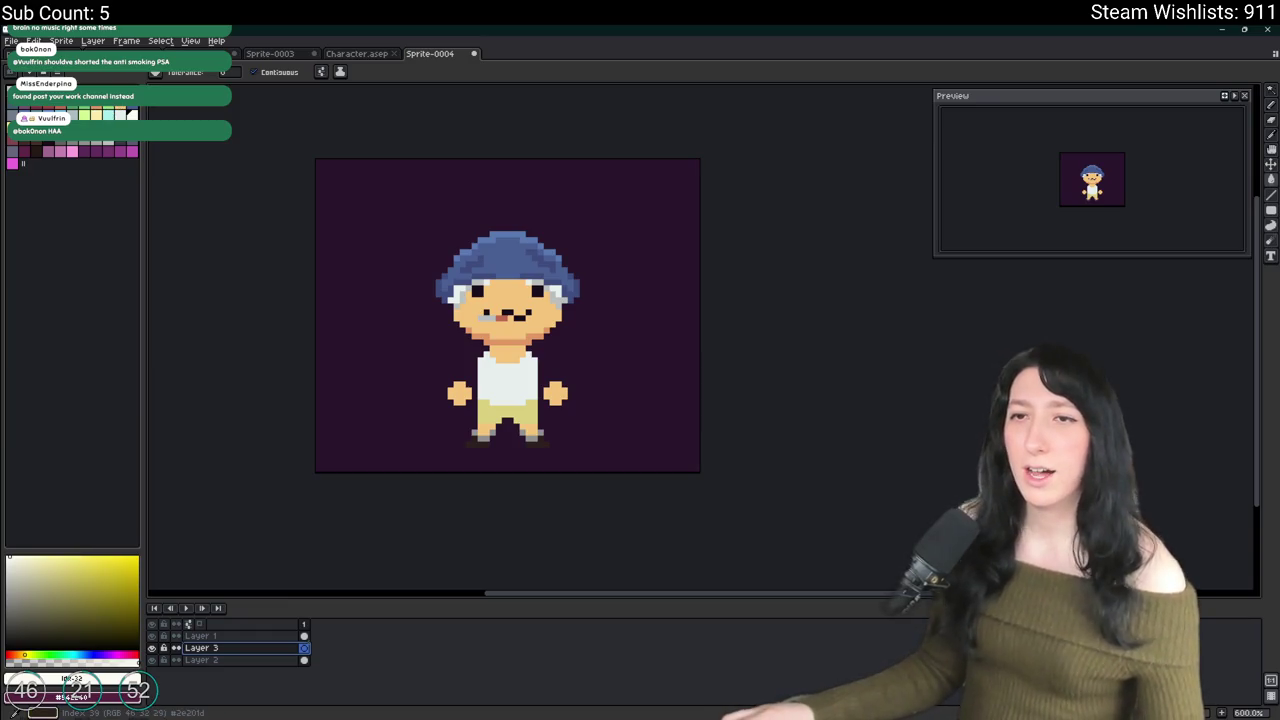
Step: Fill the background layer, Layer 2, with red
click(22, 163)
key(b)
scroll(423, 366, up, 3)
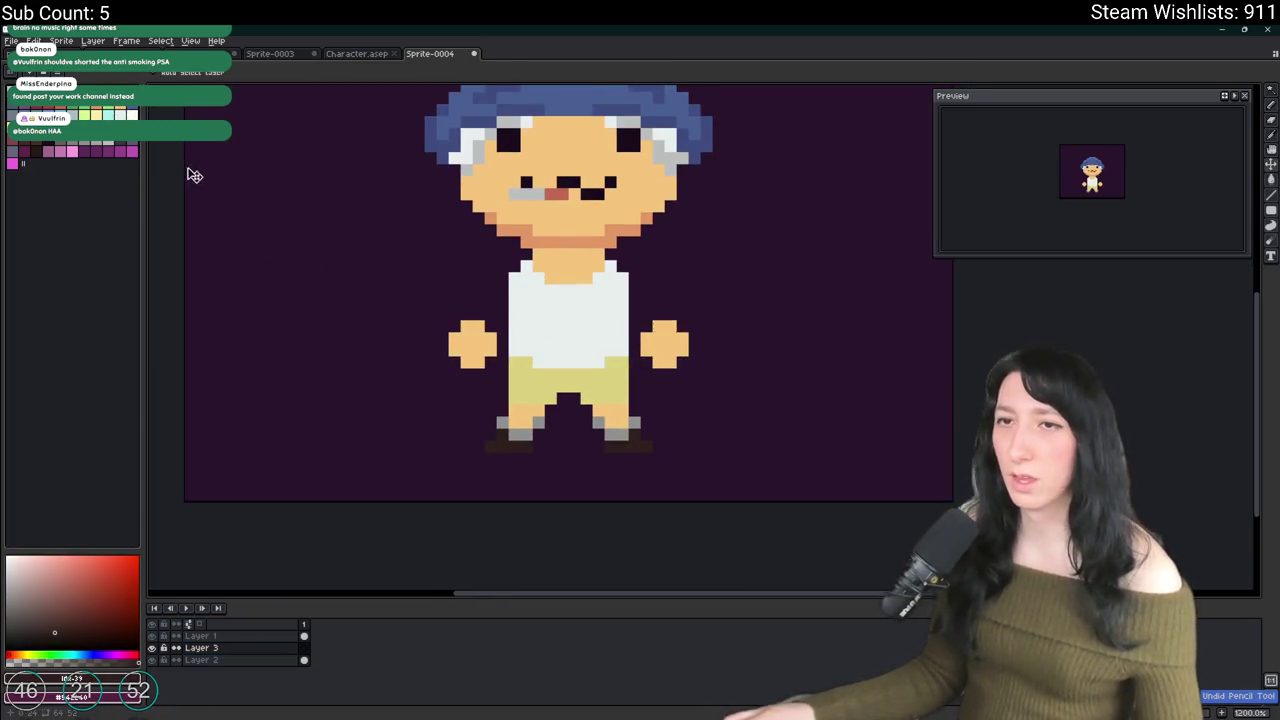
click(205, 649)
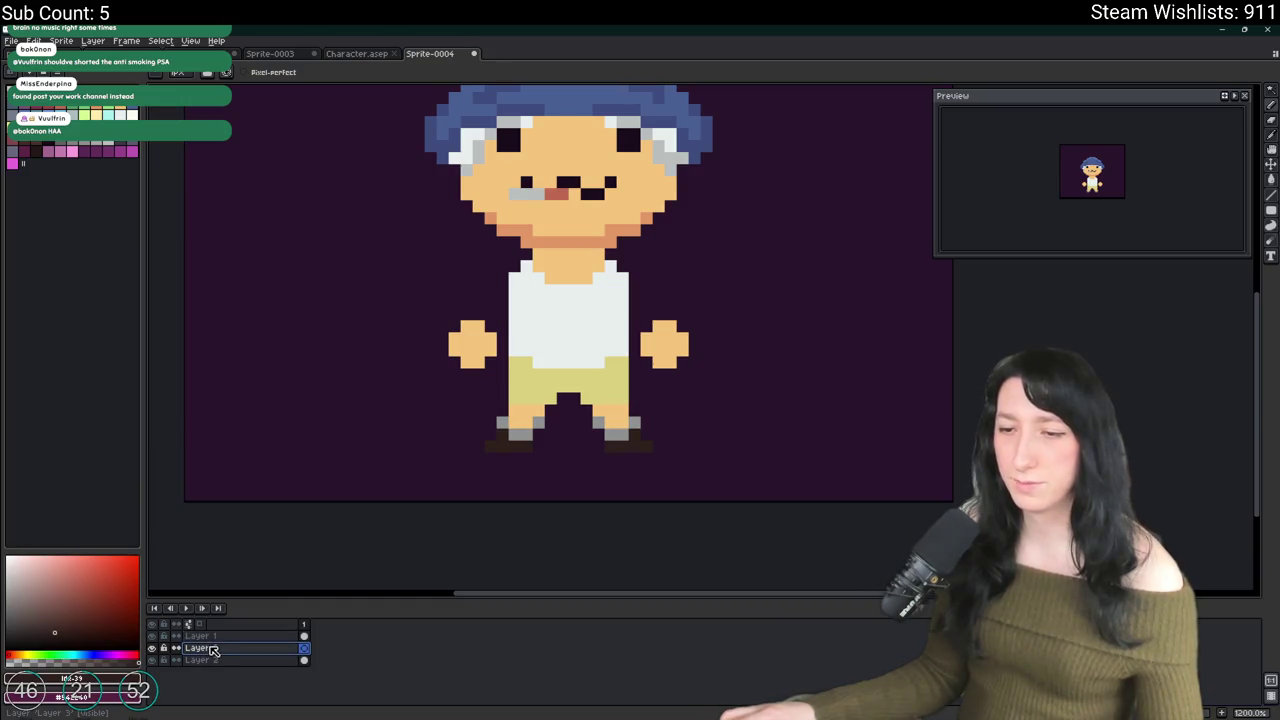
click(246, 661)
key(g)
click(211, 444)
scroll(211, 444, down, 1)
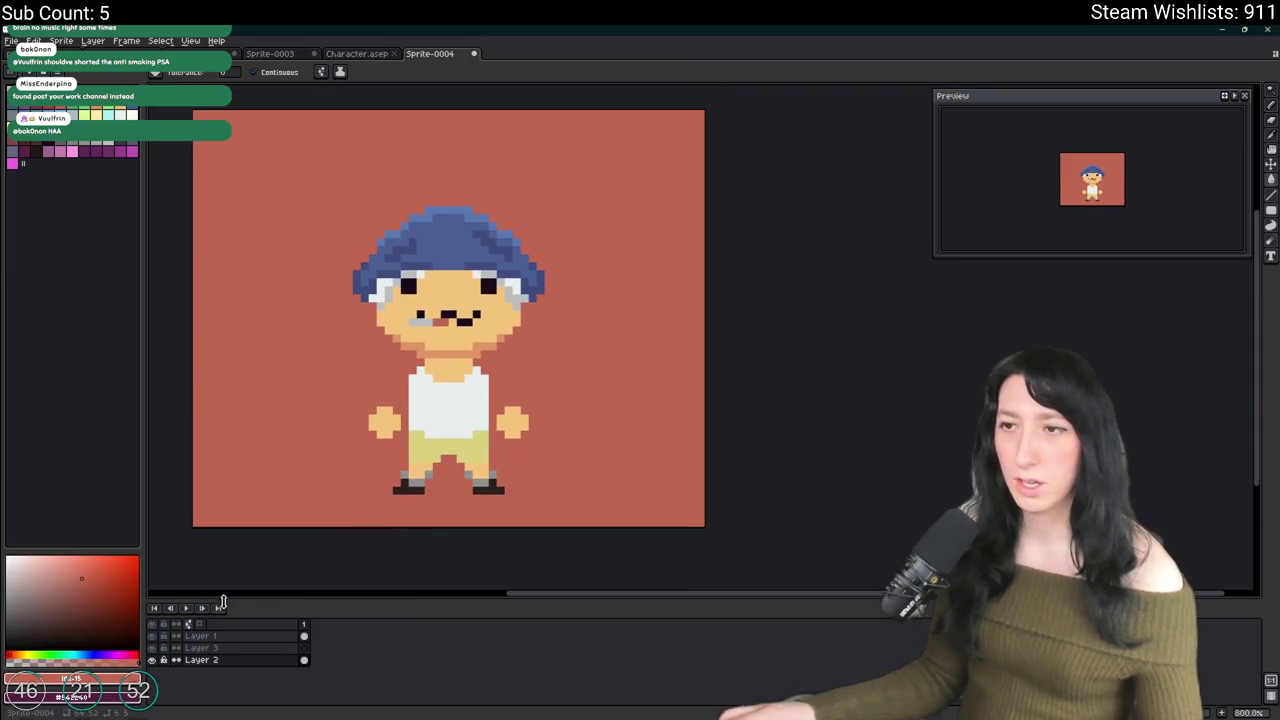
click(205, 648)
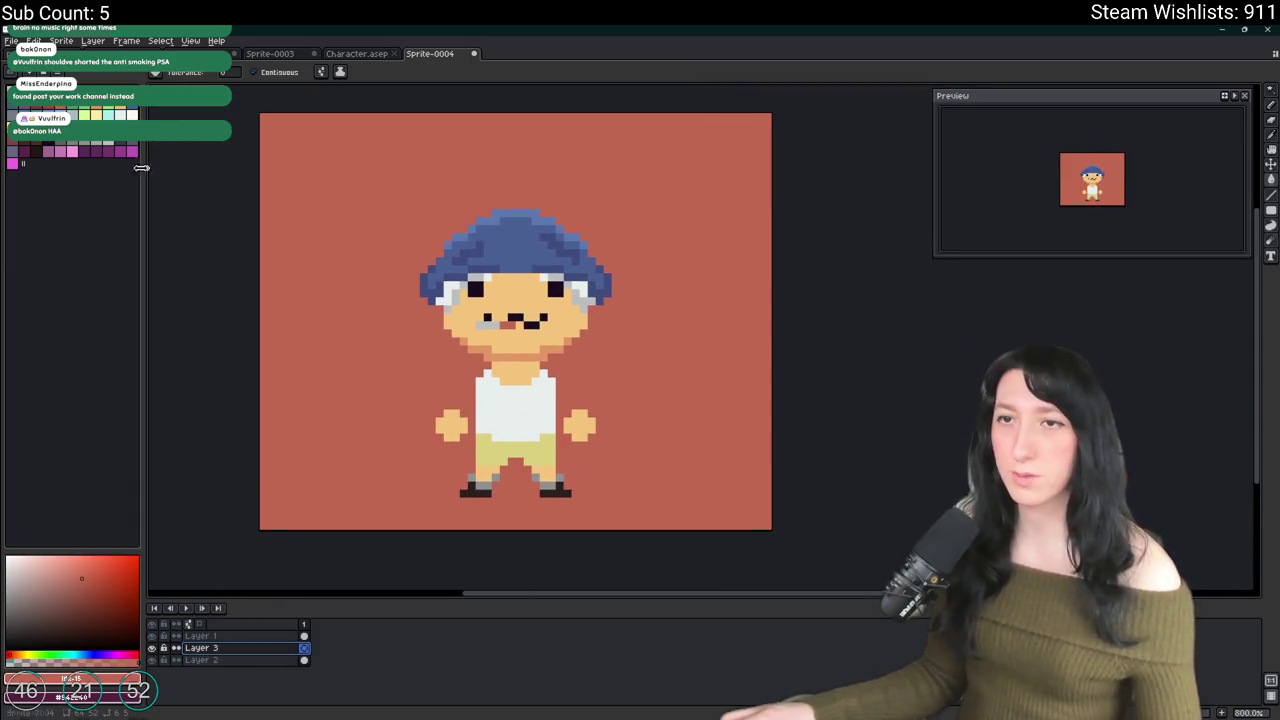
Step: Move Layer 3 above the character layer and pencil a dark board outline
click(214, 636)
click(152, 636)
click(156, 637)
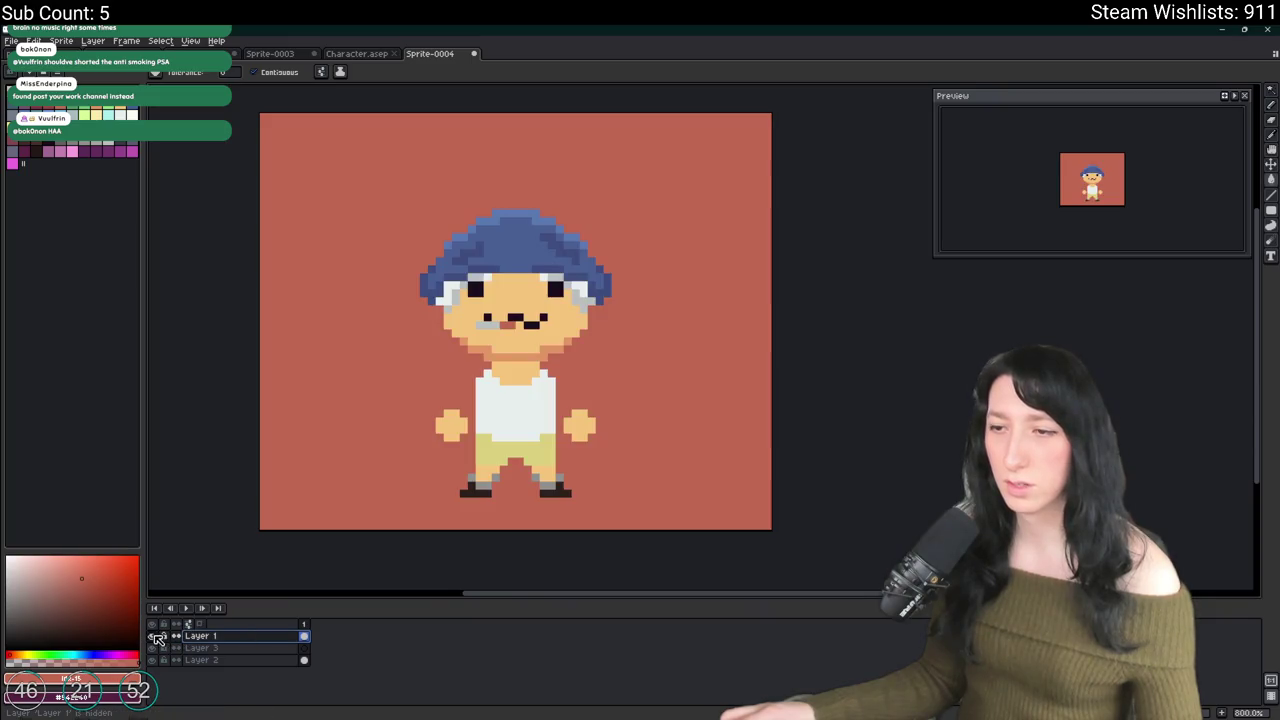
click(235, 646)
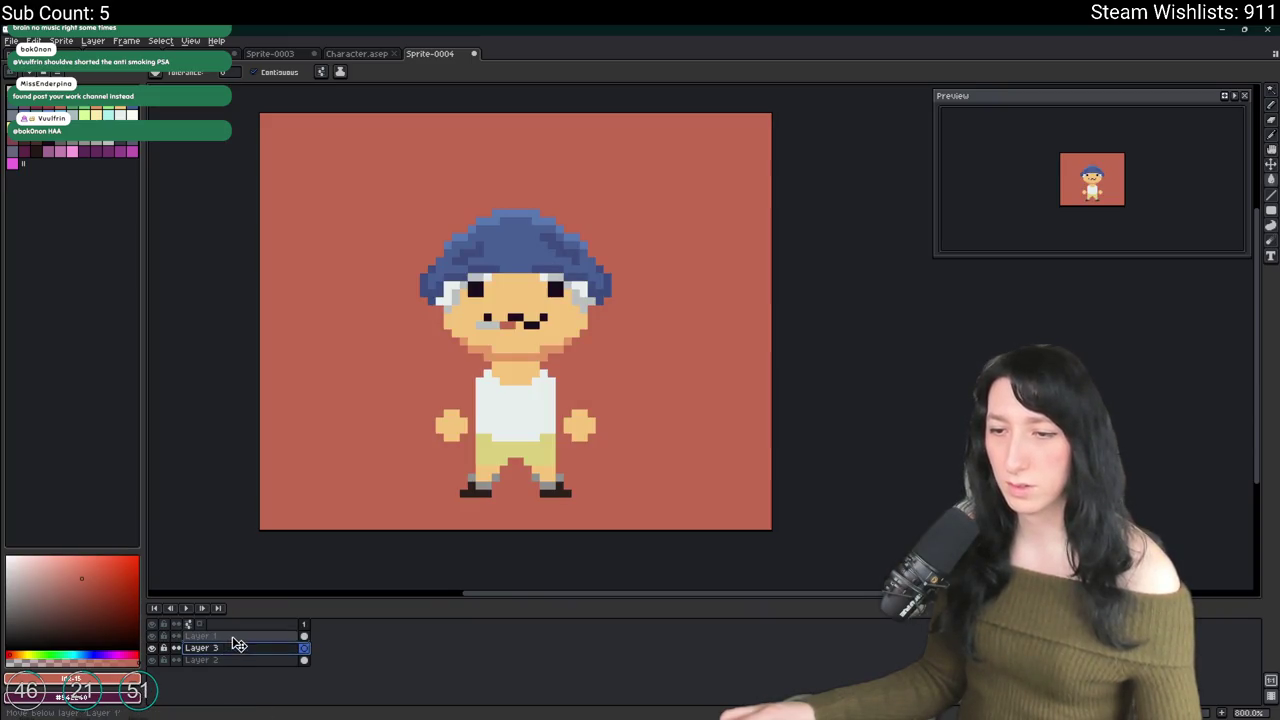
drag(240, 640, 238, 636)
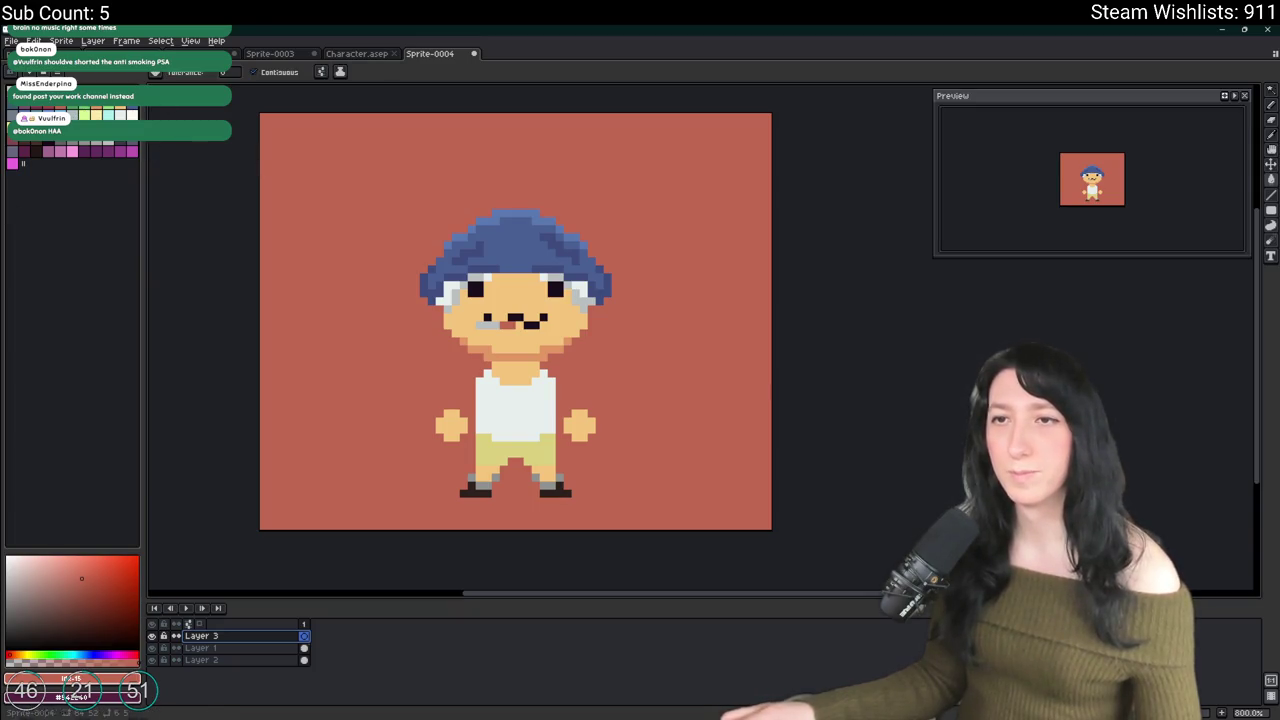
key(b)
mouse_move(657, 421)
mouse_down()
mouse_move(409, 421)
mouse_move(368, 460)
mouse_move(545, 492)
mouse_move(657, 424)
mouse_up()
Step: Fill the board outline dark and clear the top rows of the shape
key(g)
click(614, 449)
scroll(600, 455, down, 2)
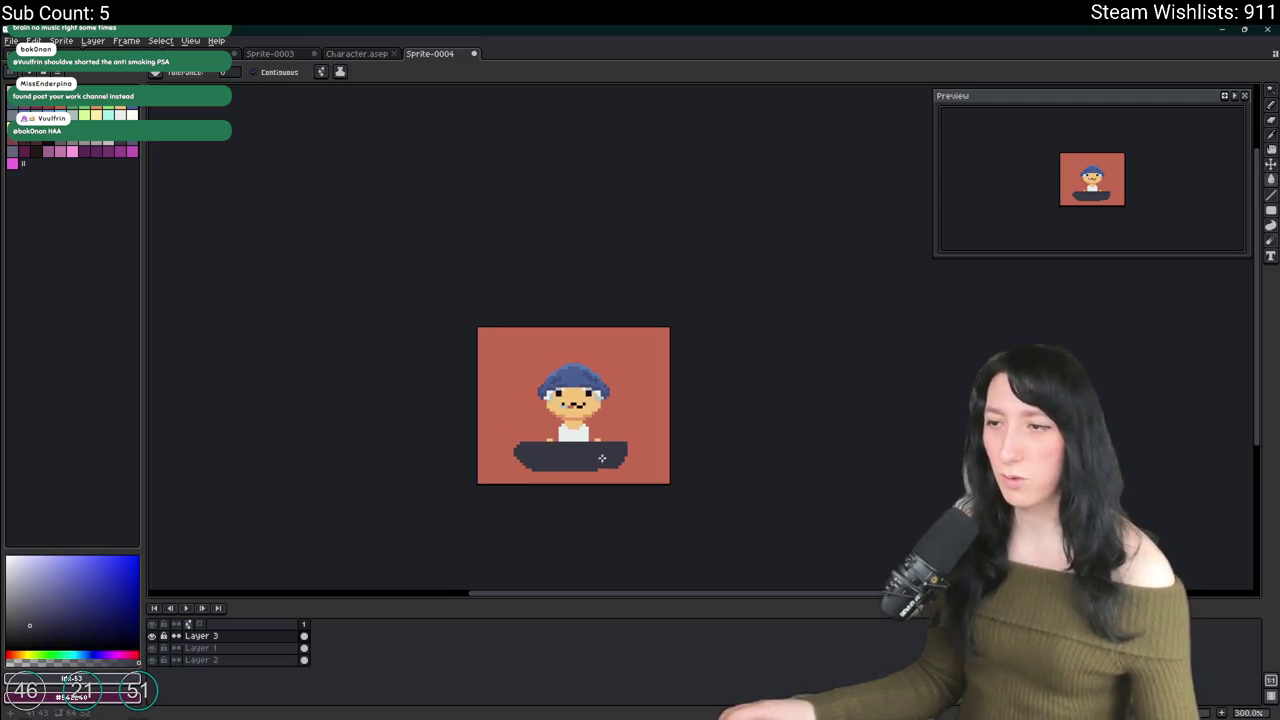
scroll(595, 460, up, 2)
key(b)
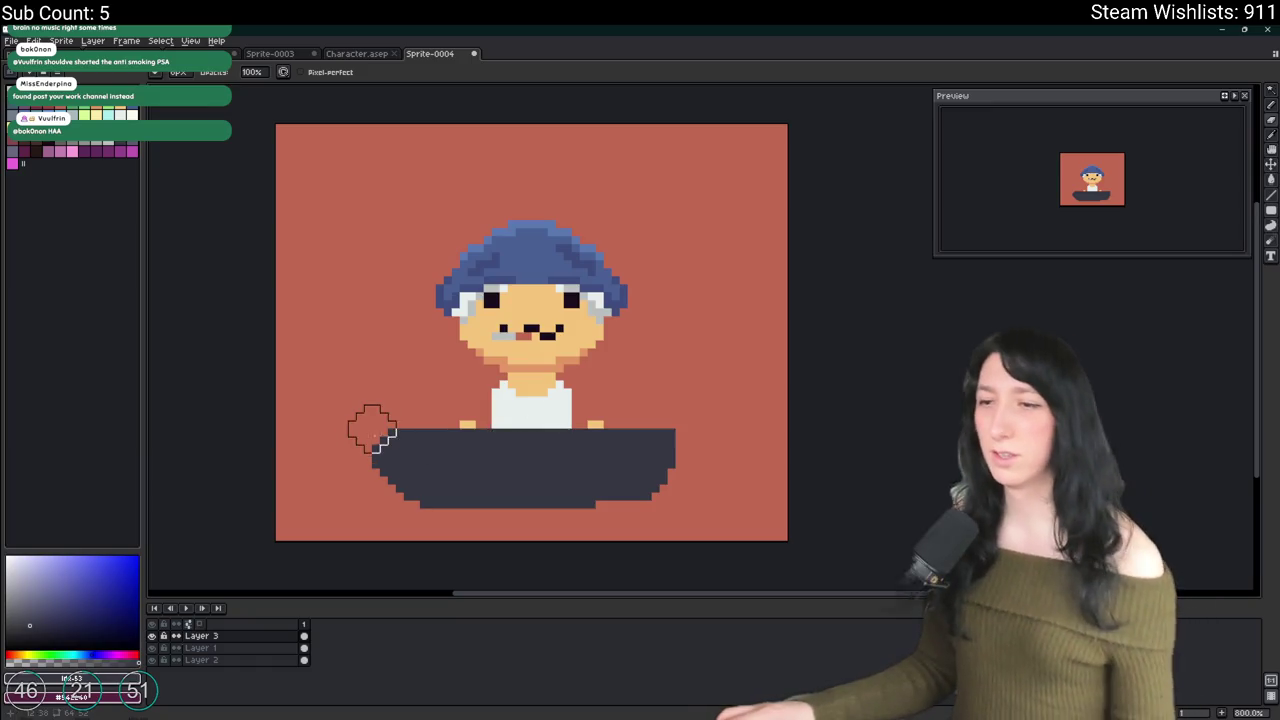
mouse_move(376, 433)
mouse_down()
mouse_move(654, 430)
mouse_move(624, 442)
mouse_move(316, 449)
mouse_move(380, 400)
mouse_move(326, 400)
mouse_up()
scroll(435, 433, up, 3)
scroll(384, 399, down, 6)
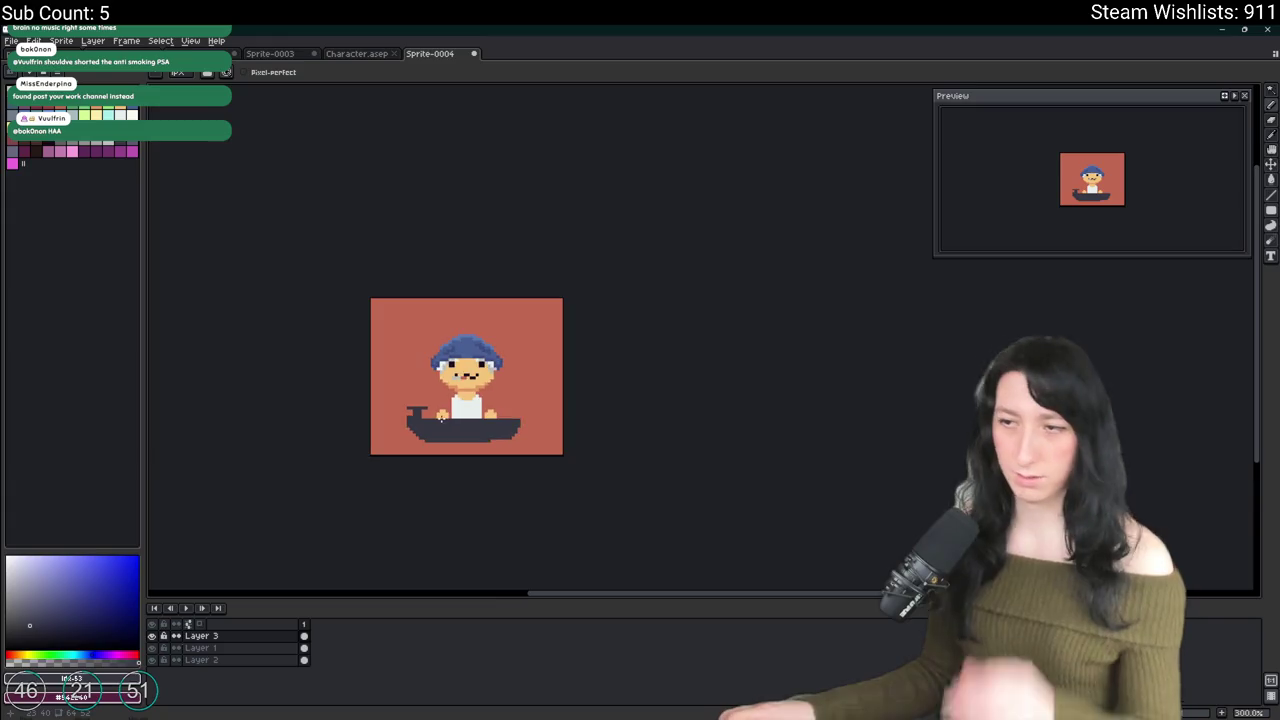
scroll(442, 413, up, 2)
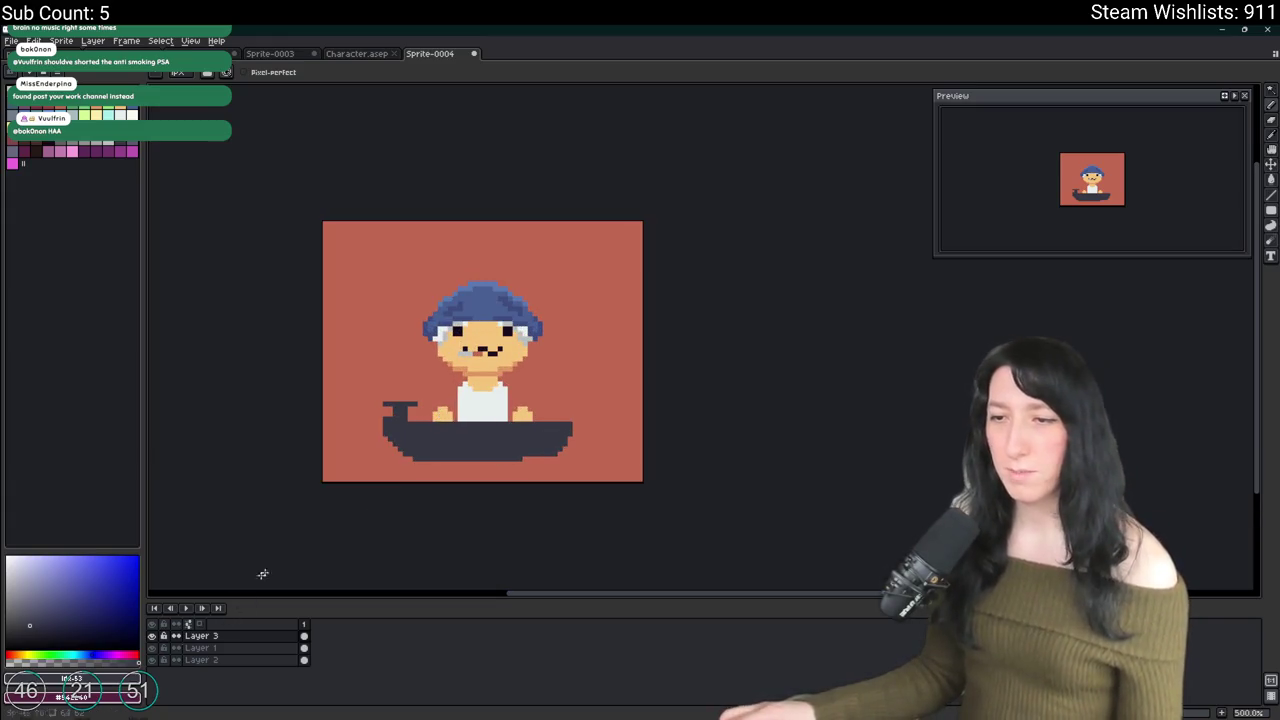
Step: Trim the dark shape by deleting its right part and erasing a top-right diagonal
key(m)
drag(585, 463, 457, 409)
key(Delete)
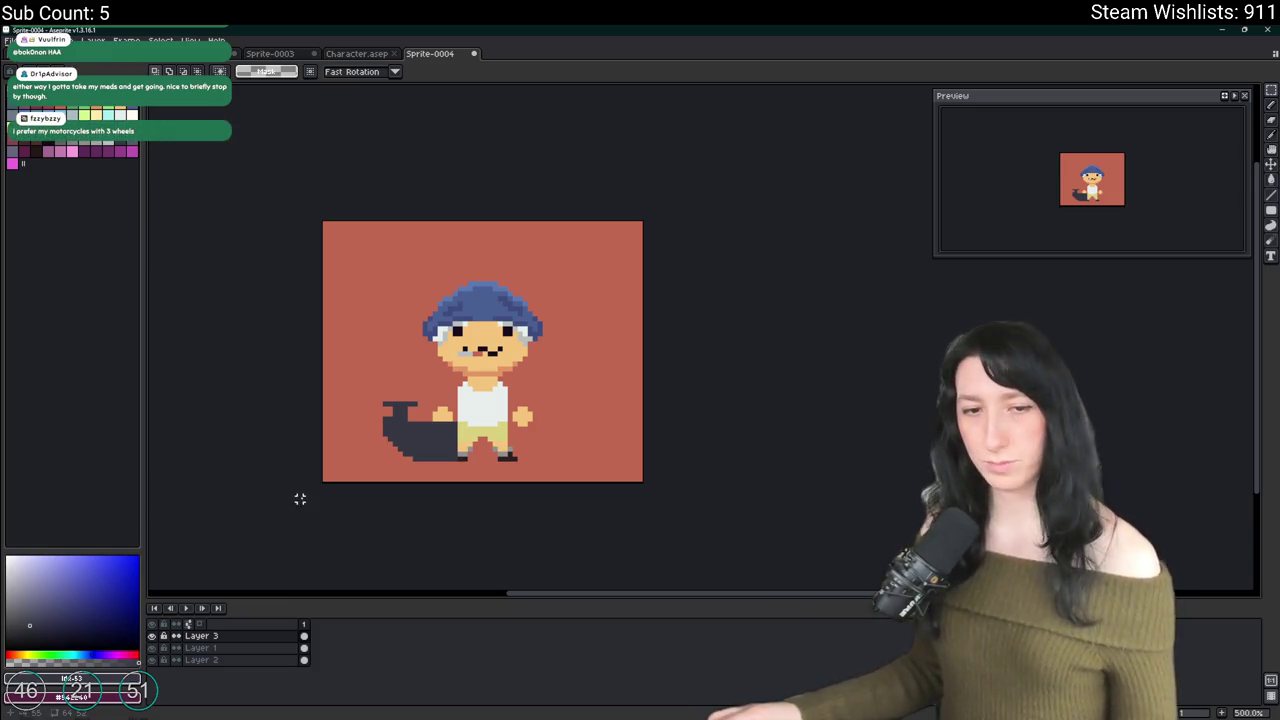
scroll(443, 443, up, 2)
scroll(423, 434, down, 3)
scroll(329, 394, up, 5)
key(b)
key(e)
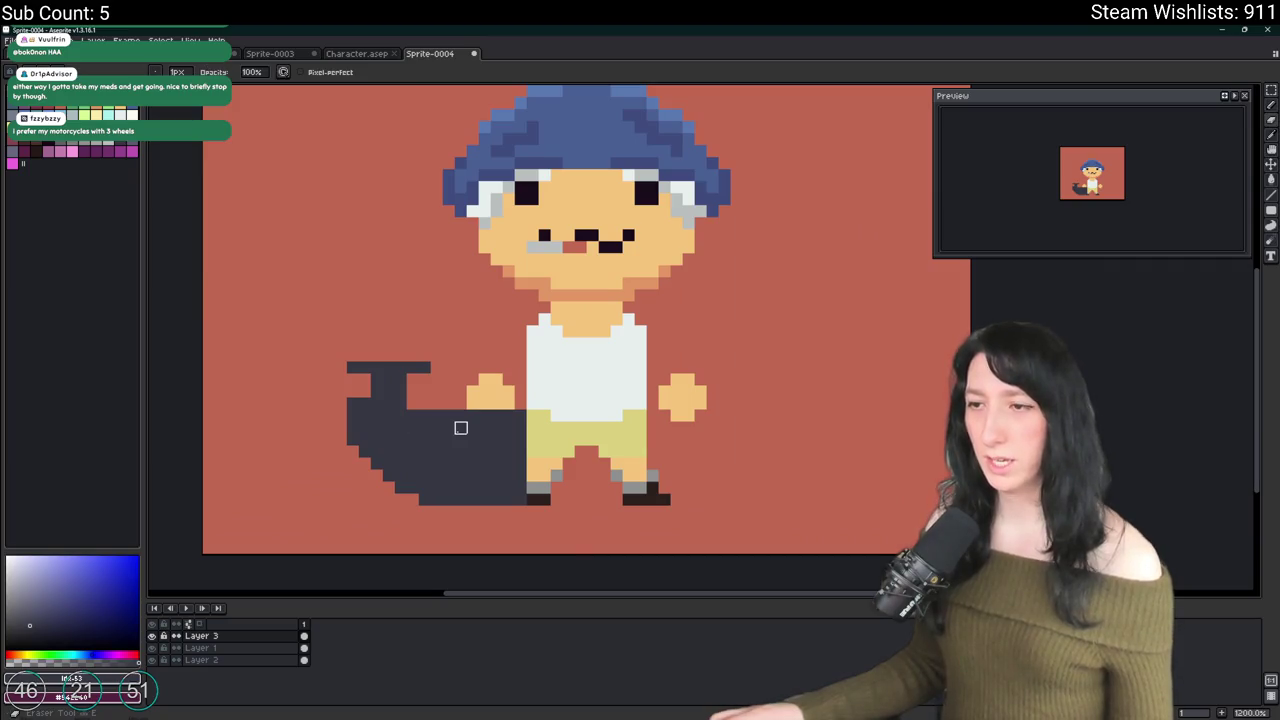
mouse_move(460, 428)
mouse_down()
mouse_move(500, 434)
mouse_move(470, 445)
mouse_move(718, 440)
mouse_move(645, 503)
mouse_move(528, 500)
mouse_up()
Step: Fill the reshaped hull dark and move it beside the character
key(b)
key(g)
click(551, 463)
scroll(552, 464, down, 5)
scroll(552, 464, down, 2)
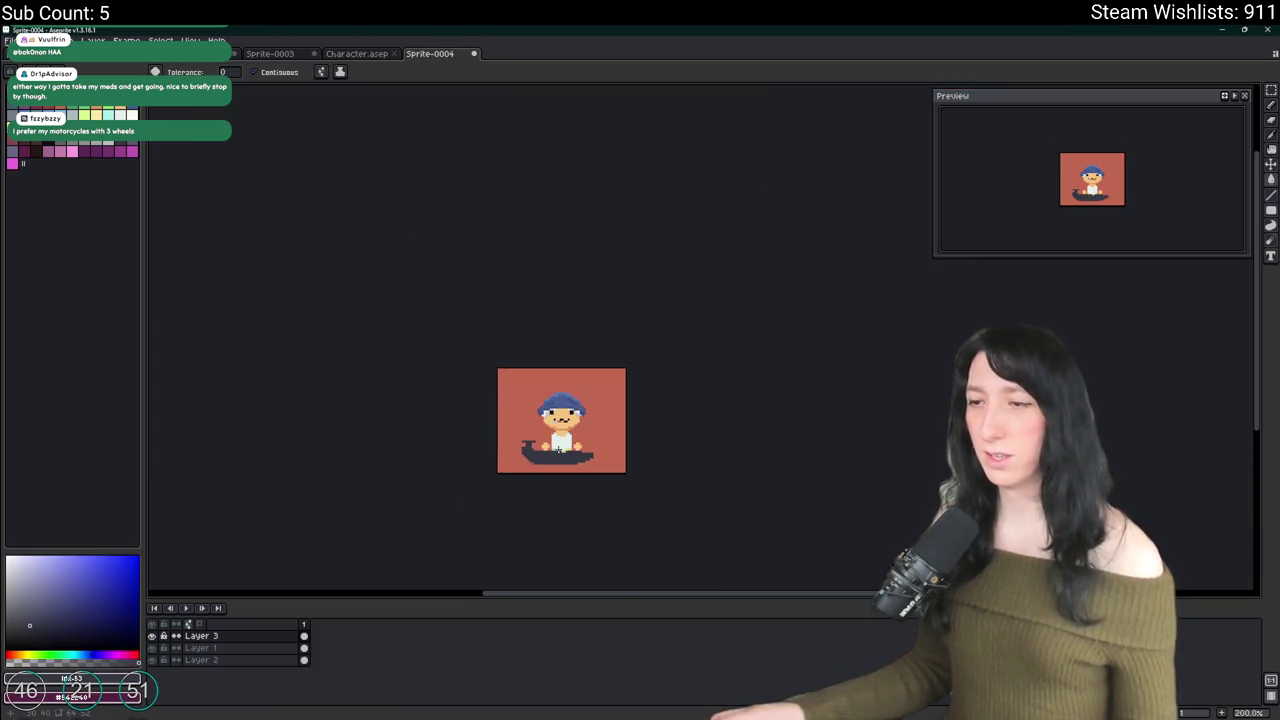
scroll(552, 464, up, 7)
key(ctrl+z)
key(v)
key(ctrl+d)
key(b)
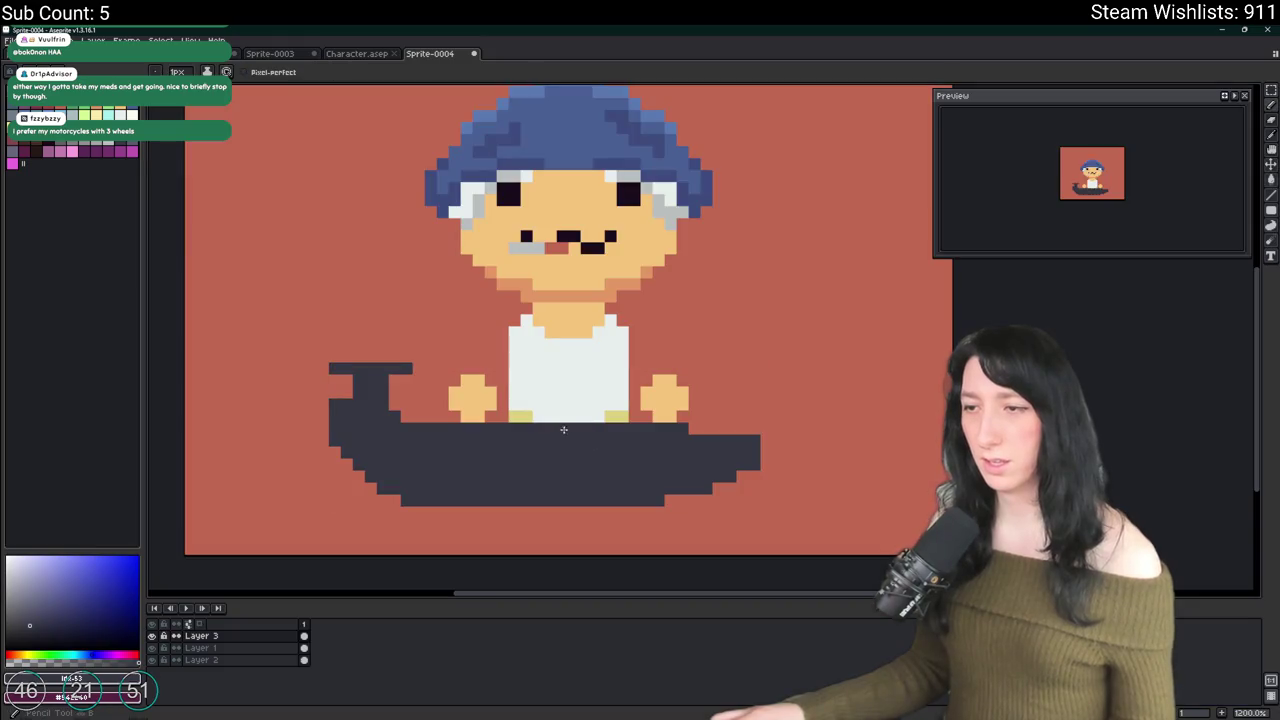
scroll(492, 501, down, 6)
scroll(640, 484, up, 2)
key(ctrl+z)
key(v)
mouse_move(640, 484)
mouse_down()
mouse_move(660, 495)
mouse_move(636, 478)
mouse_up()
Step: Draw the board's top and bottom edges, fill it dark, and move Layer 3 under the character
scroll(636, 478, up, 1)
scroll(636, 478, down, 4)
key(b)
scroll(636, 478, up, 9)
scroll(386, 543, down, 1)
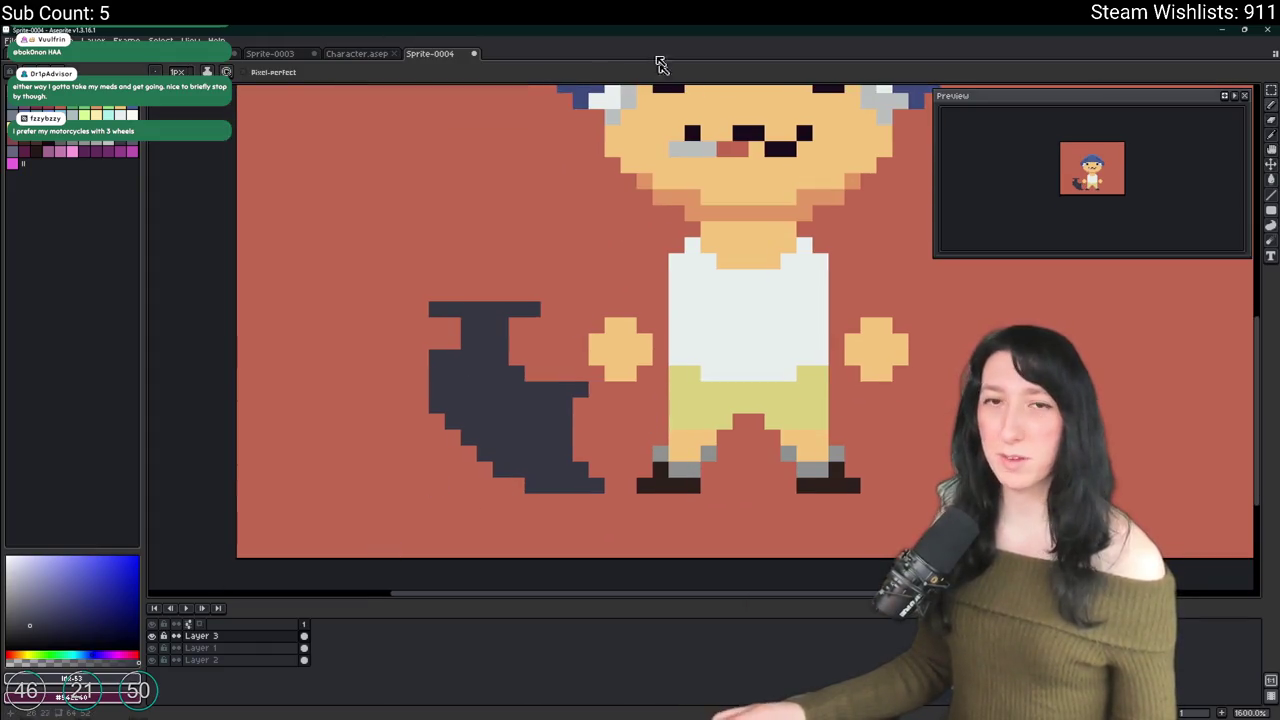
drag(595, 389, 931, 393)
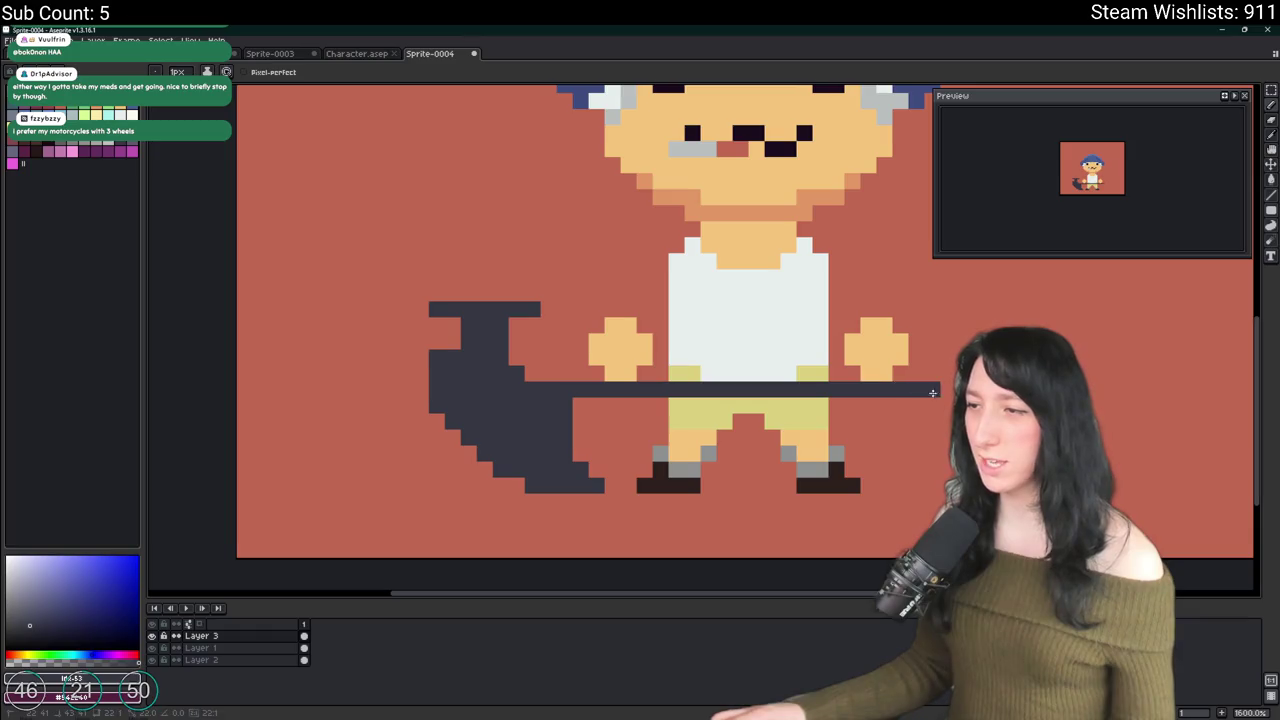
drag(896, 485, 596, 485)
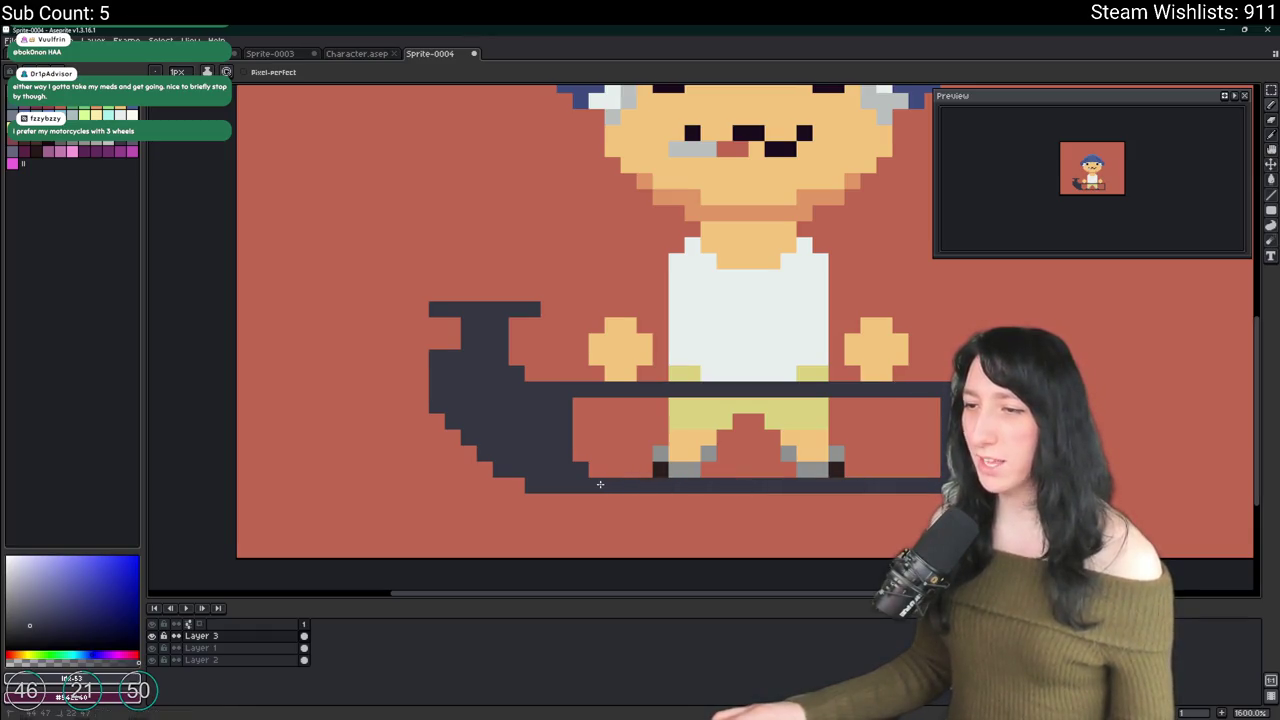
key(g)
click(600, 450)
drag(249, 636, 255, 657)
scroll(360, 518, down, 6)
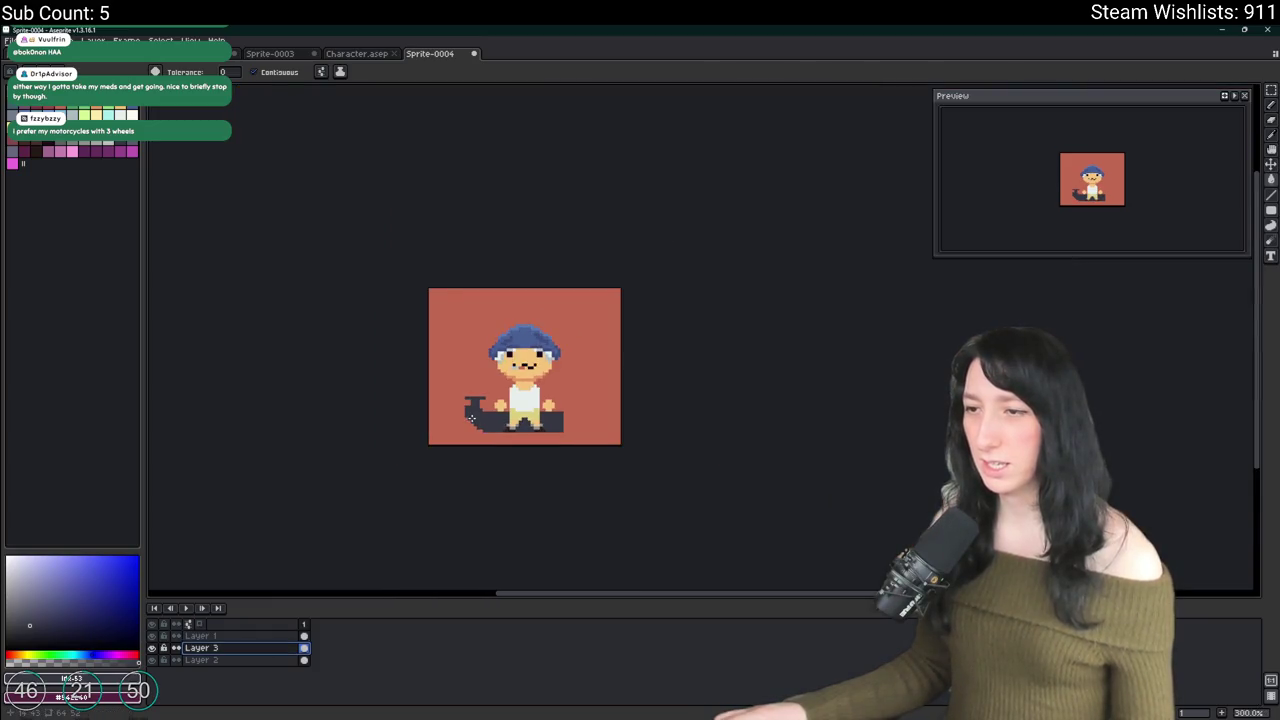
Step: Draw and fill a dark purple rear wheel on the scooter
scroll(477, 409, up, 2)
scroll(547, 443, up, 1)
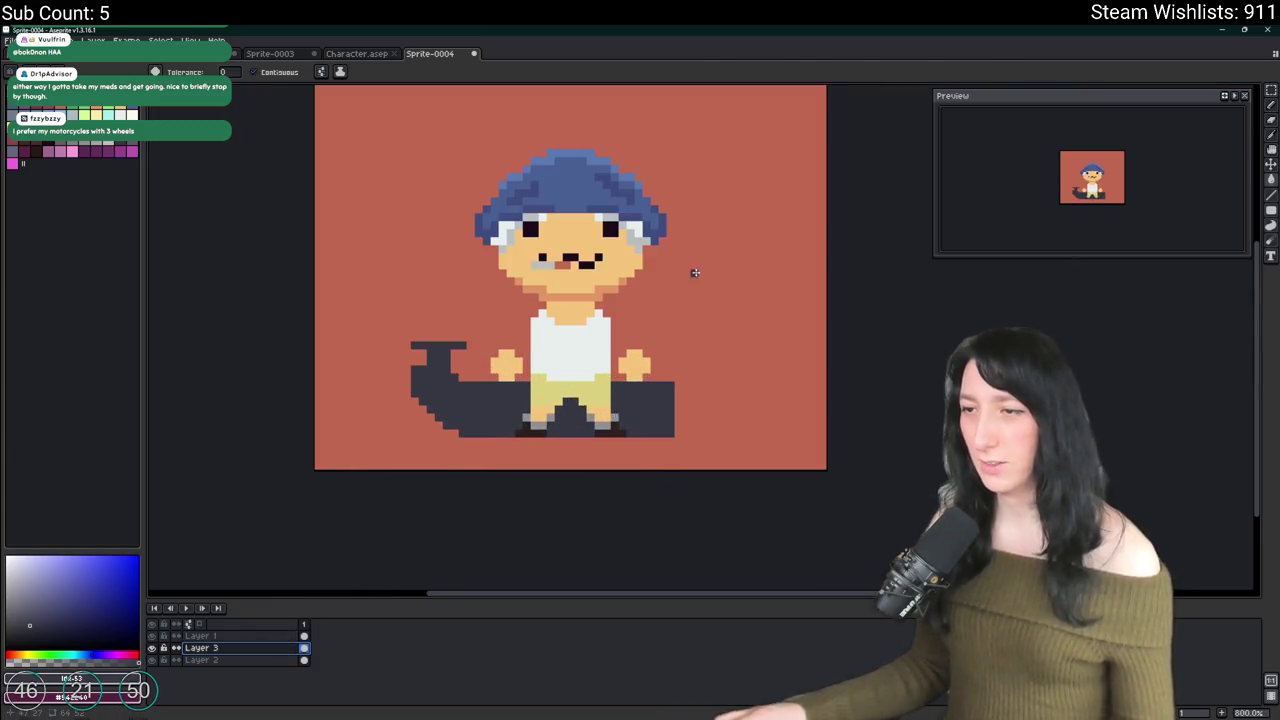
key(m)
drag(708, 204, 354, 438)
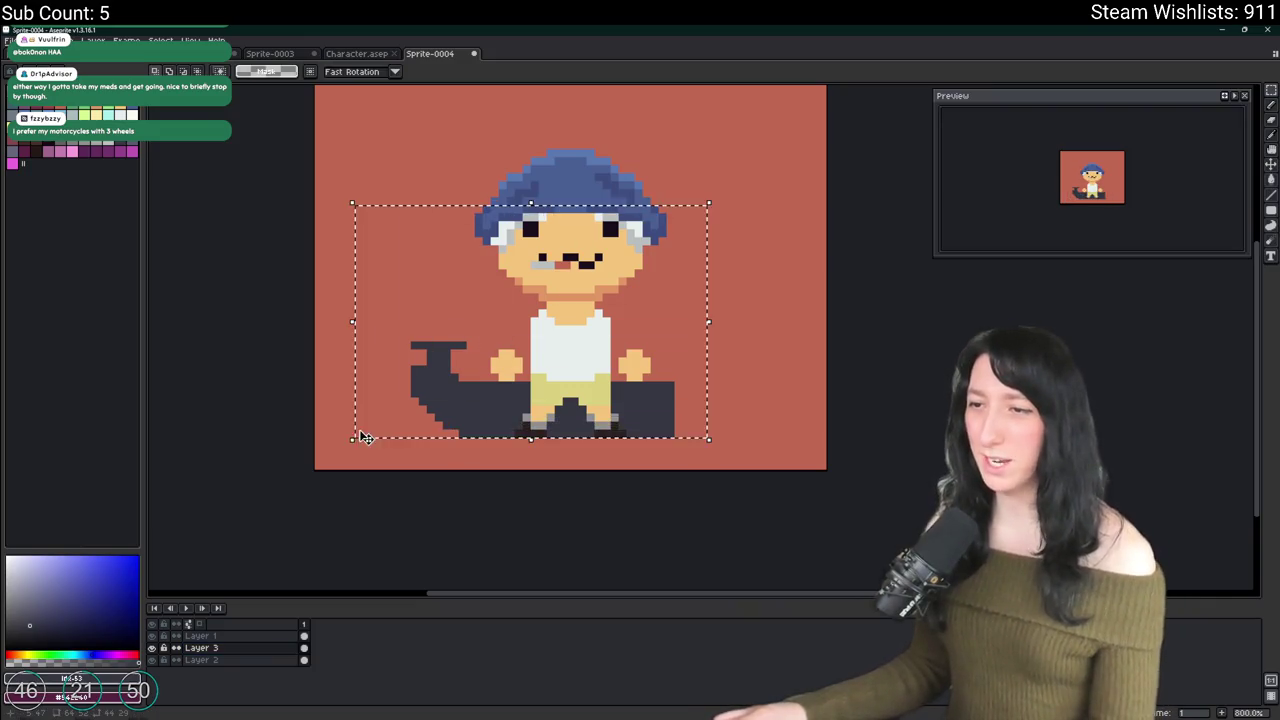
scroll(755, 361, down, 5)
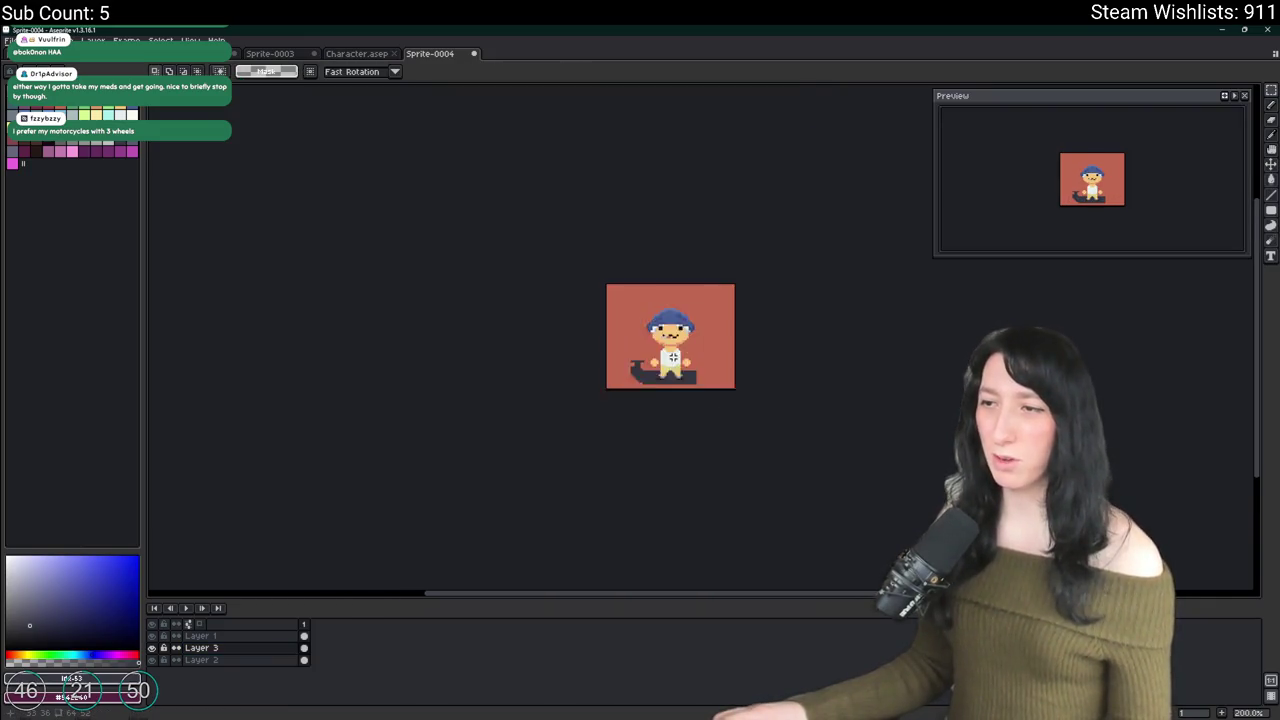
scroll(620, 345, up, 4)
scroll(578, 322, up, 2)
drag(470, 282, 530, 345)
key(g)
click(495, 315)
click(540, 318)
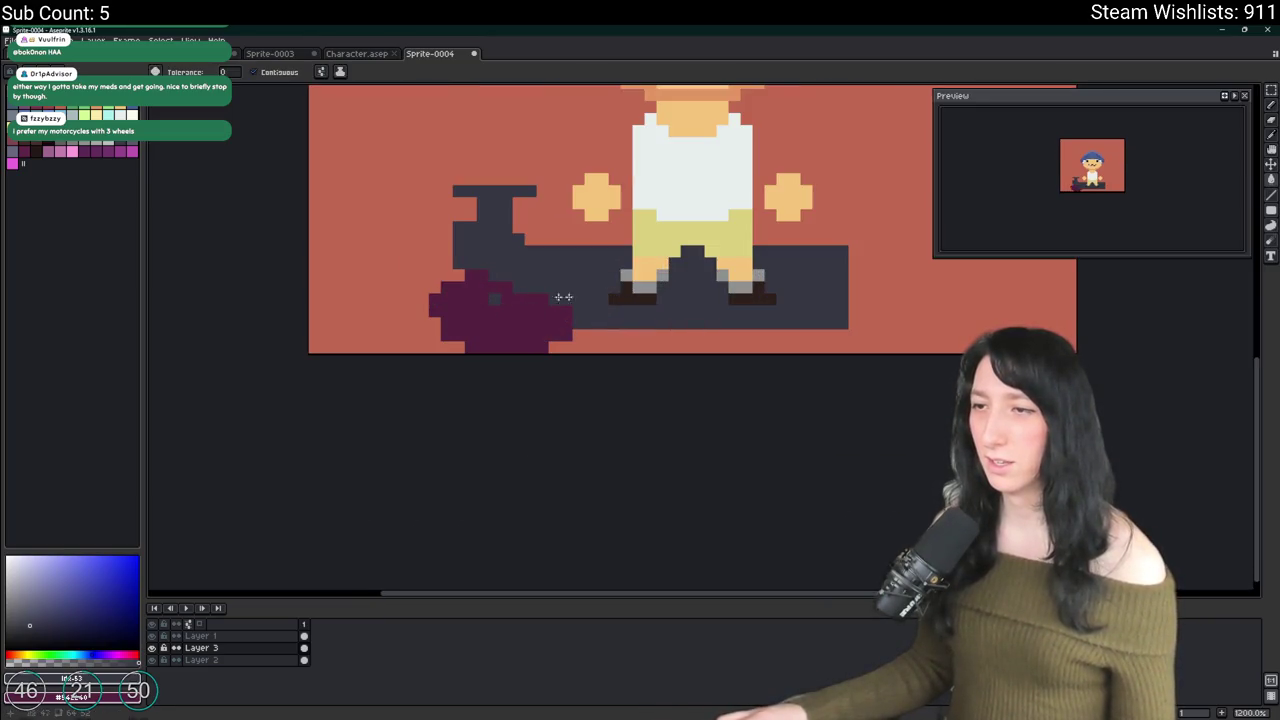
Step: Draw the front wheel and move Layer 3 to the top of the layer stack
key(b)
mouse_move(923, 340)
mouse_down()
mouse_move(780, 329)
mouse_move(880, 337)
mouse_up()
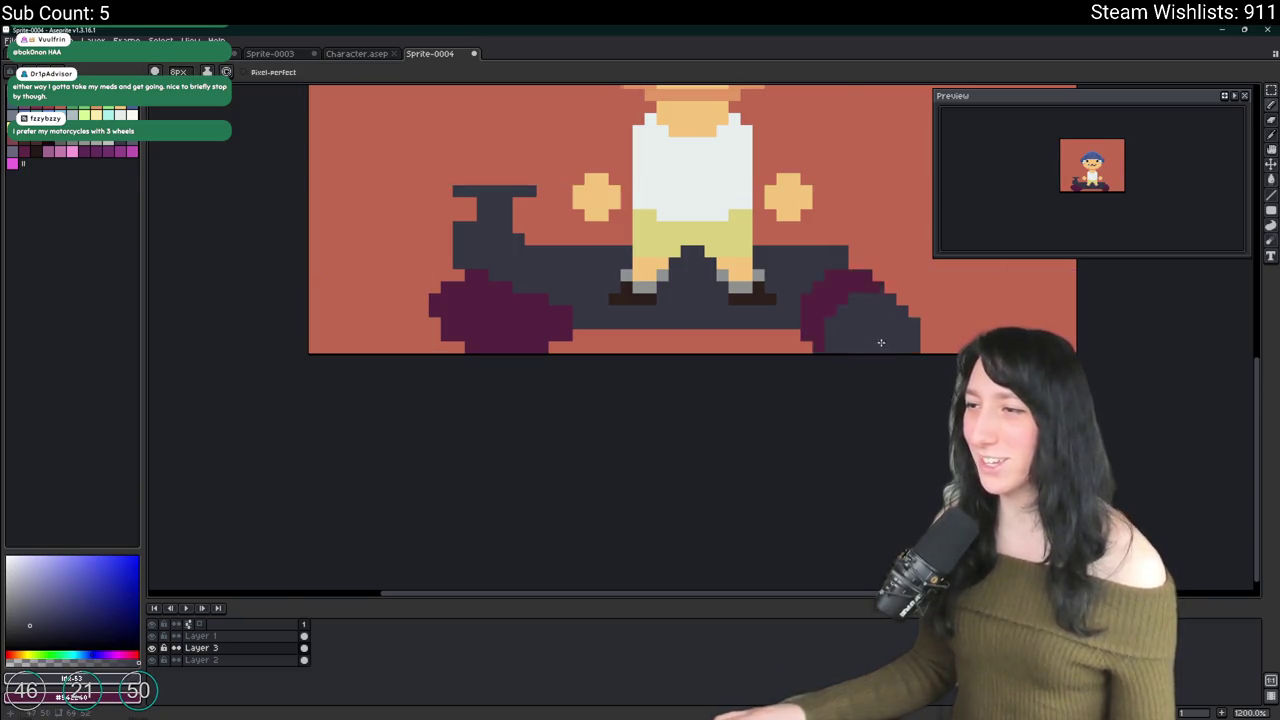
scroll(900, 350, down, 6)
scroll(806, 360, up, 2)
scroll(789, 381, down, 2)
scroll(789, 381, up, 3)
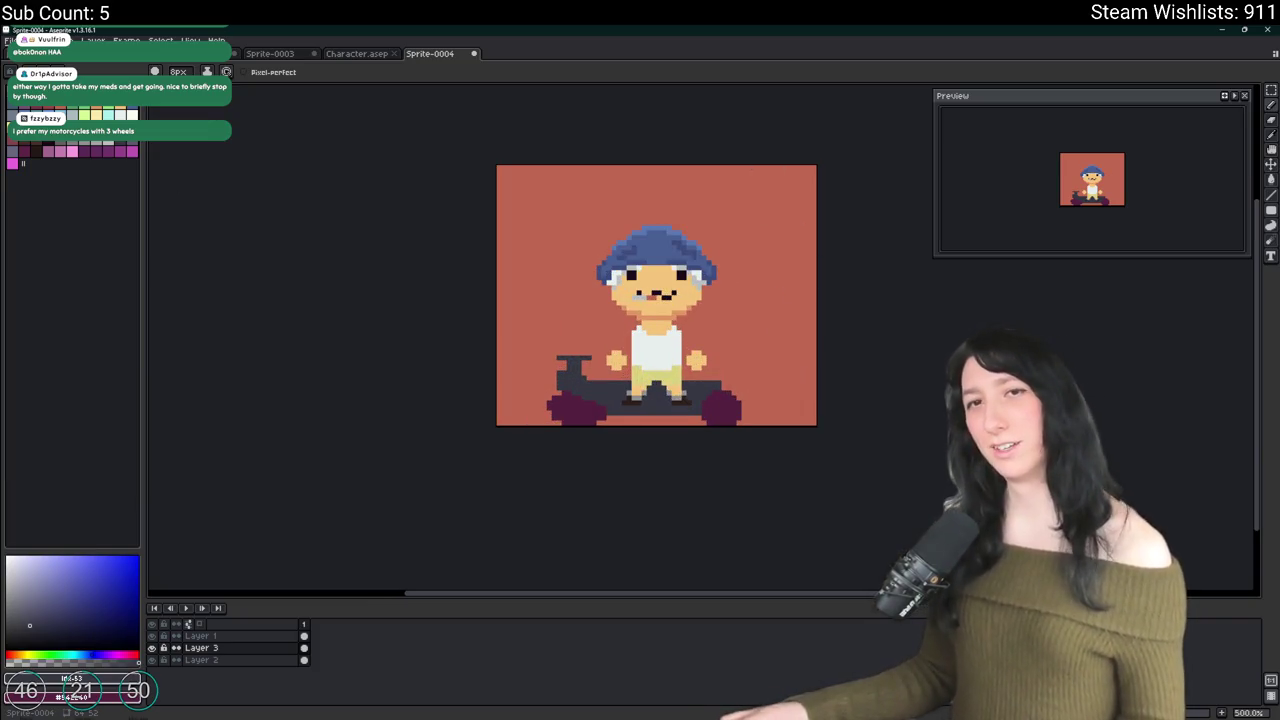
click(229, 650)
drag(229, 650, 234, 635)
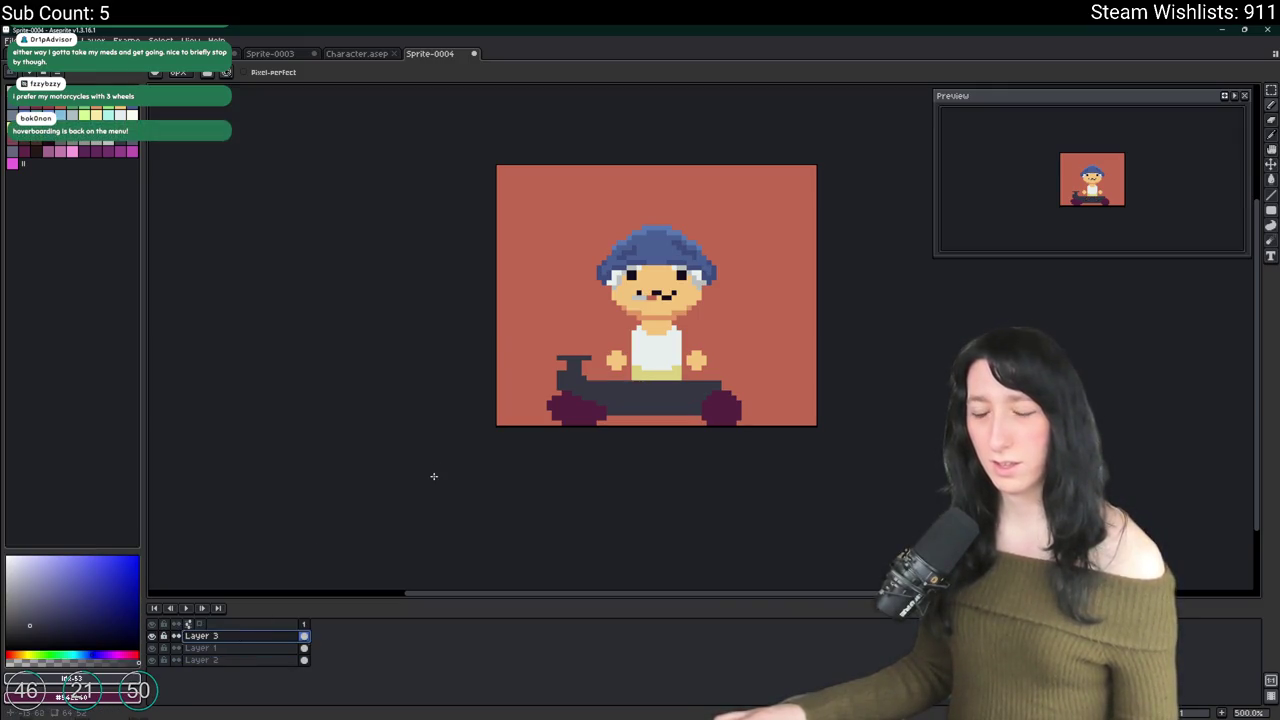
Step: Undo the reorder so Layer 3 returns below the character layer, Layer 1
key(ctrl+z)
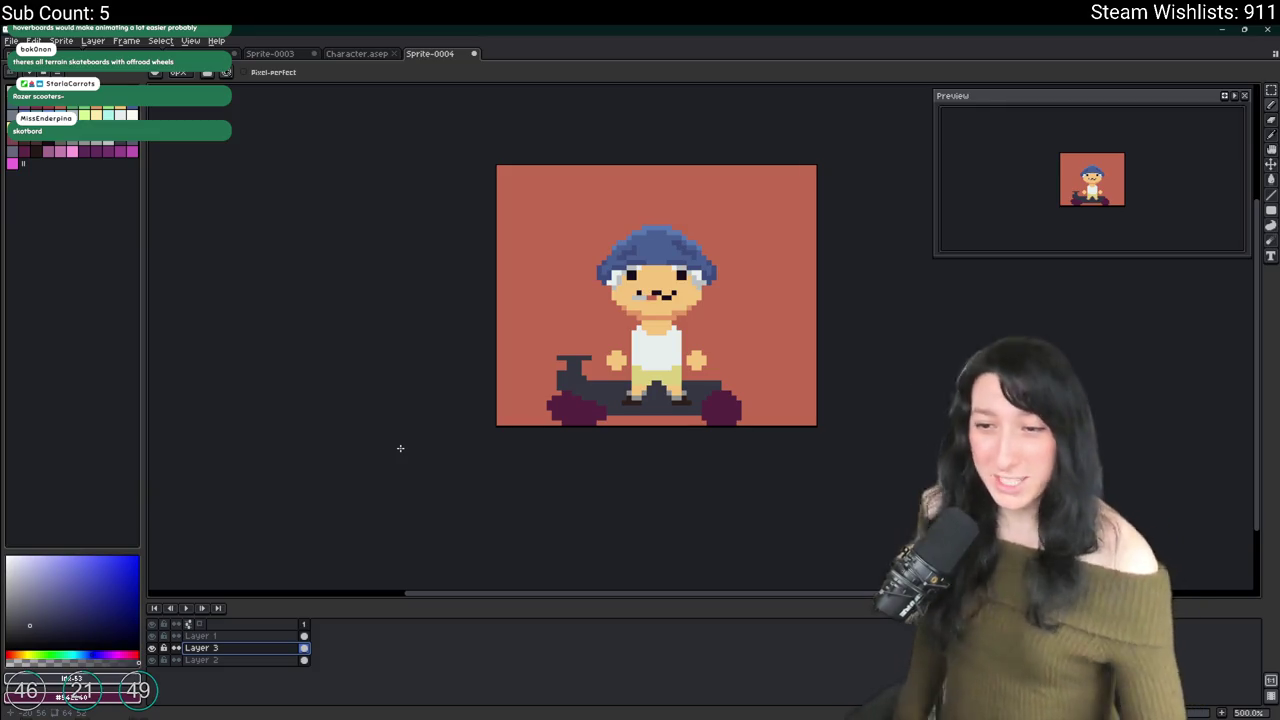
Step: Select all on the scooter layer and delete the scooter
key(ctrl+a)
key(Delete)
drag(712, 417, 696, 386)
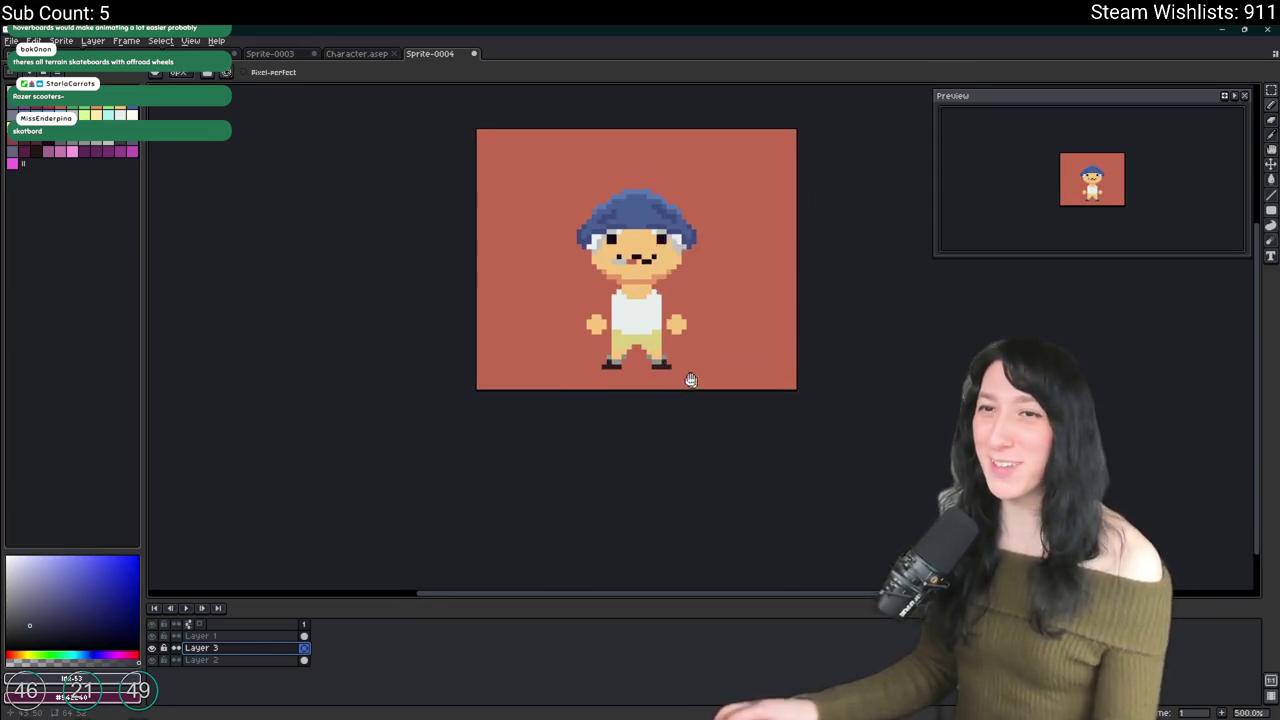
scroll(696, 386, up, 2)
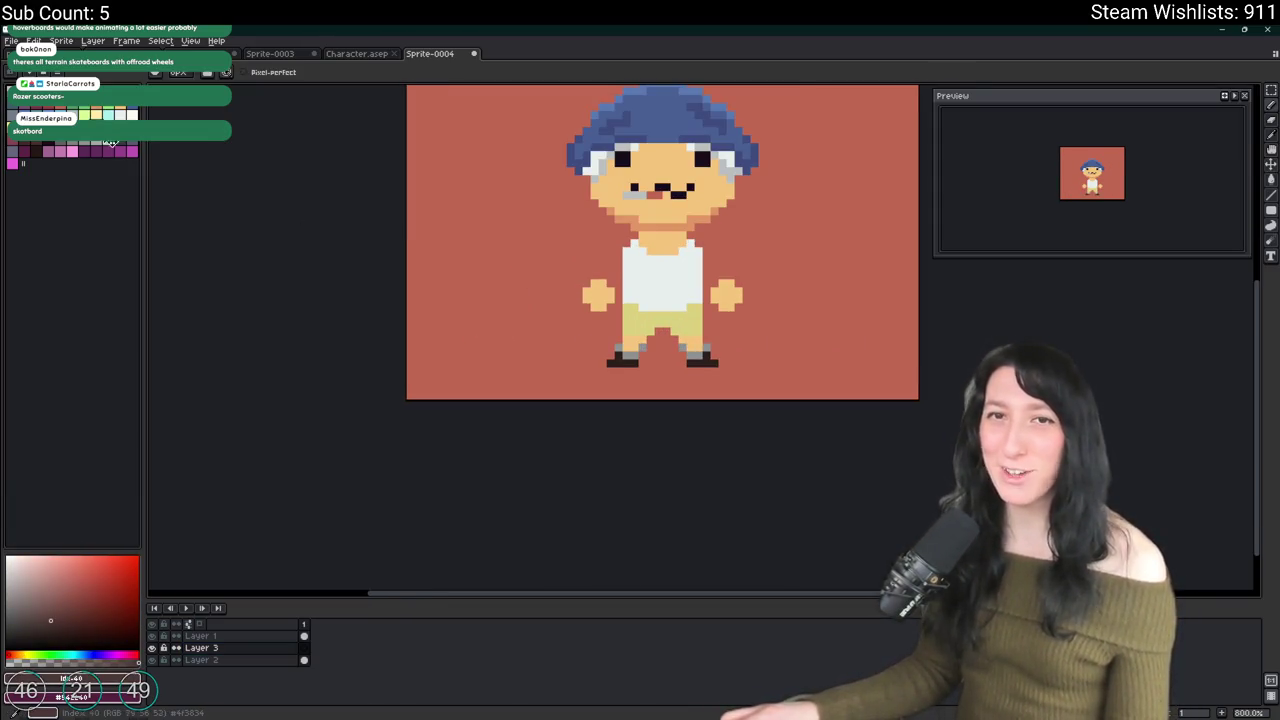
scroll(674, 357, up, 3)
Step: Draw a filled rectangle deck under the character's feet
key(u)
mouse_move(376, 376)
mouse_down()
mouse_move(466, 417)
mouse_move(853, 462)
mouse_move(933, 455)
mouse_up()
scroll(849, 434, down, 1)
Step: Erase the deck's left corner pixels, undoing a first erase attempt
key(e)
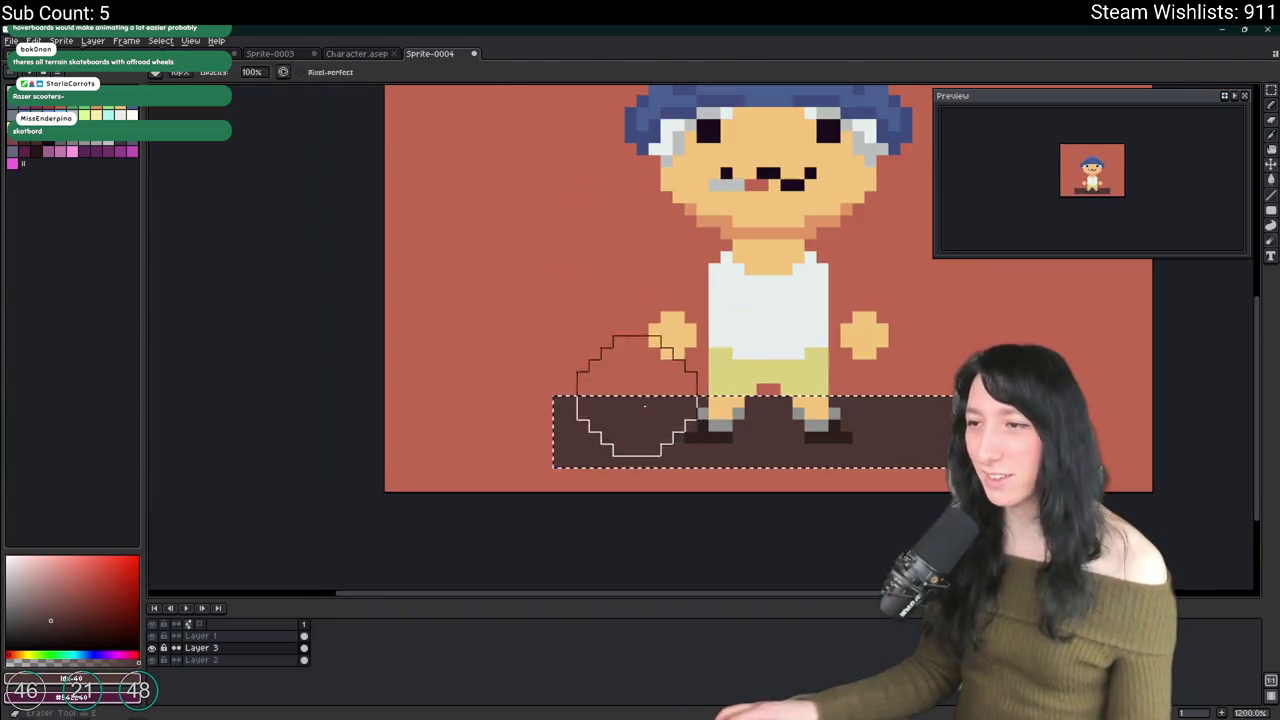
drag(557, 406, 541, 480)
scroll(541, 480, up, 1)
scroll(543, 486, down, 4)
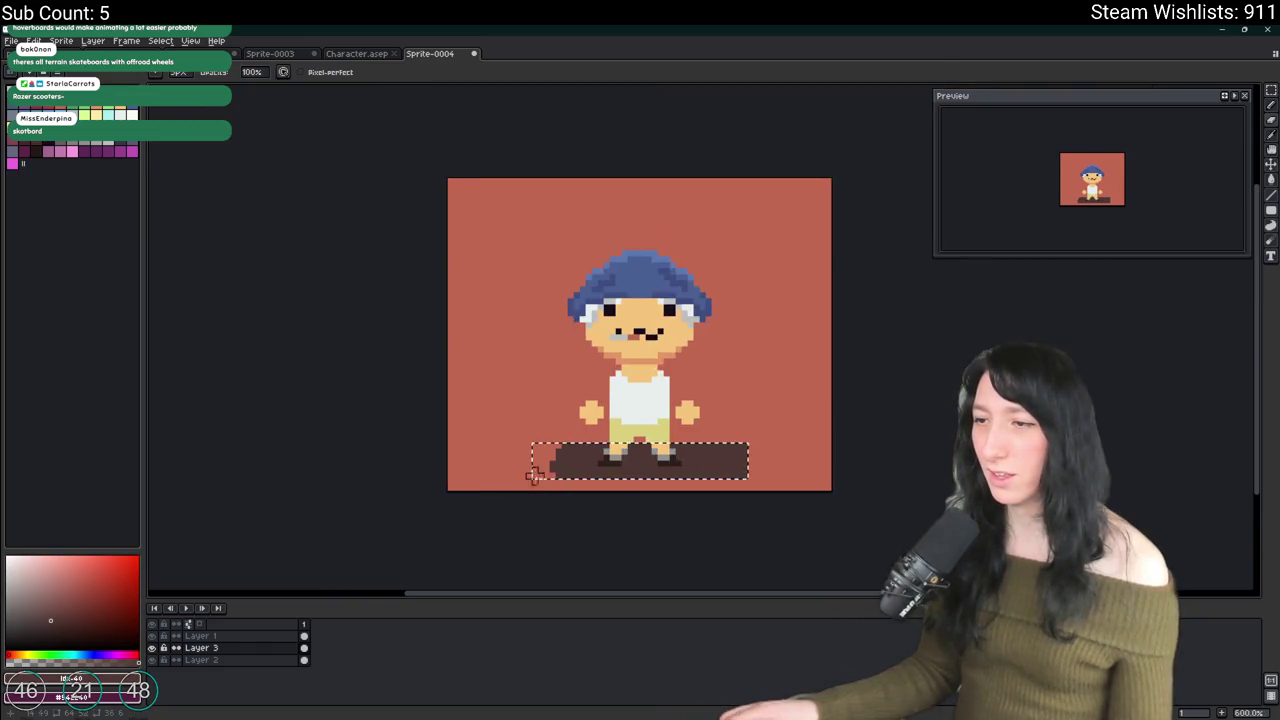
scroll(534, 540, up, 4)
scroll(442, 430, up, 1)
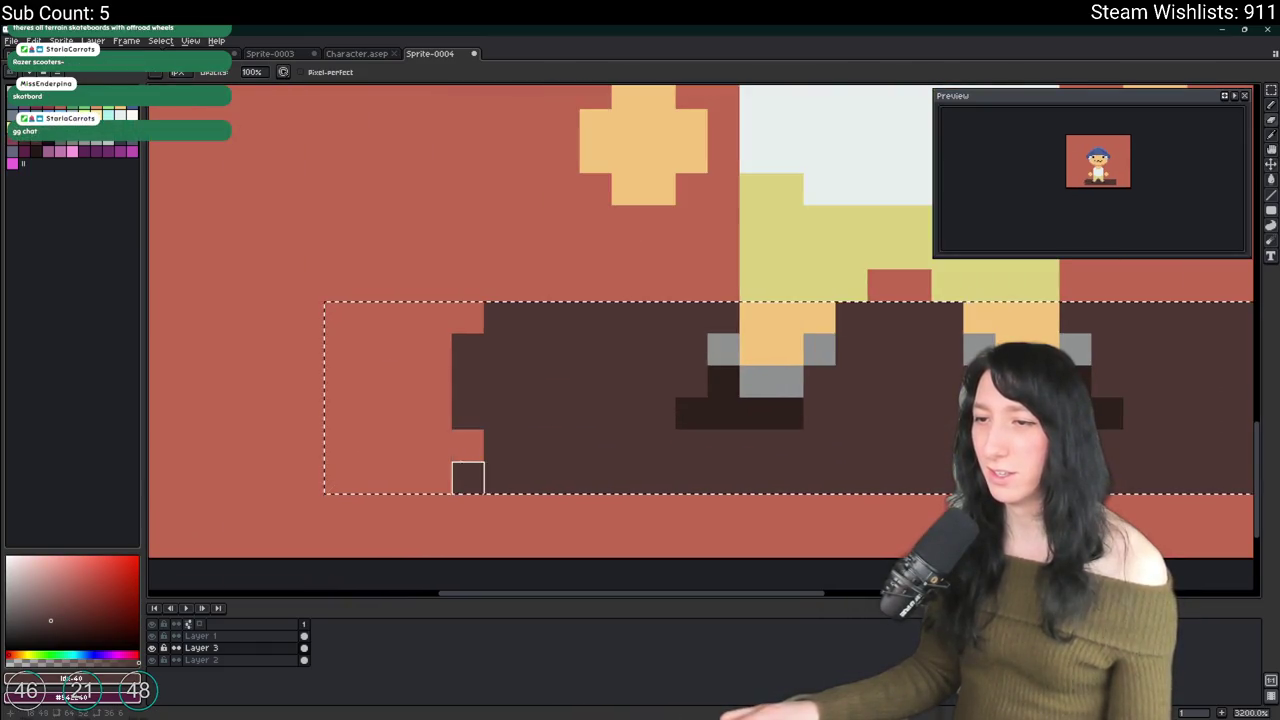
key(ctrl+z)
key(e)
drag(340, 400, 466, 437)
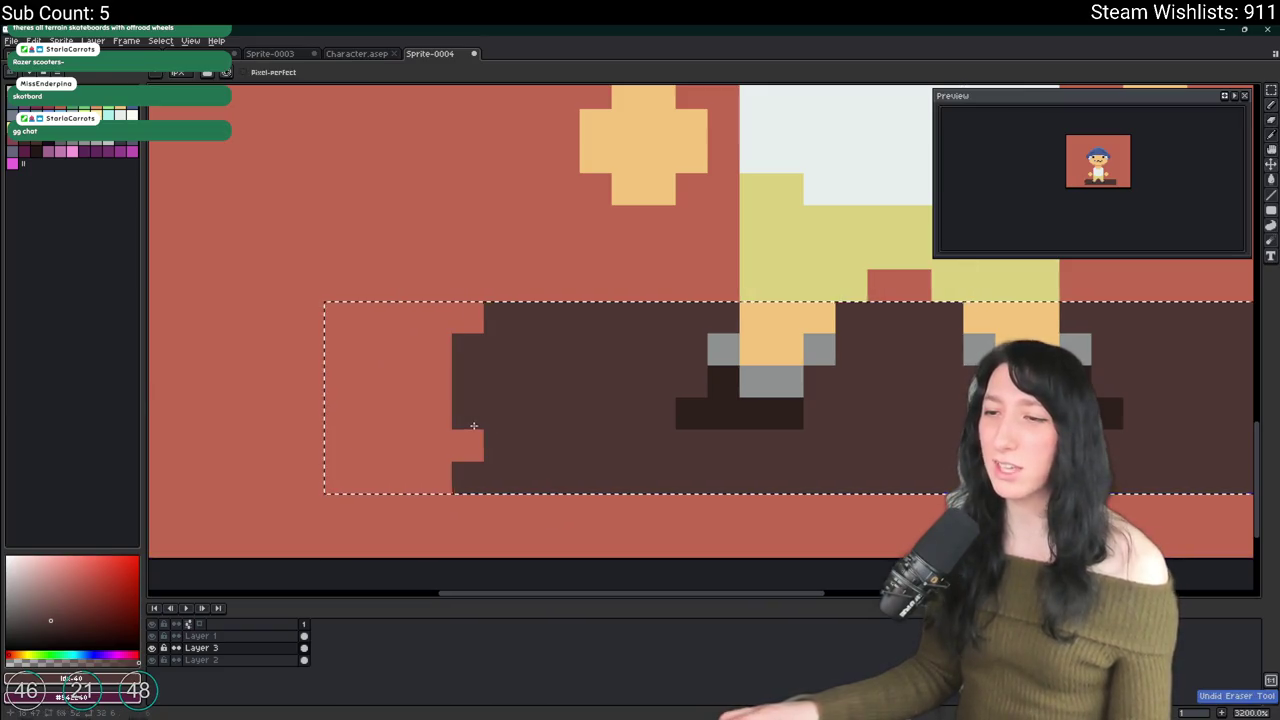
Step: Select and clear the deck's right end with the marquee
scroll(468, 477, down, 3)
scroll(646, 440, up, 2)
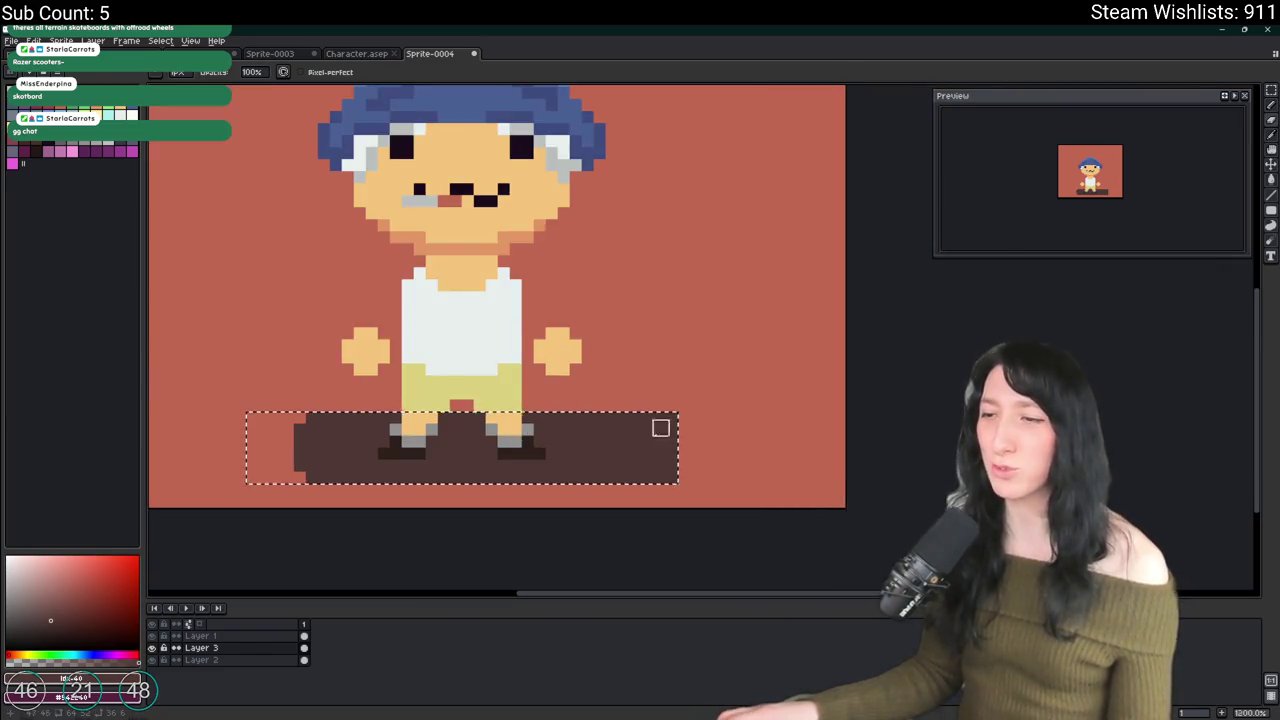
scroll(652, 436, up, 1)
scroll(698, 503, down, 3)
key(m)
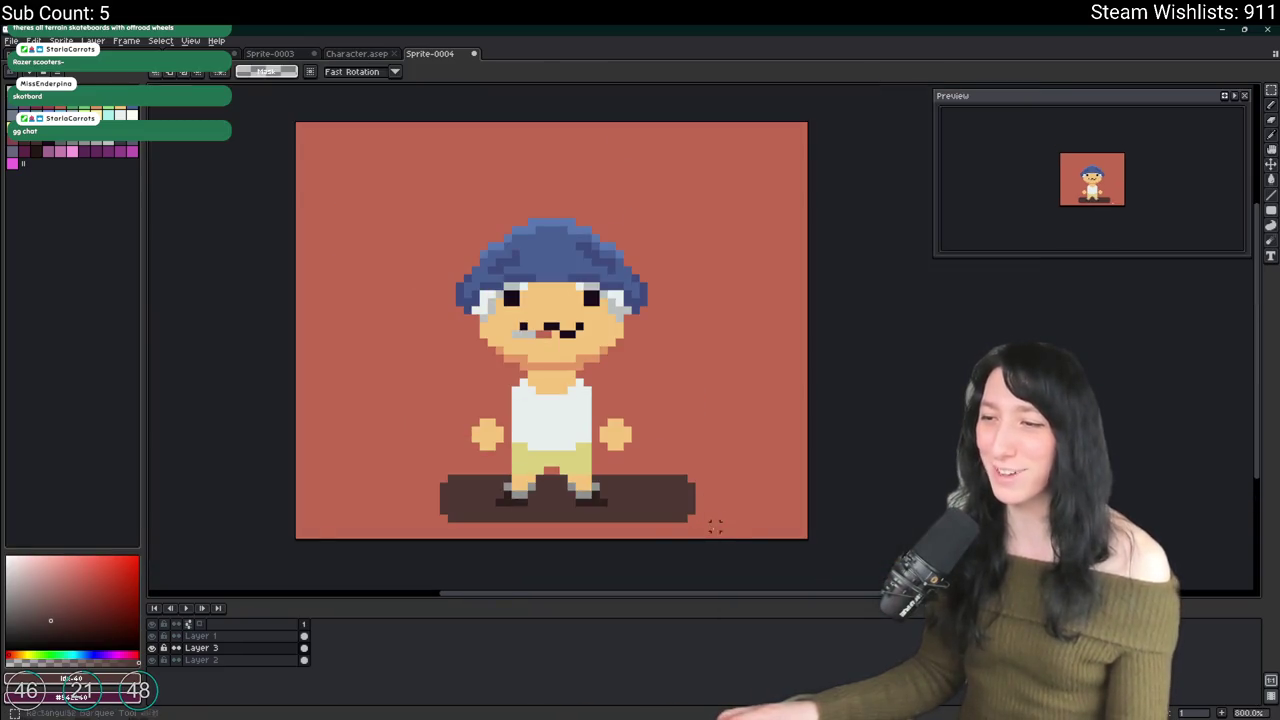
drag(715, 527, 624, 434)
key(Delete)
Step: Nudge the character up on Layer 1, then move the board up and one pixel left
click(200, 636)
mouse_move(251, 293)
mouse_down()
mouse_move(763, 543)
mouse_move(360, 206)
mouse_move(351, 166)
mouse_up()
key(Up)
key(Up)
key(Up)
key(Up)
key(Up)
key(Up)
key(ctrl+d)
click(200, 648)
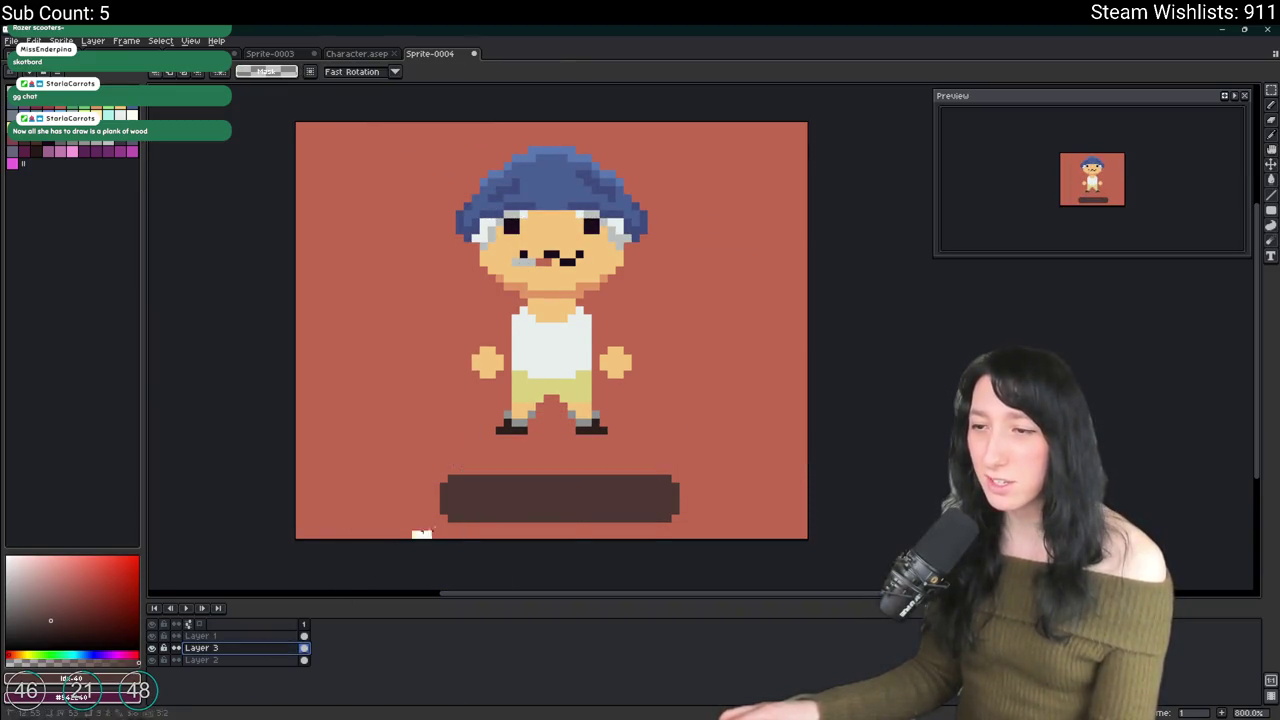
drag(403, 551, 760, 414)
key(Up)
key(Up)
key(Up)
key(Left)
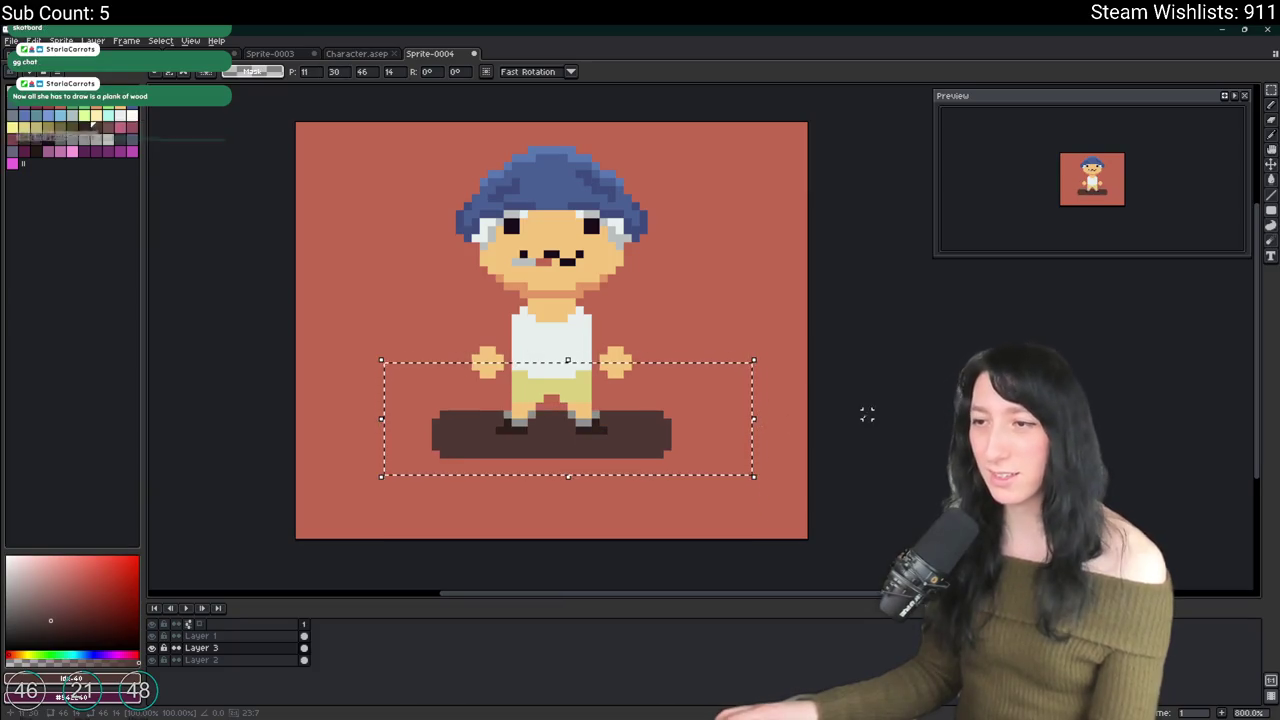
key(ctrl+d)
Step: Bucket-fill the skateboard grey after undoing a near-black fill
click(36, 148)
key(g)
click(487, 438)
scroll(487, 438, up, 1)
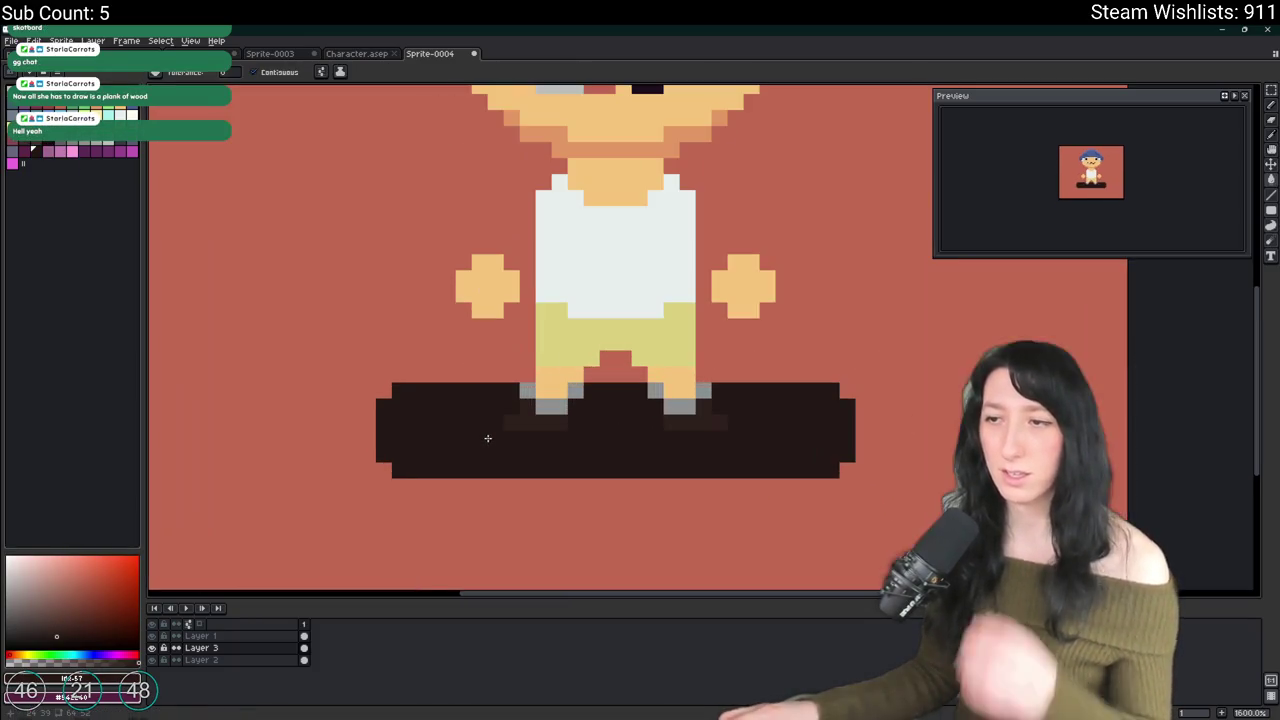
scroll(487, 438, down, 1)
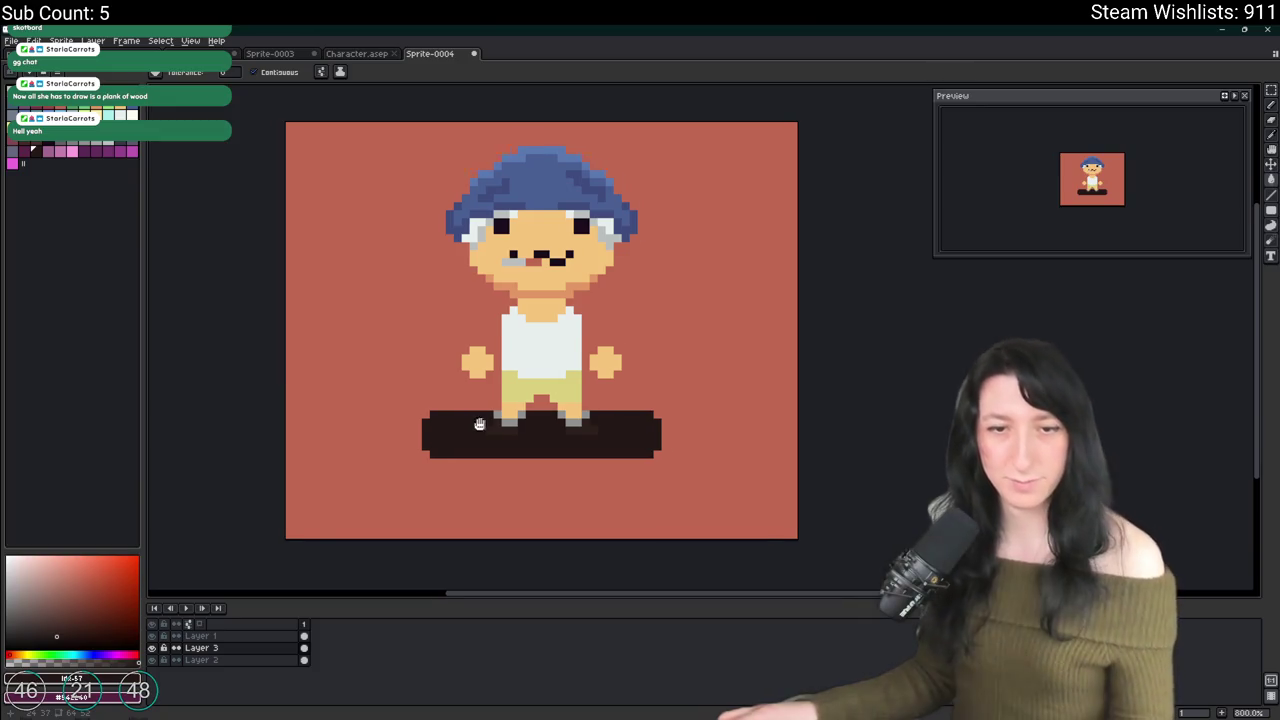
key(ctrl+z)
scroll(471, 436, up, 3)
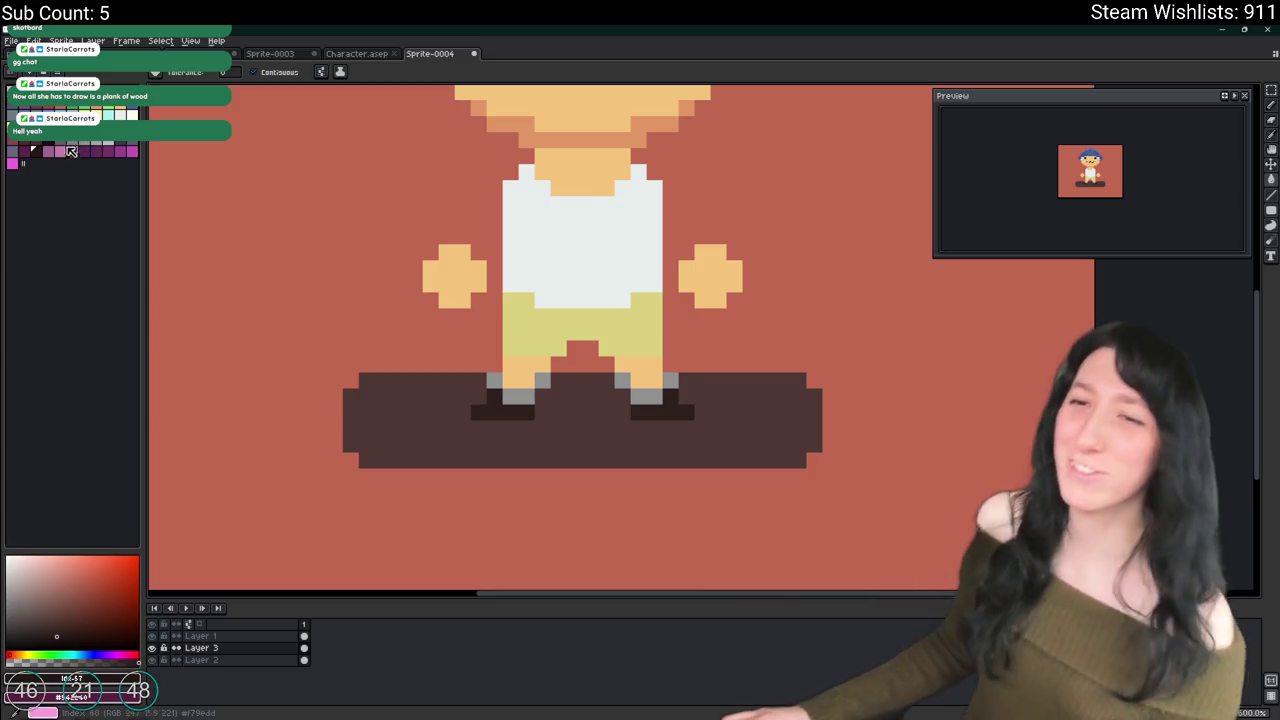
click(120, 128)
click(363, 451)
scroll(375, 450, down, 3)
scroll(375, 450, up, 1)
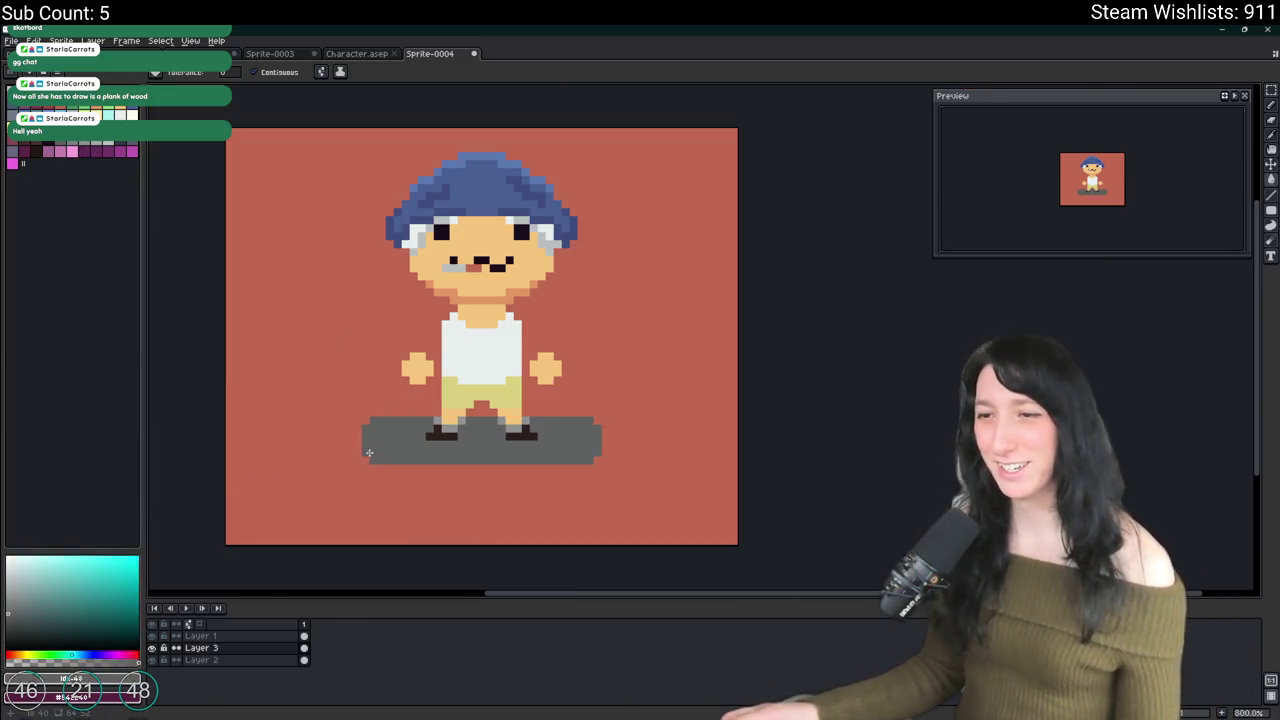
Step: Shift the board's left end right and right end left with marquee selections
key(m)
drag(259, 501, 407, 387)
key(Right)
key(Right)
key(Right)
drag(571, 409, 654, 486)
key(Left)
key(Left)
key(Left)
key(ctrl+d)
scroll(449, 400, up, 3)
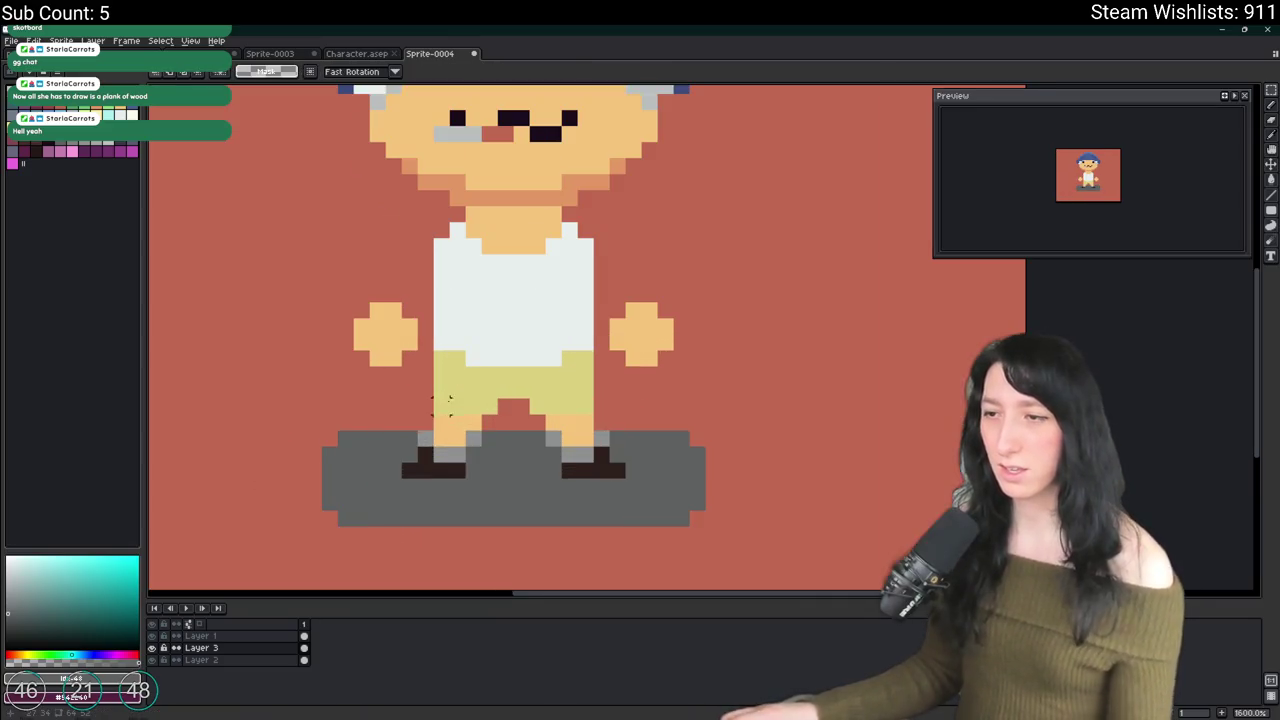
drag(457, 501, 489, 453)
Step: Fill the board dark blue-grey and pencil its top-left corner pixel
key(g)
click(423, 429)
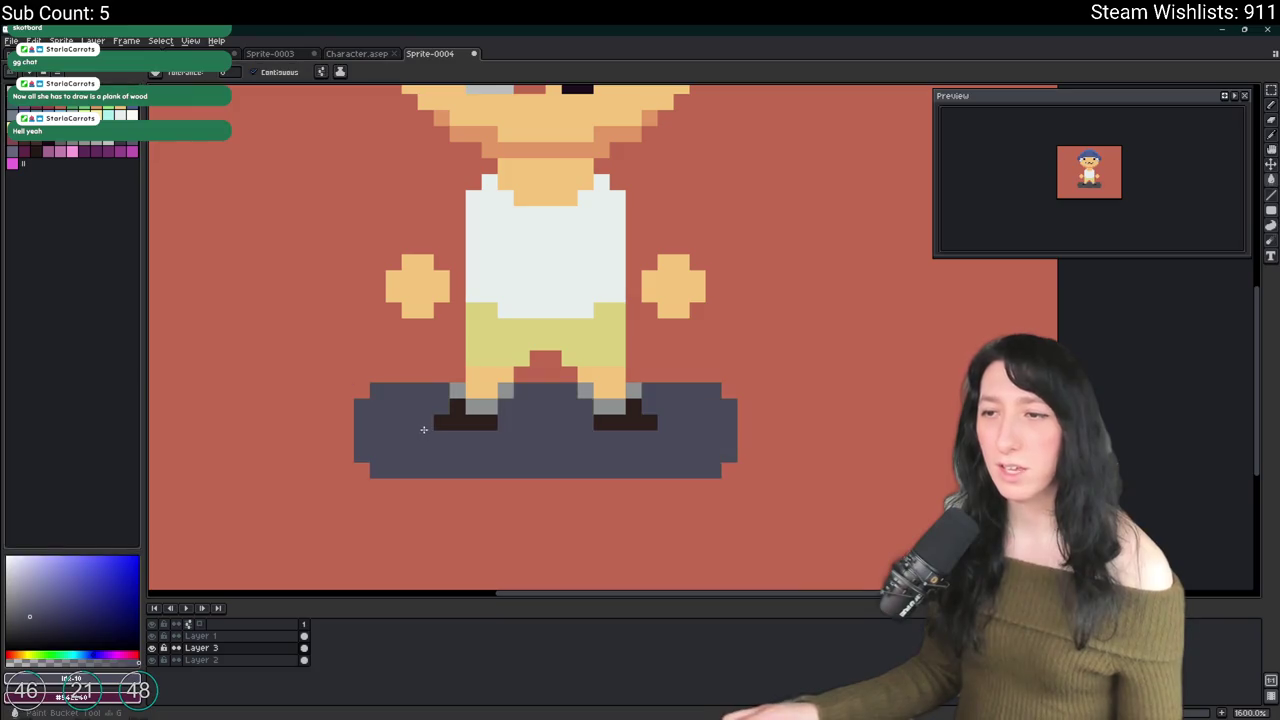
scroll(410, 405, down, 3)
scroll(405, 400, up, 2)
scroll(403, 397, down, 2)
scroll(403, 397, up, 4)
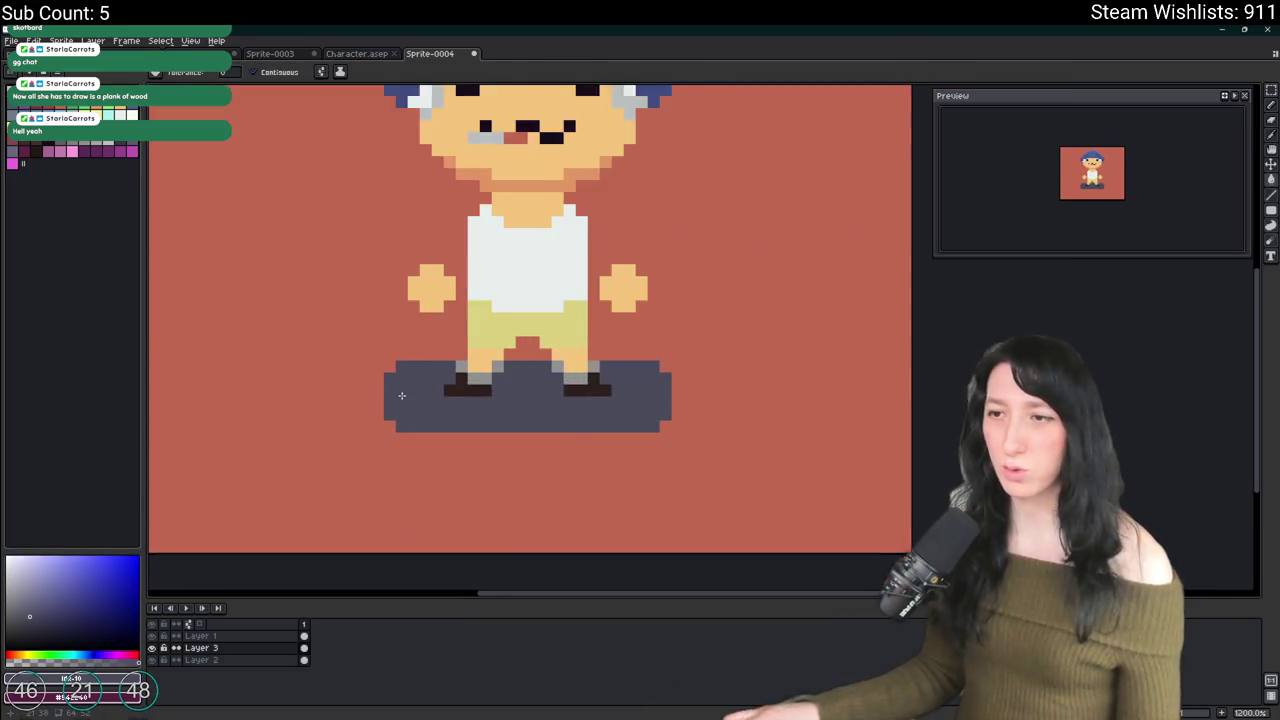
key(b)
drag(439, 347, 360, 312)
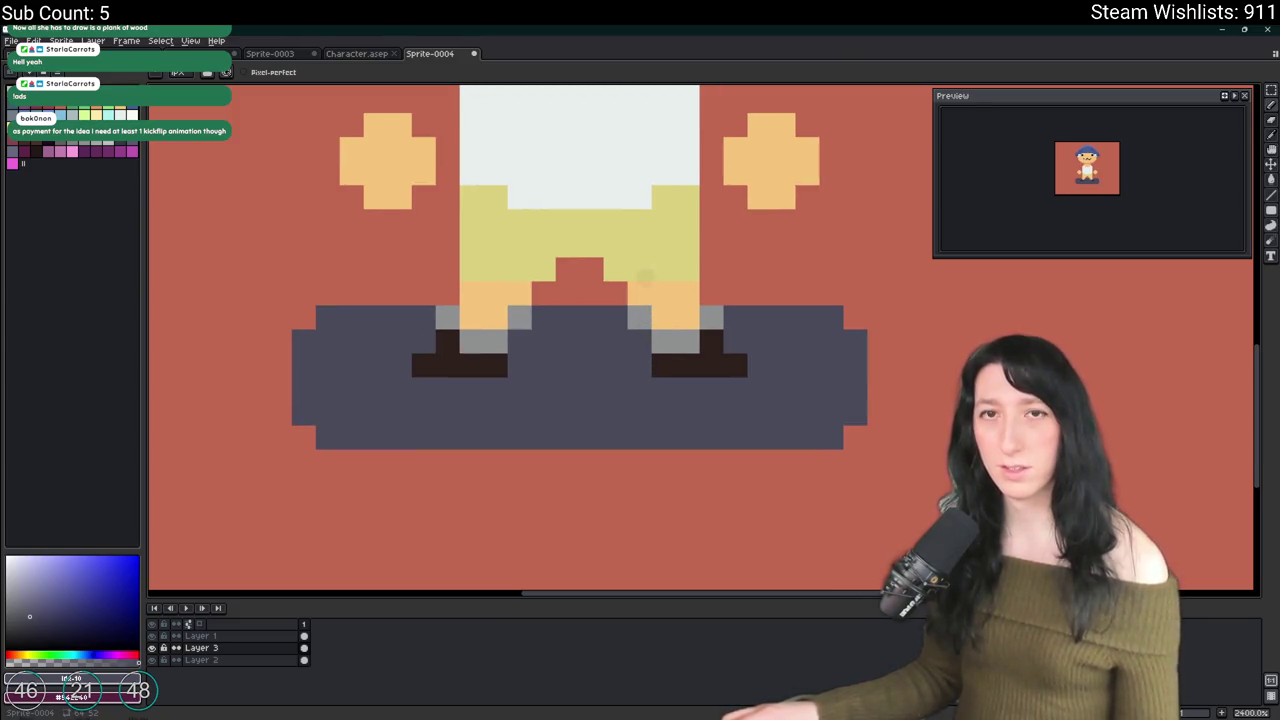
click(300, 324)
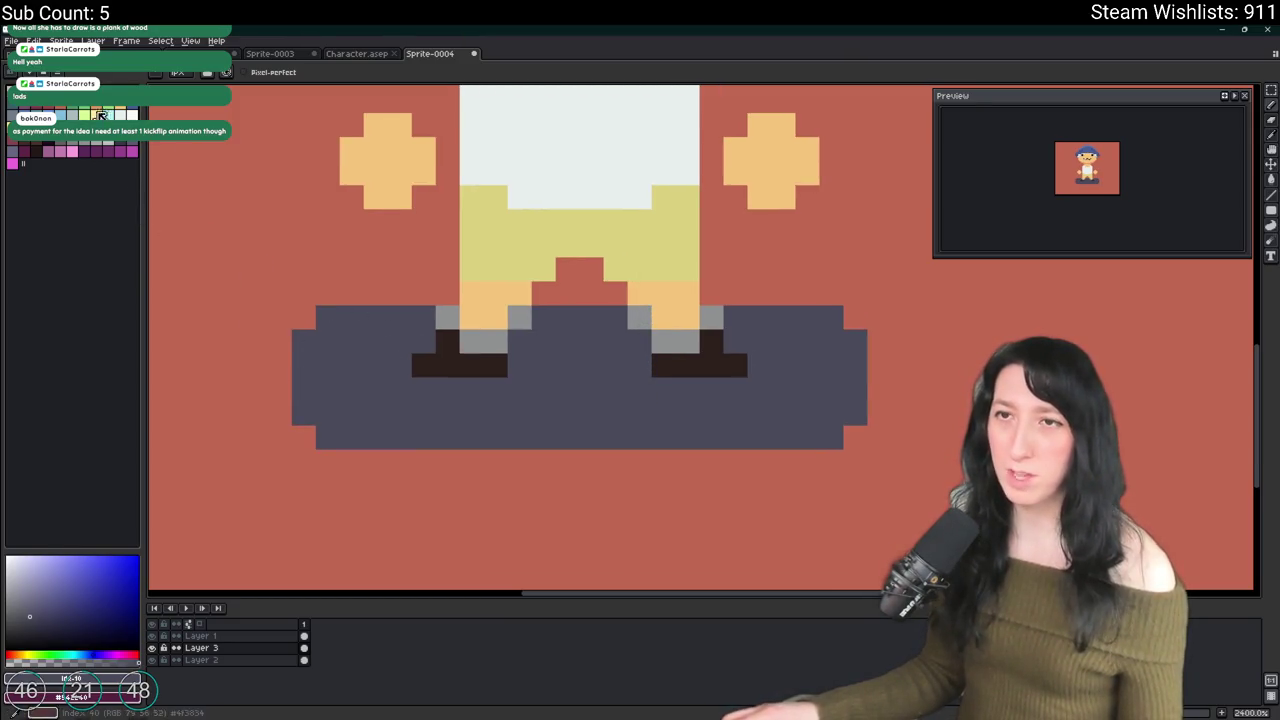
Step: Recolour the board with a lighter blue-grey fill
click(13, 112)
key(g)
click(392, 387)
click(29, 616)
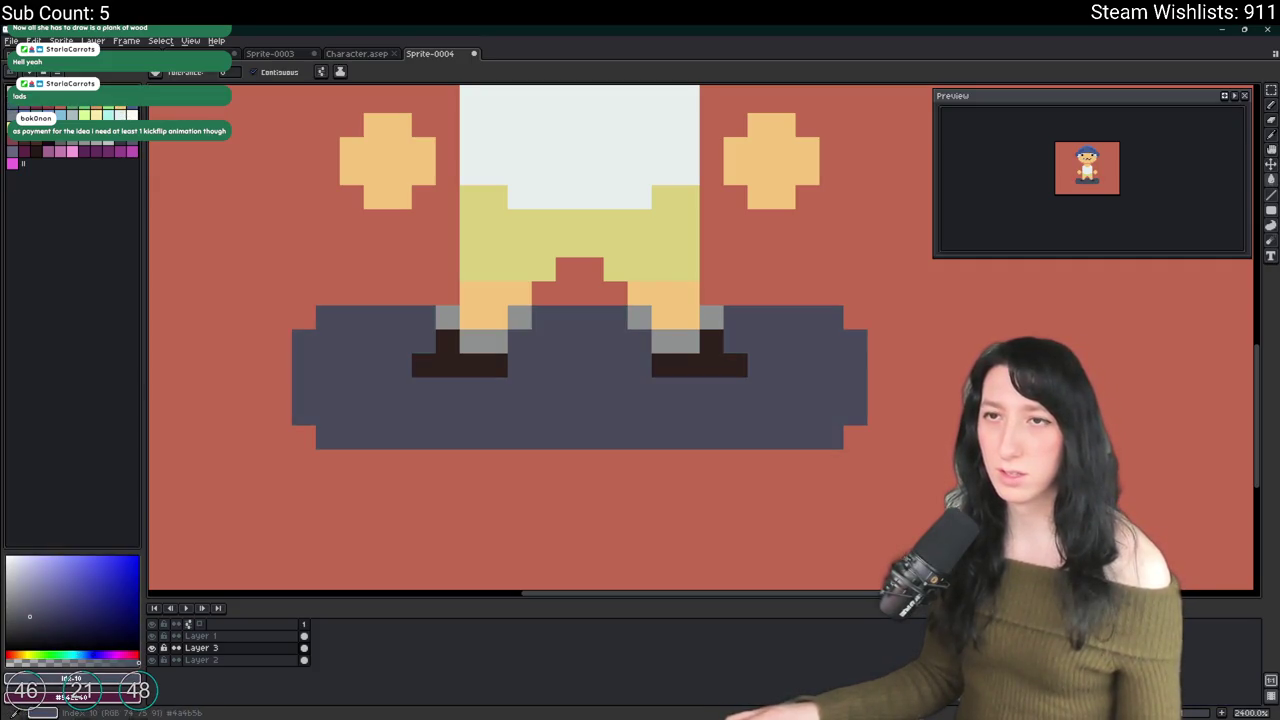
click(29, 598)
key(b)
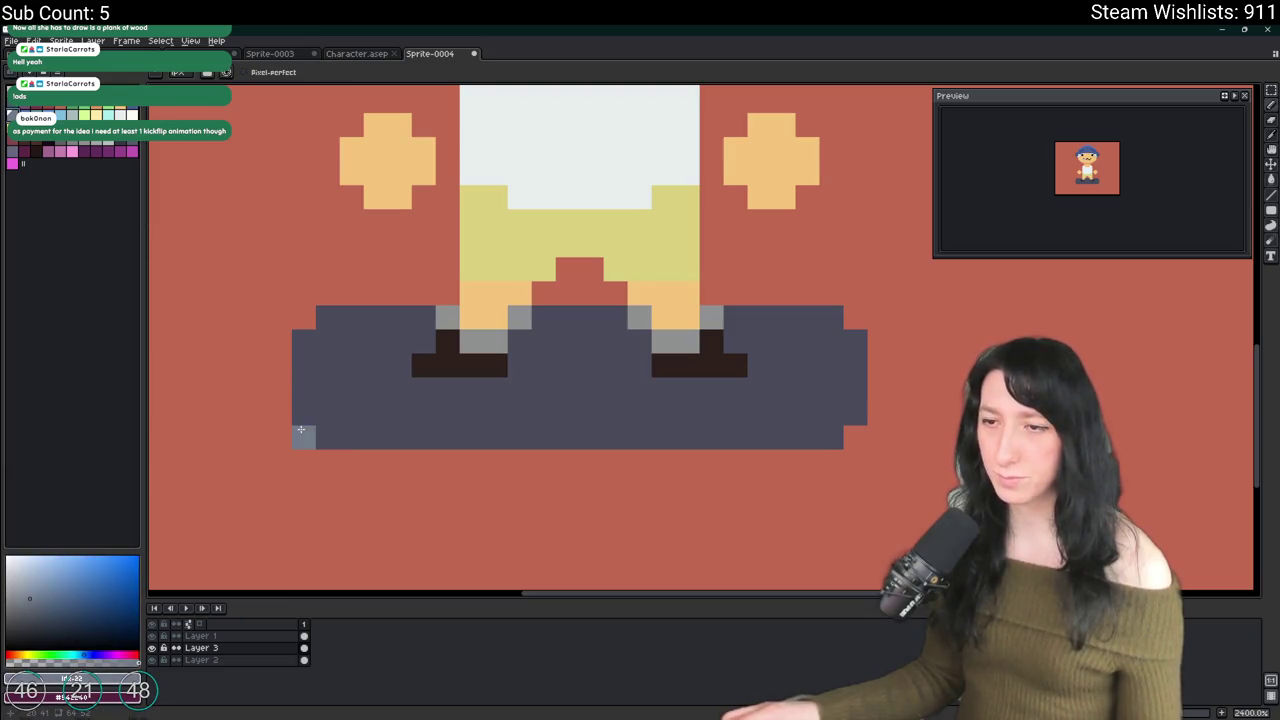
key(g)
click(307, 413)
Step: Pencil a darker blue-grey shadow row along the board's underside
click(29, 616)
key(b)
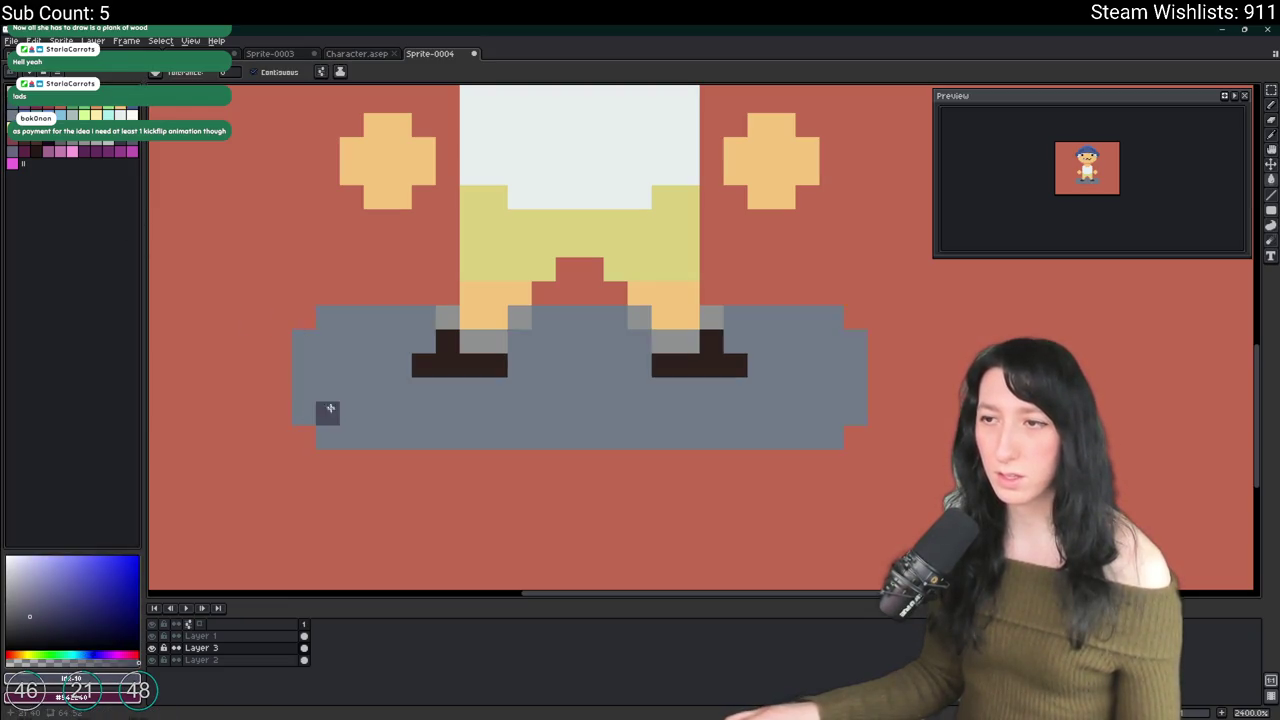
drag(321, 456, 851, 465)
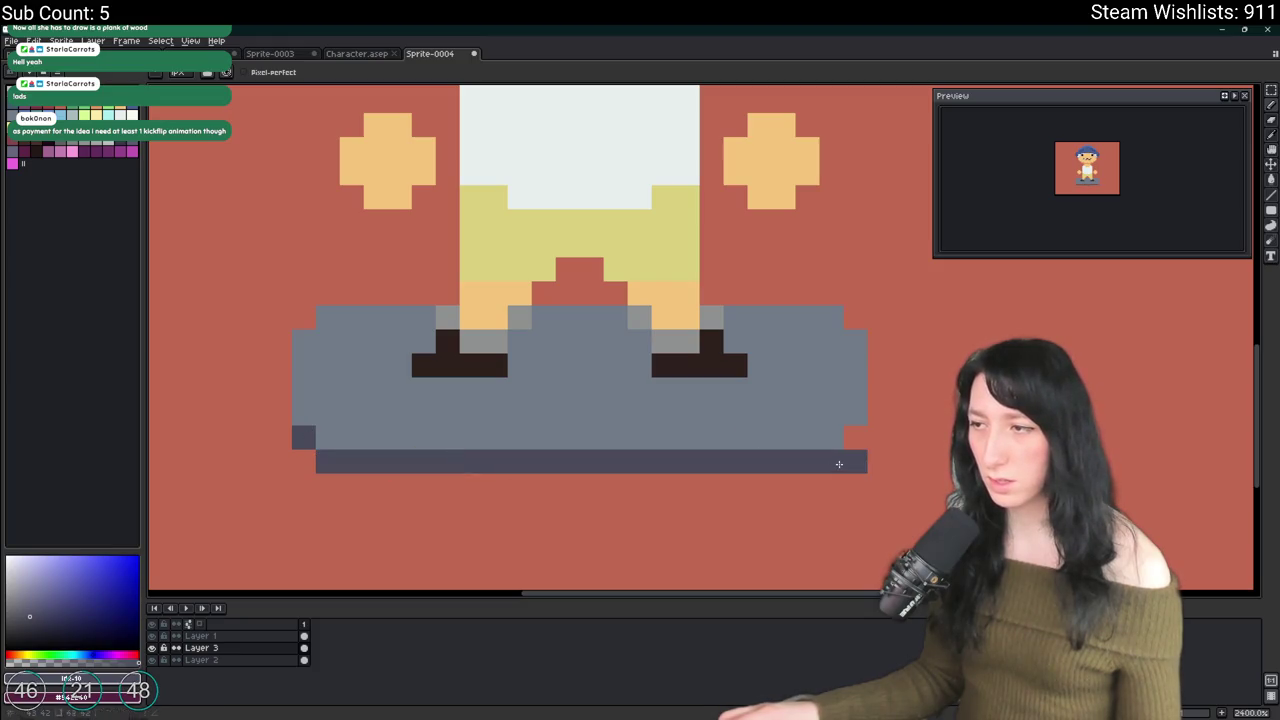
click(855, 437)
scroll(855, 440, down, 6)
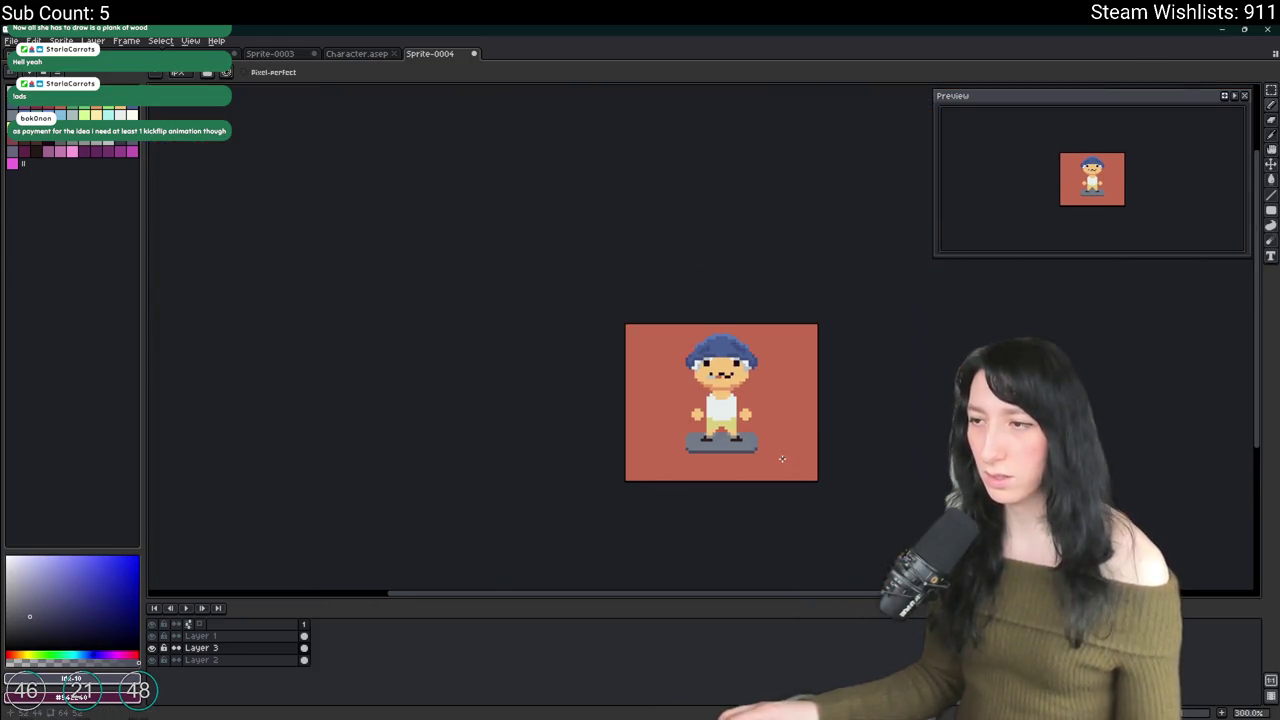
scroll(732, 476, up, 7)
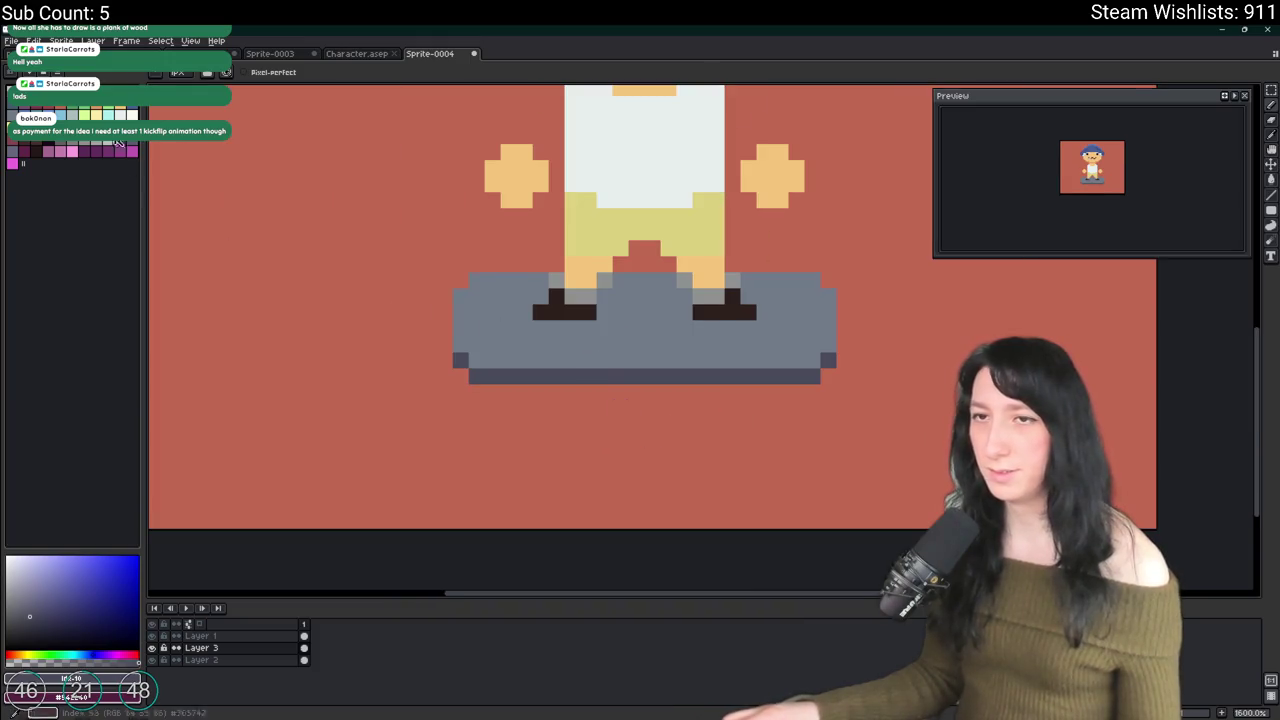
click(130, 145)
Step: Bucket-fill the skateboard deck with the darker colour
key(g)
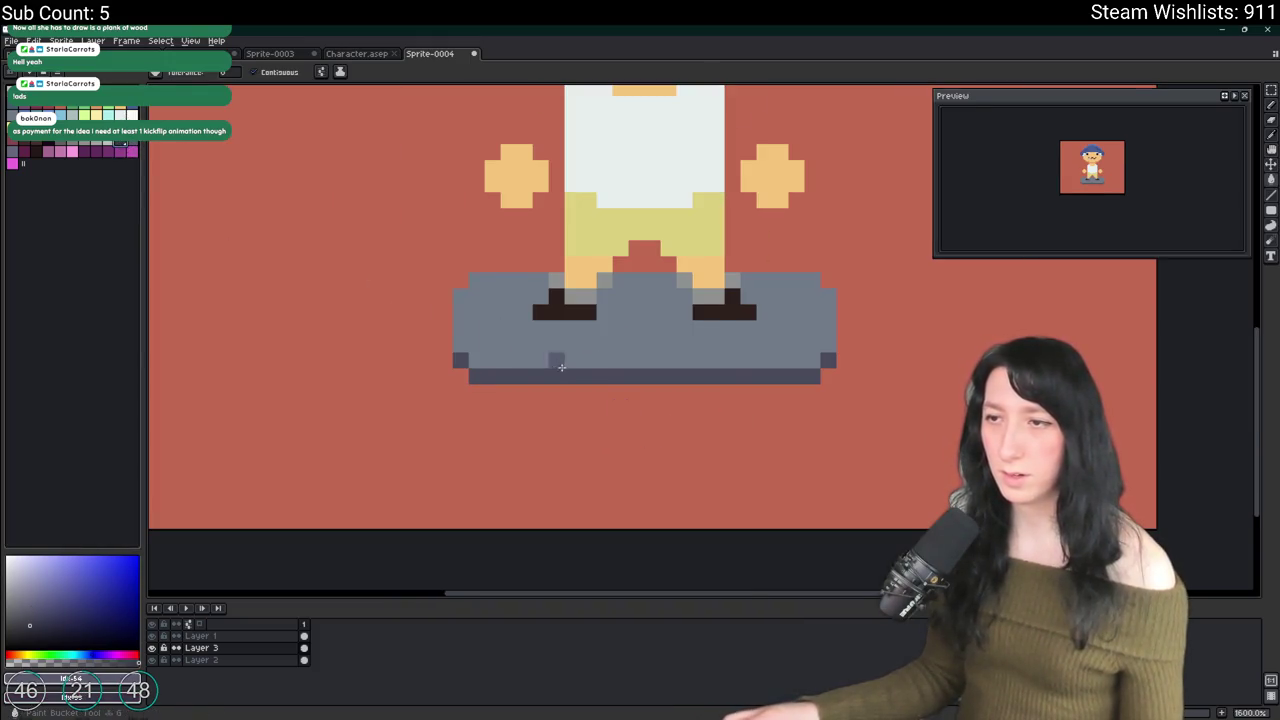
click(557, 363)
scroll(494, 369, up, 2)
scroll(450, 358, down, 6)
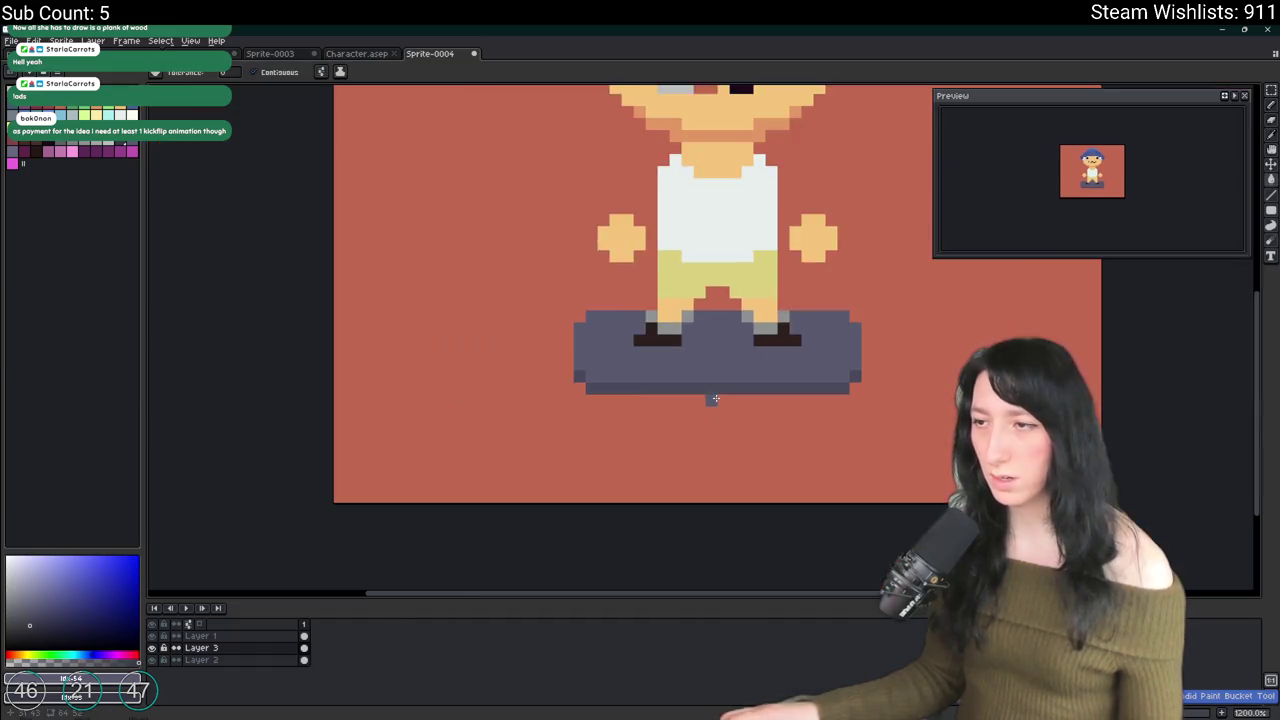
scroll(588, 398, up, 5)
key(i)
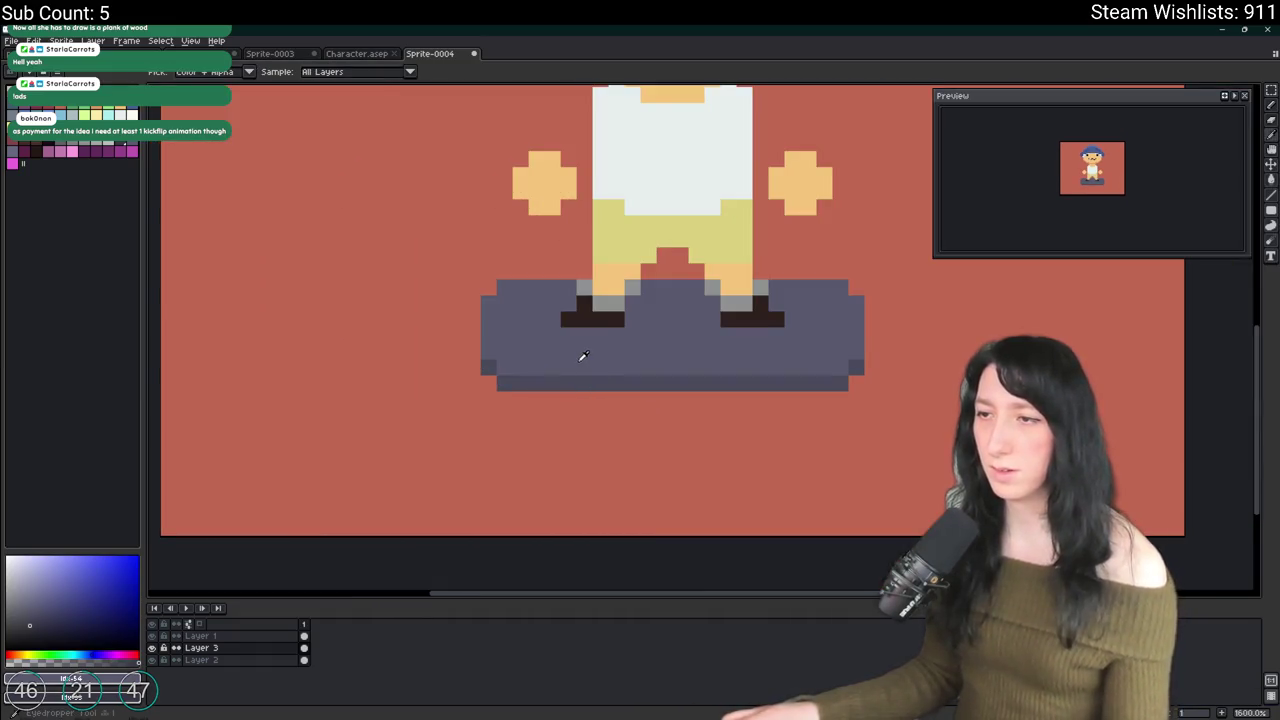
scroll(540, 400, up, 5)
Step: Pencil the left wheel as a block and fill the right wheel's missing pixel
key(b)
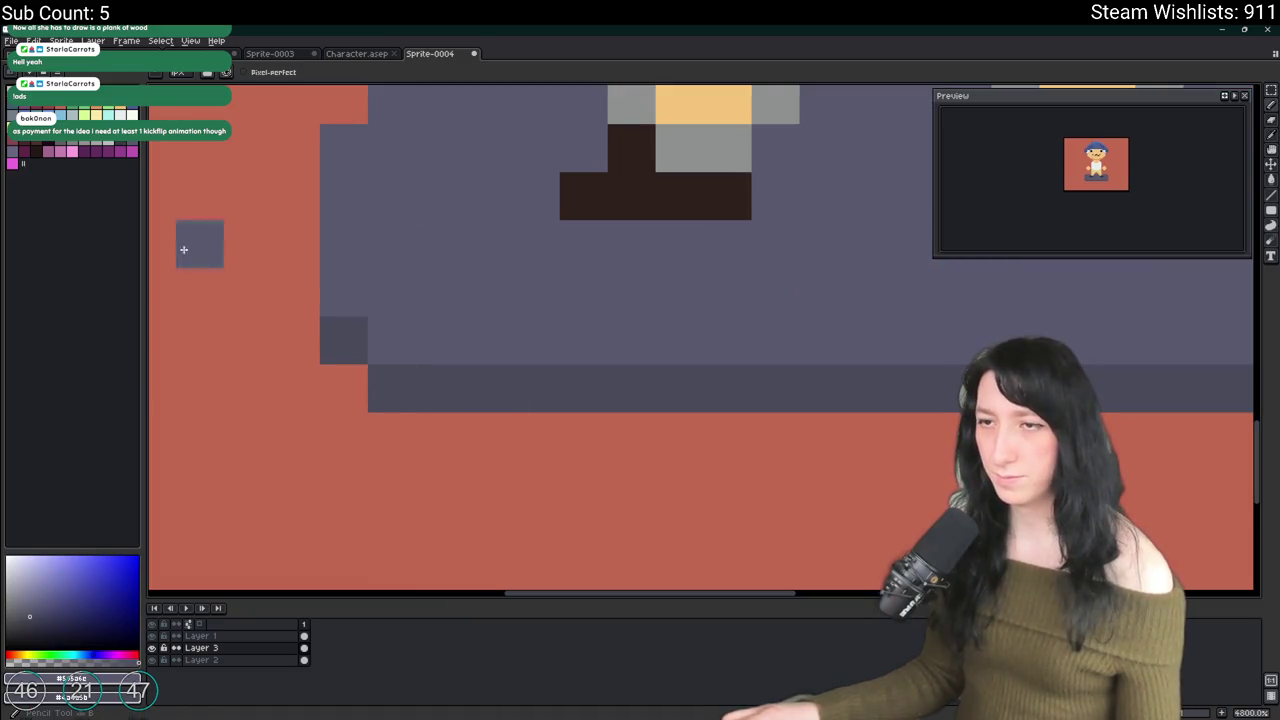
click(104, 142)
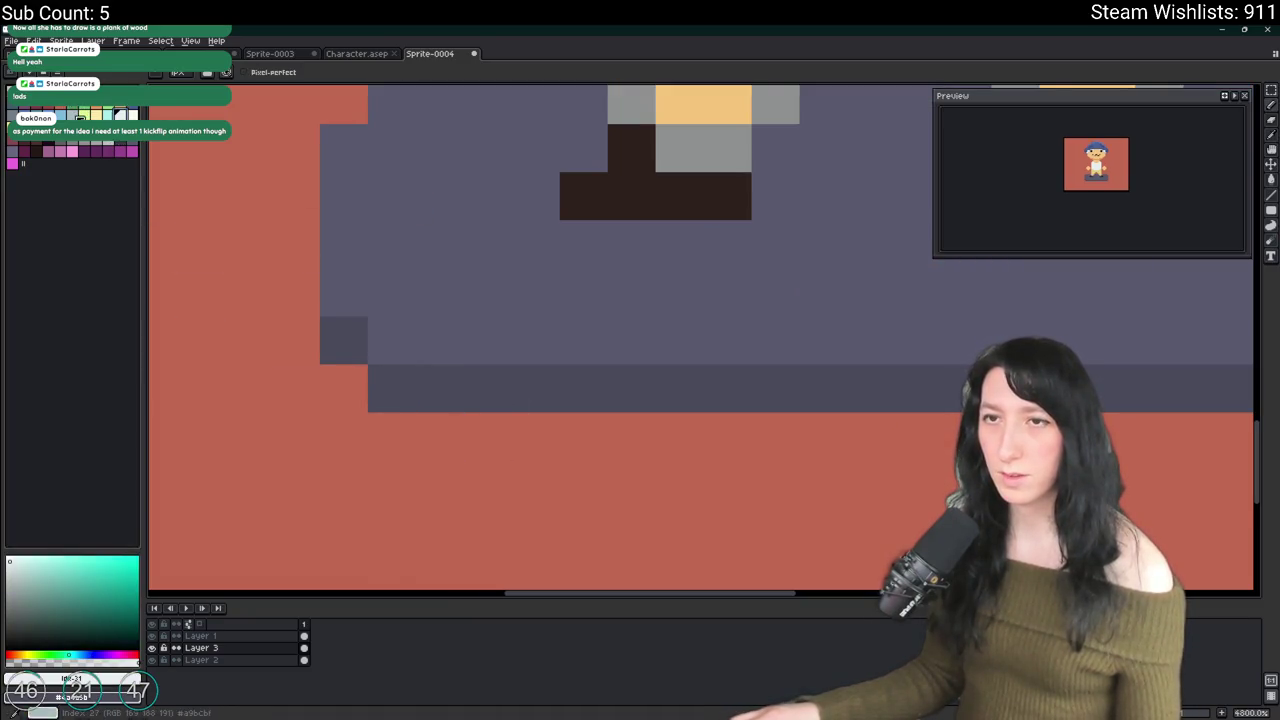
click(435, 443)
click(488, 437)
click(488, 485)
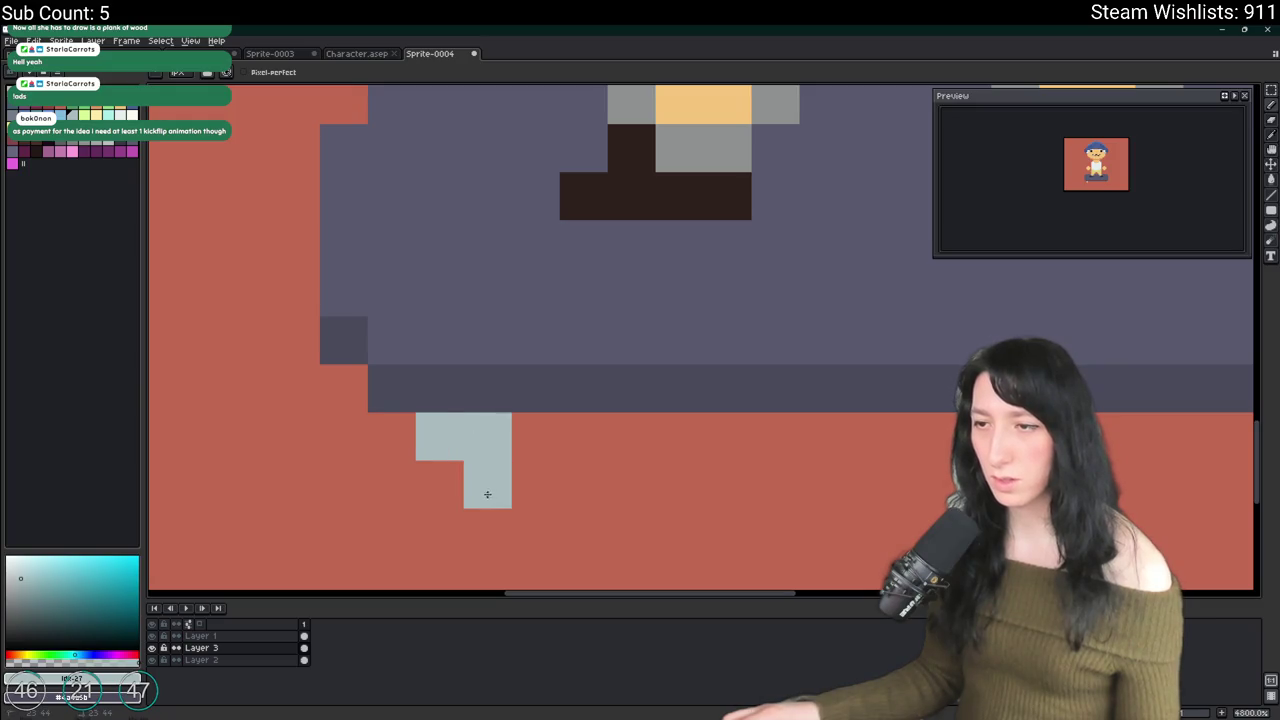
click(438, 485)
scroll(440, 485, down, 5)
scroll(600, 487, up, 2)
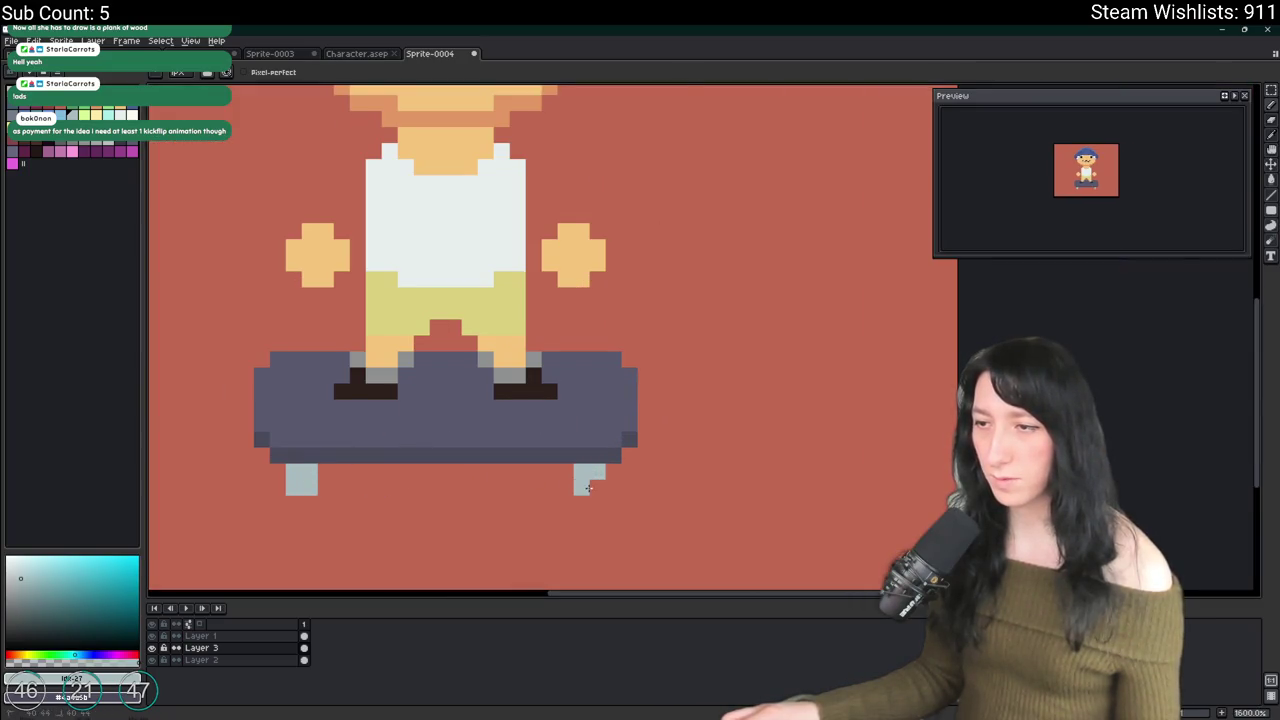
click(590, 488)
scroll(590, 488, down, 4)
scroll(598, 510, up, 5)
Step: Refine the dark purple wheel pixels, undoing stray edits
click(670, 476)
key(ctrl+z)
click(670, 460)
click(658, 484)
click(682, 484)
key(ctrl+z)
scroll(646, 486, down, 8)
scroll(640, 487, up, 4)
scroll(640, 487, up, 1)
click(609, 482)
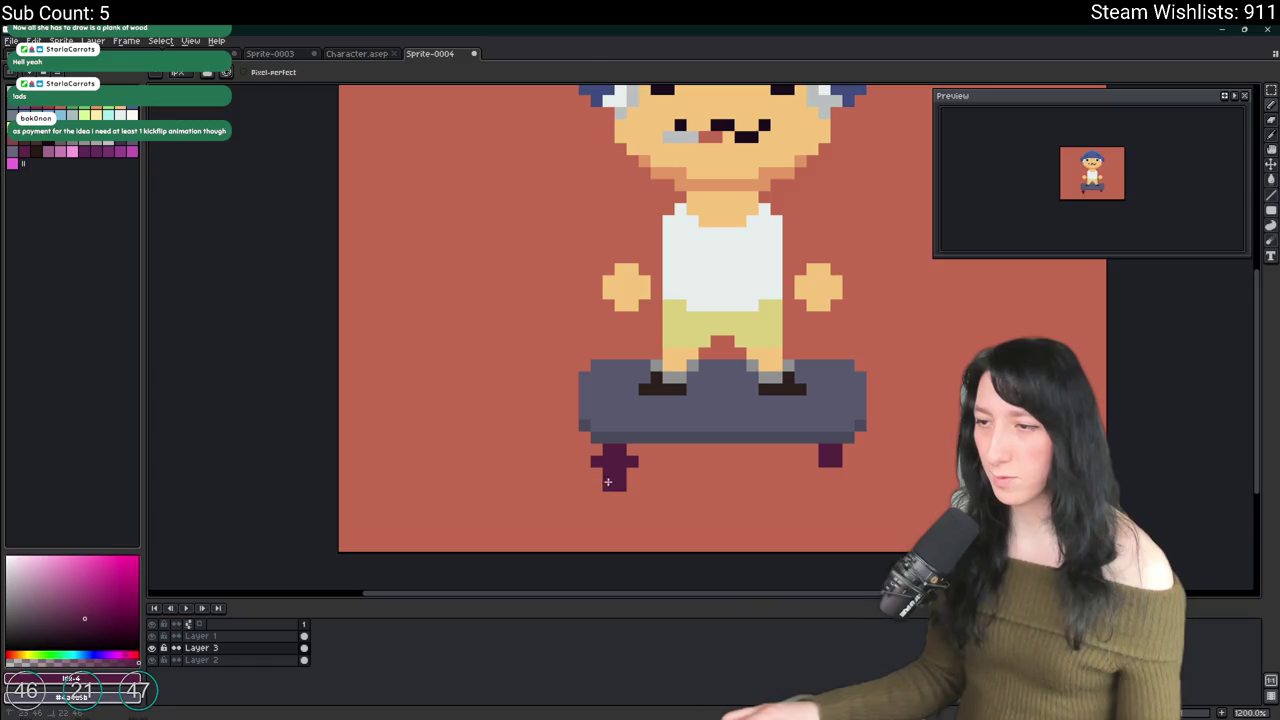
scroll(634, 471, down, 6)
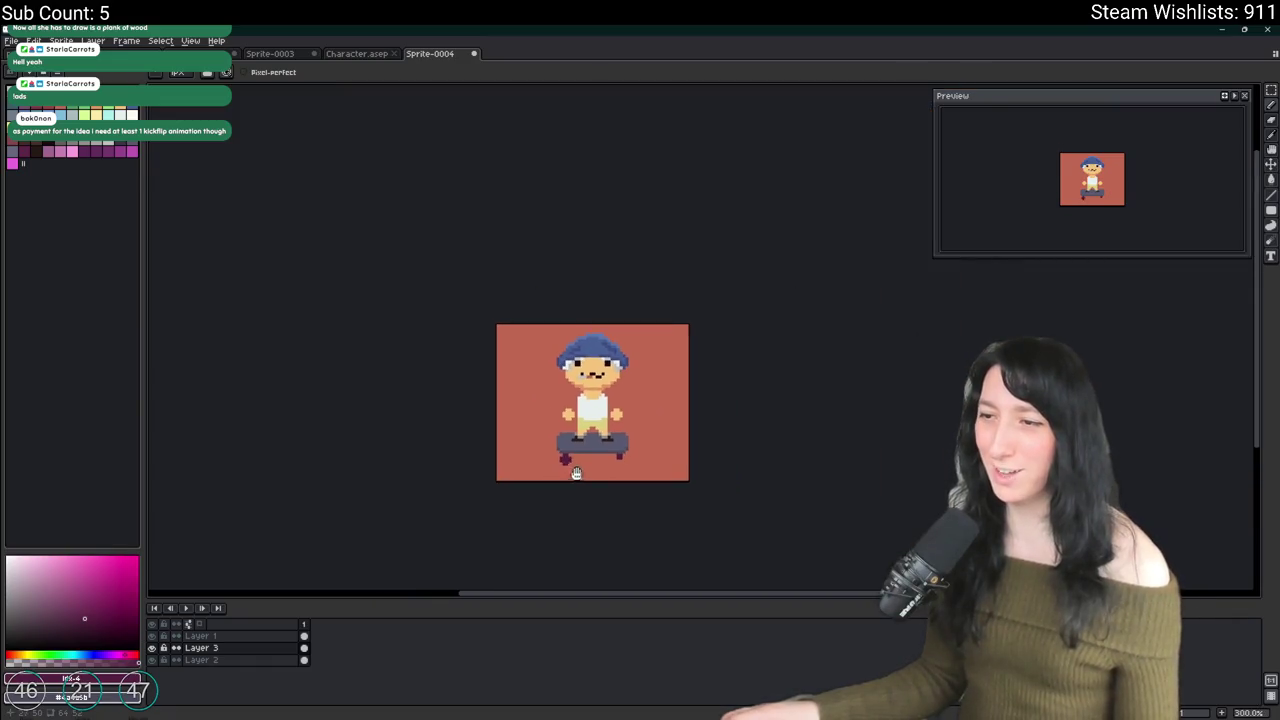
scroll(573, 472, up, 7)
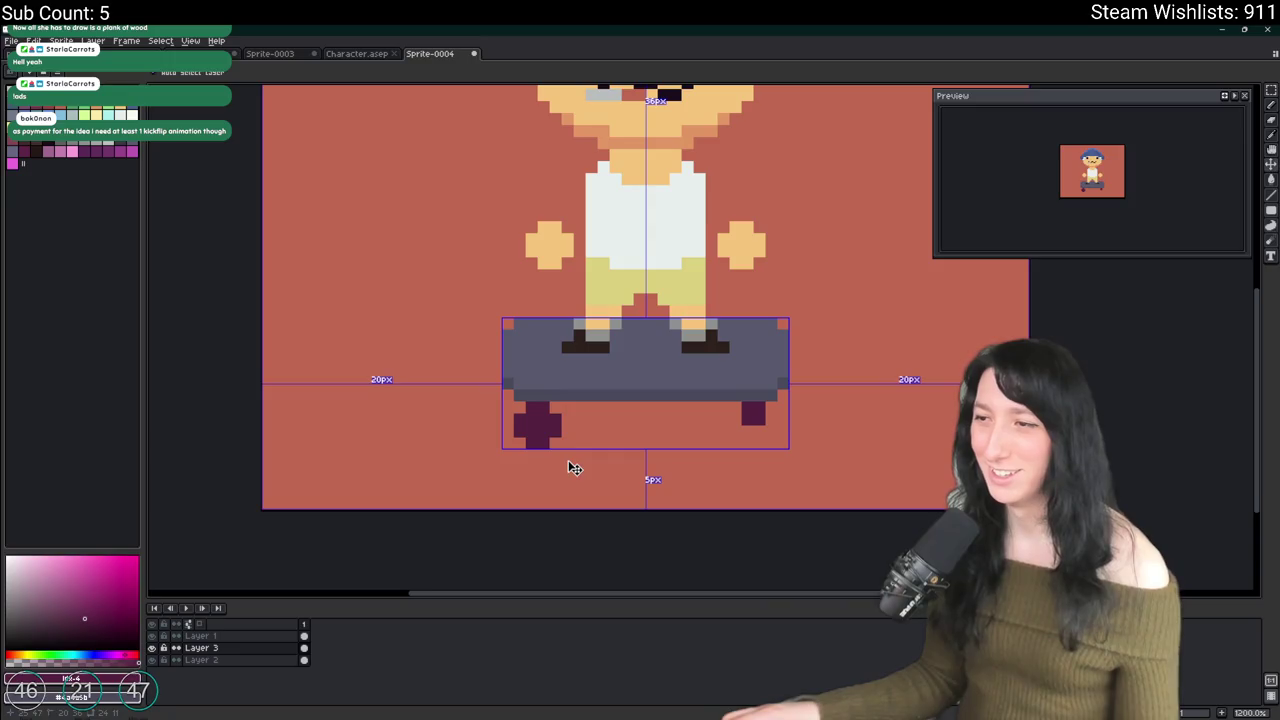
key(ctrl+z)
key(ctrl+z)
key(ctrl+z)
scroll(568, 450, down, 6)
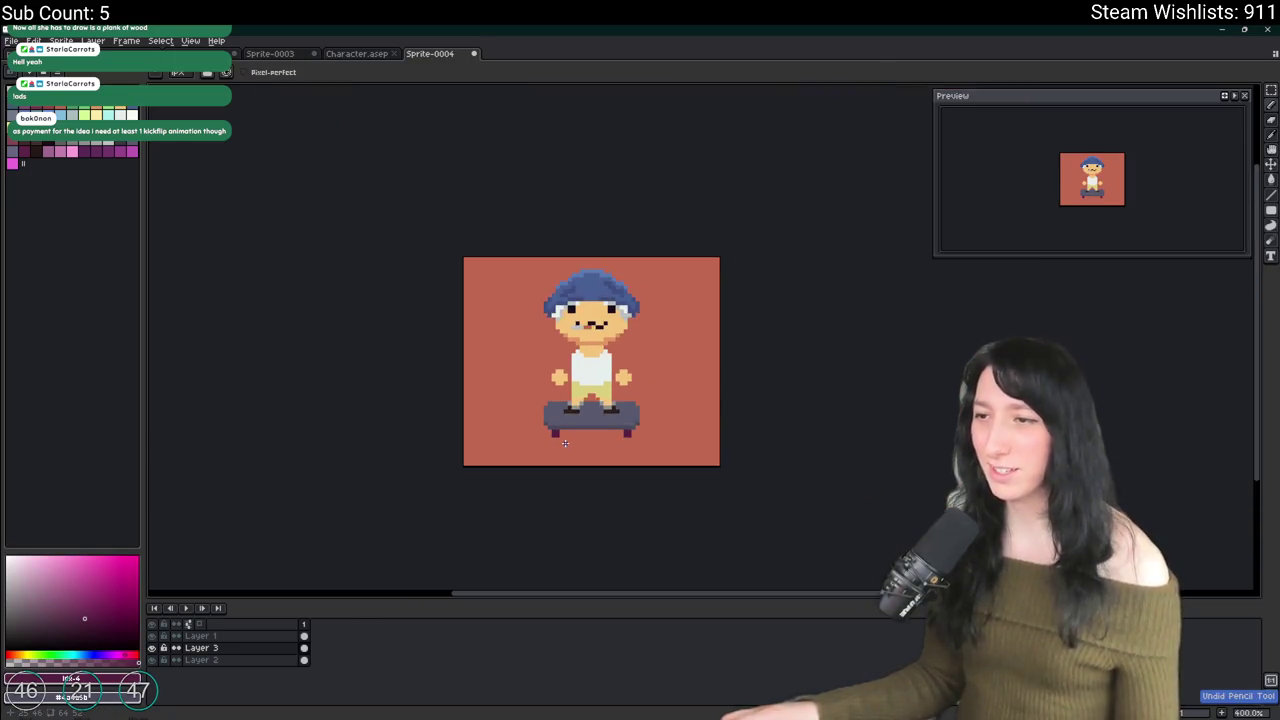
scroll(565, 443, up, 6)
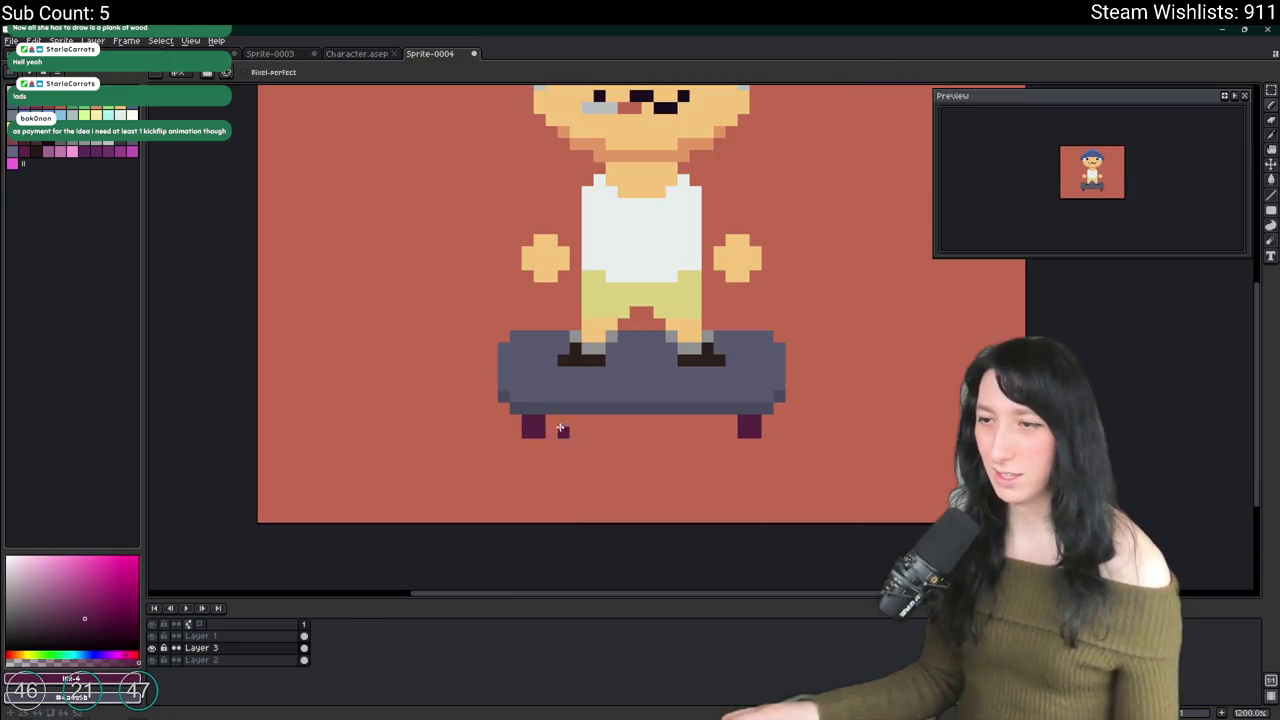
alt+click(533, 425)
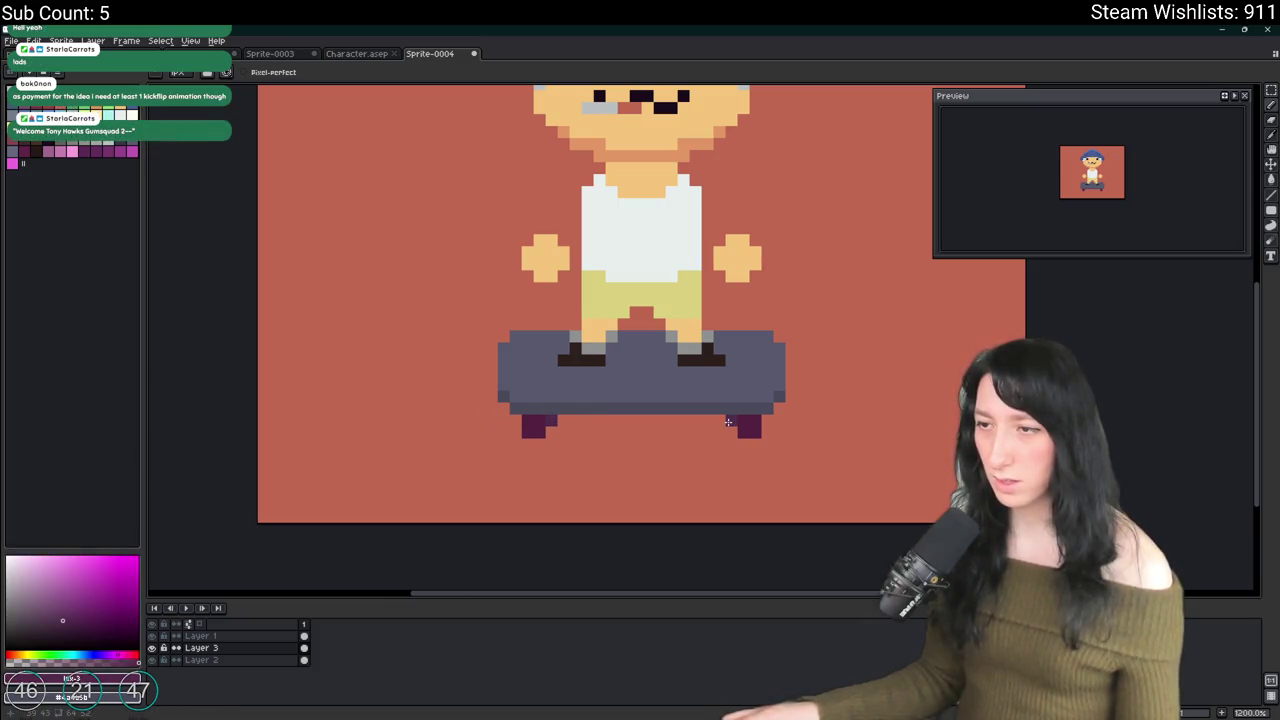
Step: Widen the deck's left edge with the pencil, then switch back to GameMaker
scroll(763, 417, down, 4)
scroll(780, 446, down, 2)
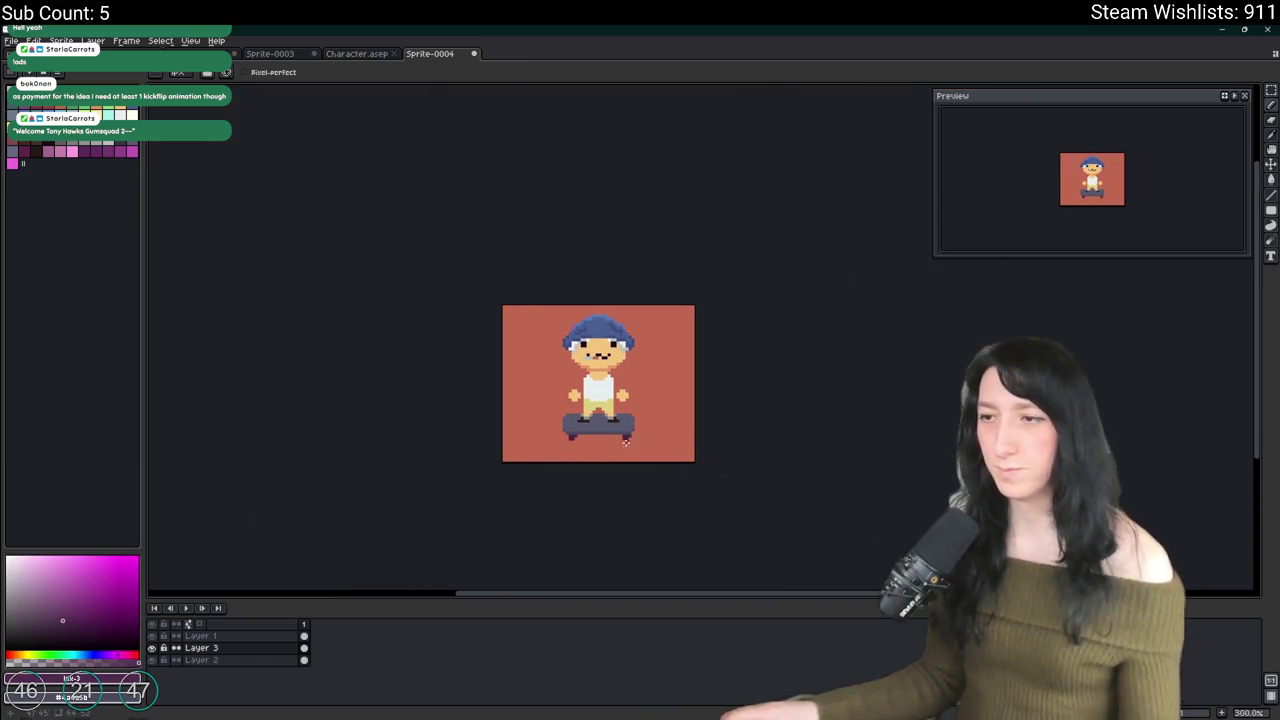
scroll(546, 410, up, 6)
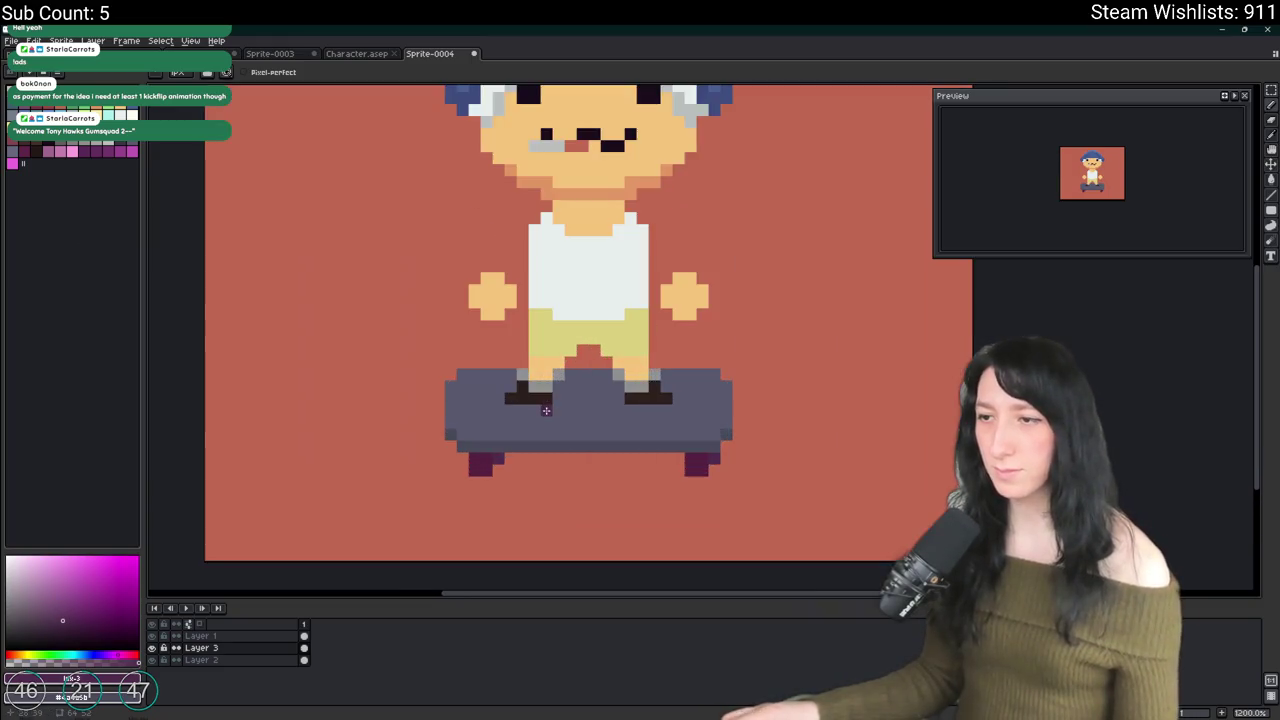
scroll(546, 410, up, 3)
key(i)
click(286, 237)
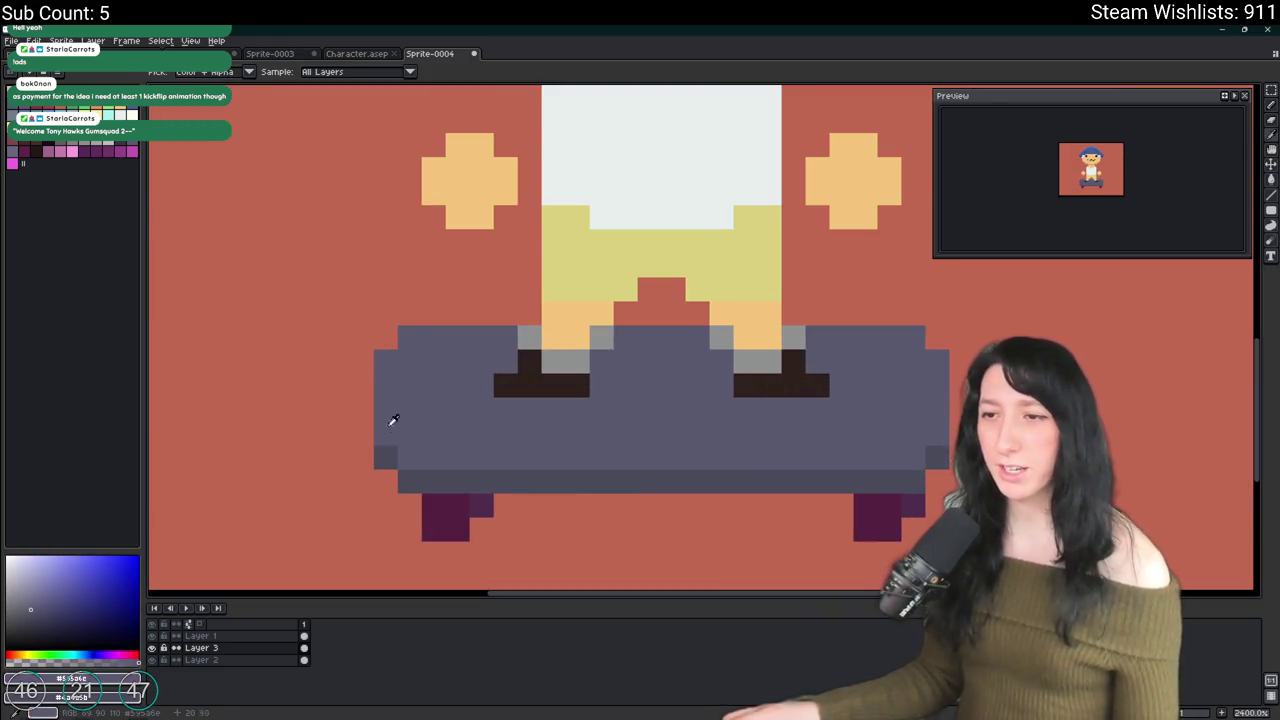
key(b)
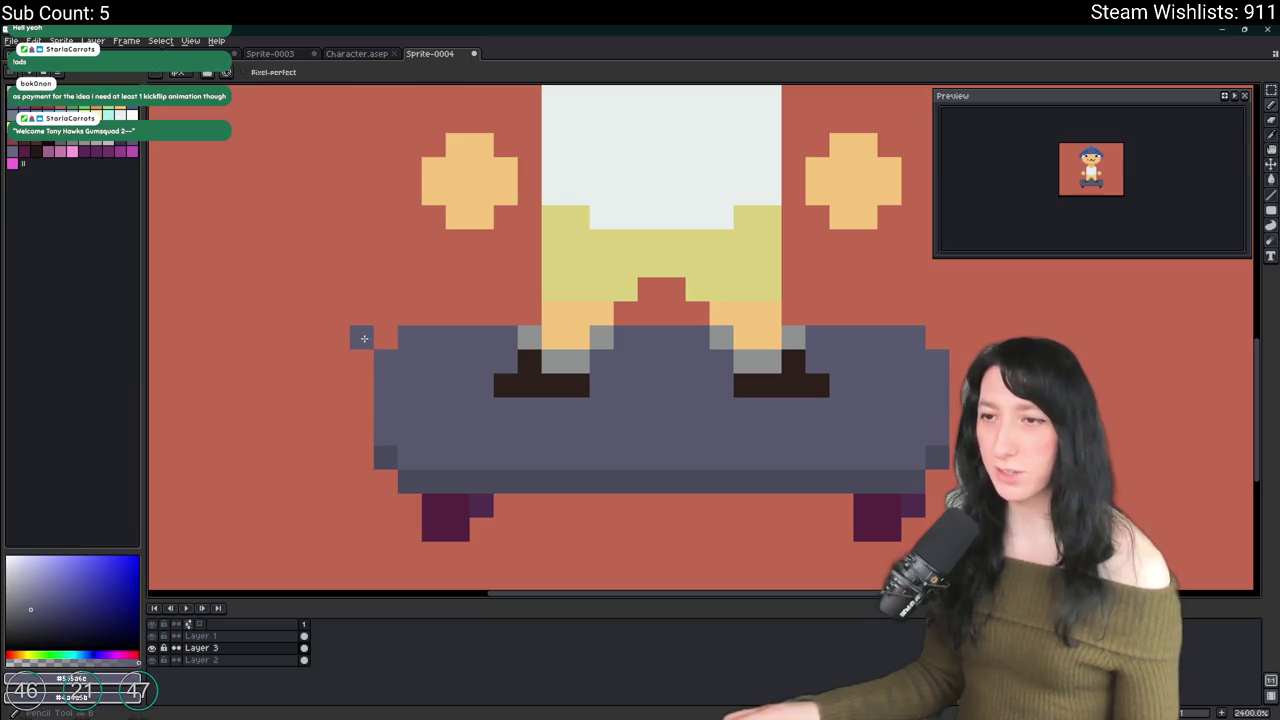
drag(377, 328, 364, 405)
scroll(363, 431, down, 5)
scroll(398, 398, up, 4)
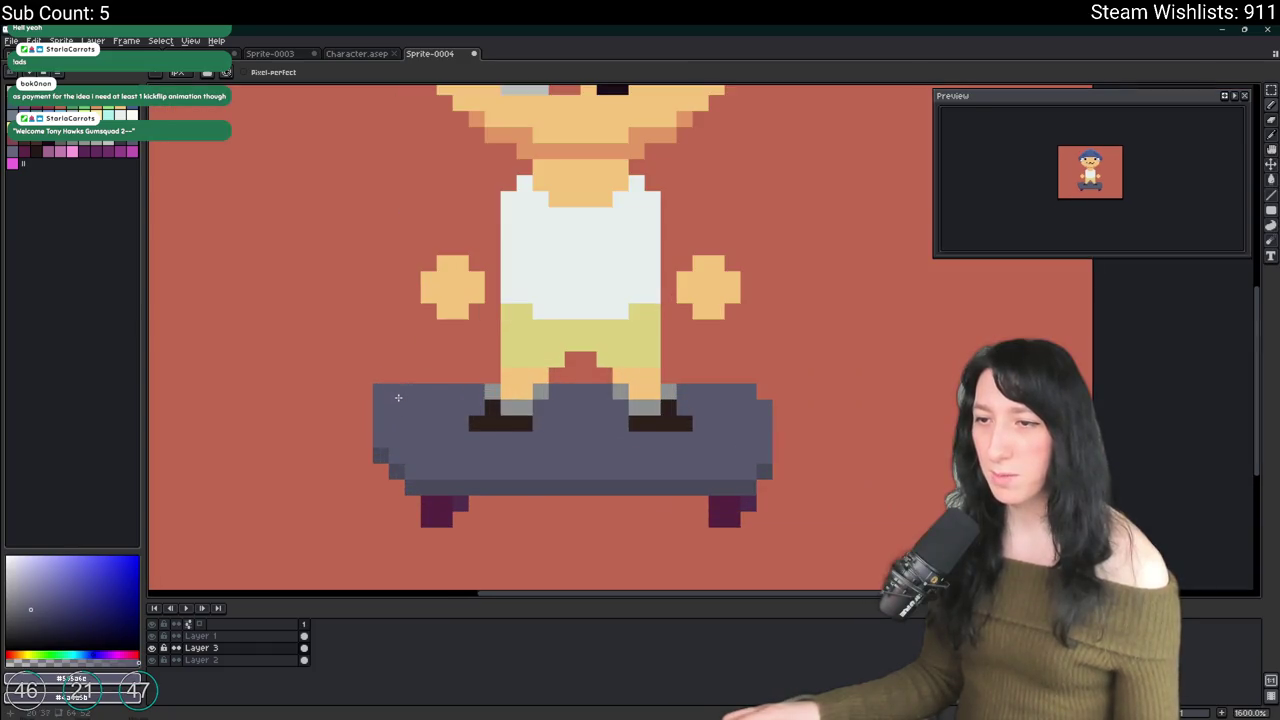
scroll(608, 366, down, 3)
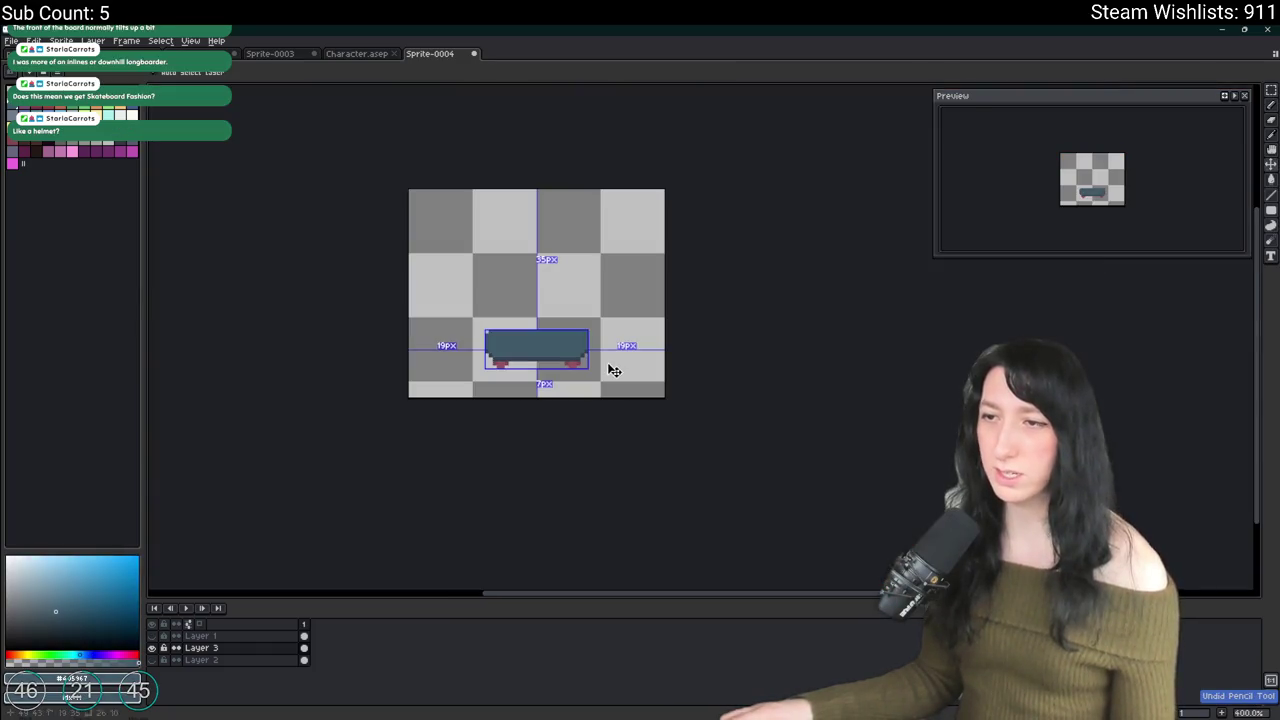
scroll(594, 352, up, 3)
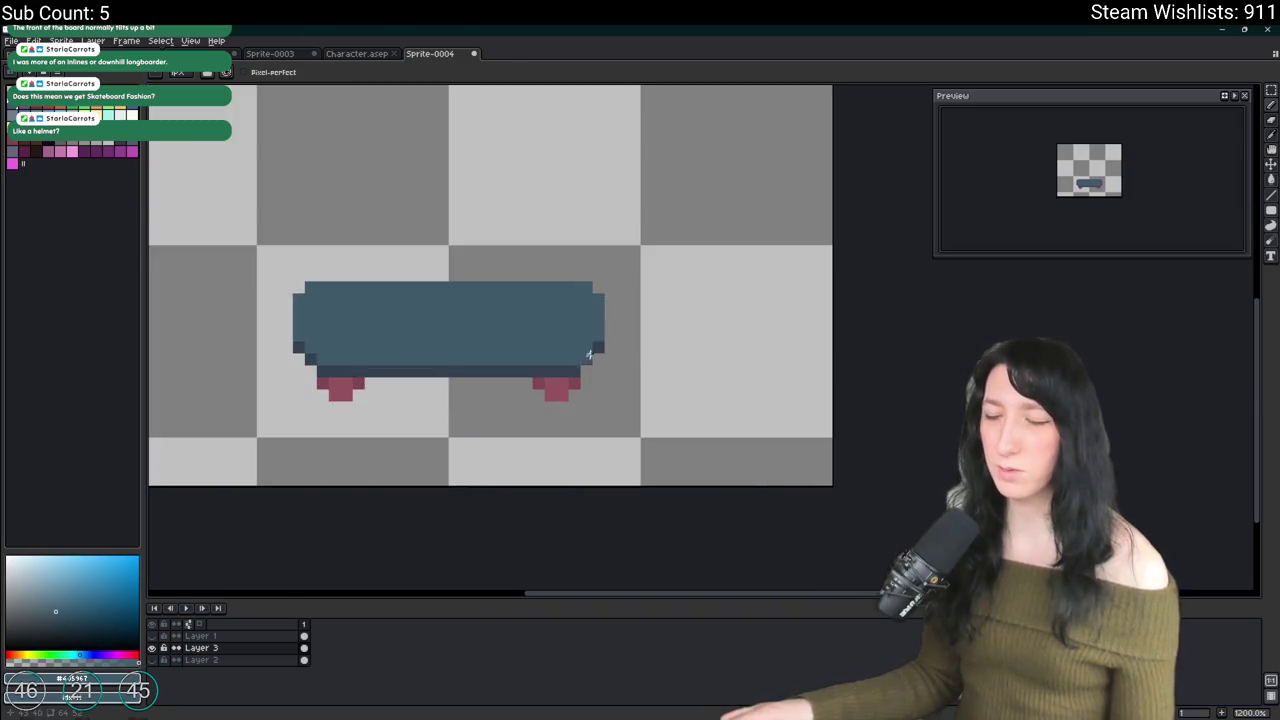
key(alt+Tab)
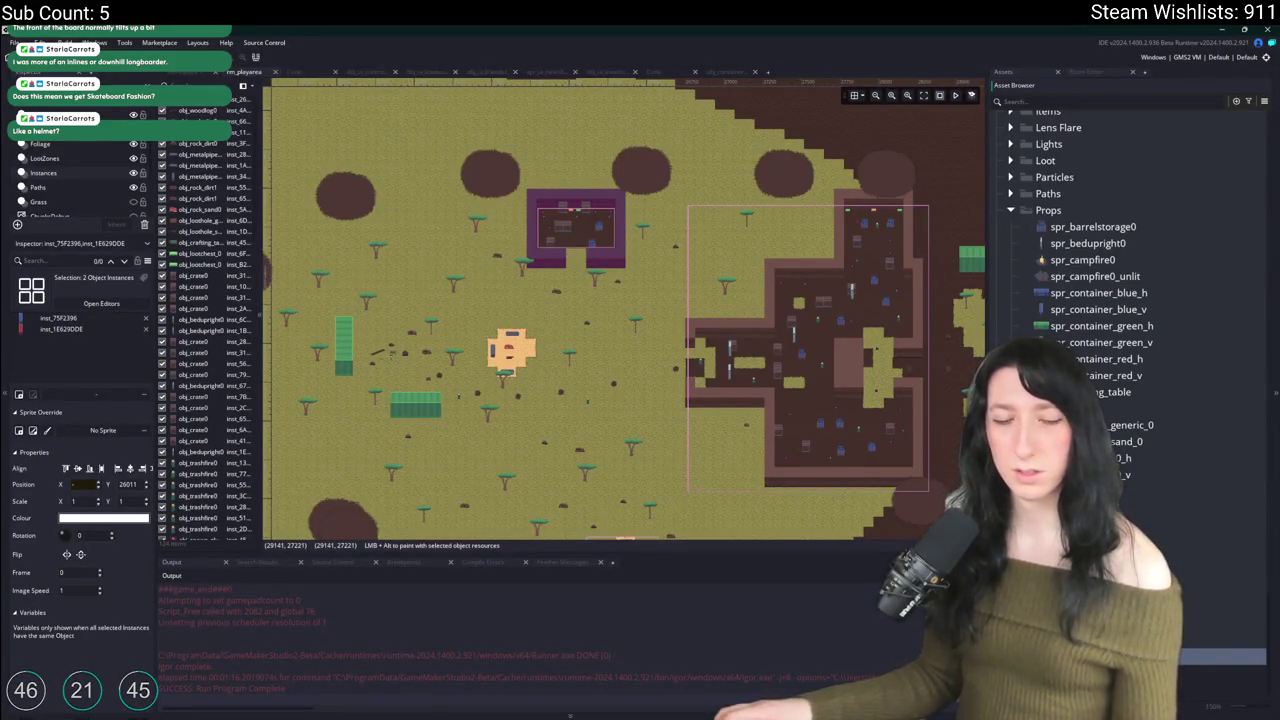
Step: Select spr_tree1_1 in the Asset Browser, then the asset below it
click(1230, 607)
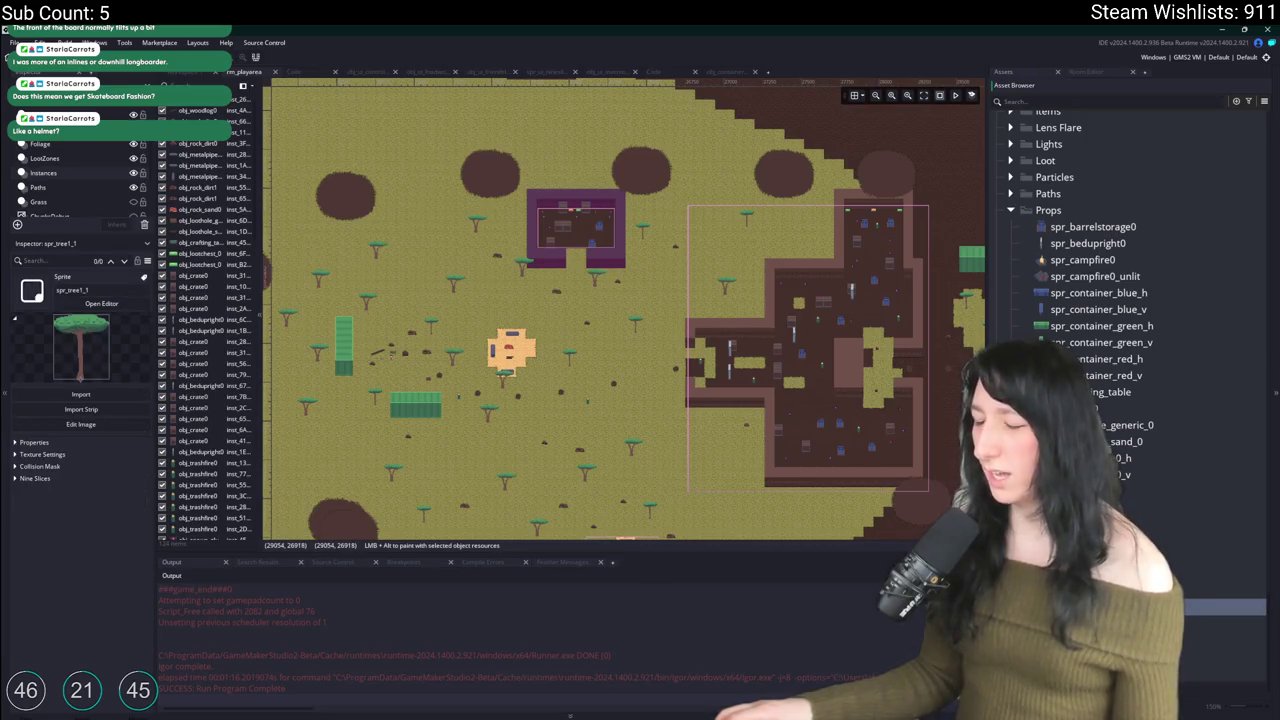
click(1230, 673)
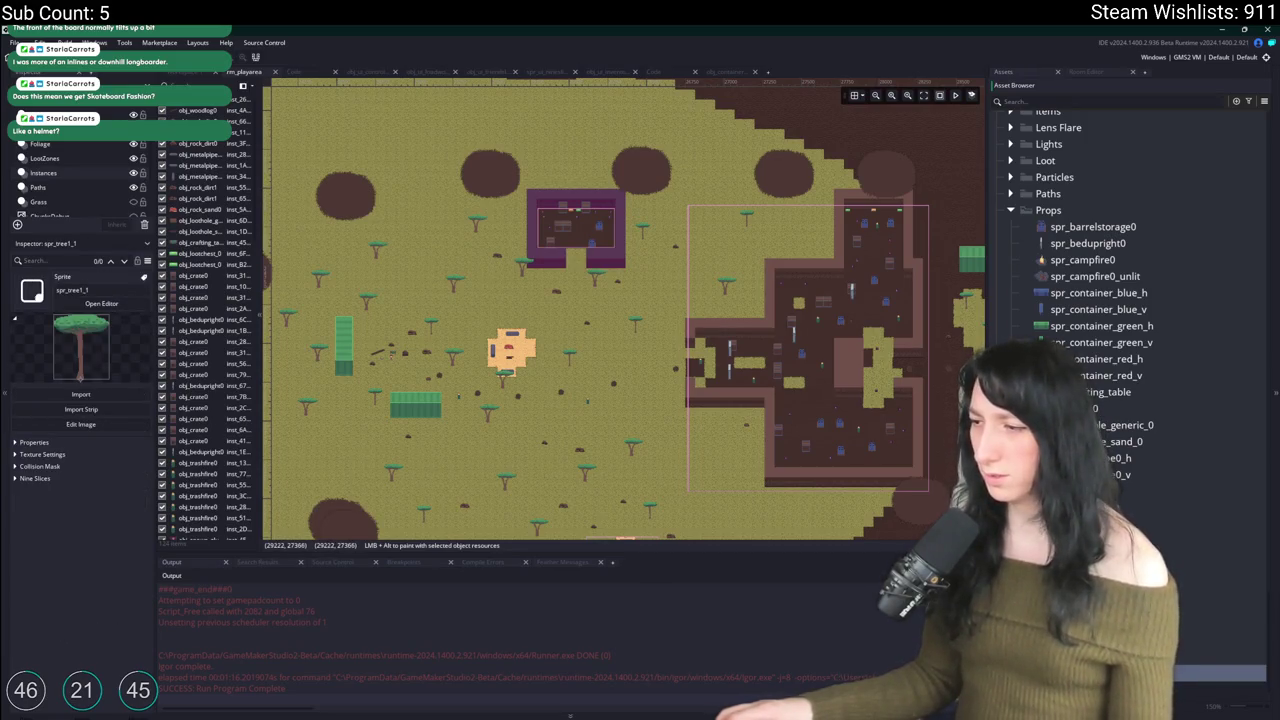
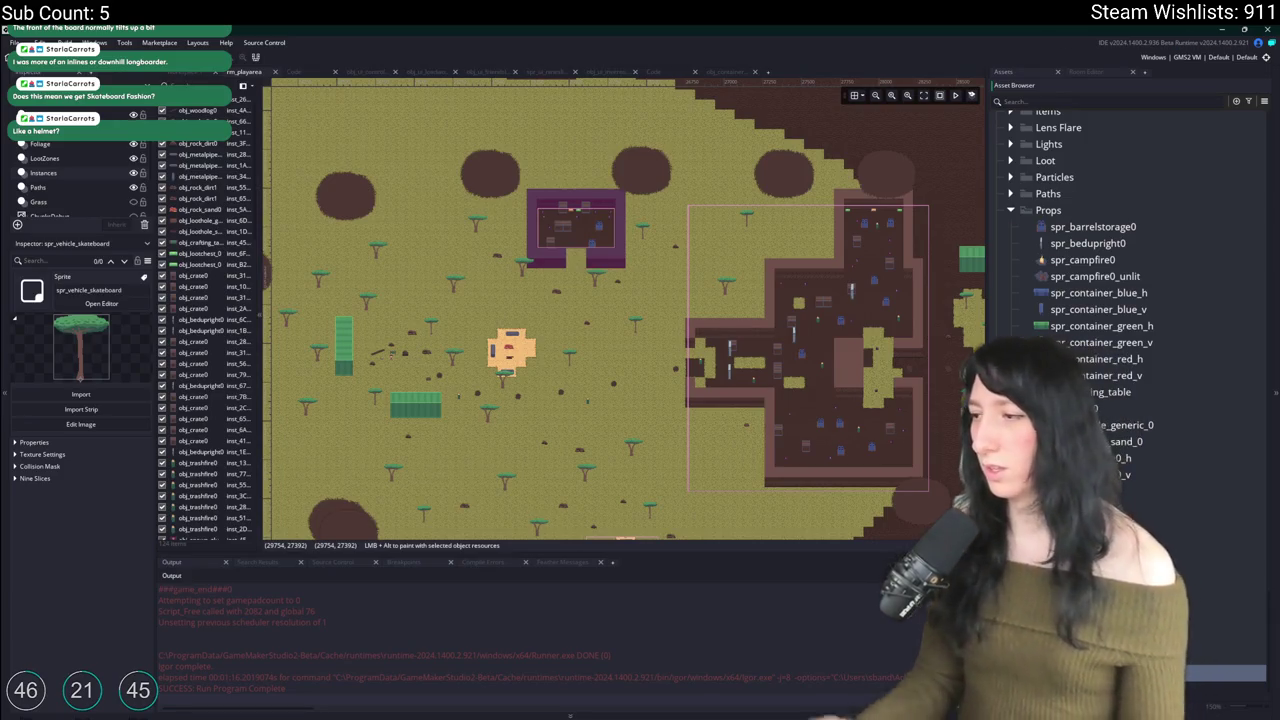
Step: Import Skateboard.png into spr_vehicle_skateboard, replacing the placeholder tree image
double_click(1230, 673)
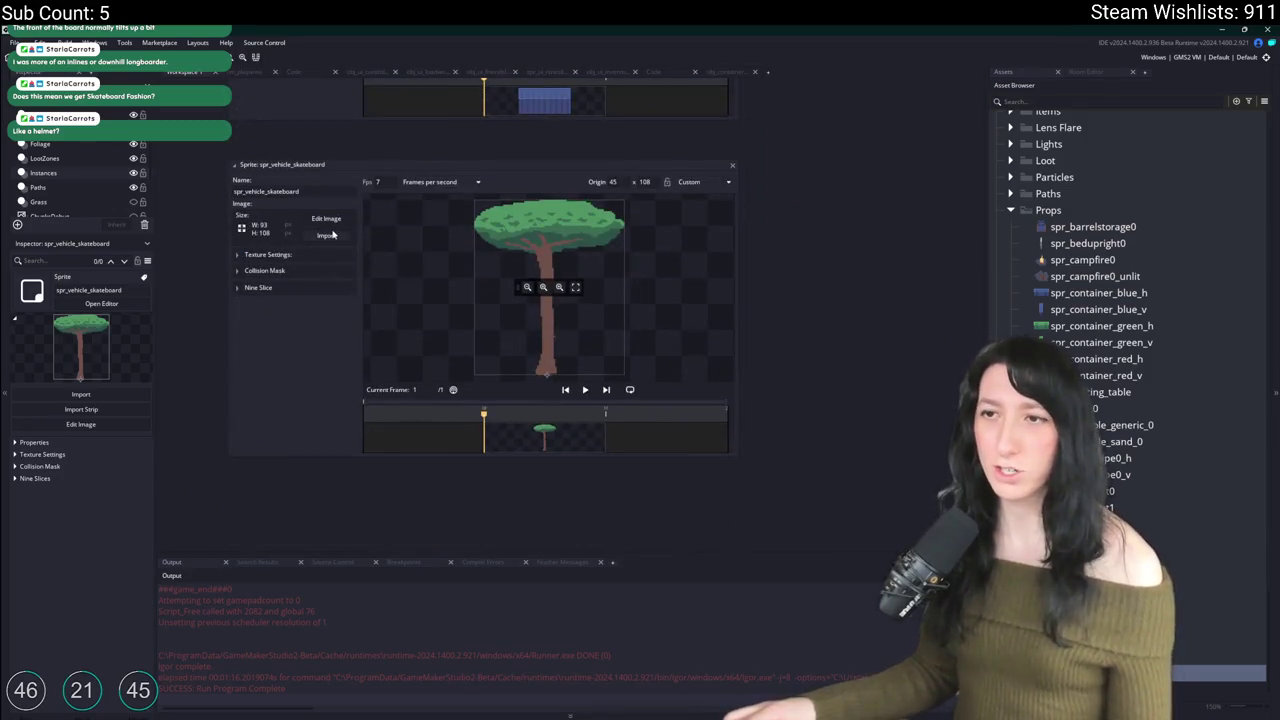
click(329, 235)
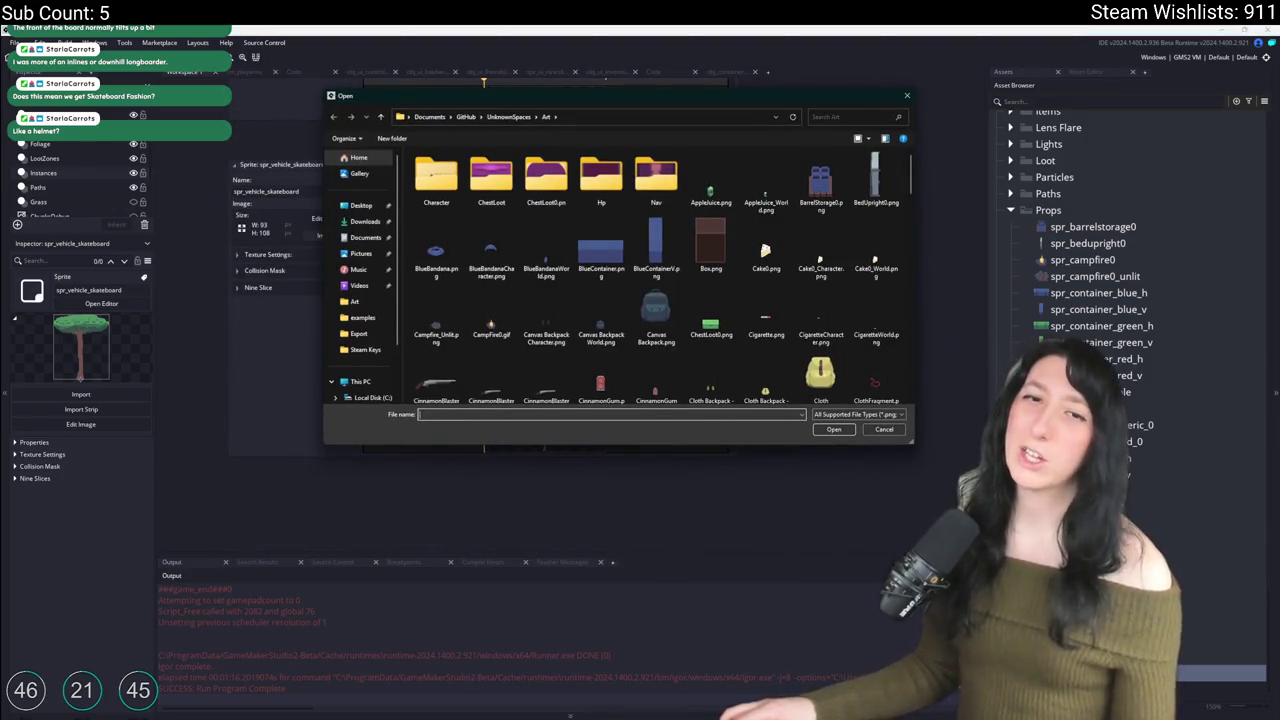
scroll(600, 250, down, 10)
click(821, 180)
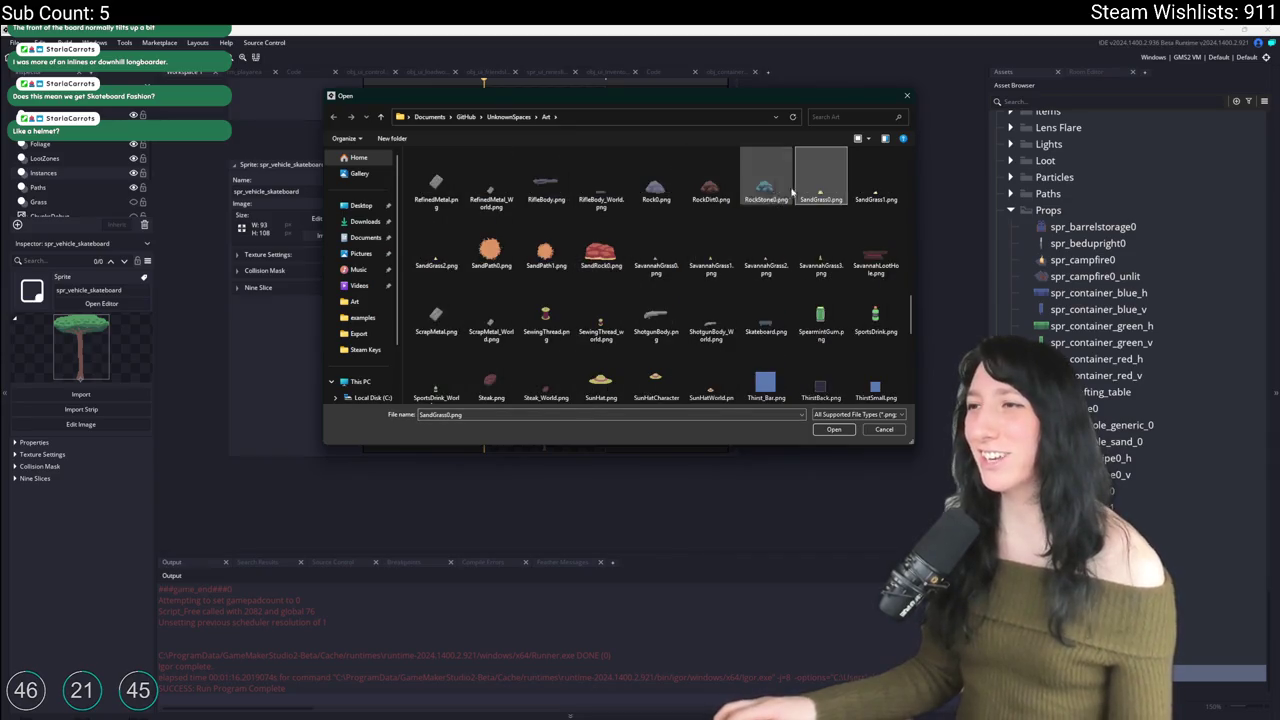
click(656, 248)
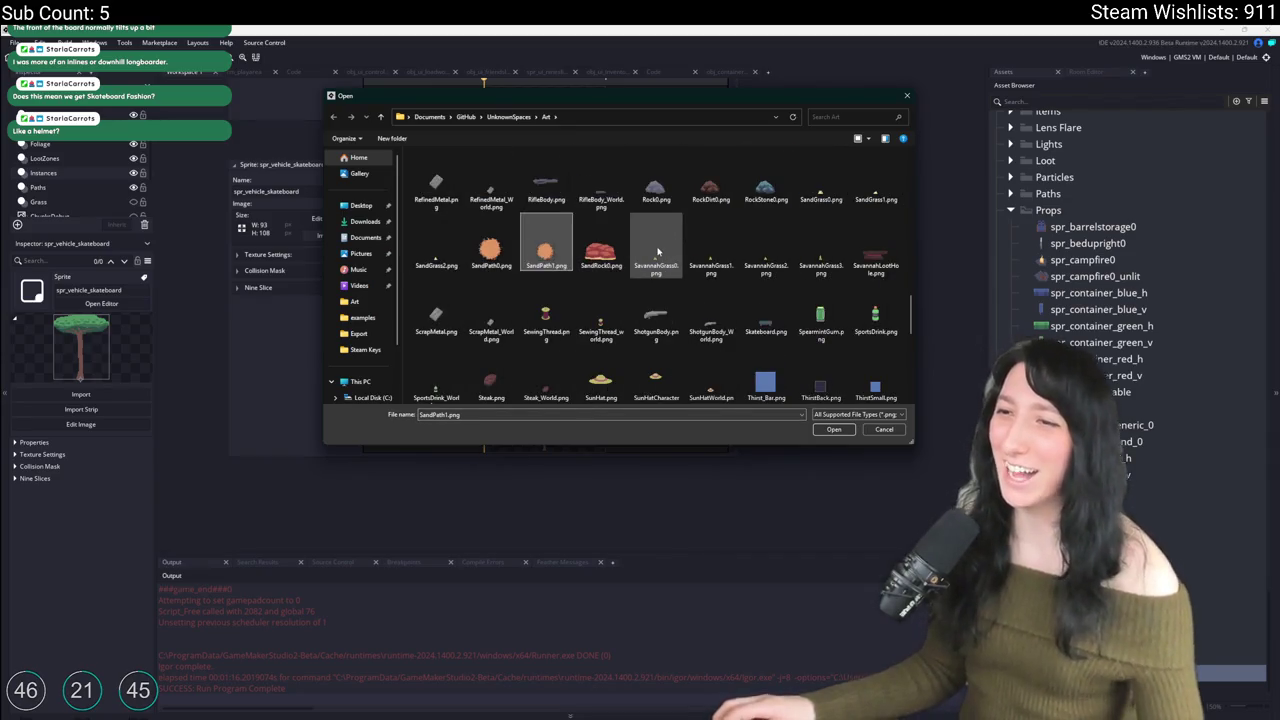
double_click(766, 318)
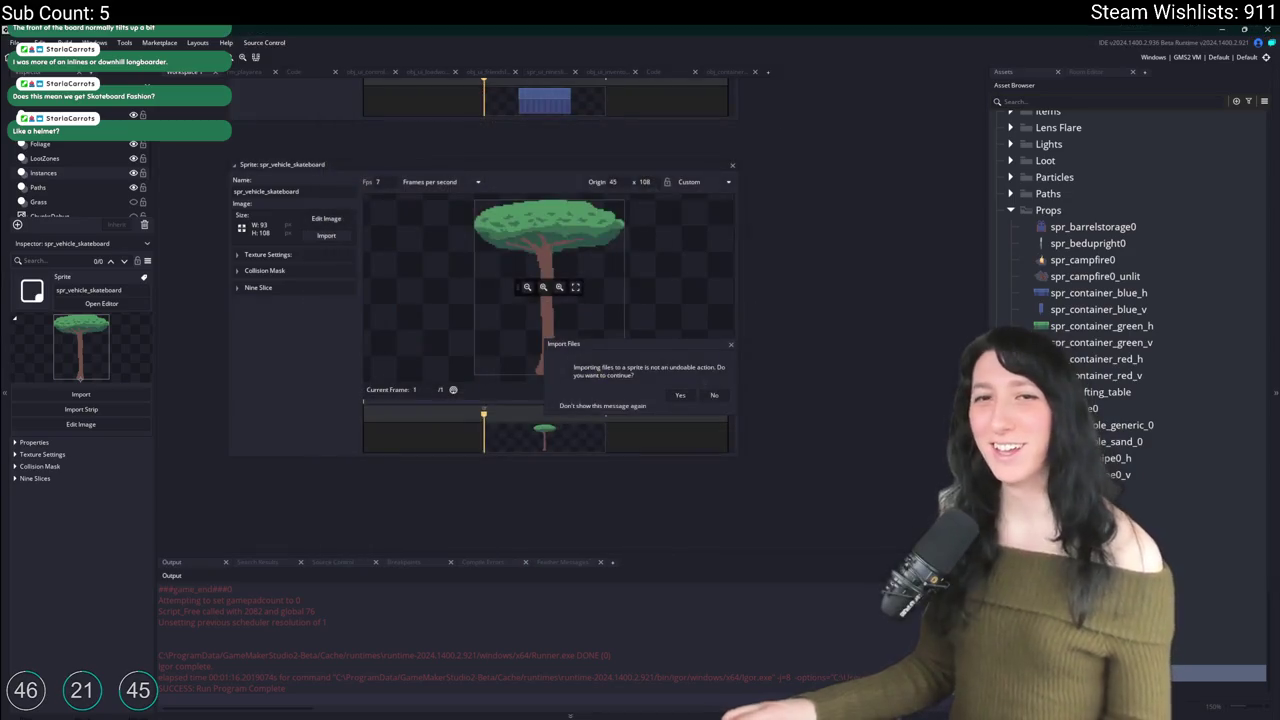
click(677, 396)
Step: Set the sprite origin to Bottom Centre and the collision mask mode to Automatic, then close it
click(687, 184)
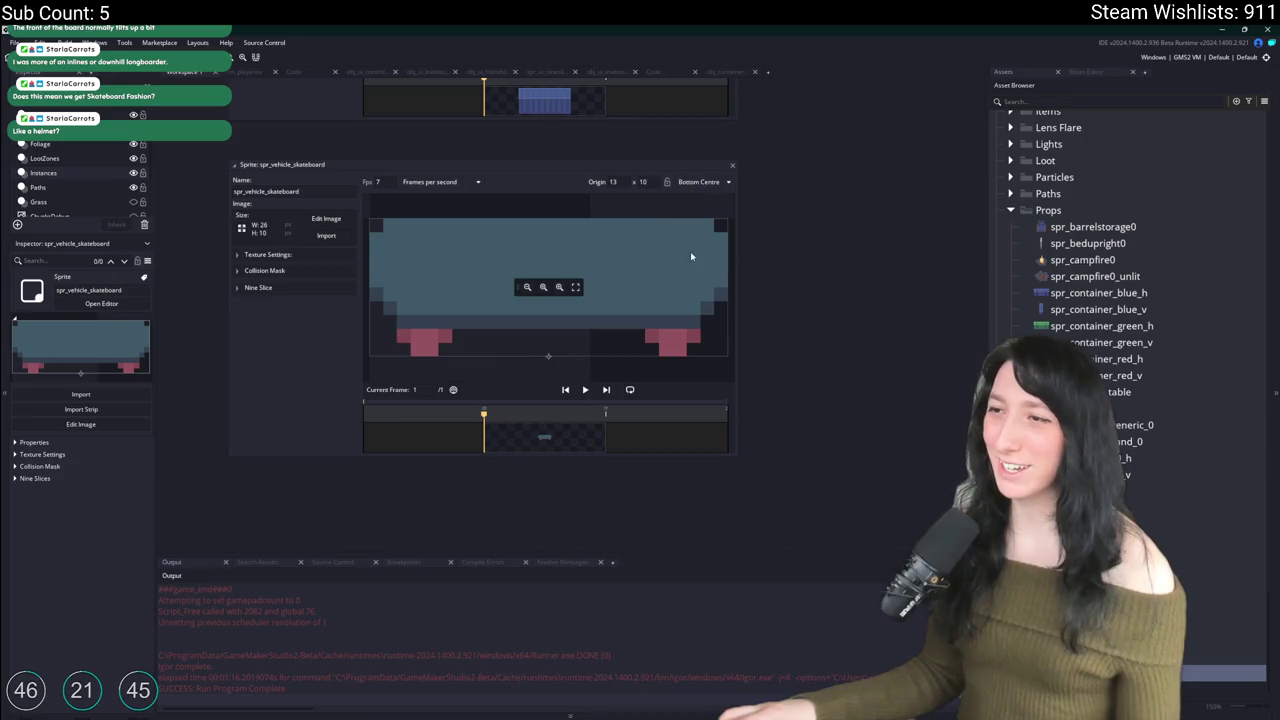
click(280, 271)
click(322, 288)
click(312, 302)
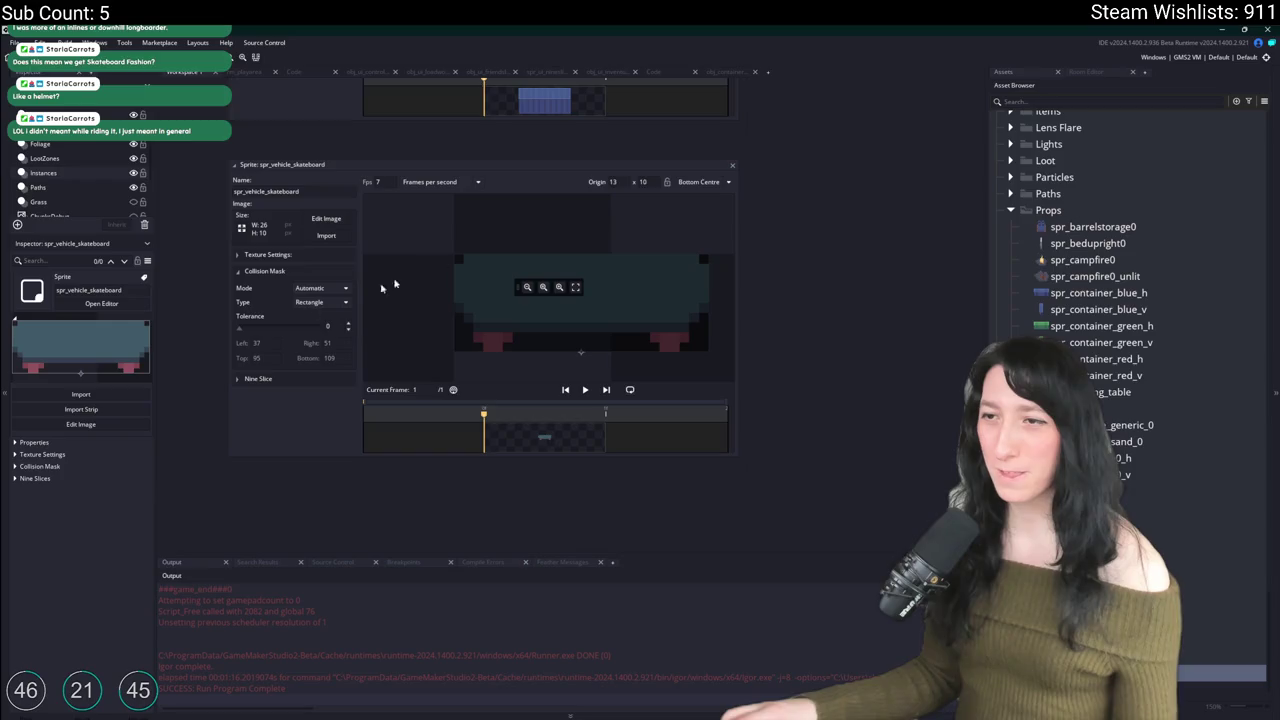
click(731, 164)
scroll(1122, 270, up, 2)
scroll(1122, 270, up, 15)
scroll(1122, 270, up, 5)
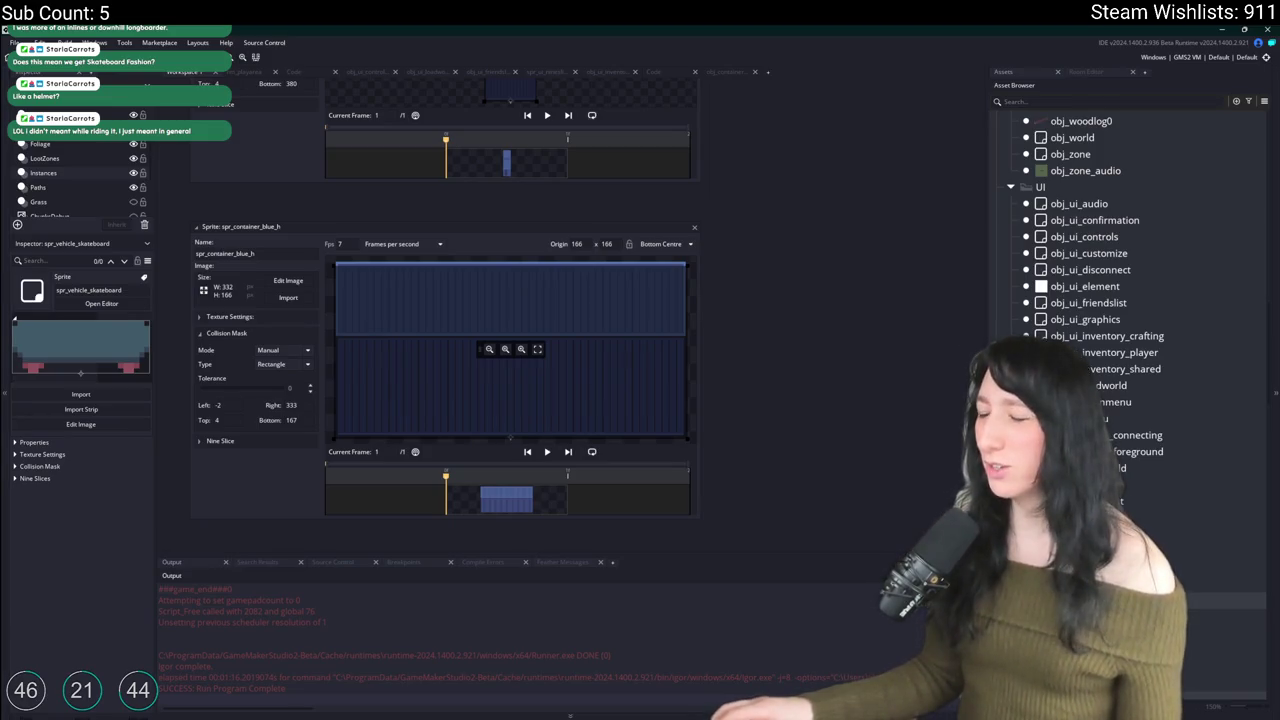
Step: Duplicate obj_lootchest_0 and name the copy obj_vehicle_skateboard
scroll(1078, 290, up, 3)
click(1064, 285)
click(1078, 302)
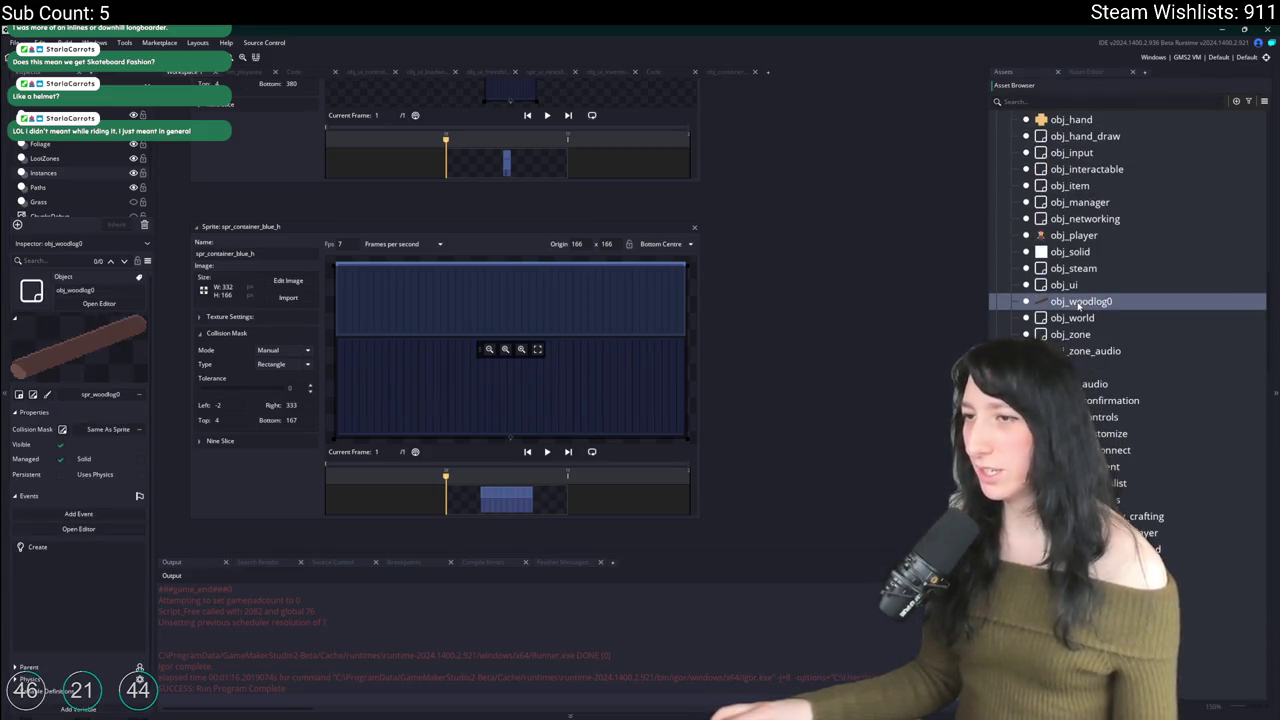
scroll(1100, 300, up, 5)
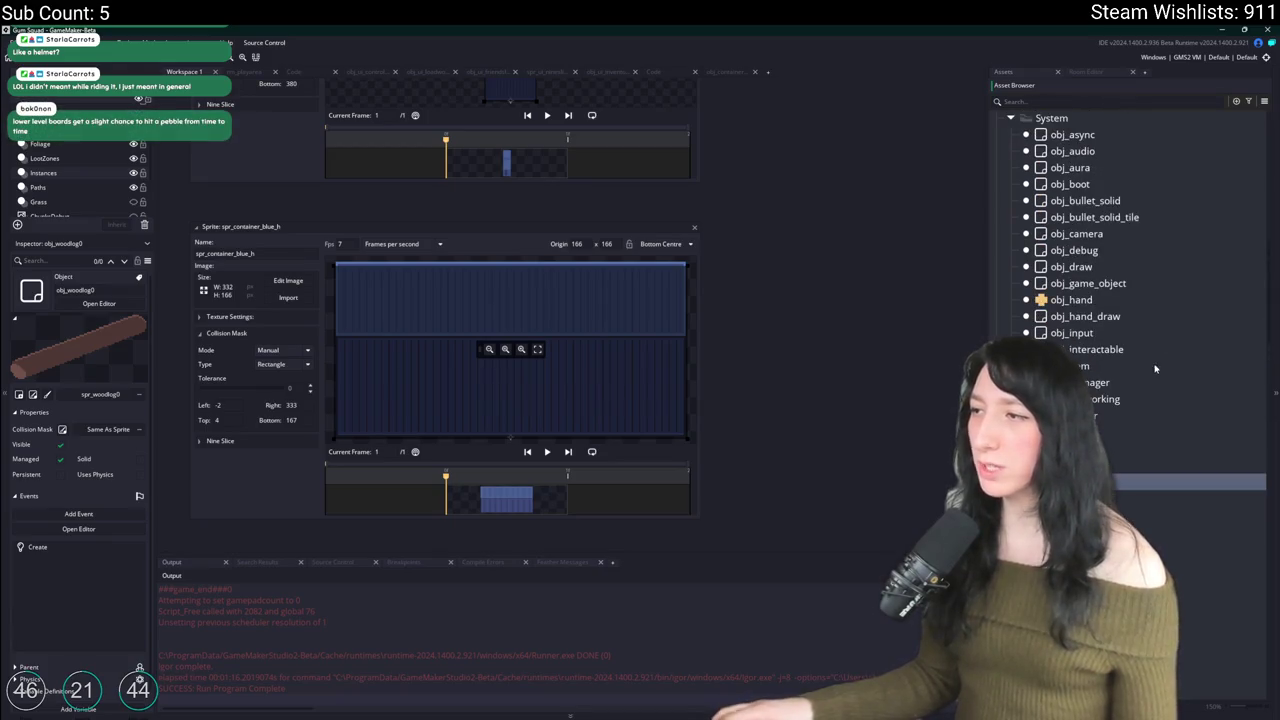
scroll(1155, 369, up, 3)
scroll(1104, 280, up, 10)
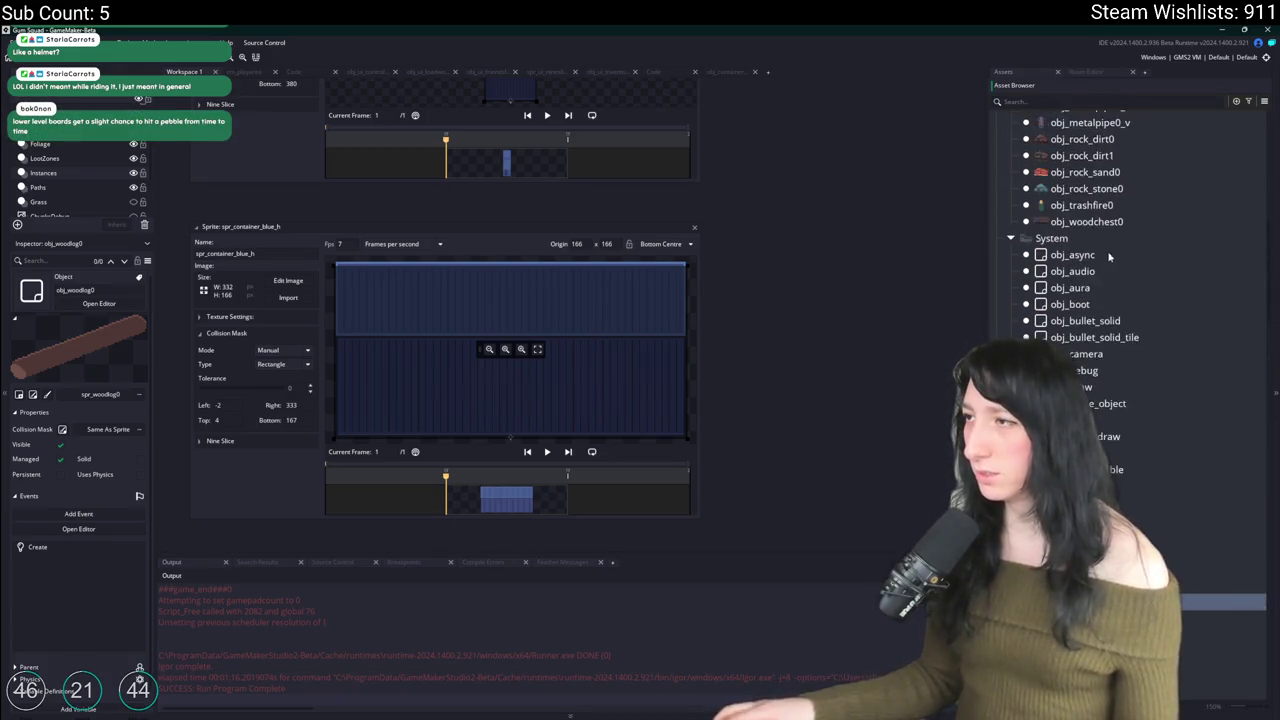
click(1085, 268)
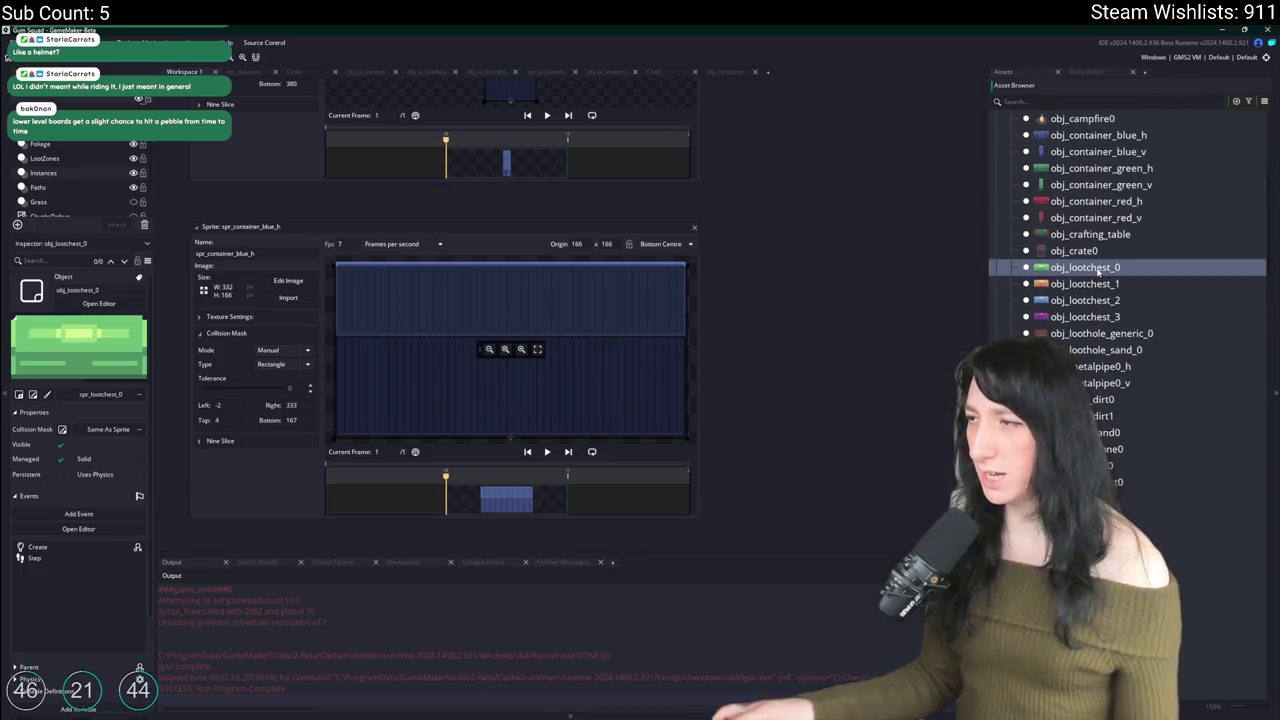
key(ctrl+d)
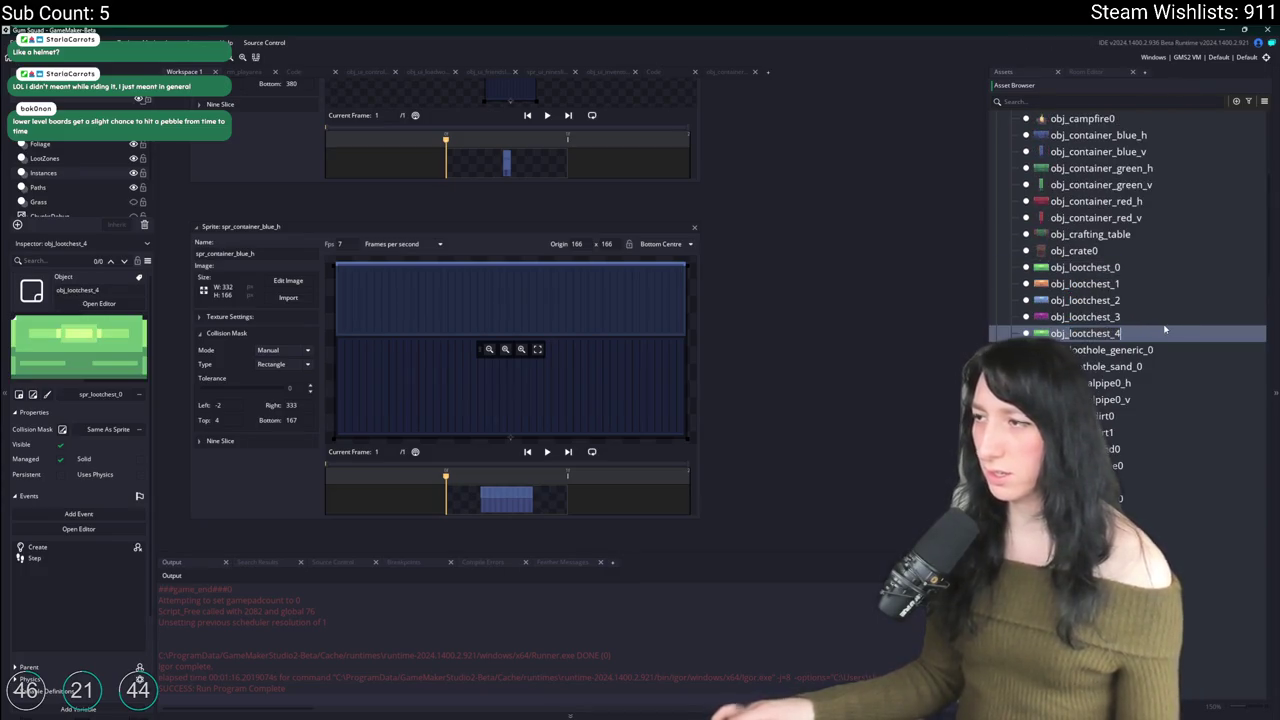
key(BackSpace)
key(BackSpace)
key(BackSpace)
text(ska)
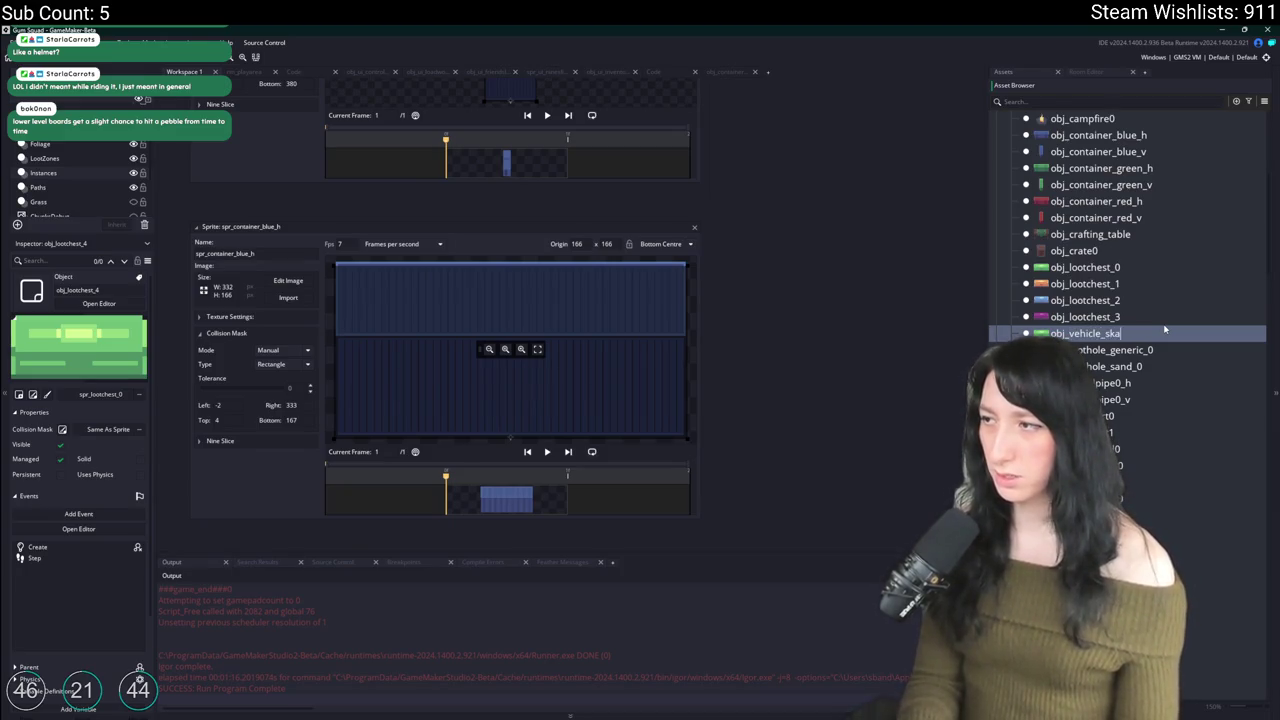
text(teboard)
key(Return)
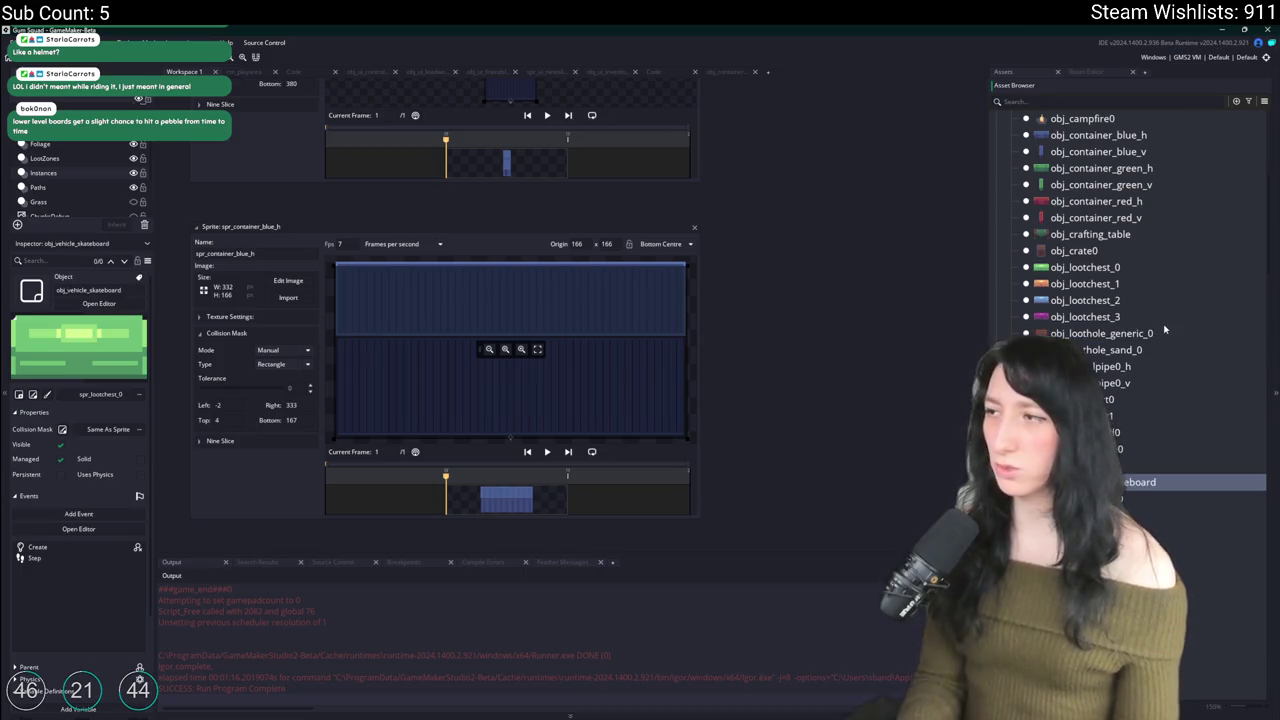
Step: Give obj_vehicle_skateboard the spr_vehicle_skateboard sprite and open its Create event code
double_click(1170, 487)
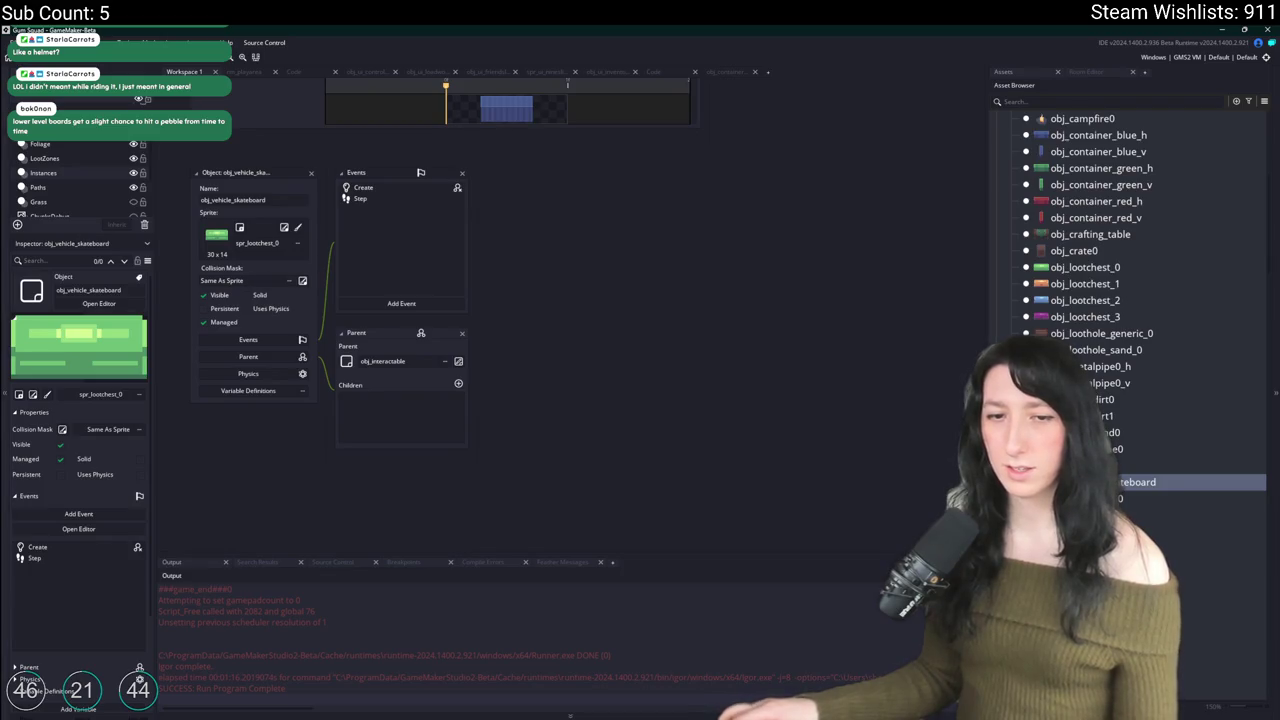
click(268, 245)
text(_skateboard)
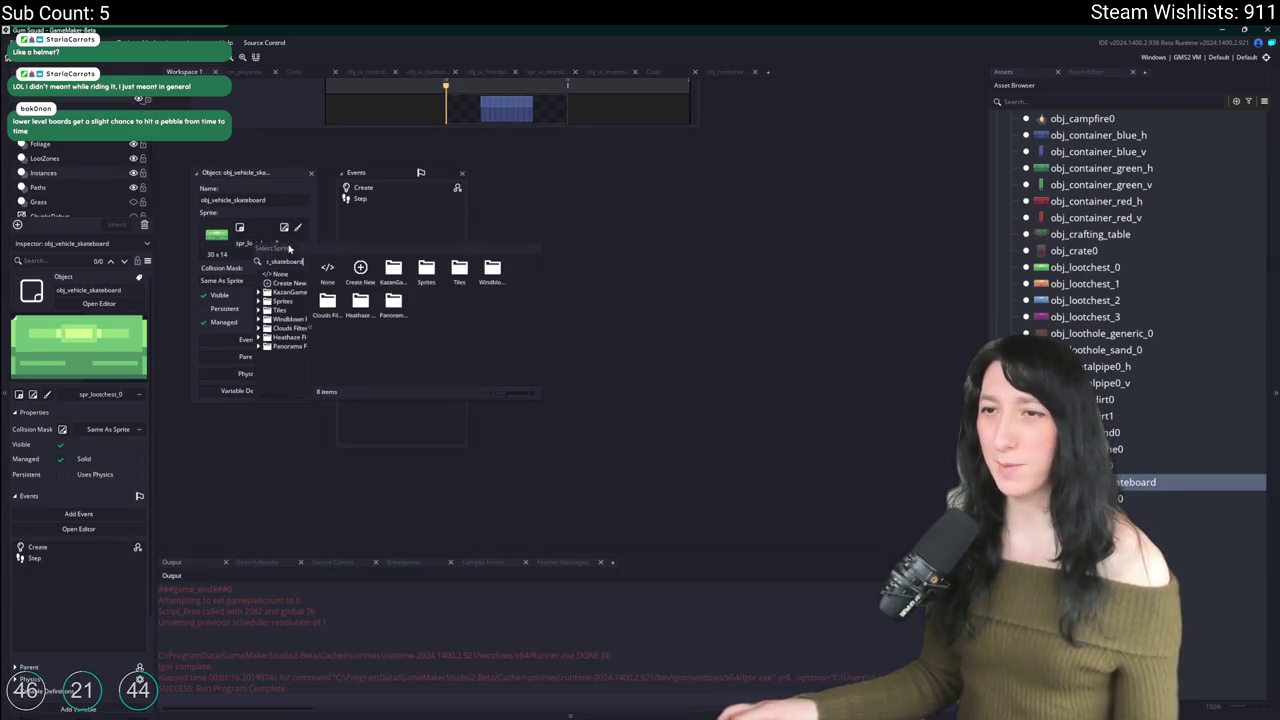
double_click(348, 272)
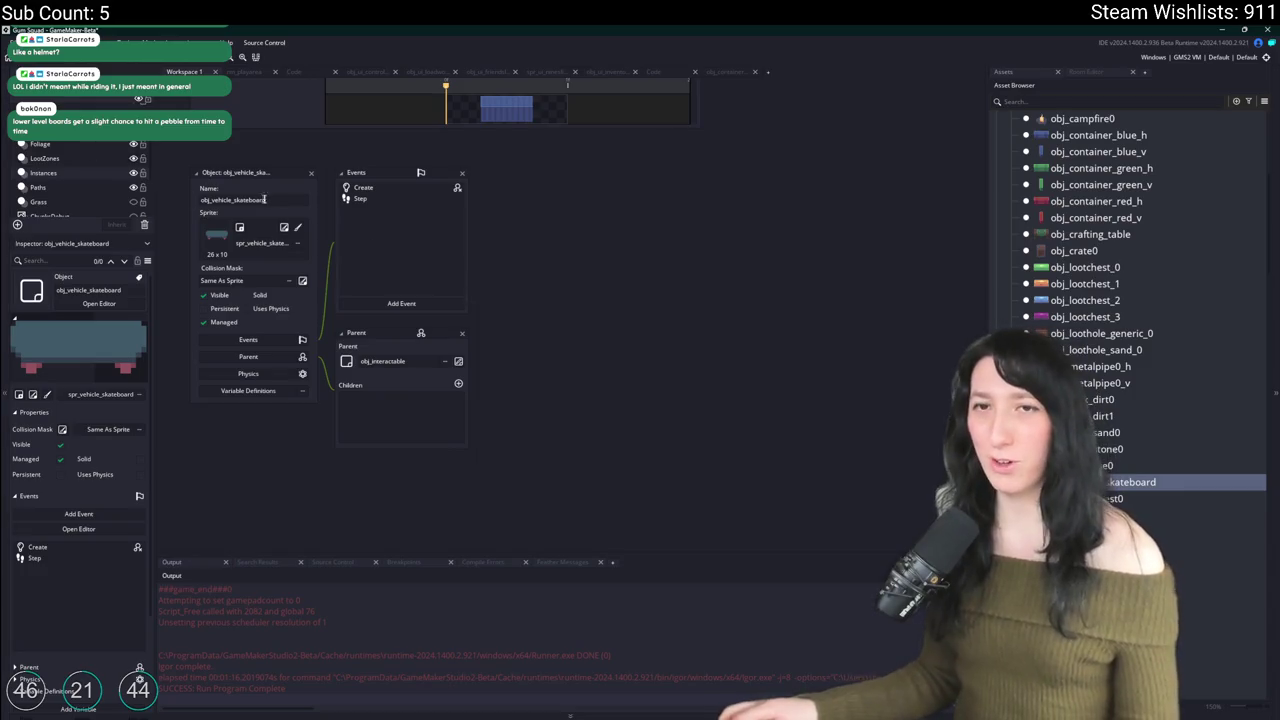
click(358, 187)
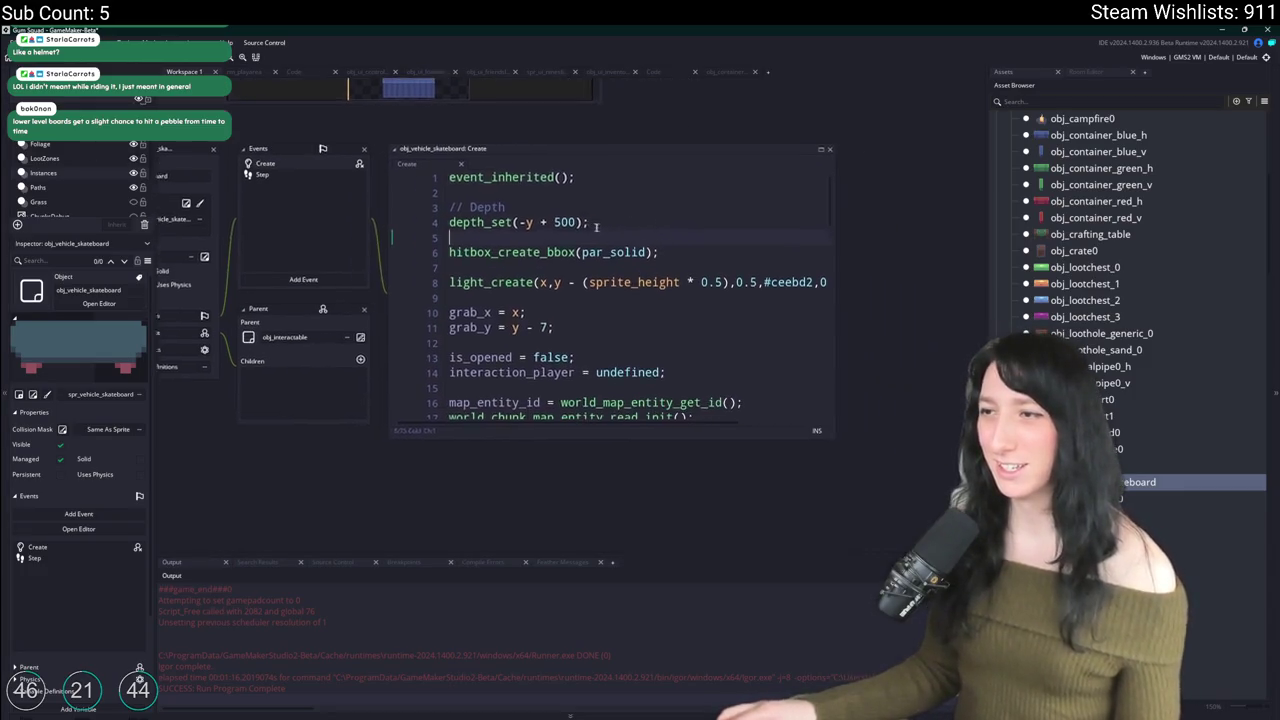
Step: Enlarge the code window and review the map-entity setup lines in the Create code
drag(785, 428, 922, 497)
scroll(600, 300, down, 3)
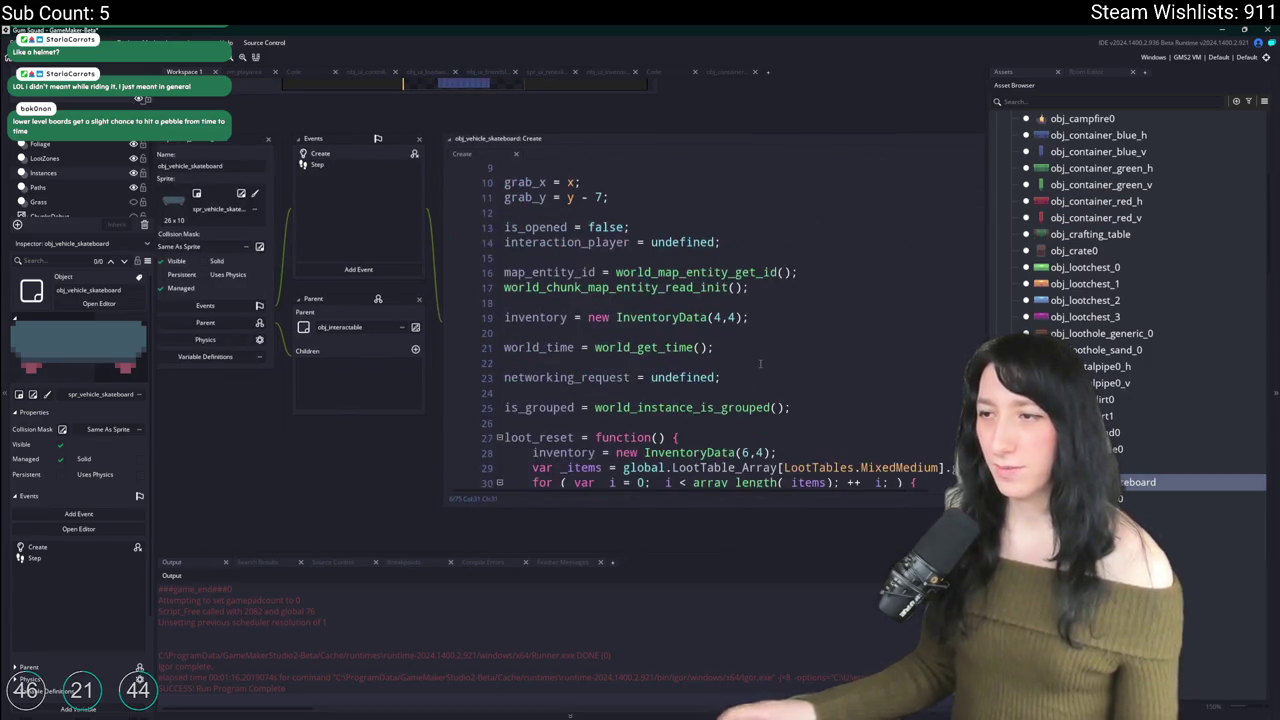
click(561, 287)
click(585, 272)
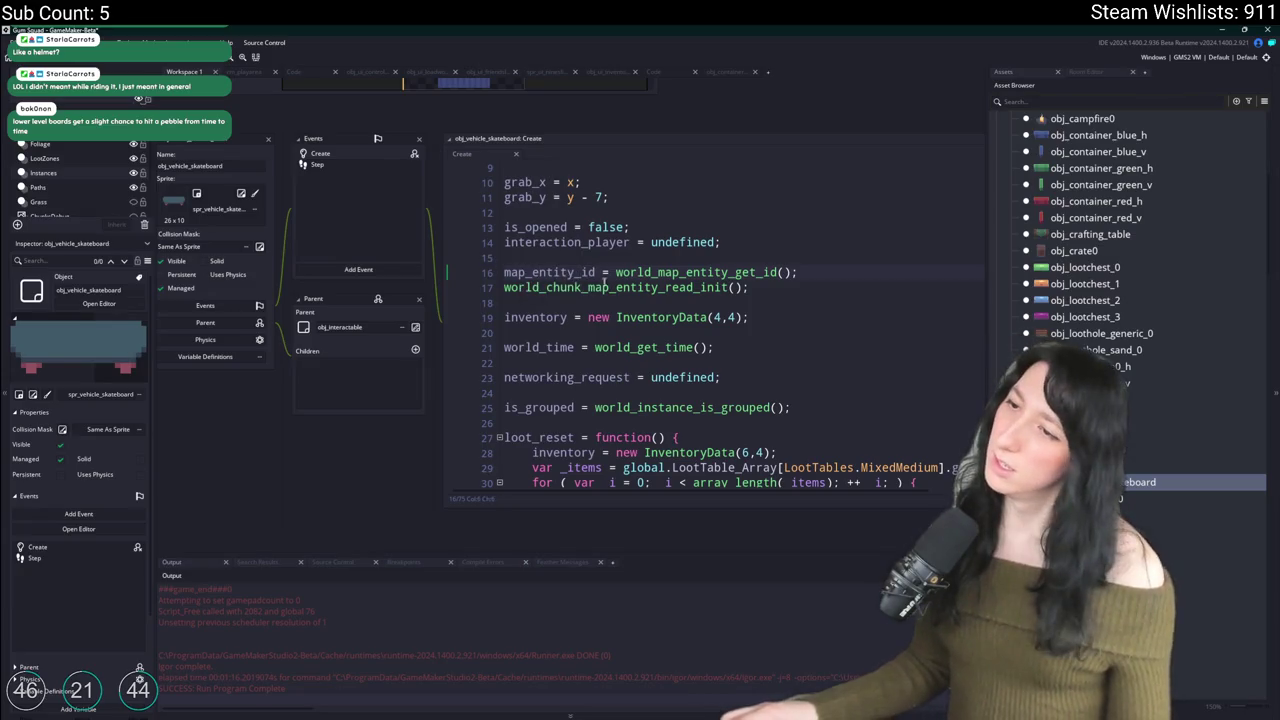
click(600, 287)
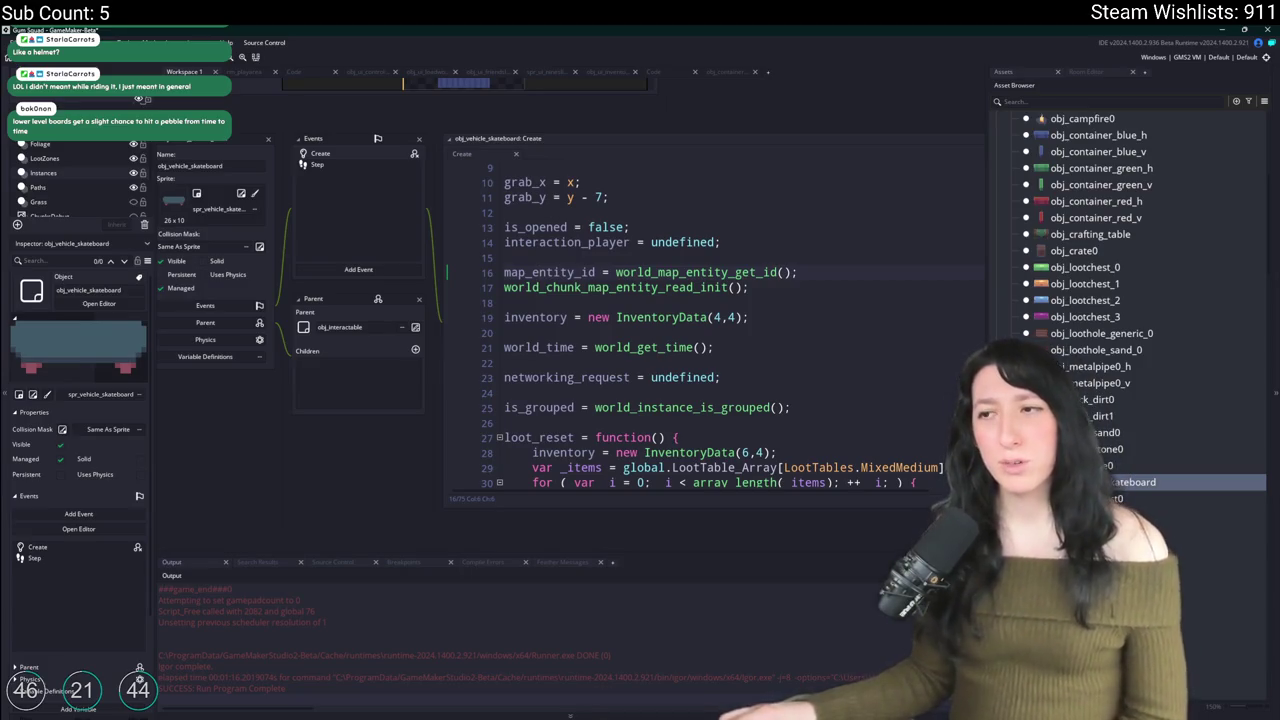
Step: Open the Step event and jump to the storage_step function definition with F12
click(345, 165)
click(345, 153)
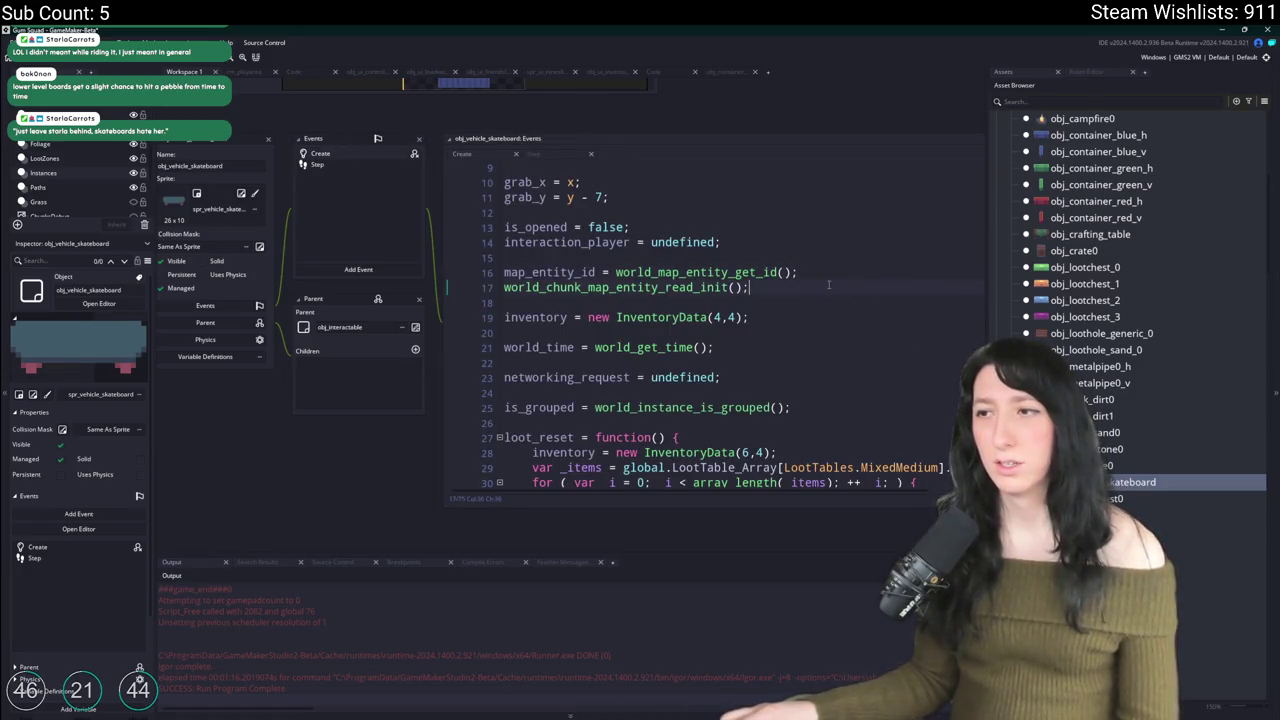
scroll(600, 330, down, 1)
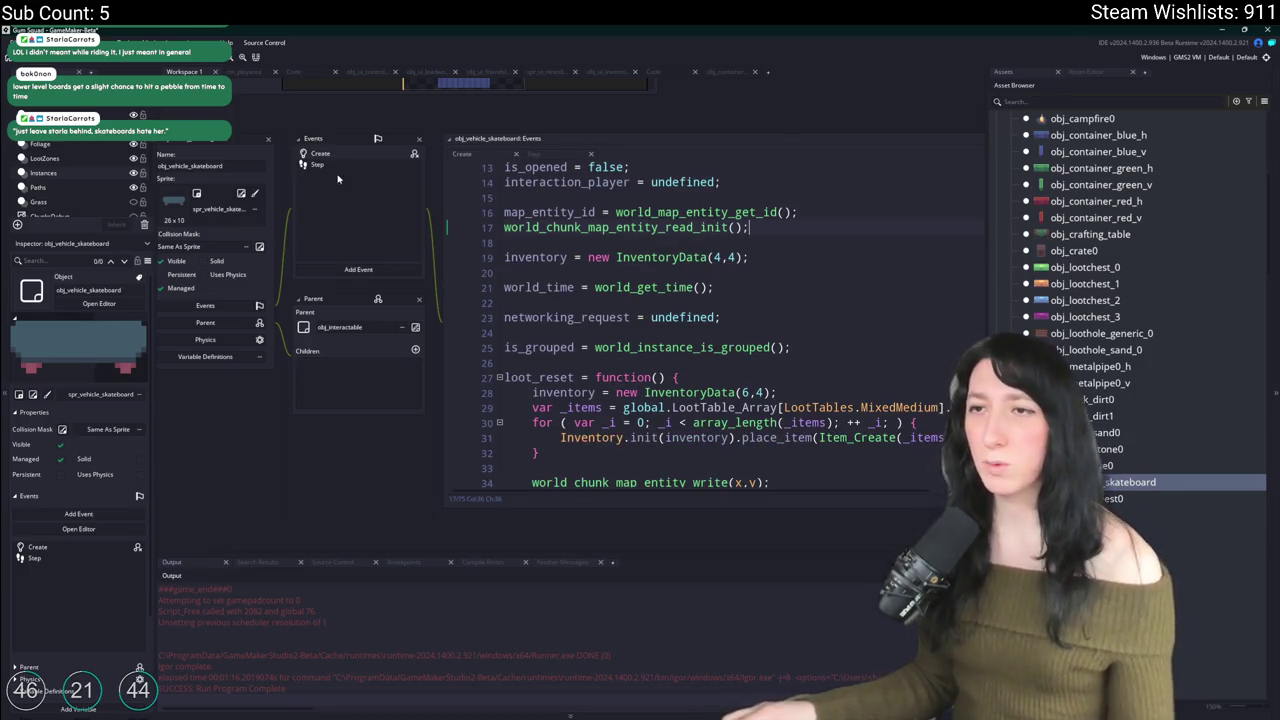
click(317, 164)
key(F12)
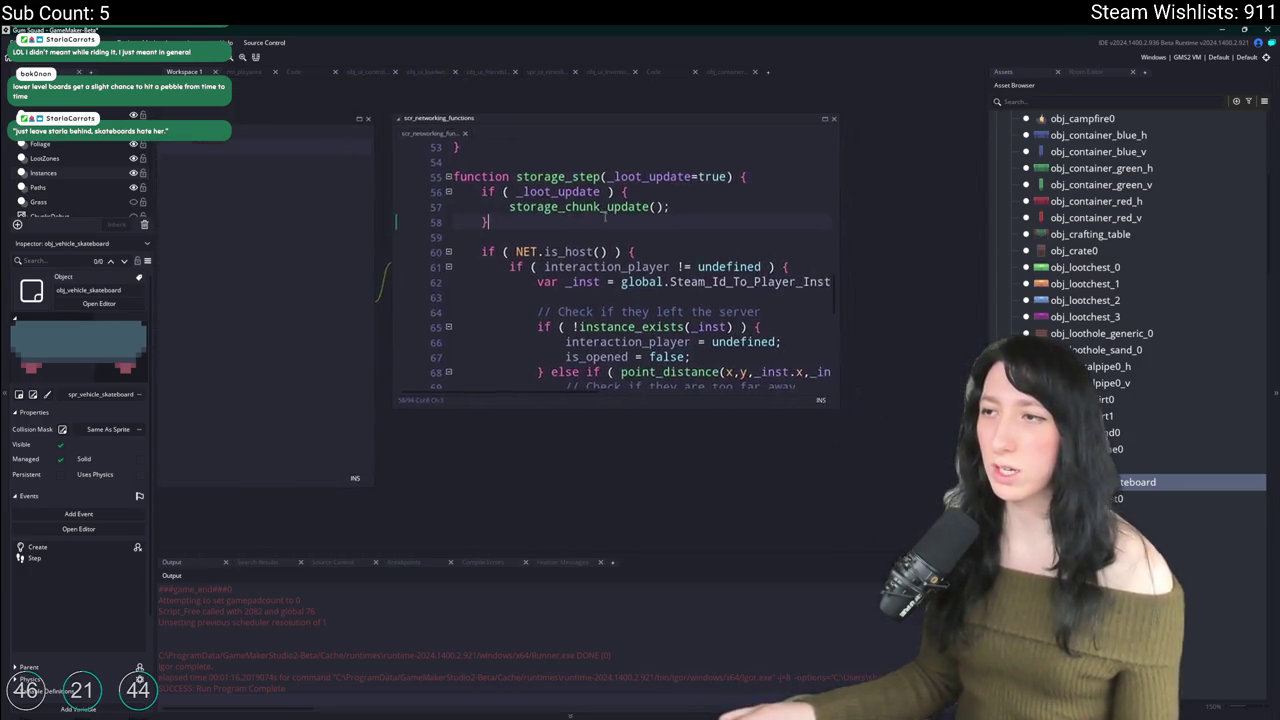
scroll(604, 217, down, 3)
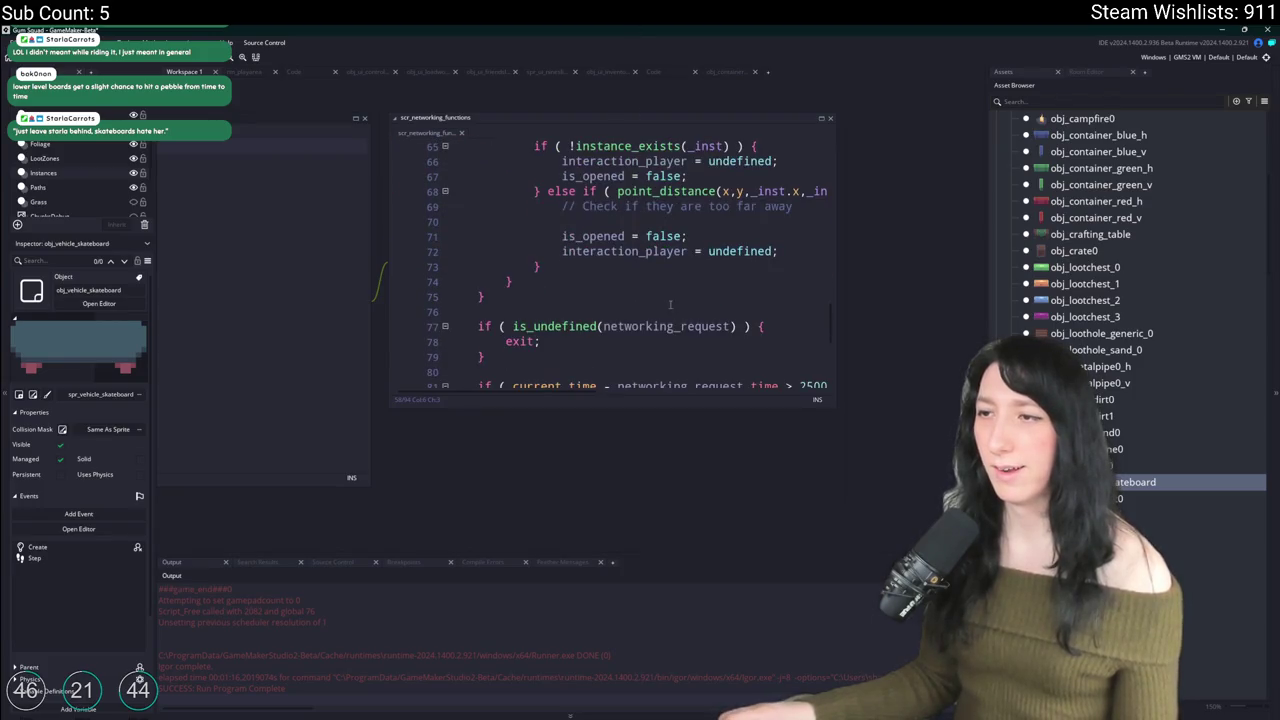
scroll(695, 293, up, 1)
scroll(591, 288, down, 4)
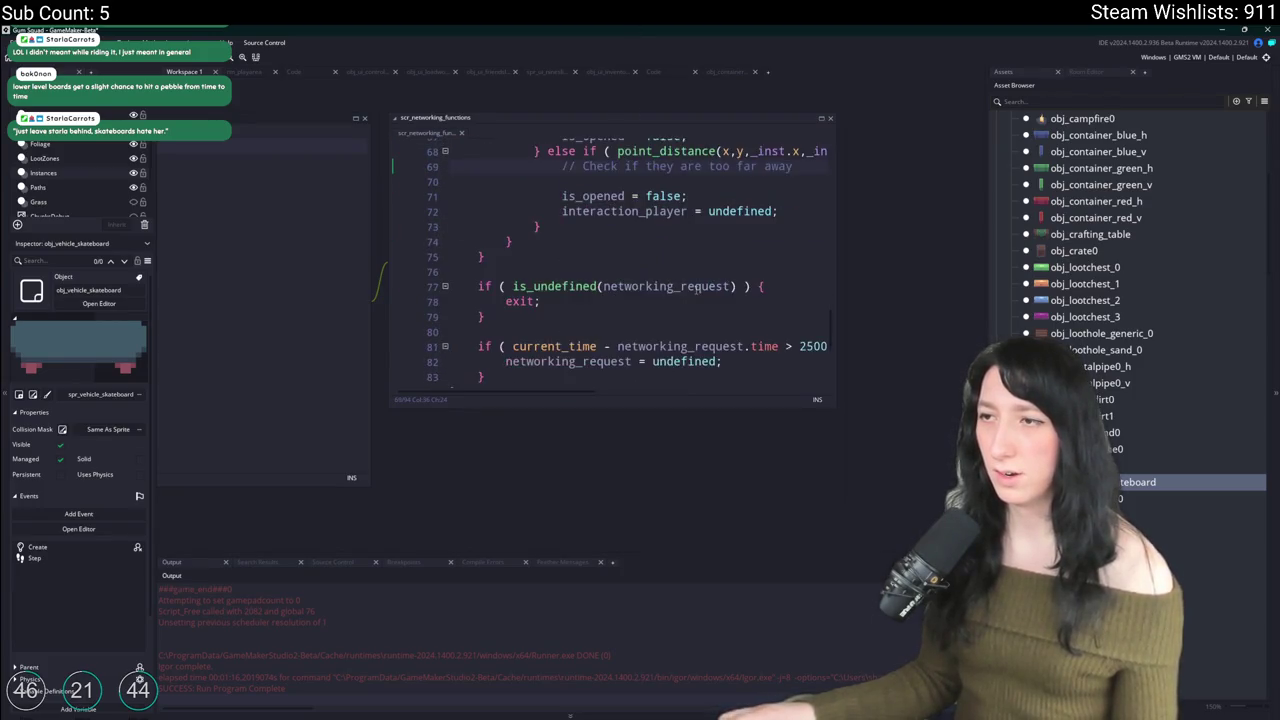
scroll(591, 288, up, 7)
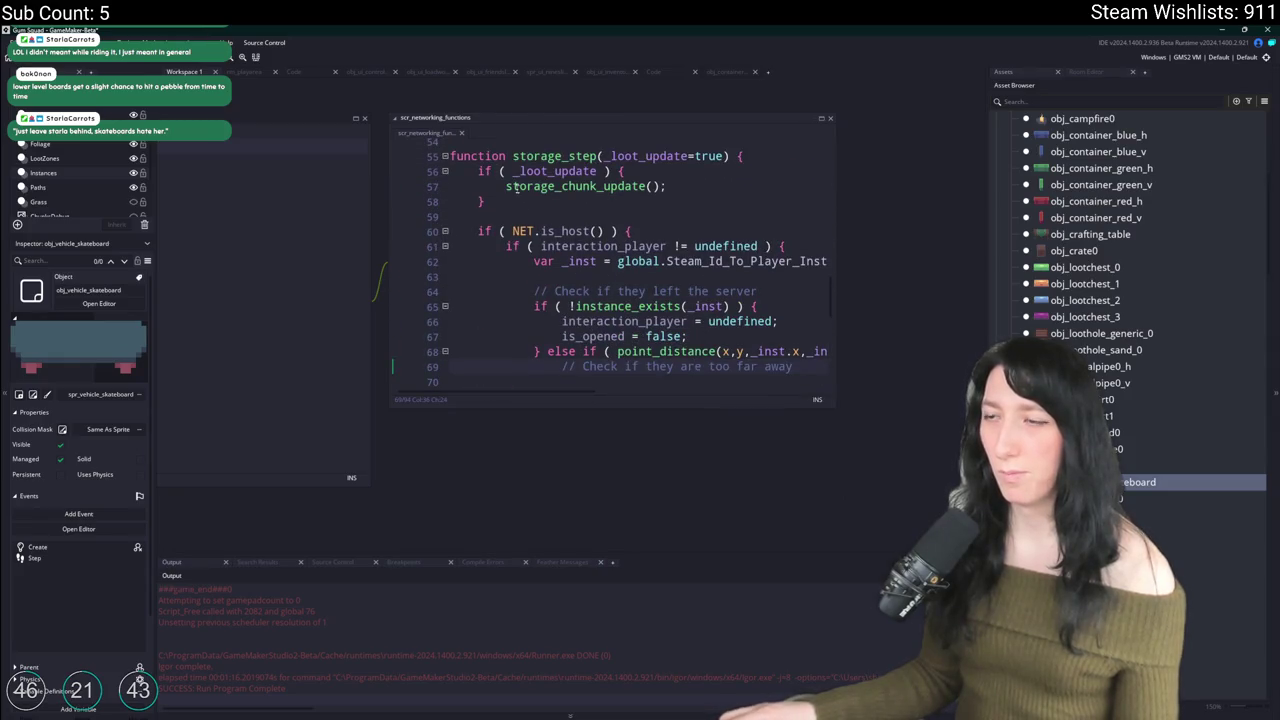
Step: Delete and then restore the _loot_update block in storage_step, leaving the script unchanged
drag(477, 230, 478, 171)
key(BackSpace)
click(725, 156)
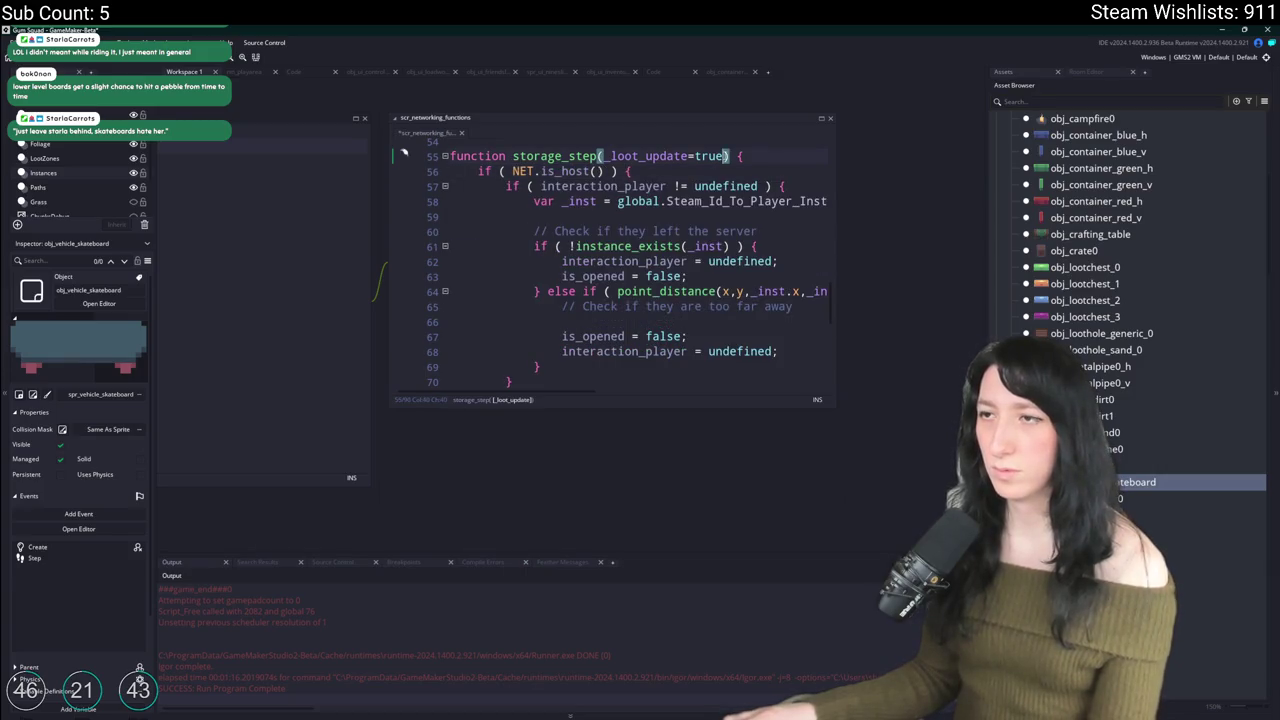
key(ctrl+z)
scroll(640, 190, down, 2)
click(611, 181)
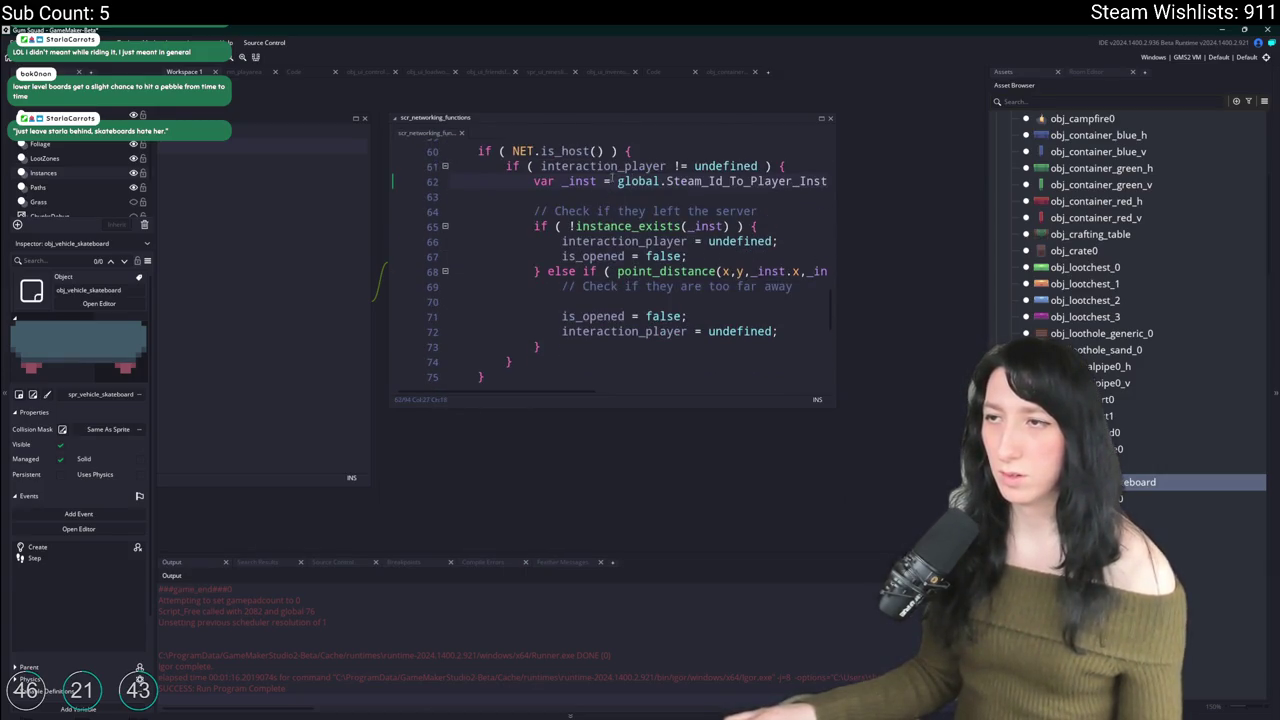
scroll(537, 326, down, 3)
scroll(553, 330, up, 5)
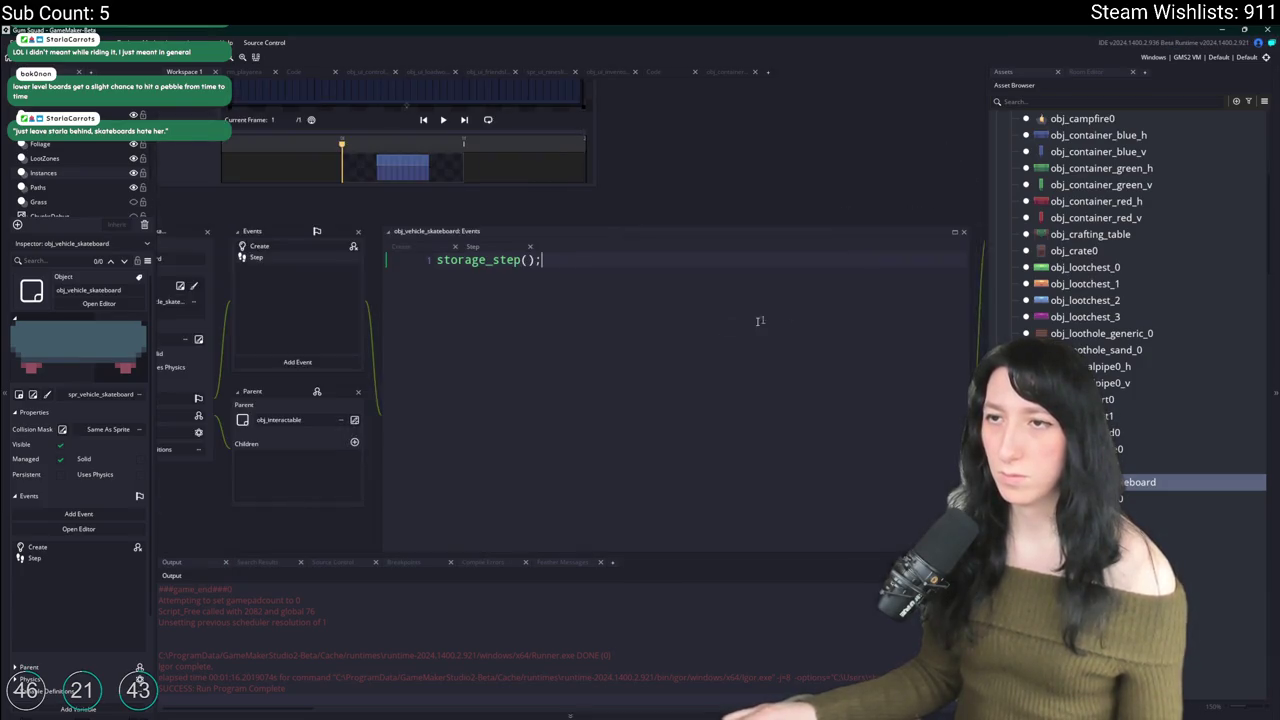
Step: Fix the closing braces around the pasted storage_step code in the Step event
scroll(712, 318, down, 3)
scroll(603, 374, down, 2)
scroll(603, 374, up, 2)
click(595, 415)
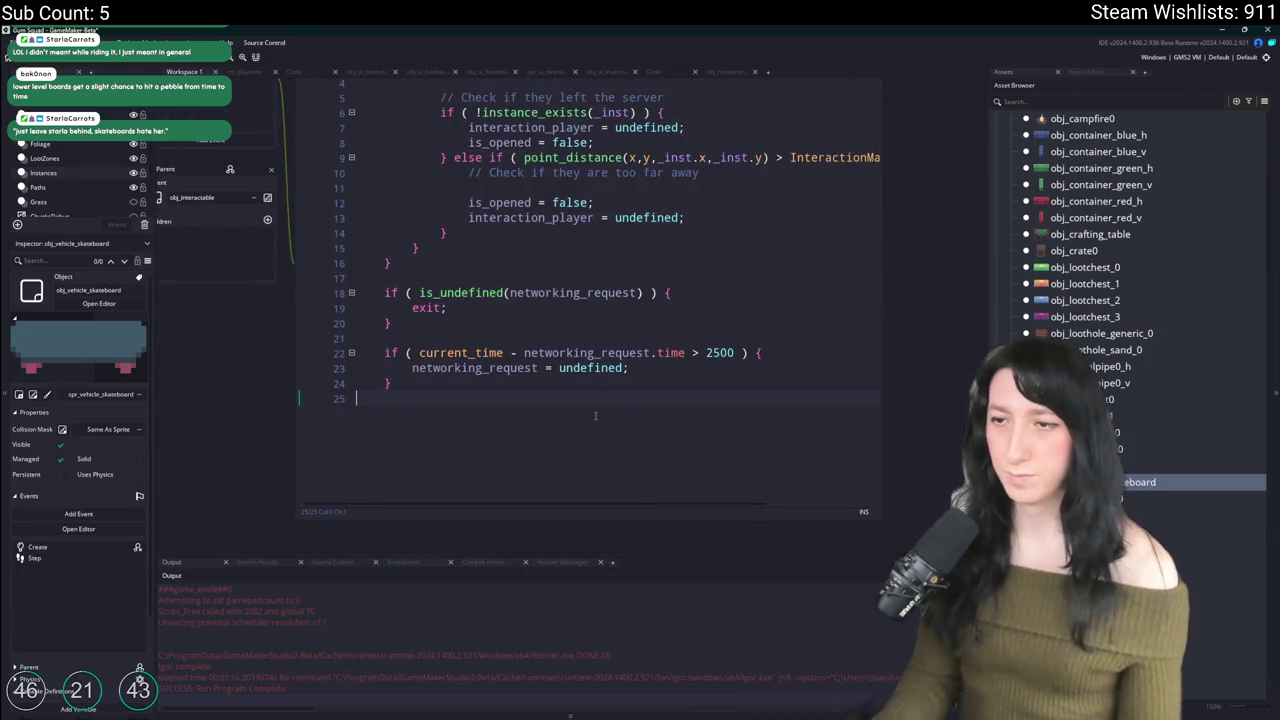
key(Return)
text(})
scroll(581, 393, up, 2)
scroll(581, 393, up, 7)
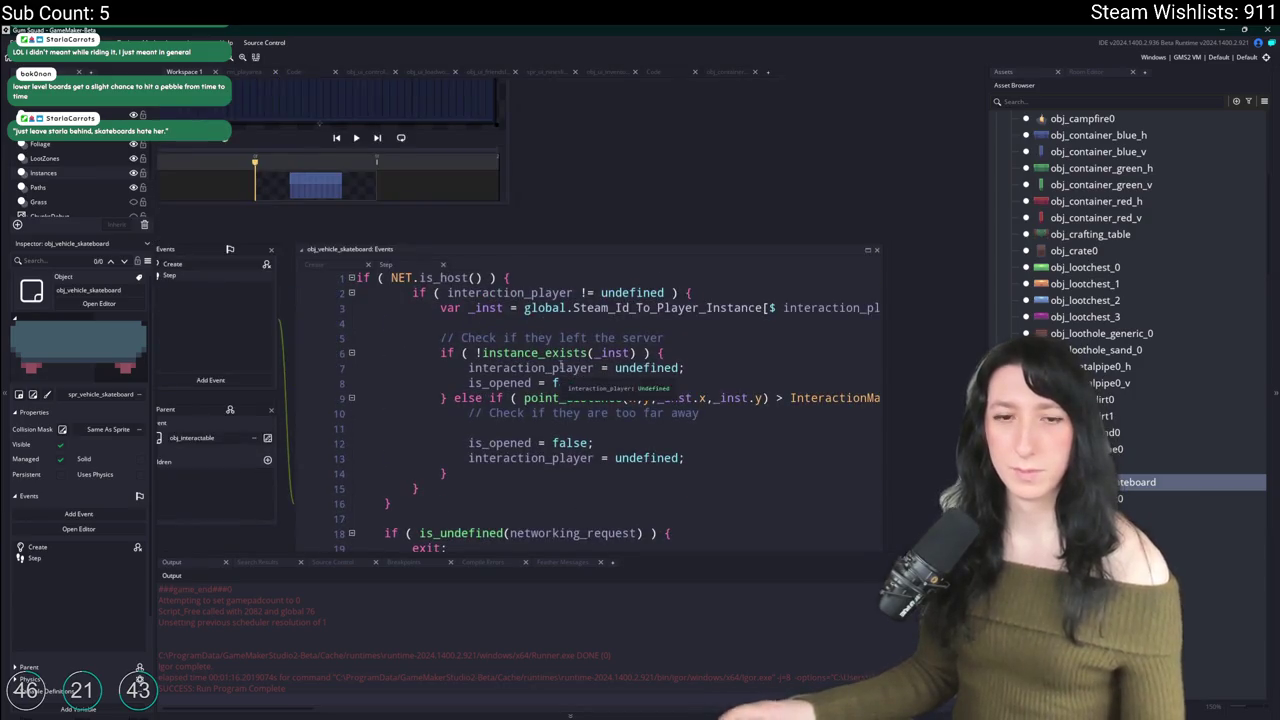
scroll(574, 160, down, 6)
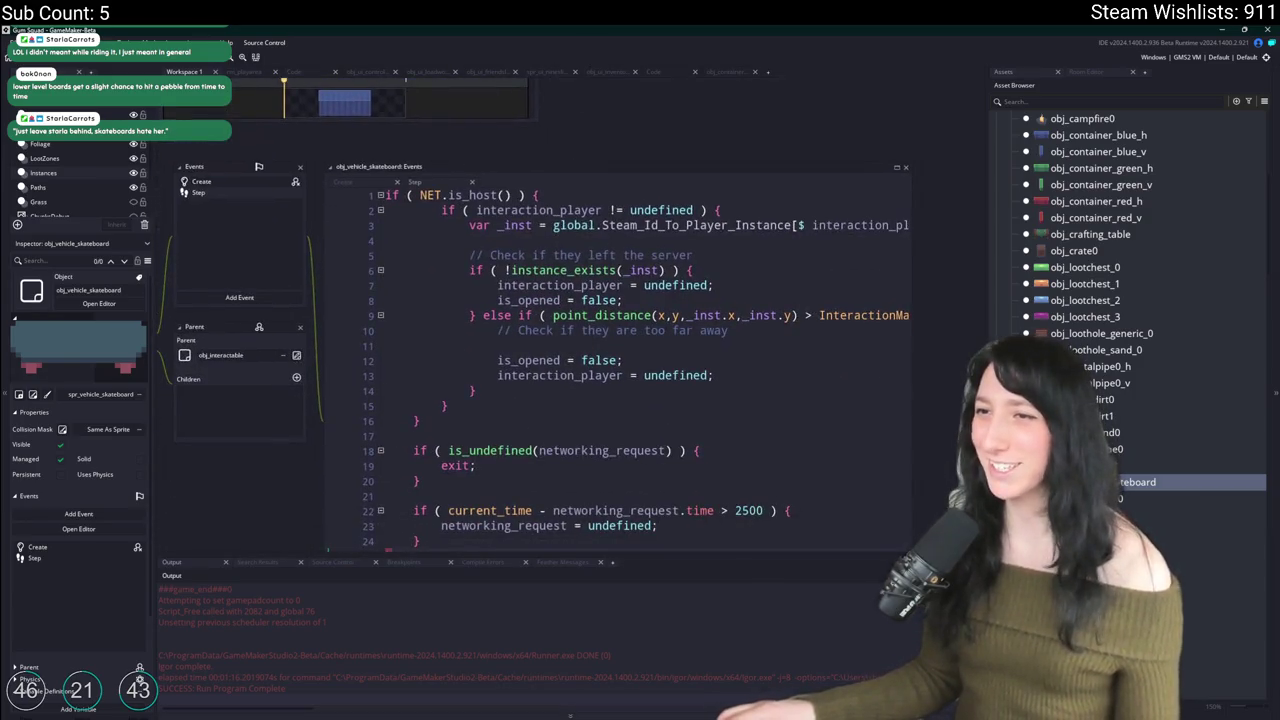
click(407, 421)
key(Delete)
key(Delete)
Step: Un-indent lines 2–15, then undo back to the single storage_step() call
drag(407, 406, 420, 212)
key(shift+Tab)
click(603, 210)
scroll(608, 218, down, 5)
scroll(571, 287, up, 3)
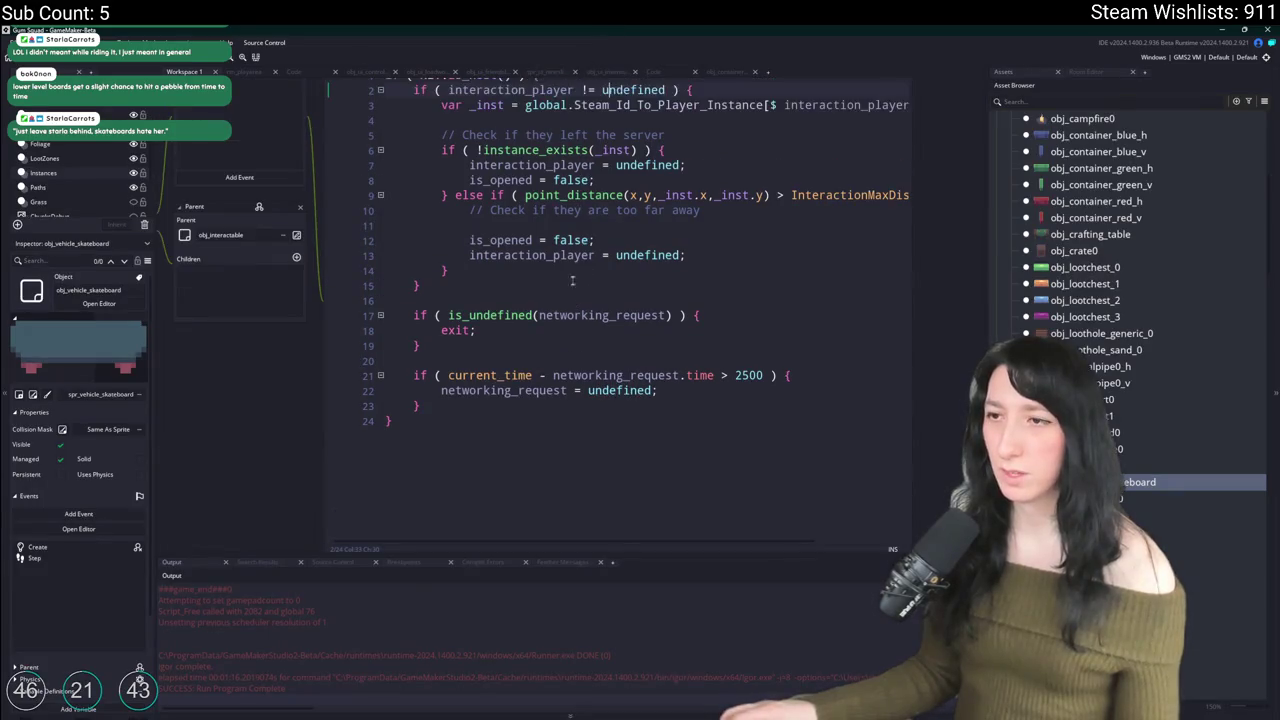
scroll(470, 240, up, 1)
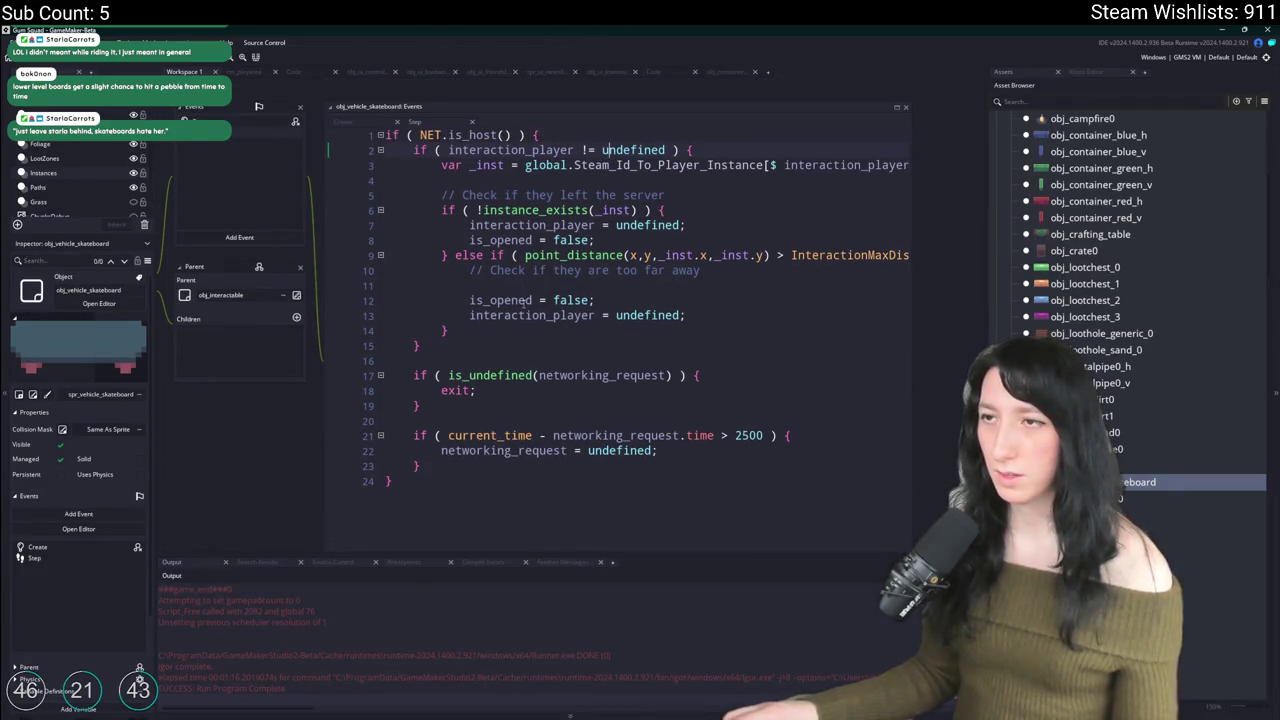
key(ctrl+z)
key(ctrl+z)
key(ctrl+z)
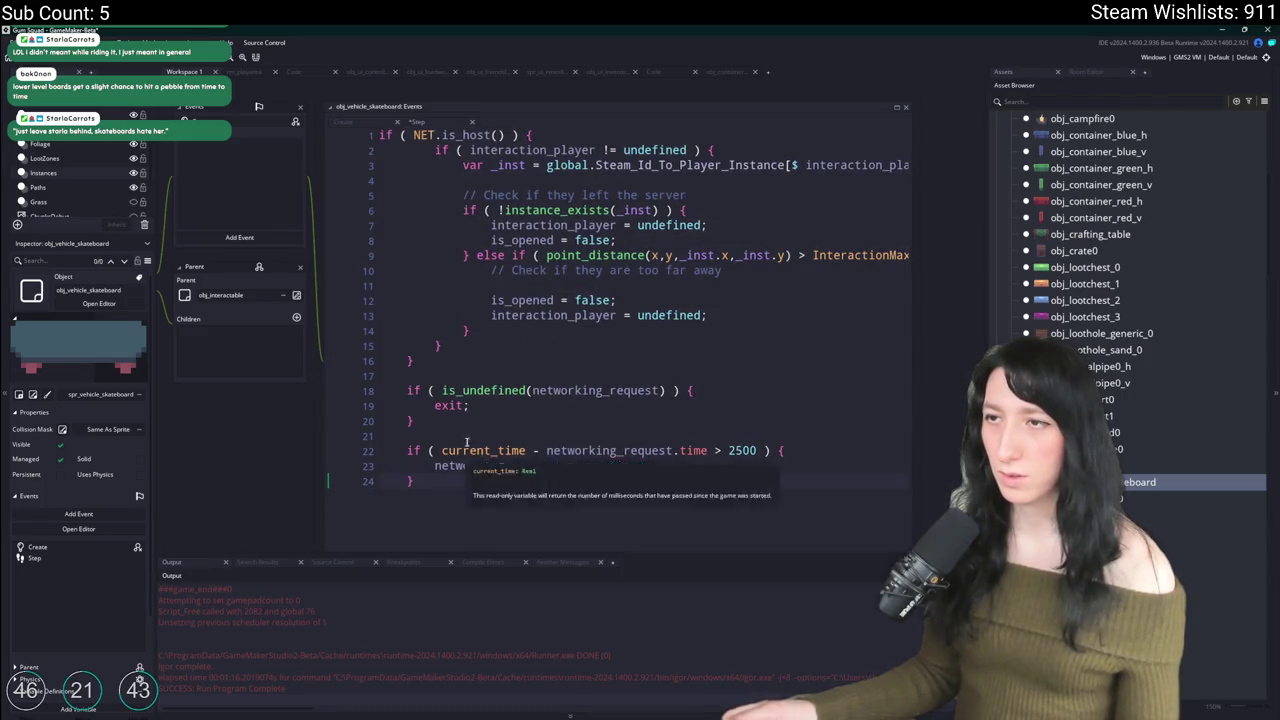
key(ctrl+z)
key(ctrl+z)
key(ctrl+z)
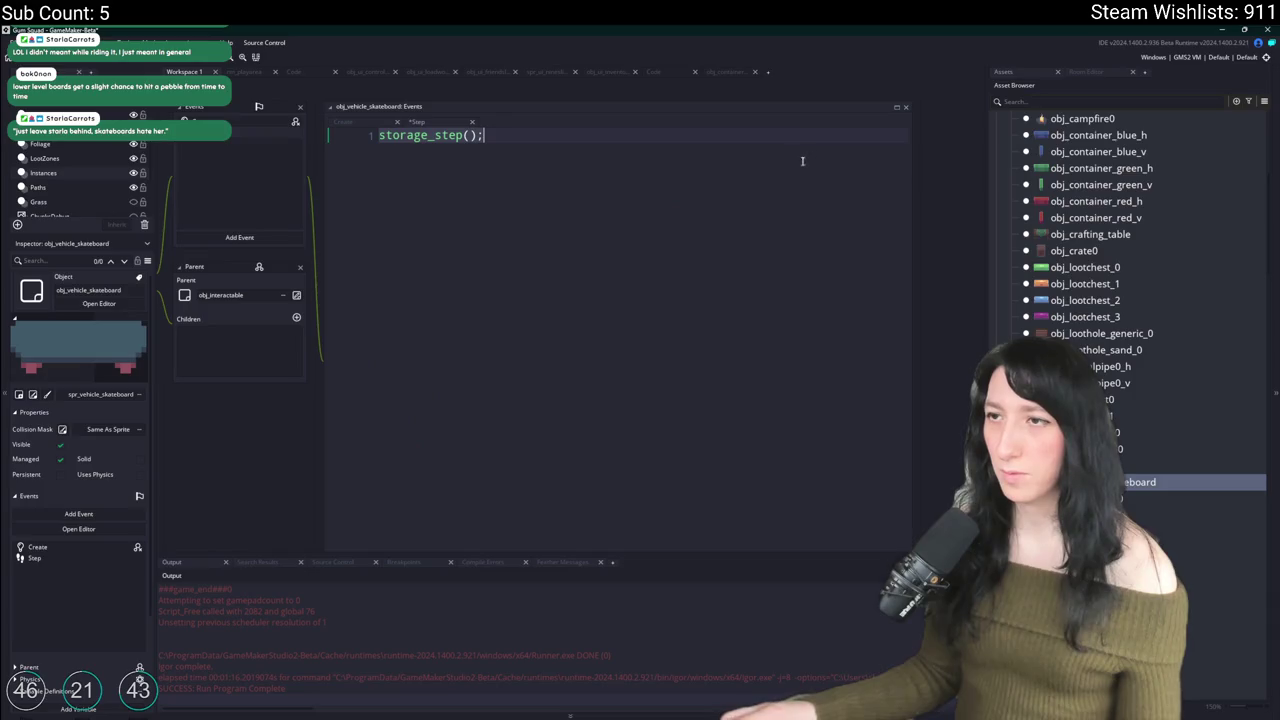
Step: Revisit storage_step's definition, then return to the Step event and redo the full inlined code
middle_click(416, 135)
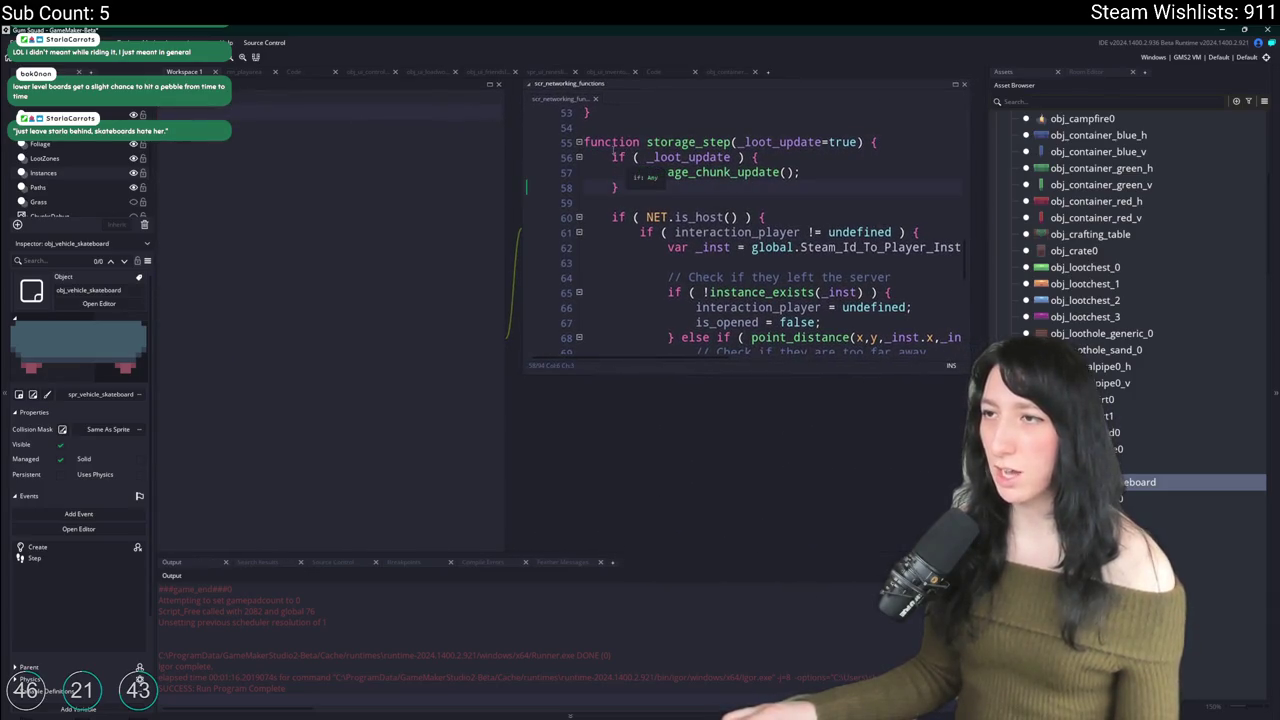
scroll(601, 242, down, 5)
click(666, 270)
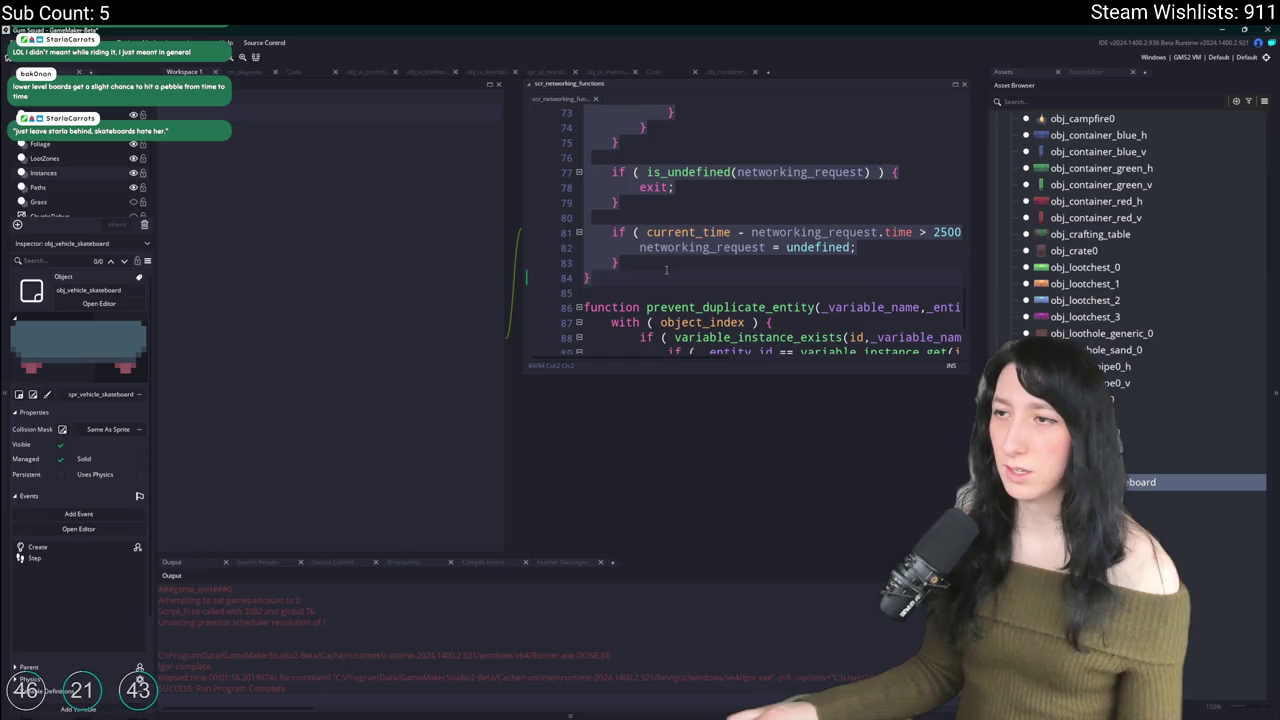
key(ctrl+w)
key(ctrl+y)
key(ctrl+y)
key(ctrl+y)
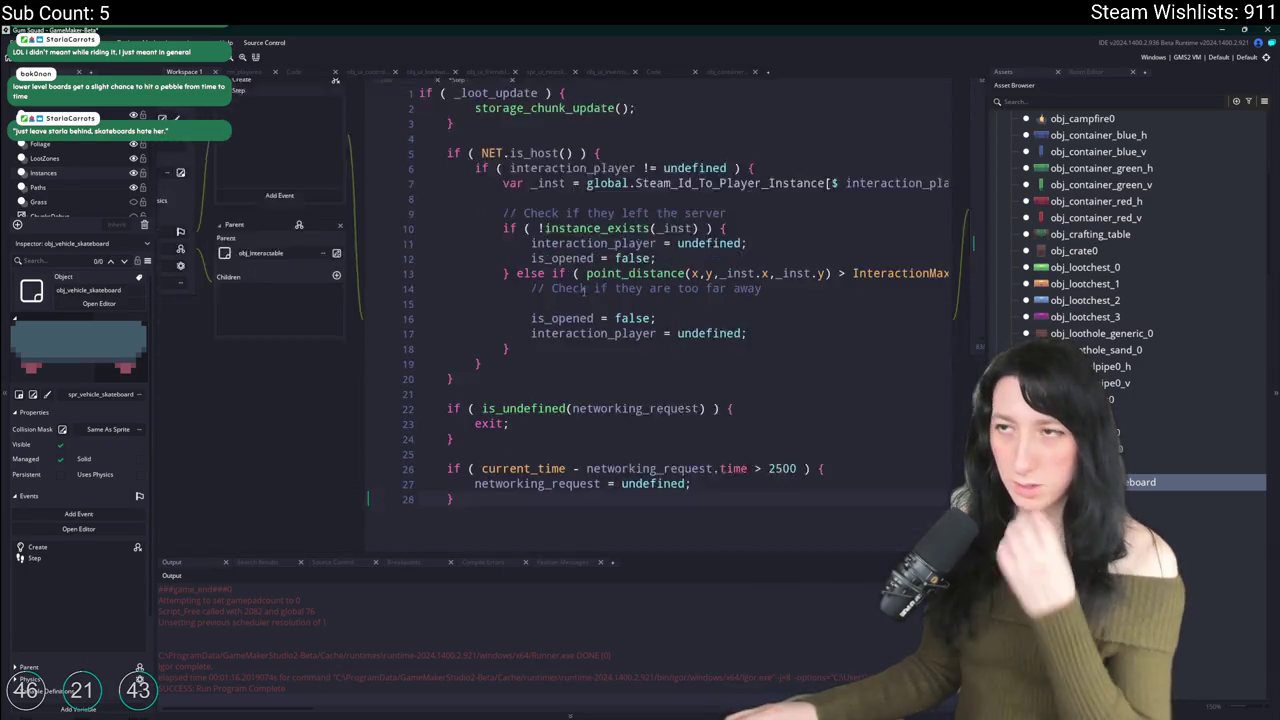
Step: Un-indent lines 5–28 and delete the _loot_update block at the top of the Step code
mouse_move(515, 475)
mouse_down()
mouse_move(450, 318)
mouse_move(450, 180)
mouse_up()
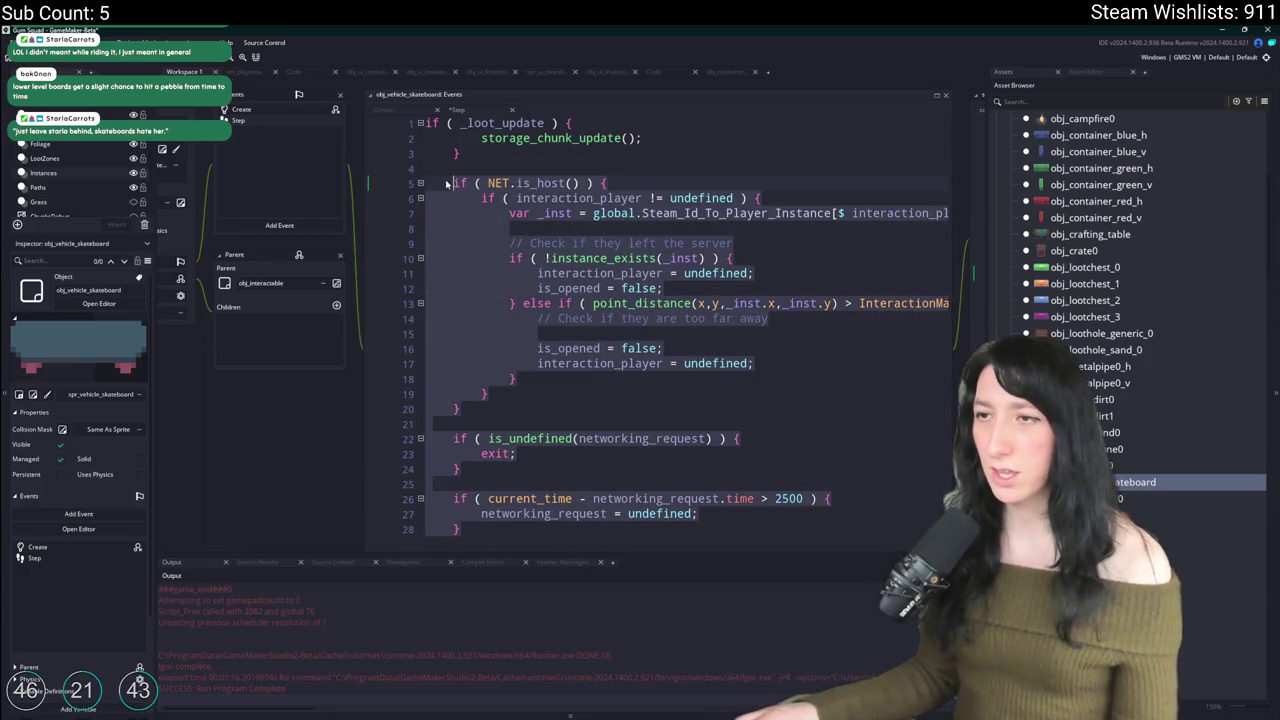
key(shift+Tab)
click(507, 183)
drag(425, 183, 425, 122)
key(BackSpace)
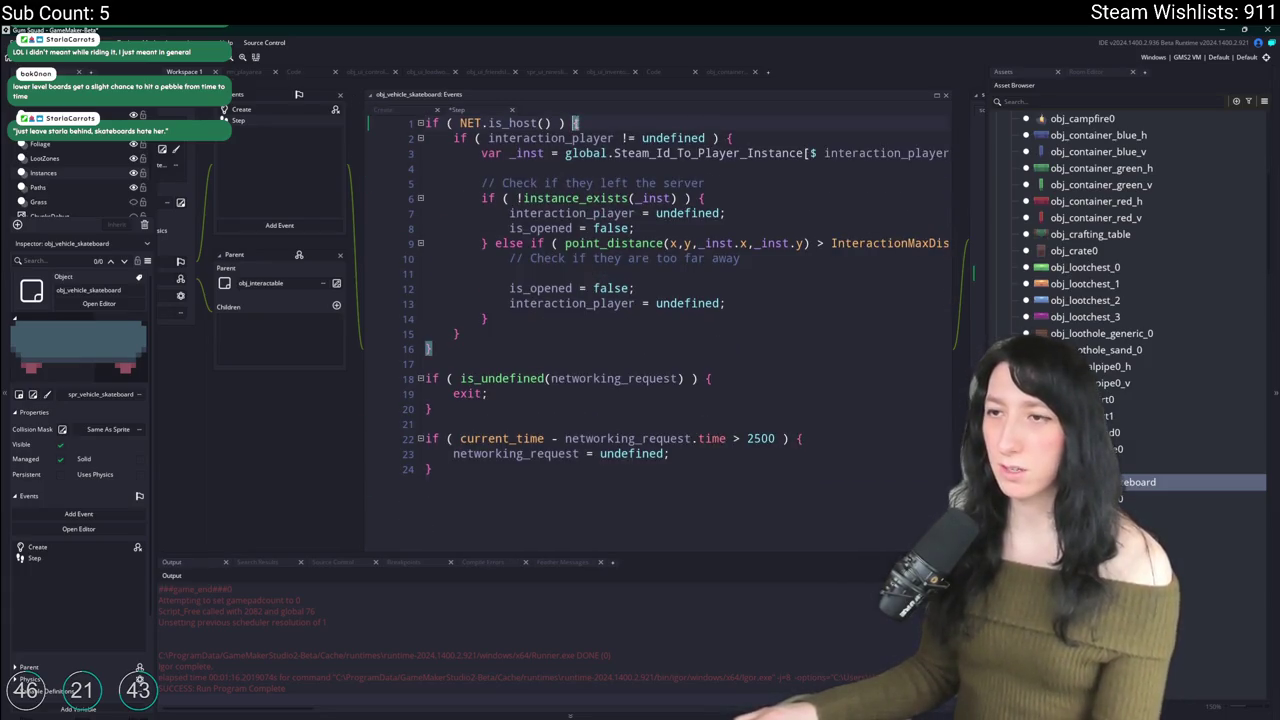
drag(572, 400, 433, 468)
click(240, 109)
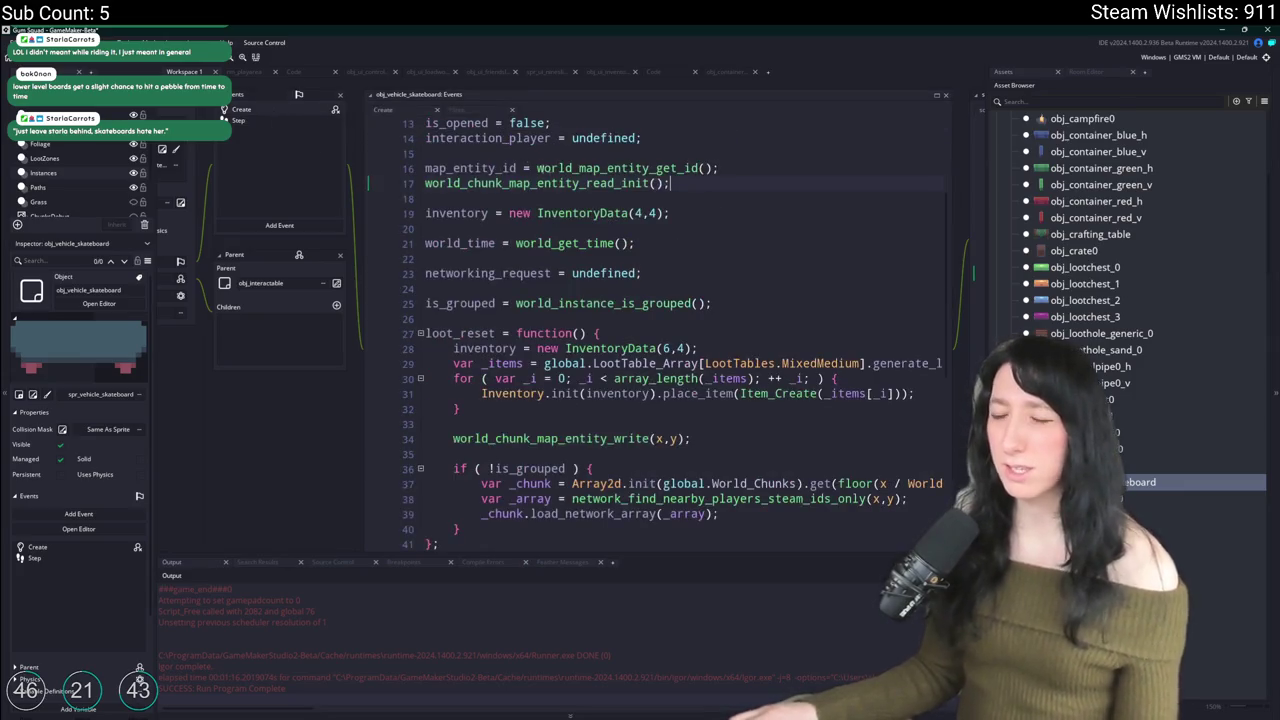
Step: Delete the inventory, world_time and is_grouped lines from the skateboard's Create code
click(750, 166)
key(shift+Home)
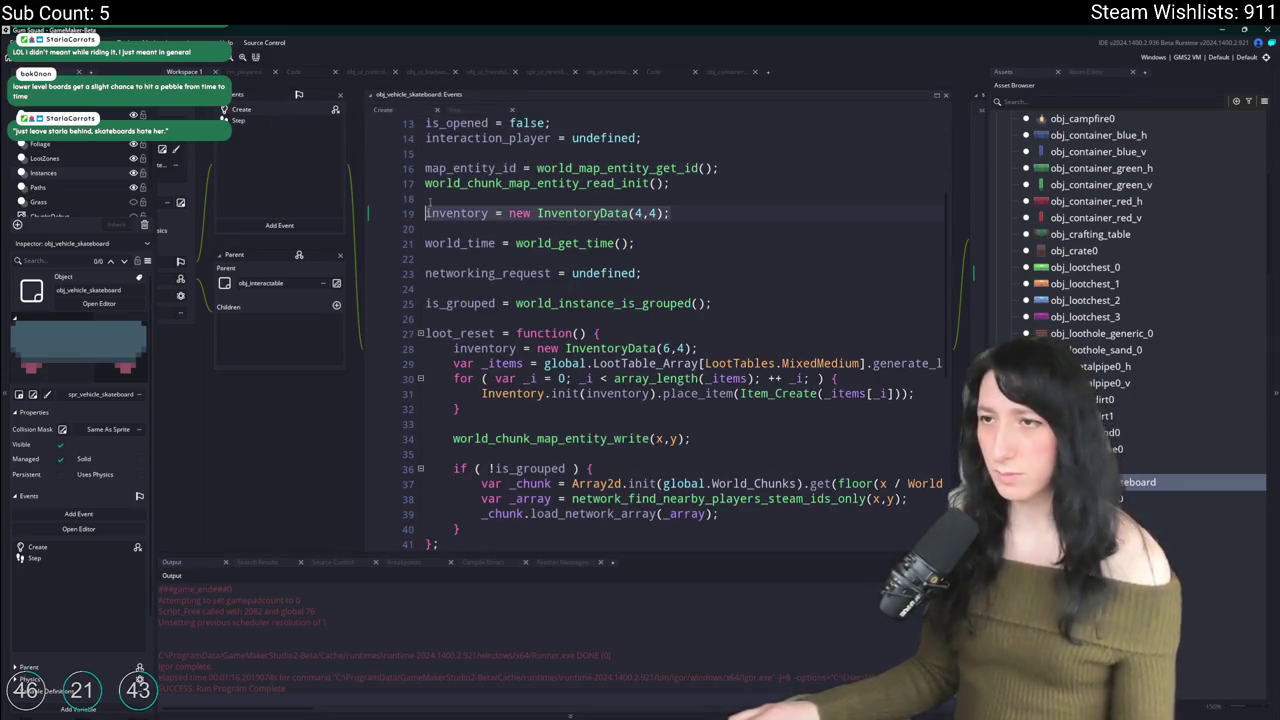
key(BackSpace)
key(BackSpace)
key(BackSpace)
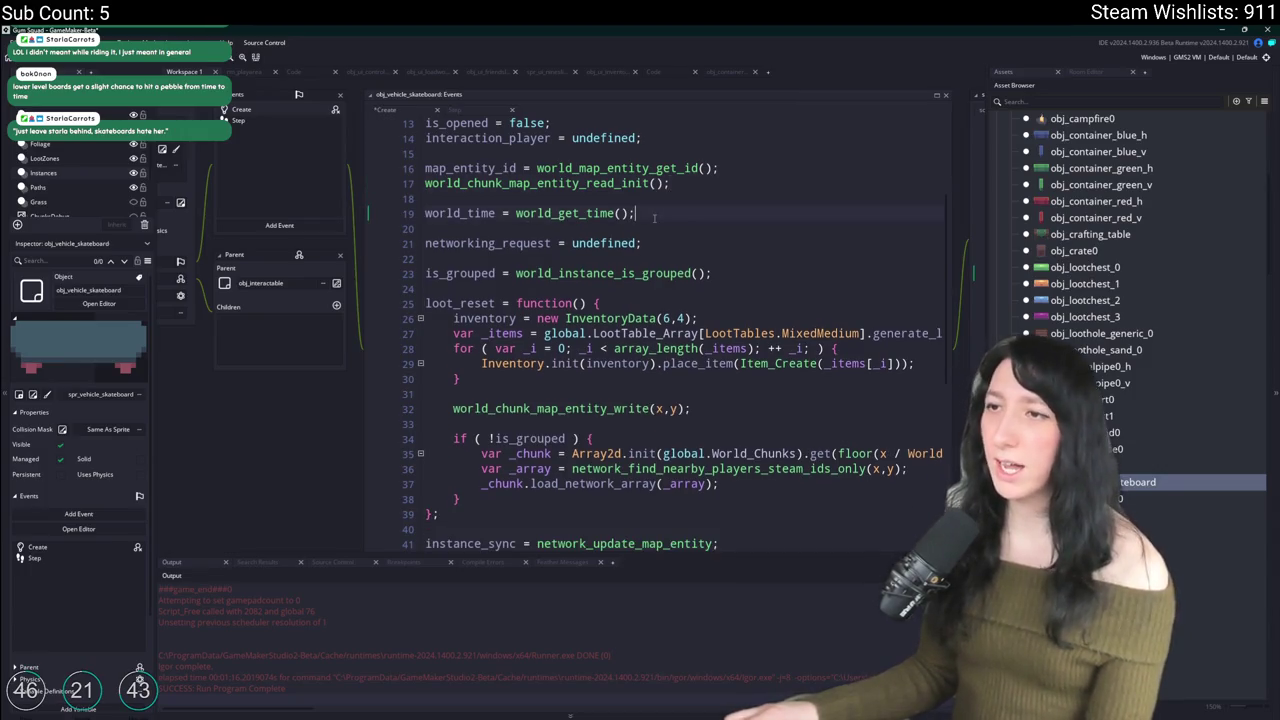
key(shift+Home)
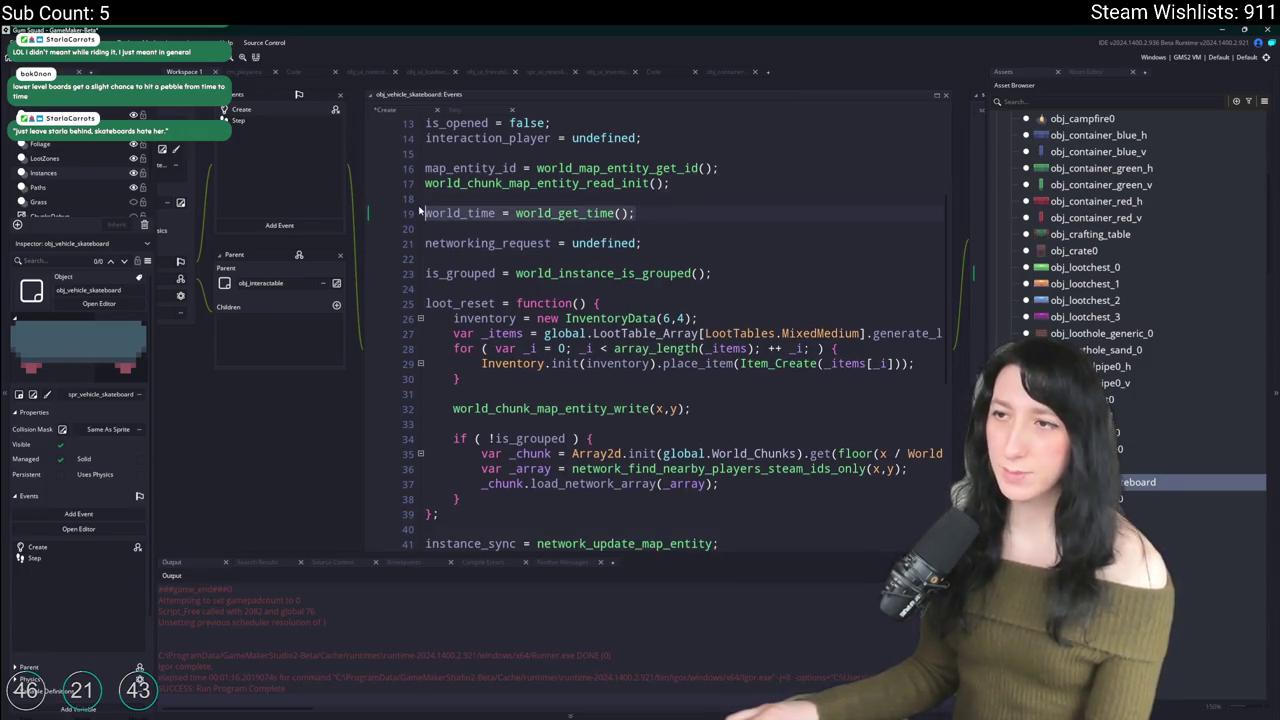
key(BackSpace)
key(BackSpace)
key(BackSpace)
scroll(692, 245, down, 3)
scroll(710, 248, up, 5)
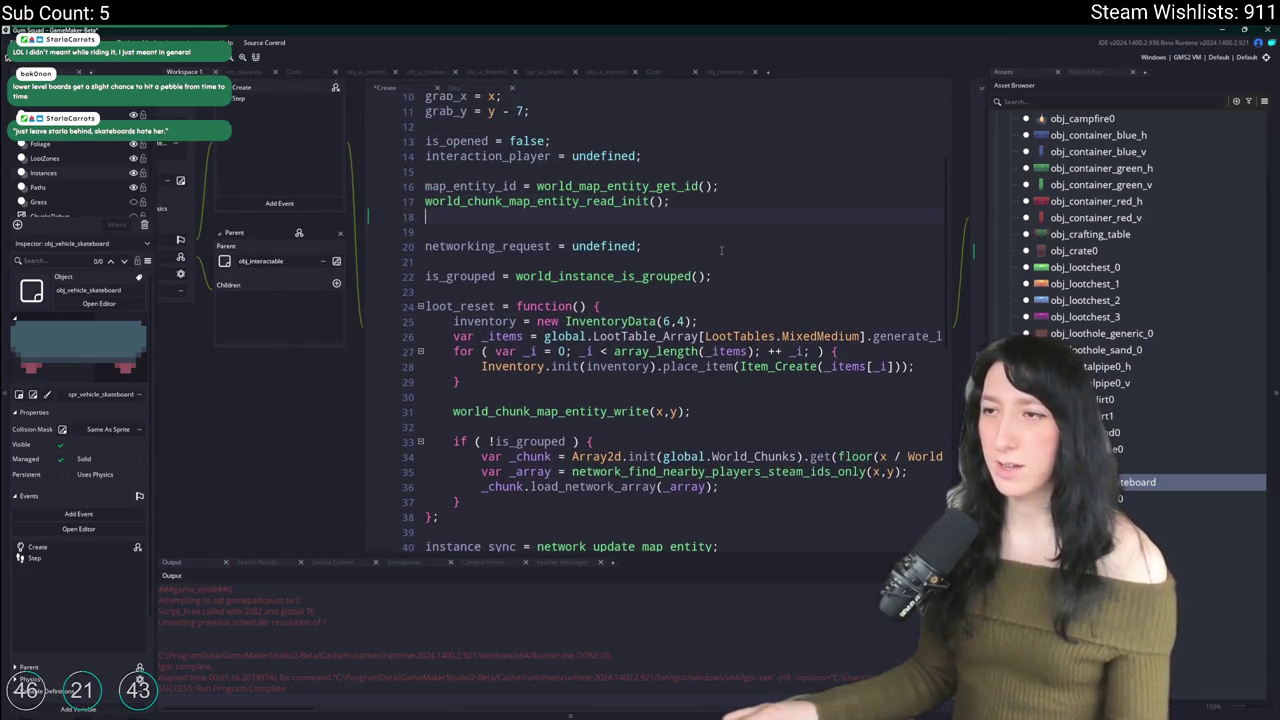
key(Delete)
click(712, 261)
key(shift+Home)
key(BackSpace)
key(BackSpace)
key(BackSpace)
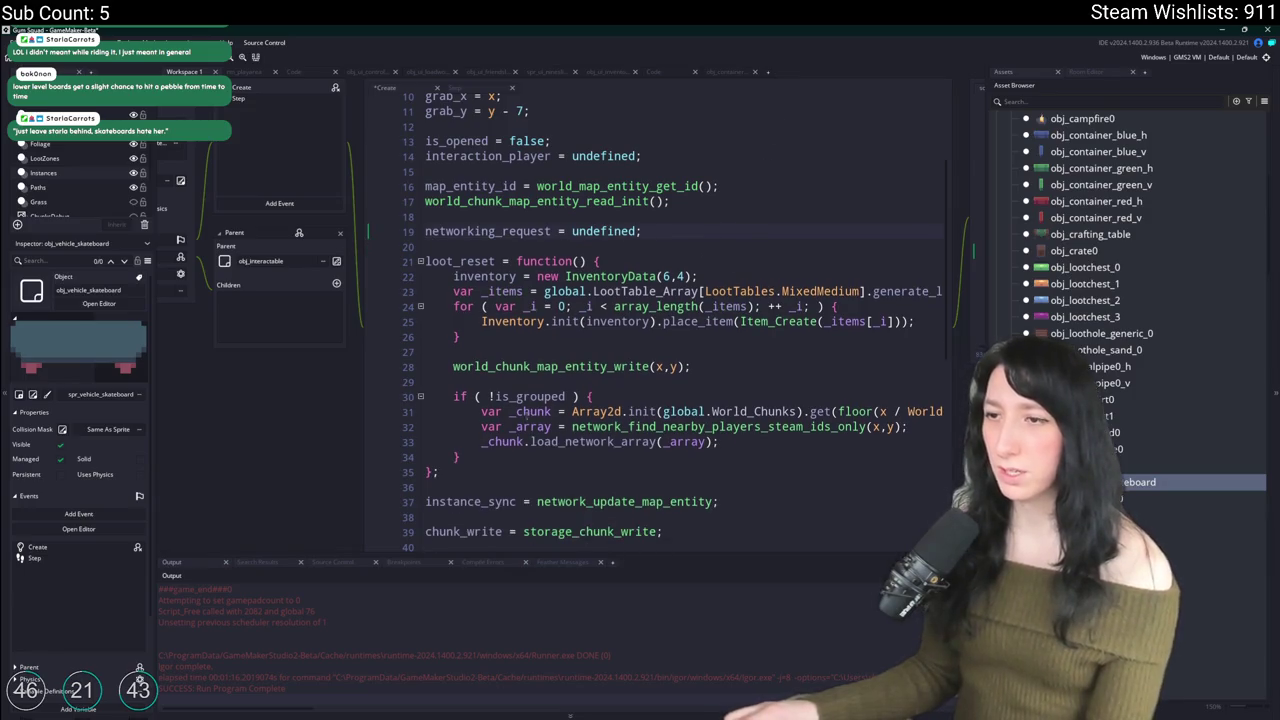
Step: Delete the loot_reset function and open the network_update_map_entity definition
mouse_move(479, 462)
mouse_down()
mouse_move(450, 430)
mouse_move(420, 262)
mouse_up()
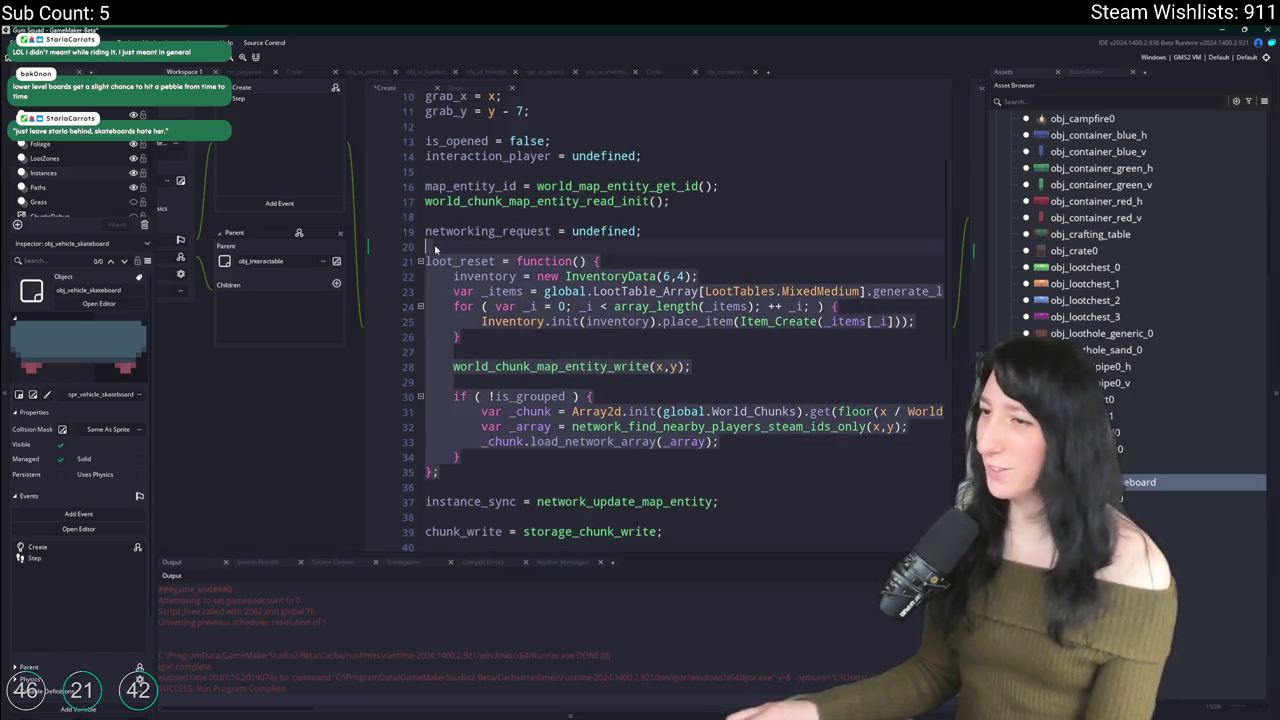
key(BackSpace)
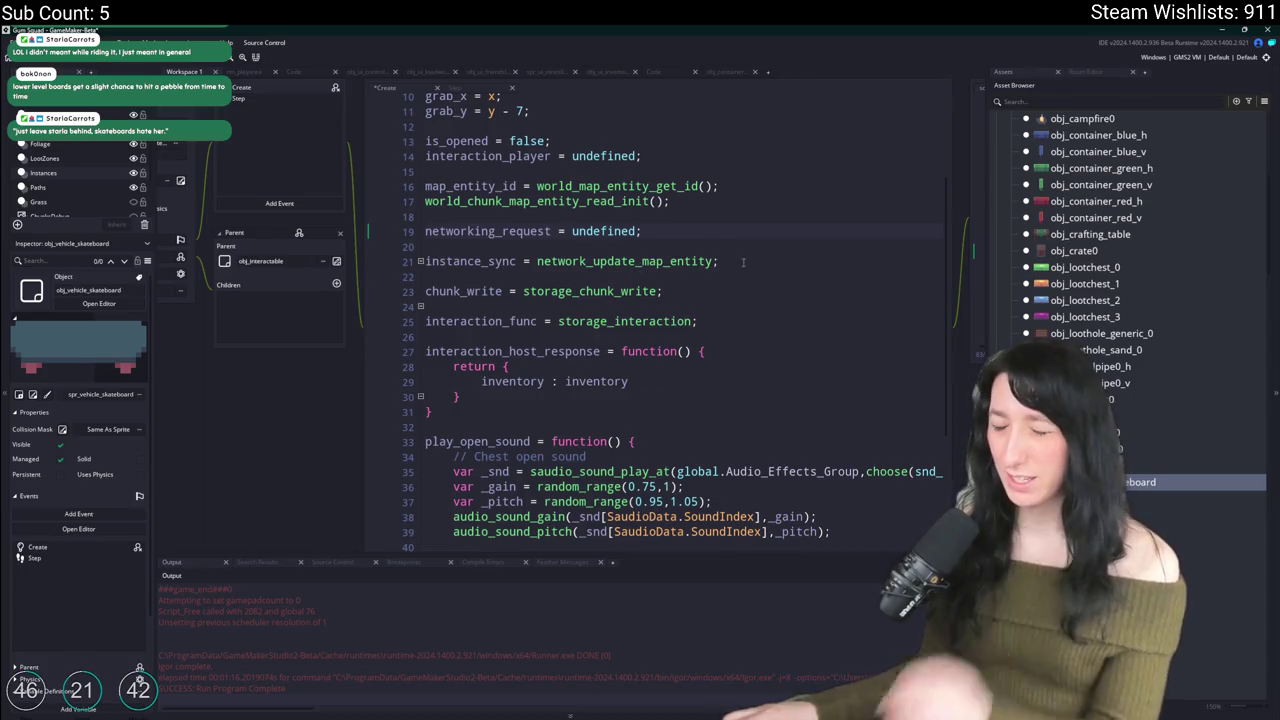
drag(742, 262, 742, 248)
middle_click(657, 263)
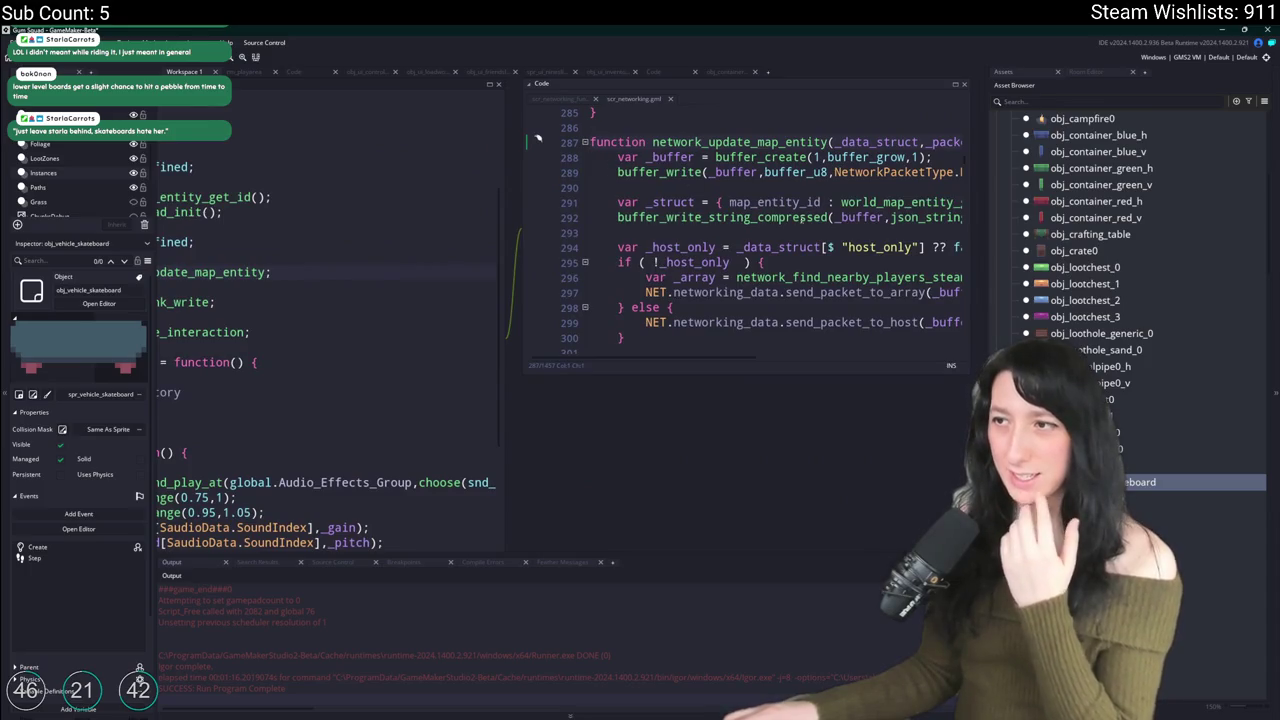
Step: Add buffer_delete(_buffer); to network_update_map_entity's body and select that body to copy
scroll(760, 220, right, 3)
click(786, 187)
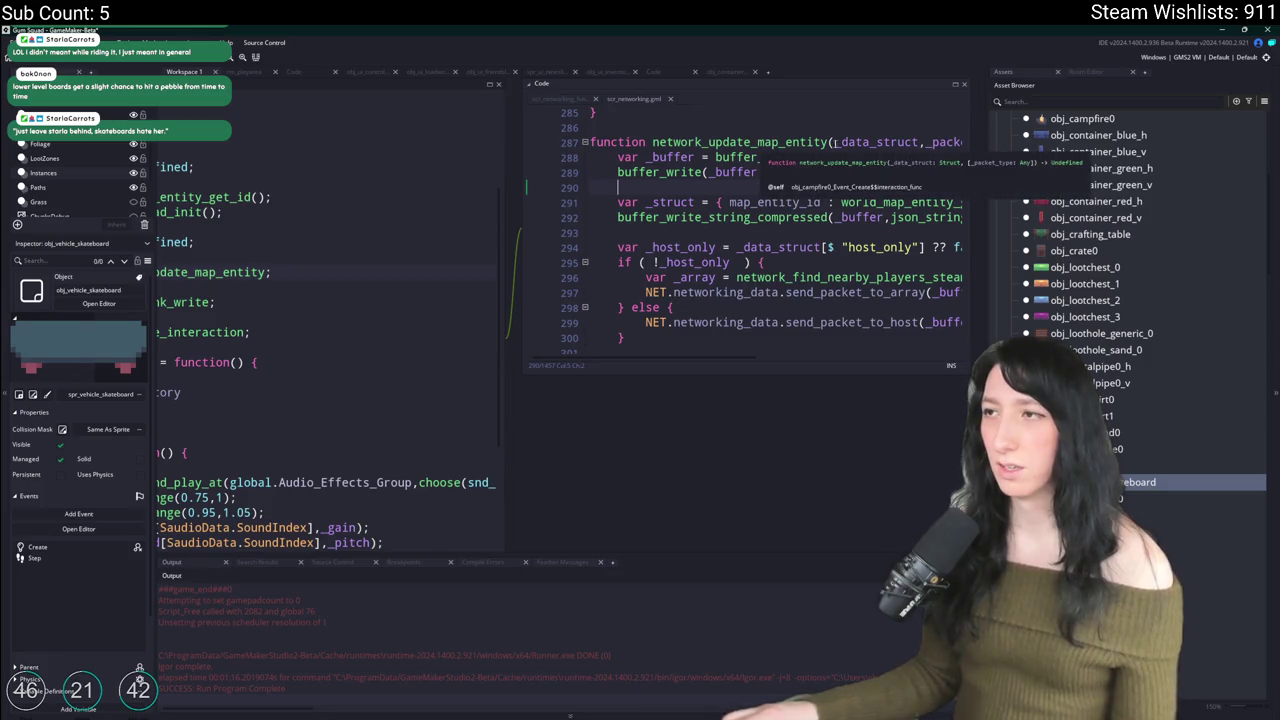
click(801, 337)
key(Return)
key(Return)
text(buffer_delete(_buffer);)
scroll(801, 335, down, 1)
scroll(801, 335, up, 1)
drag(801, 337, 614, 135)
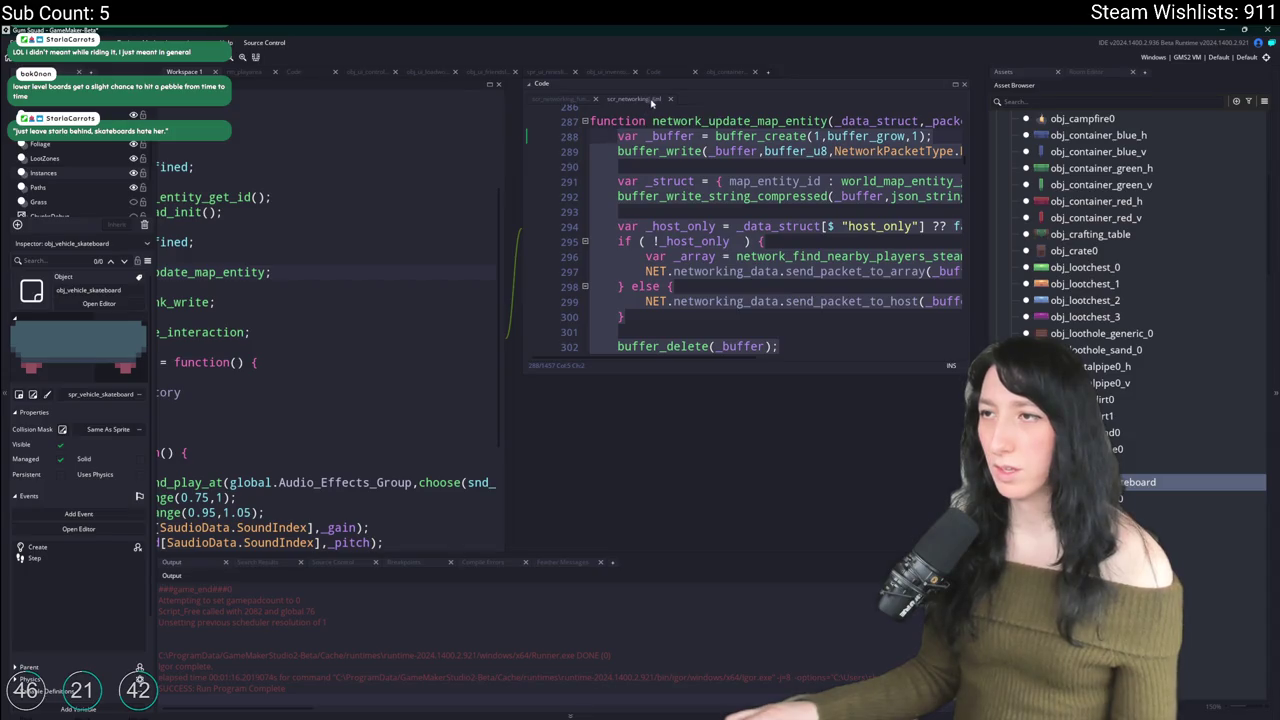
Step: Define instance_sync as function() { … } containing the pasted map-entity buffer code
key(ctrl+w)
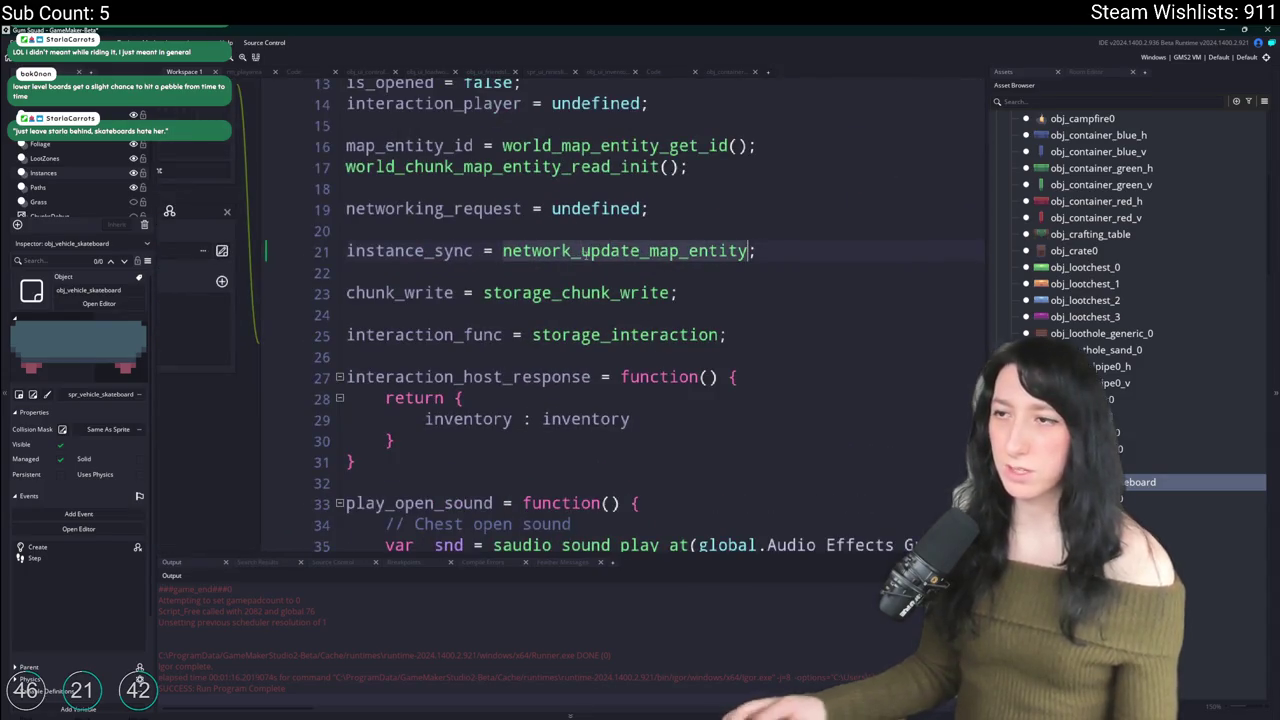
text(function() {)
key(Return)
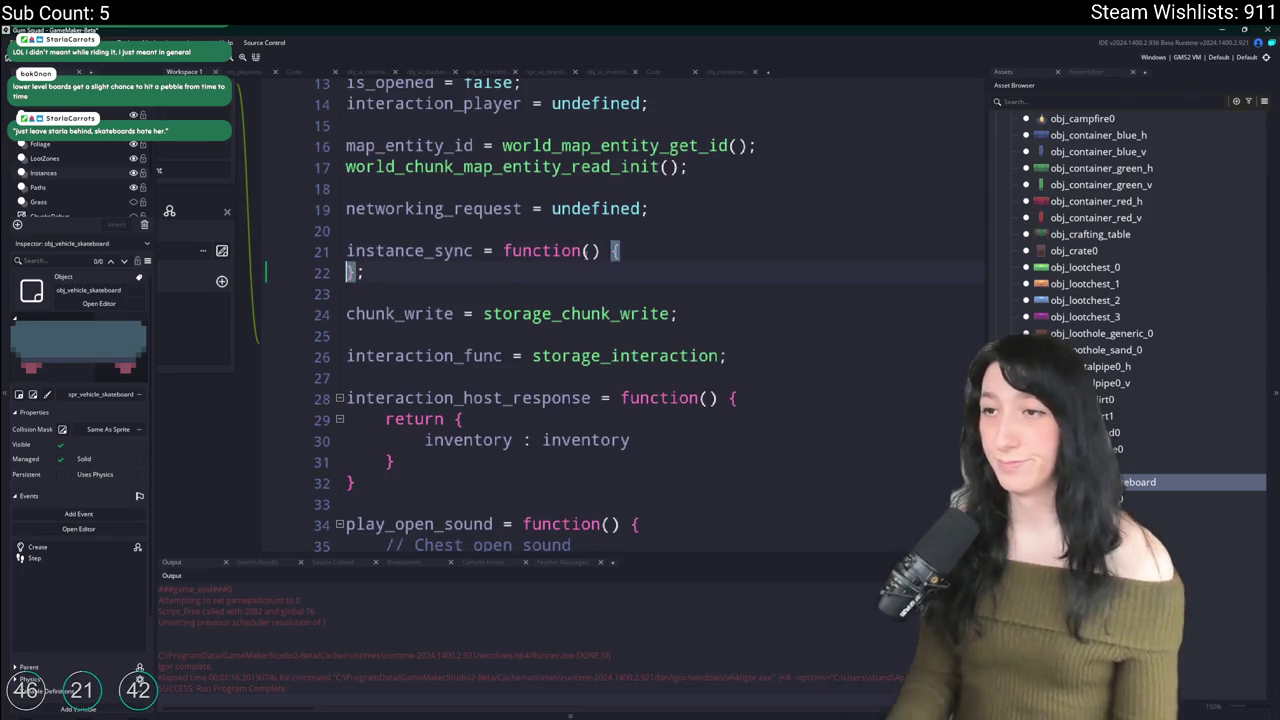
key(Return)
key(ctrl+v)
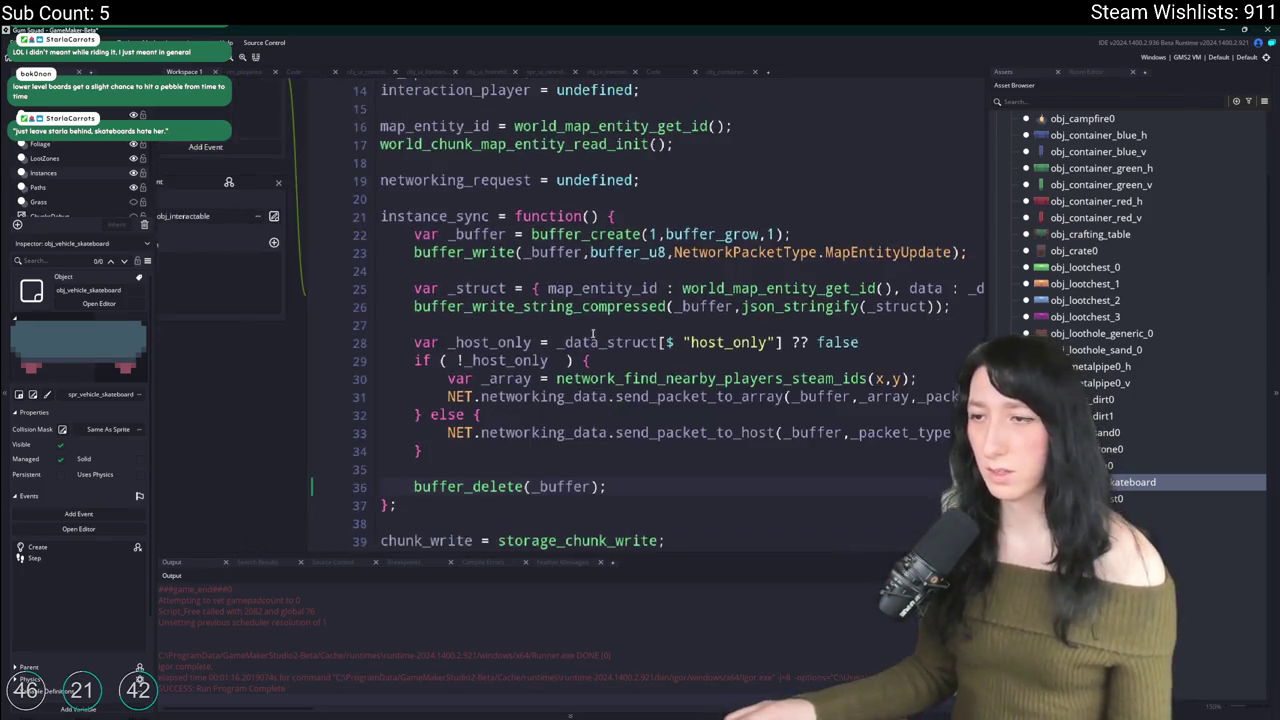
key(F12)
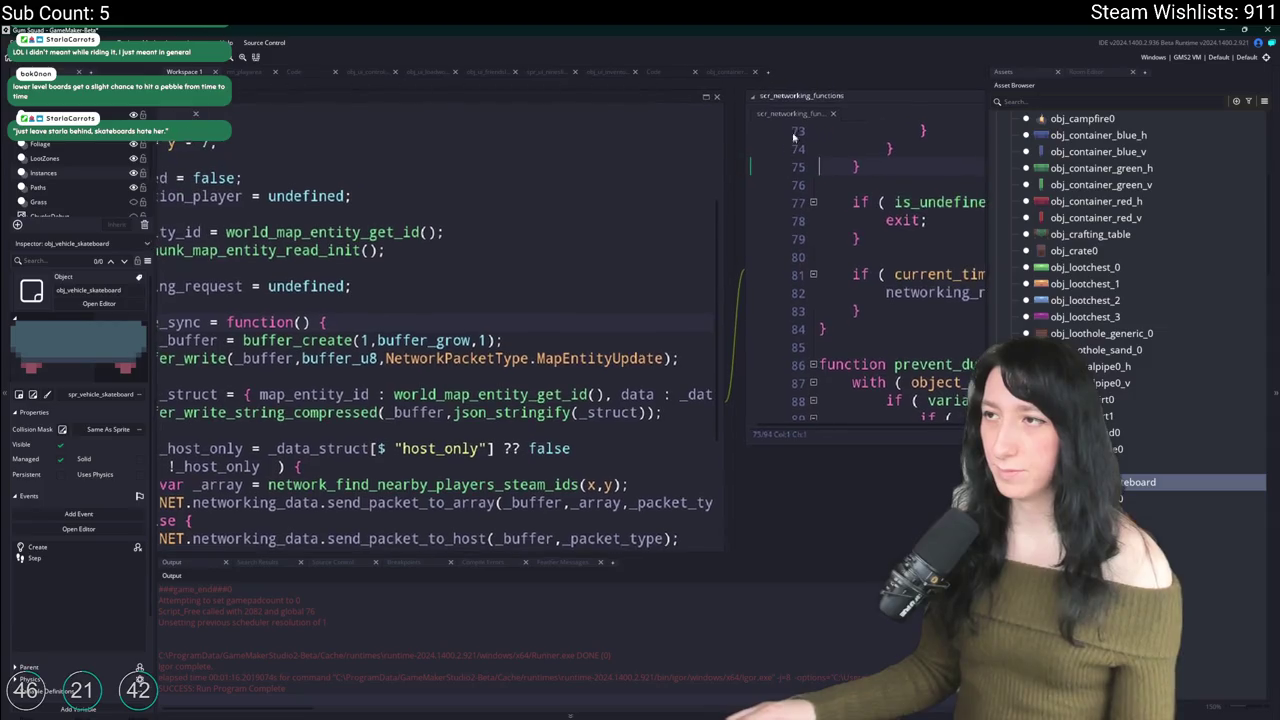
key(Escape)
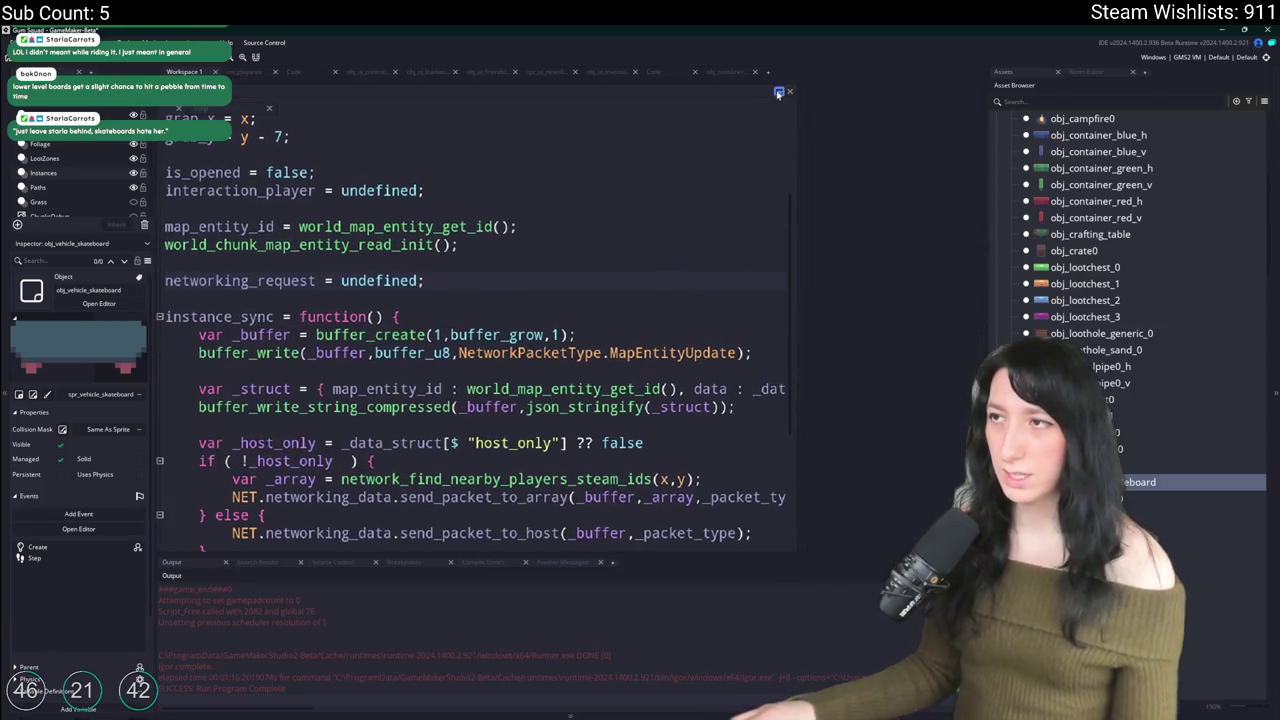
click(779, 93)
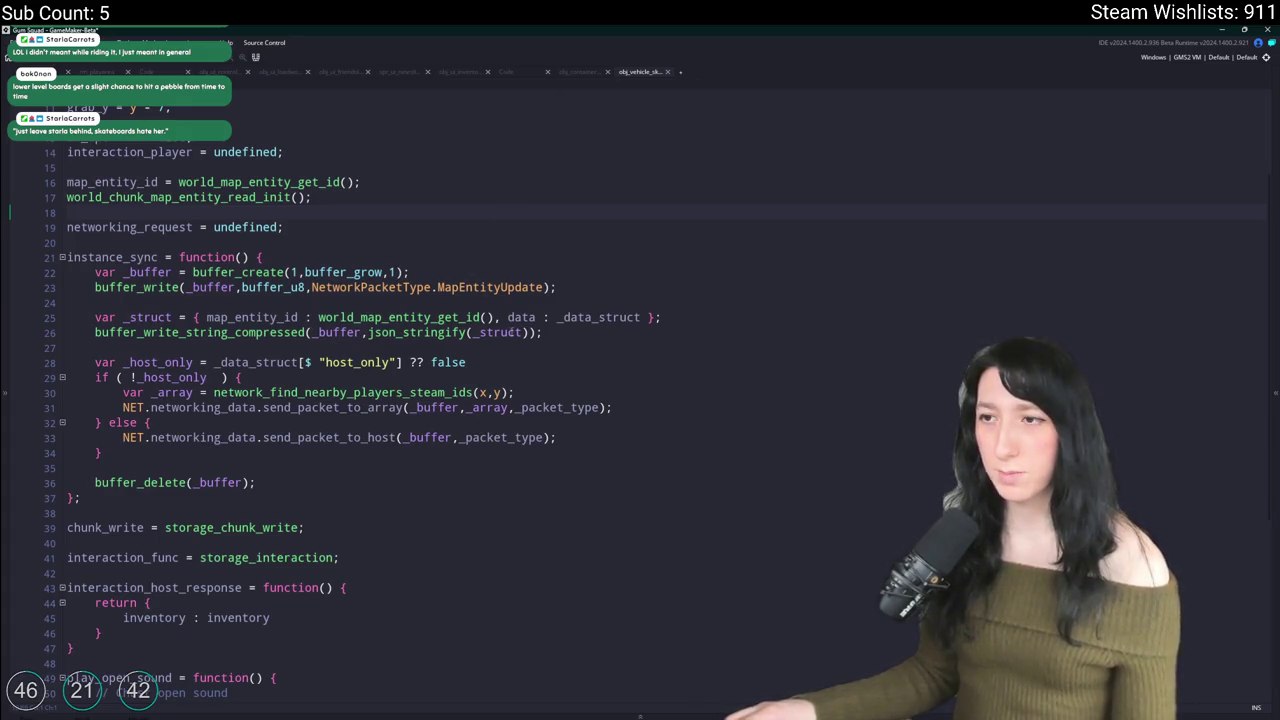
Step: Replace _data_struct on line 25 with the {is_opened : false} payload
double_click(630, 317)
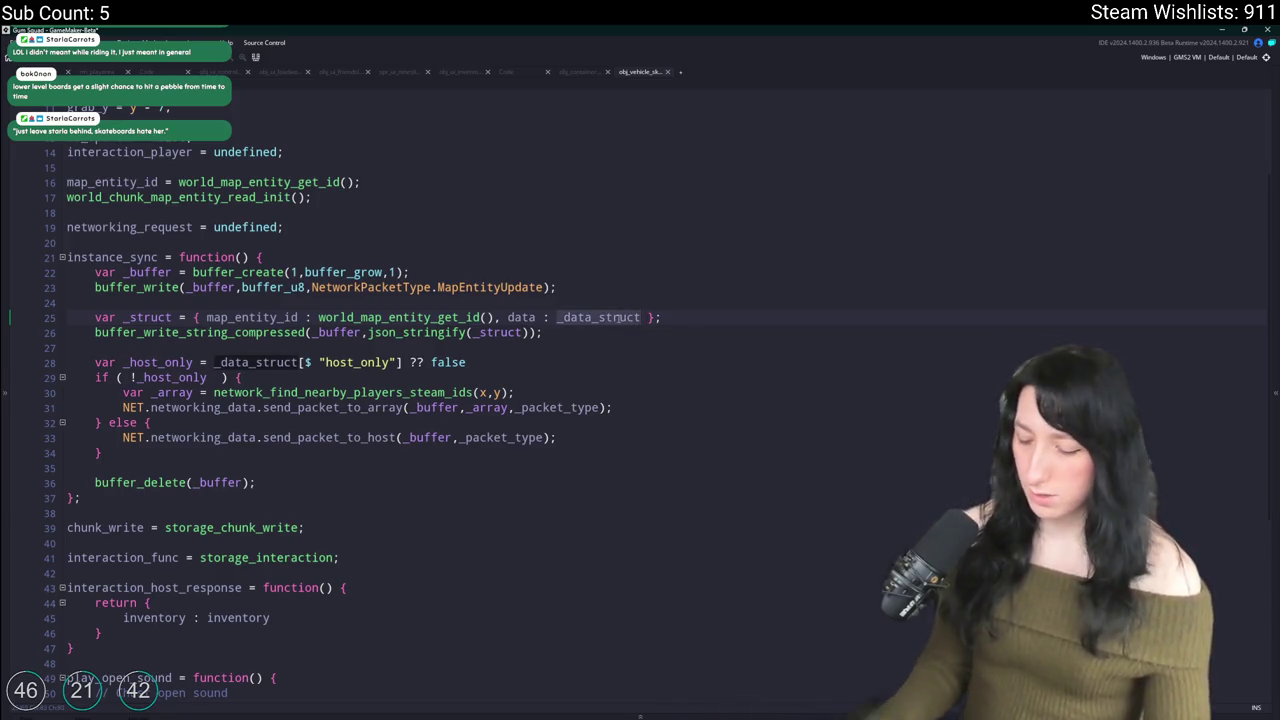
text({is_o)
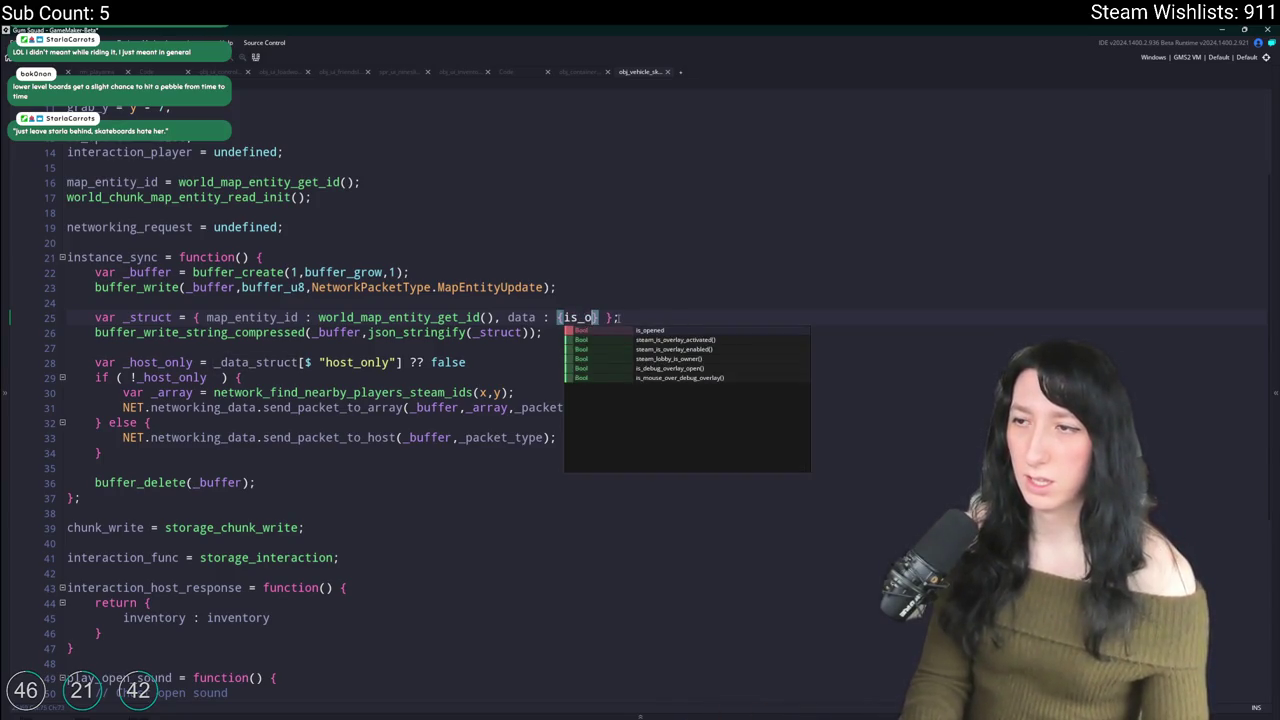
text(pened )
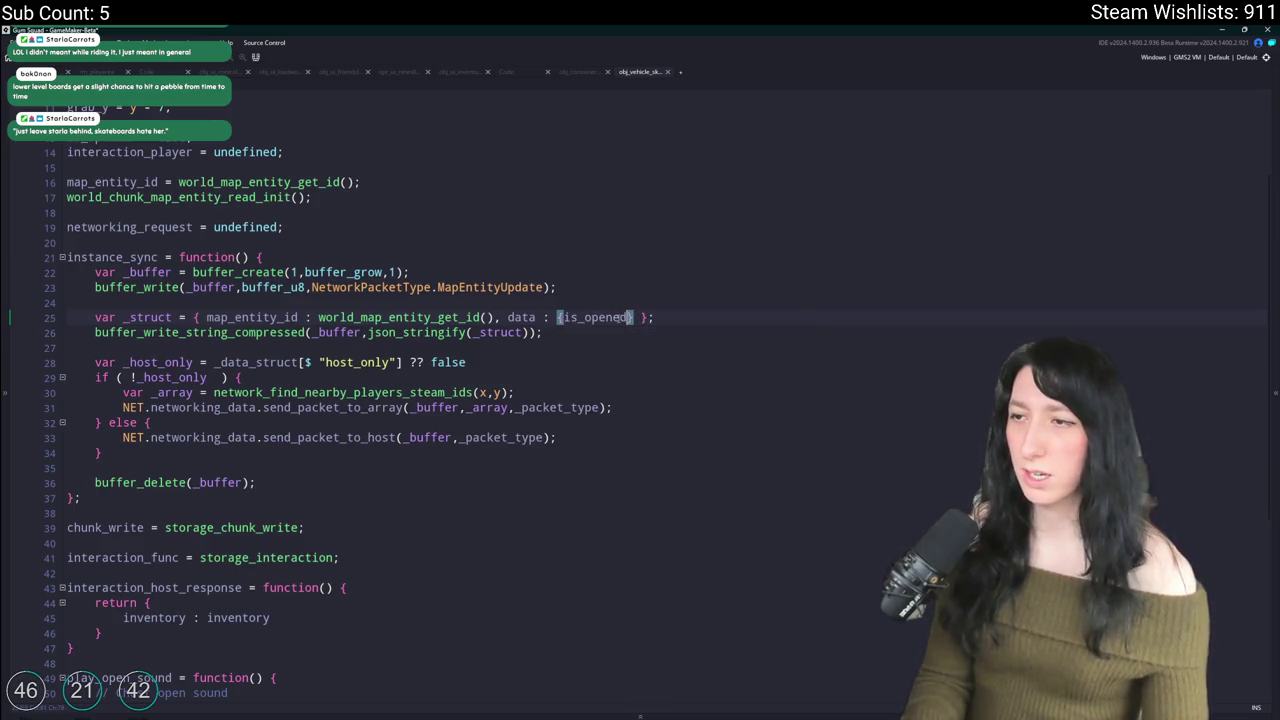
text(: false)
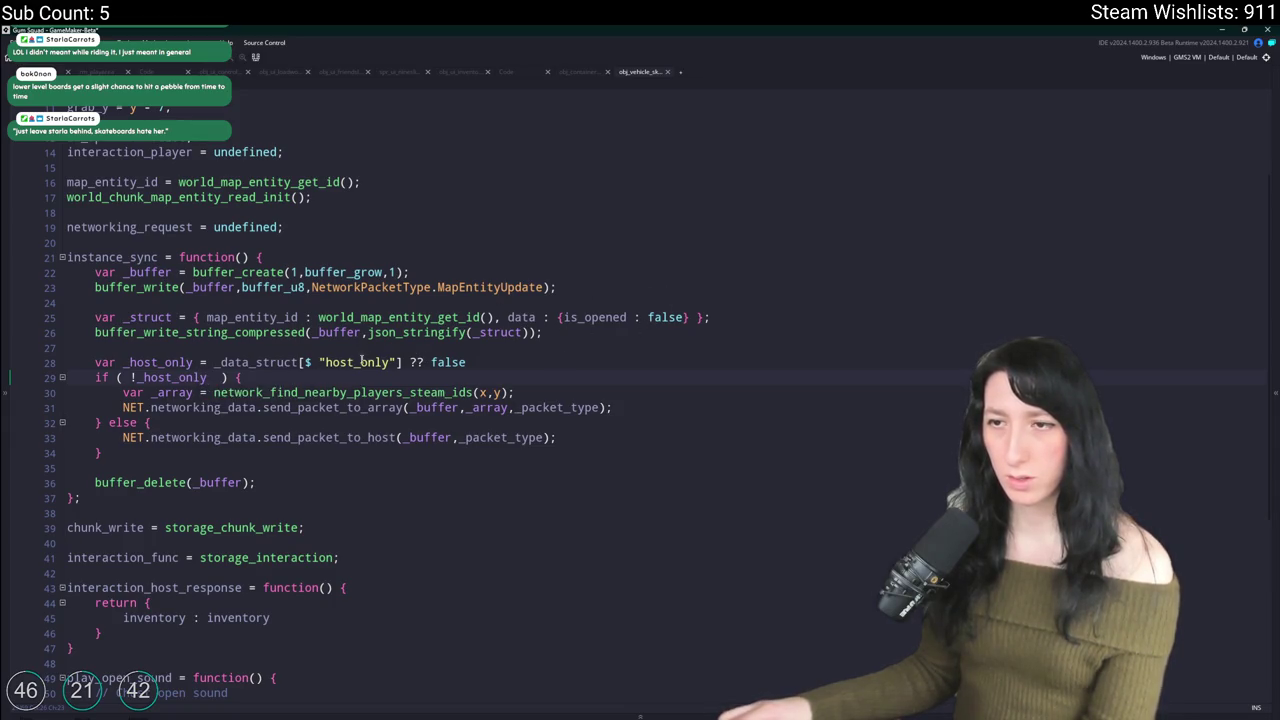
double_click(365, 362)
click(681, 317)
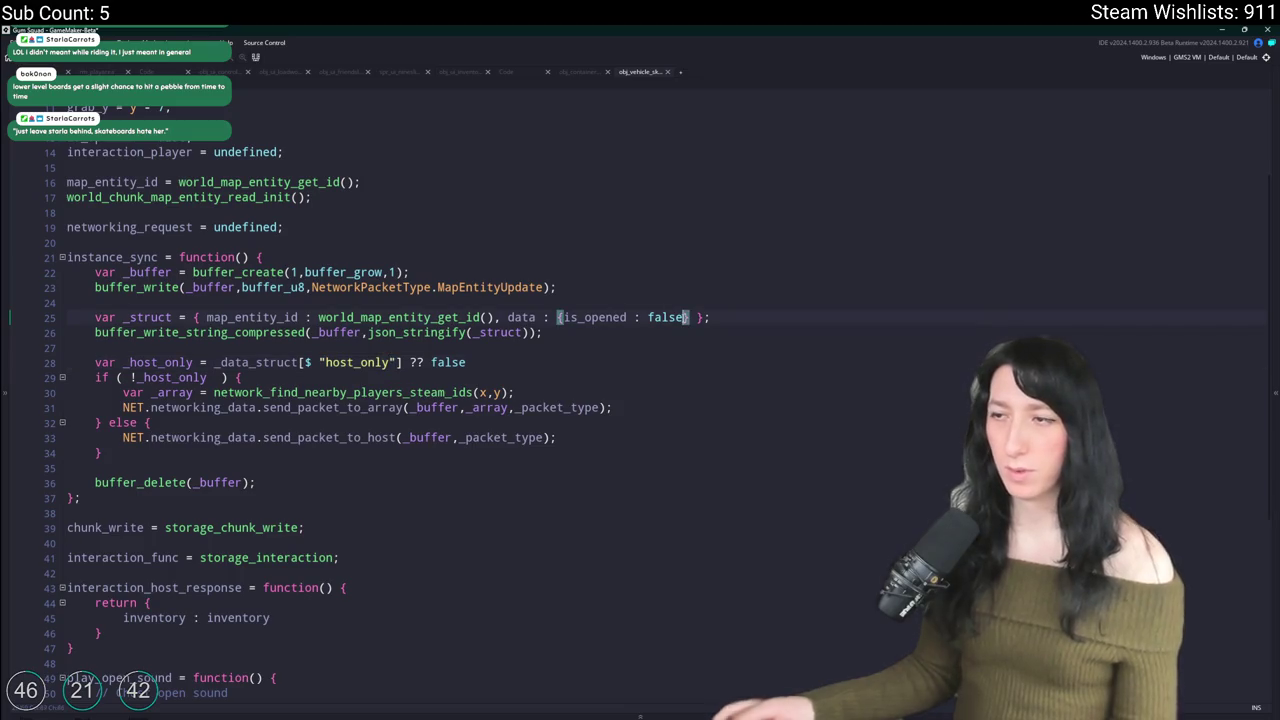
text(, host_only : true)
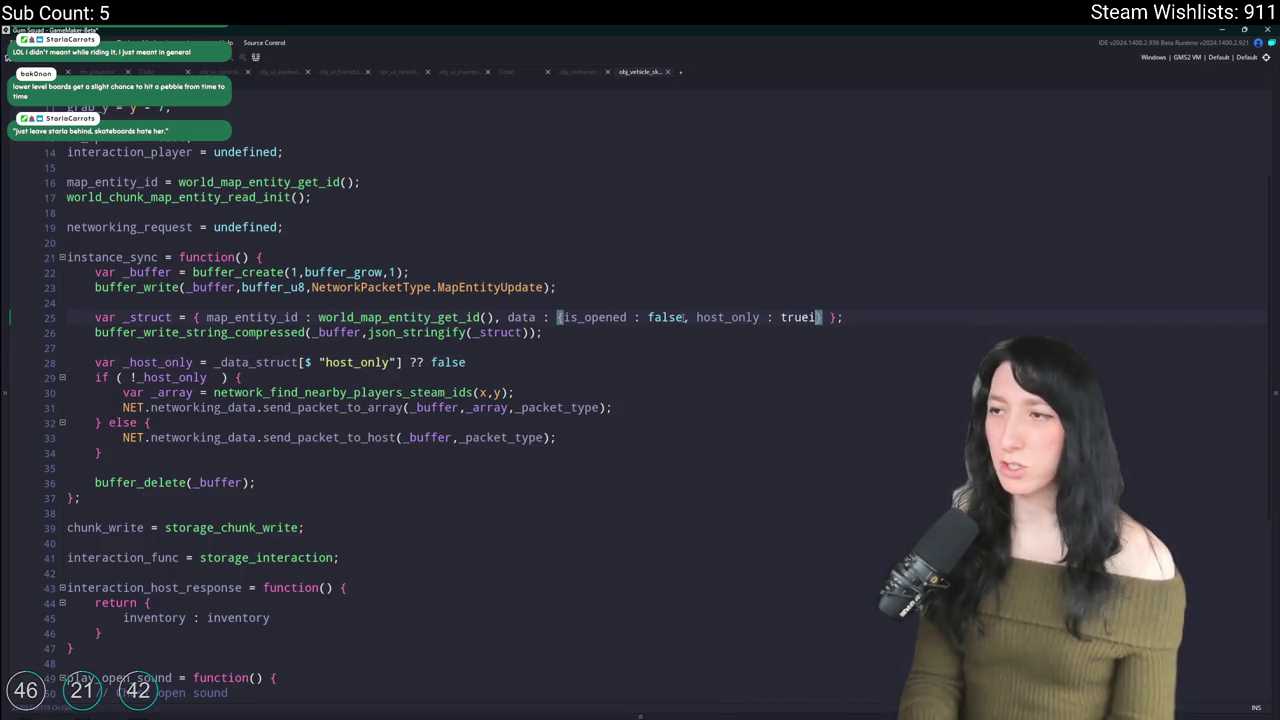
key(Down)
key(Down)
key(Down)
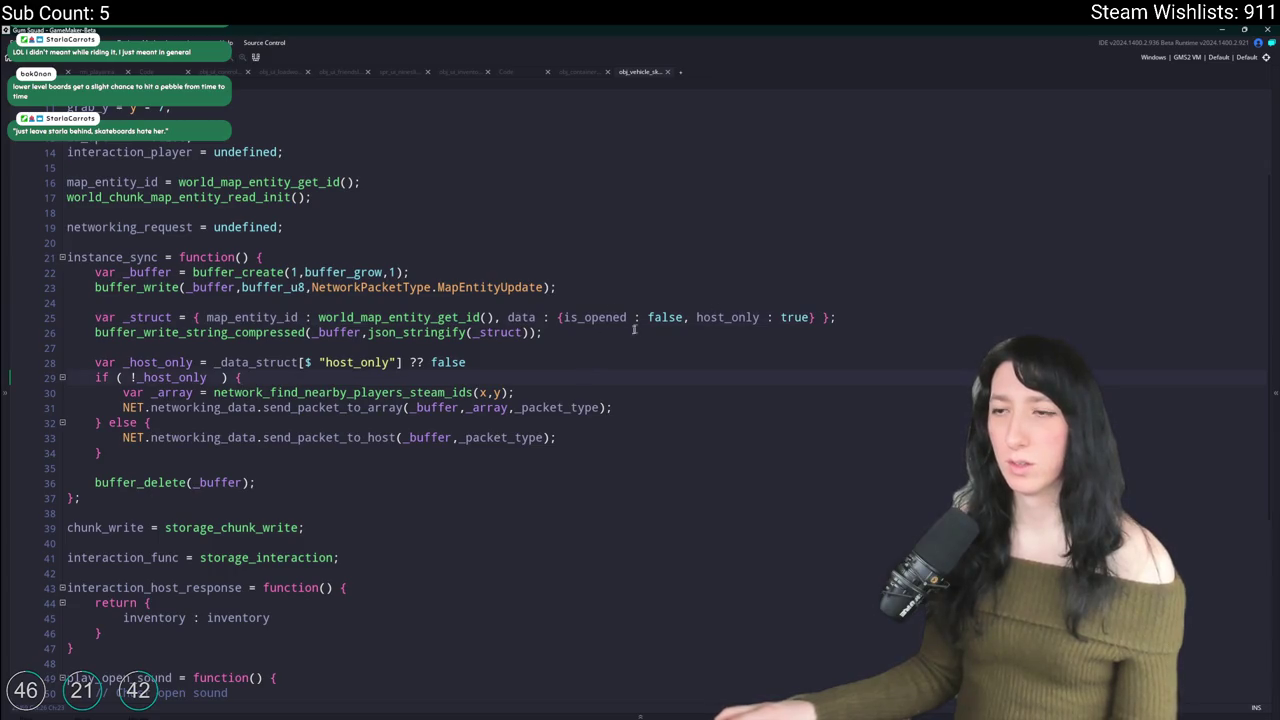
key(Up)
key(Up)
key(Up)
key(ctrl+BackSpace)
key(ctrl+BackSpace)
key(ctrl+BackSpace)
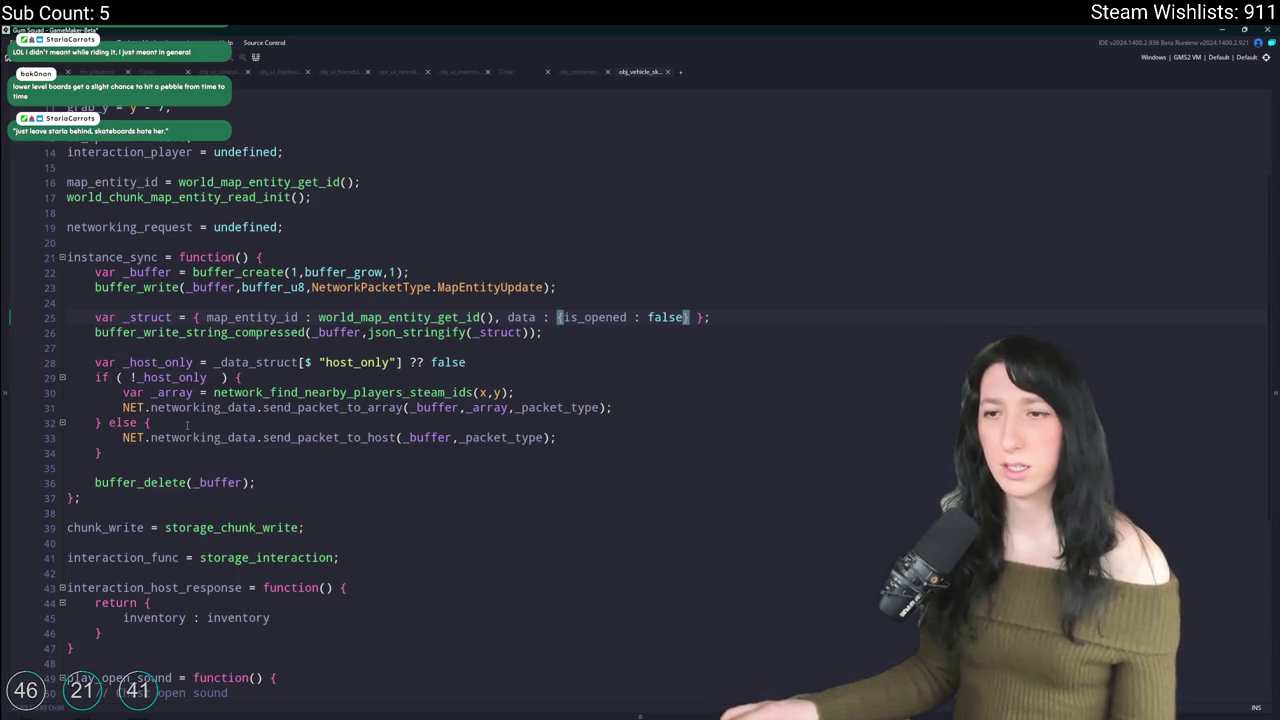
Step: Remove the host-only check and if/else branch, keeping only the un-indented send_packet_to_host call
mouse_move(201, 418)
mouse_down()
mouse_move(70, 392)
mouse_move(66, 356)
mouse_up()
key(BackSpace)
click(74, 380)
key(shift+End)
key(BackSpace)
key(BackSpace)
key(Up)
key(Home)
key(shift+Tab)
scroll(271, 380, down, 3)
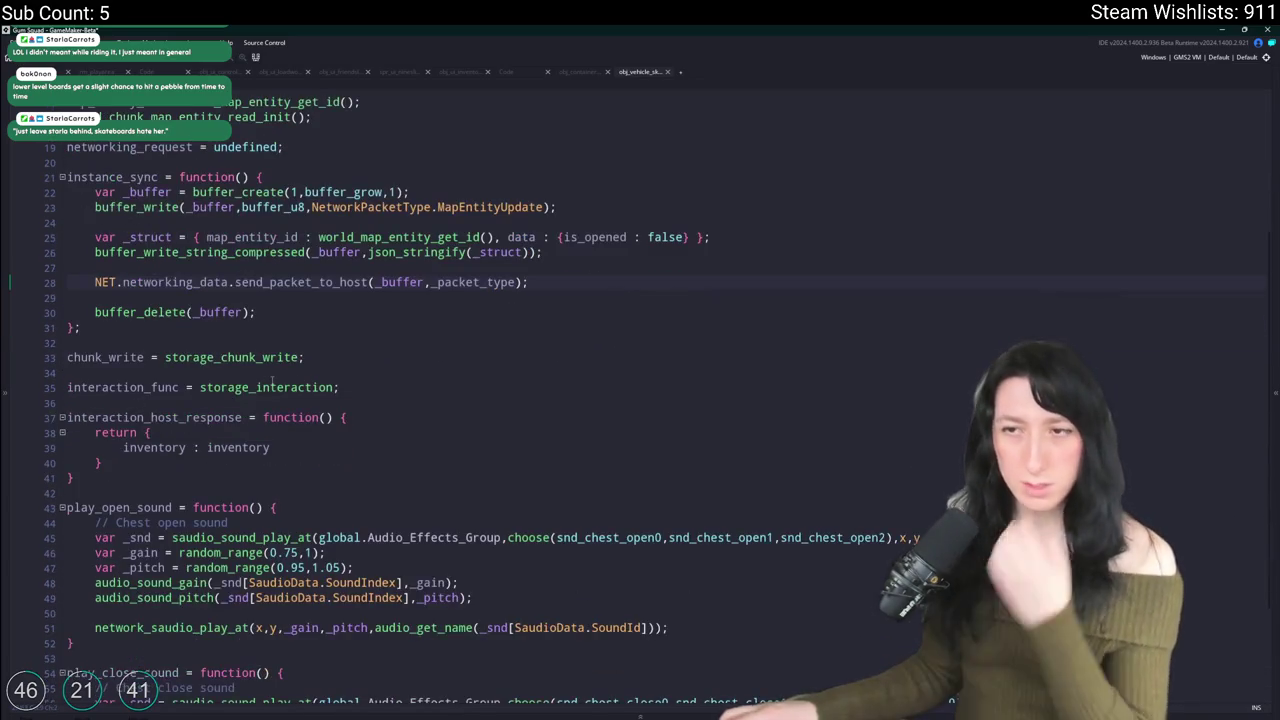
scroll(271, 380, down, 1)
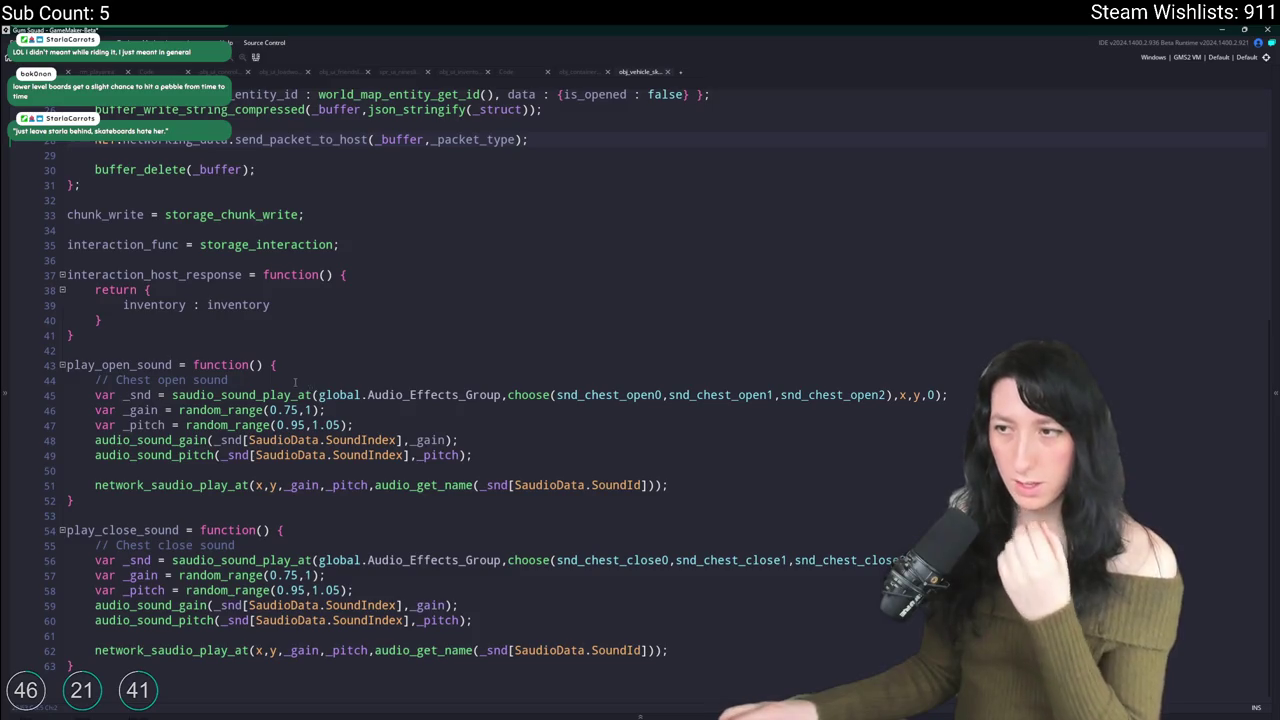
scroll(337, 372, up, 2)
click(395, 331)
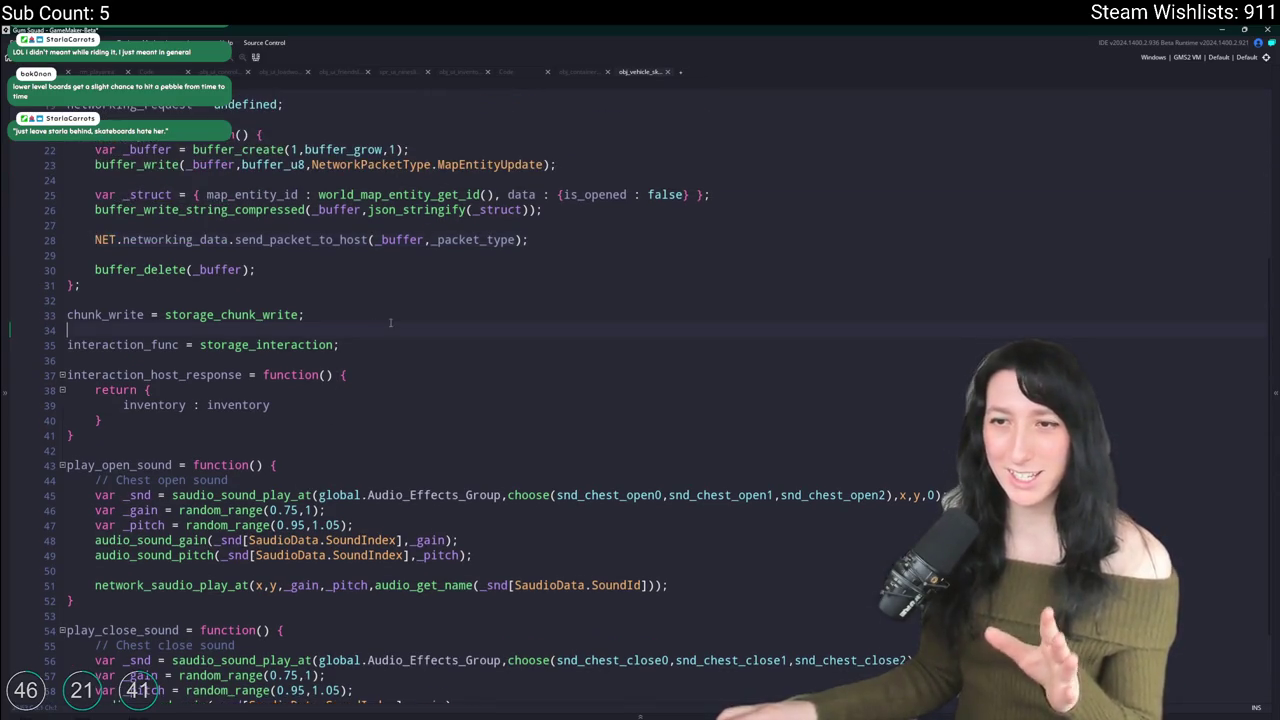
click(266, 404)
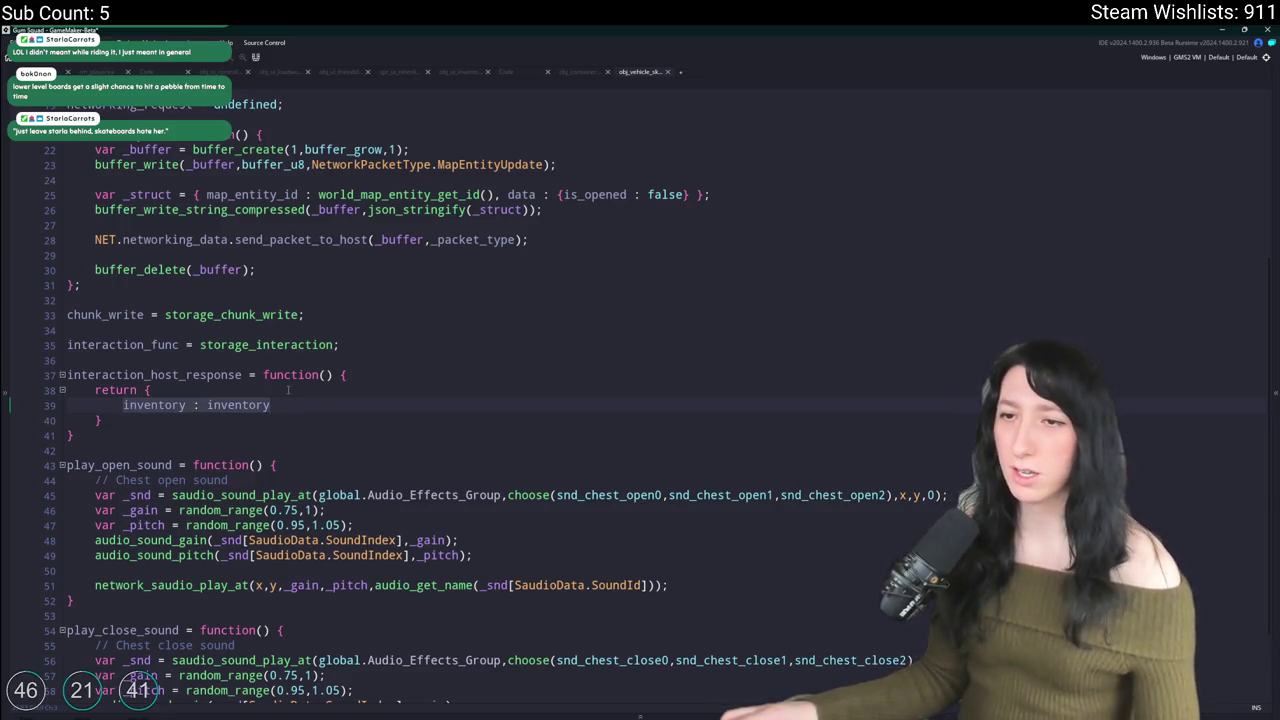
Step: Add 'x : x' and 'y : y,' entries to the return struct and remove the blank line
text(x : x,)
key(Return)
text(y :)
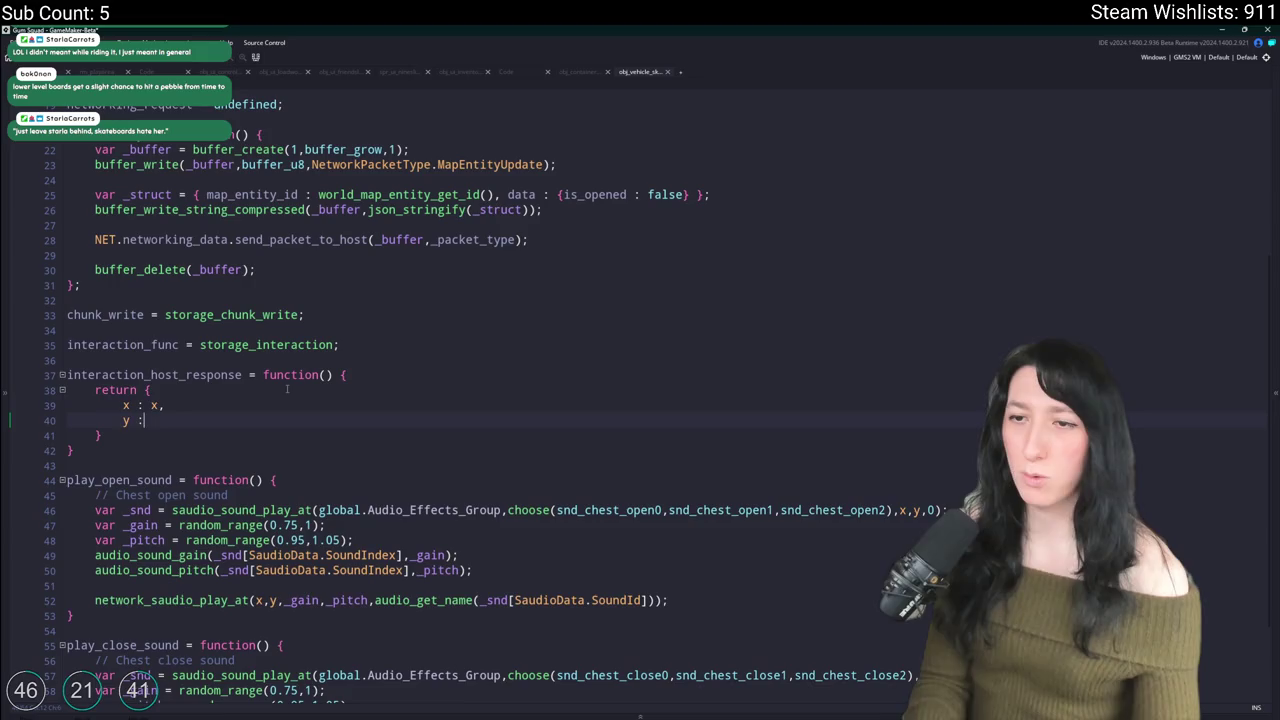
text( y,)
key(Return)
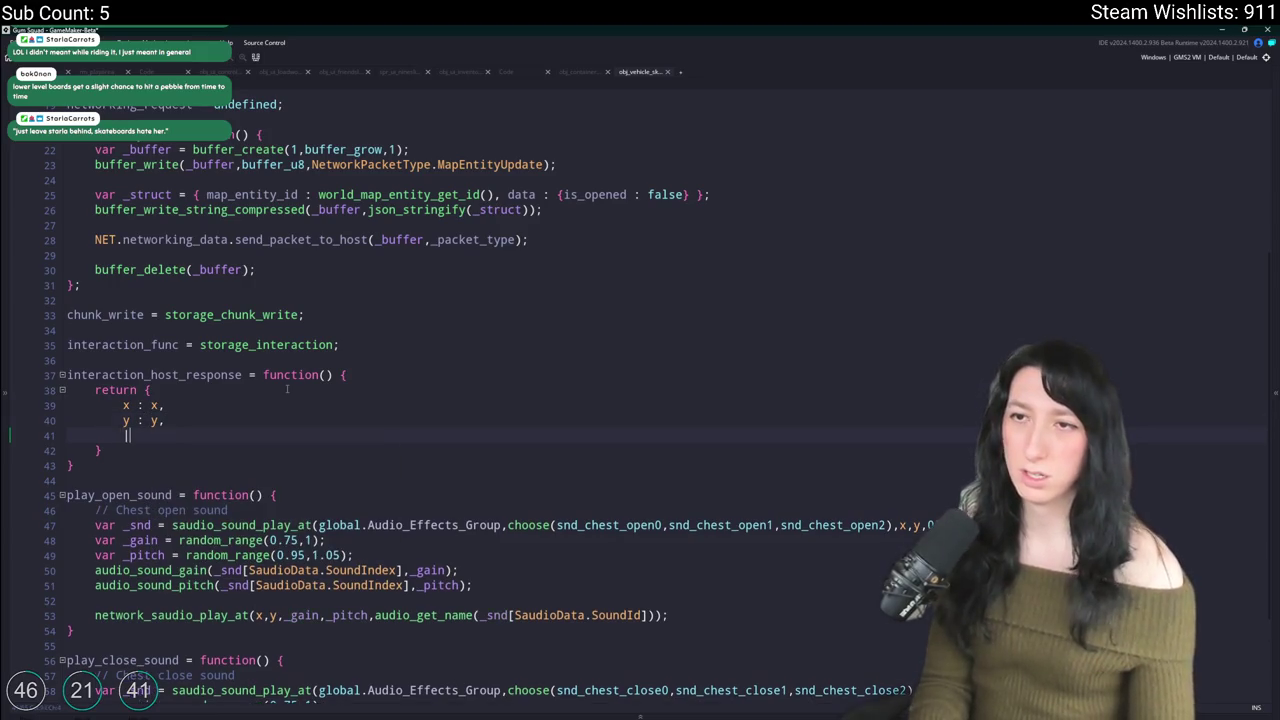
click(150, 443)
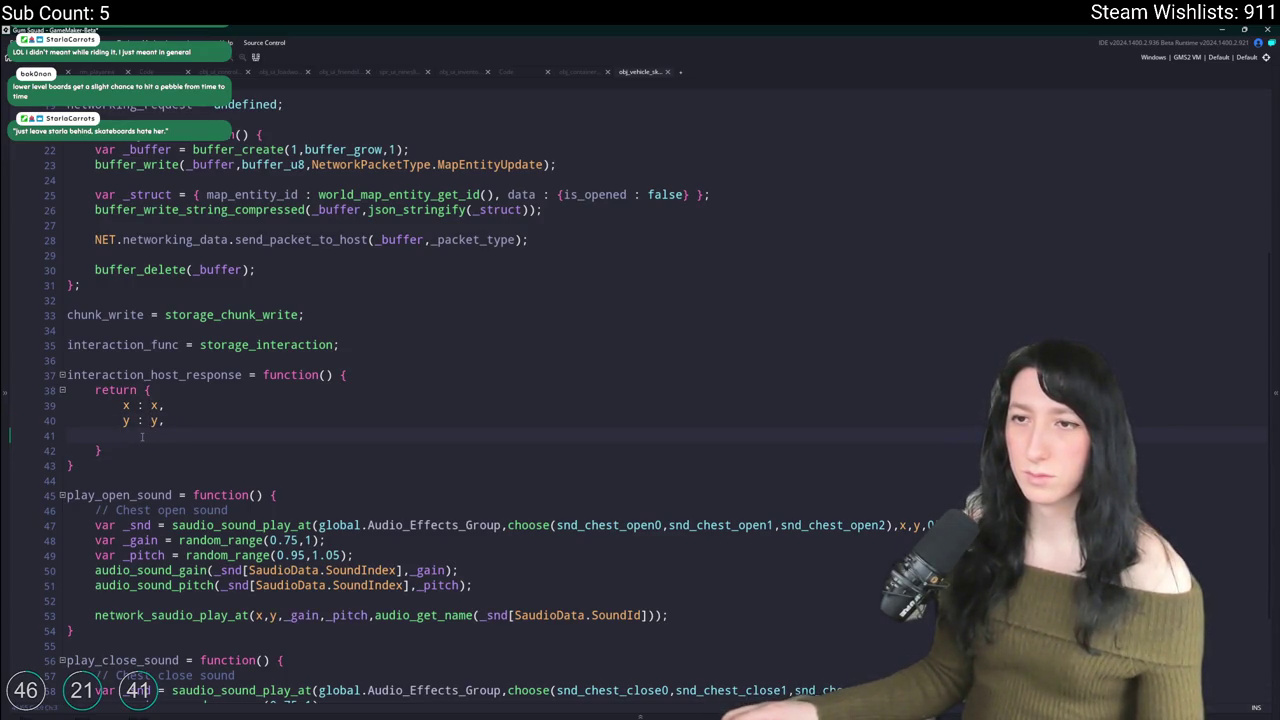
key(BackSpace)
key(BackSpace)
key(BackSpace)
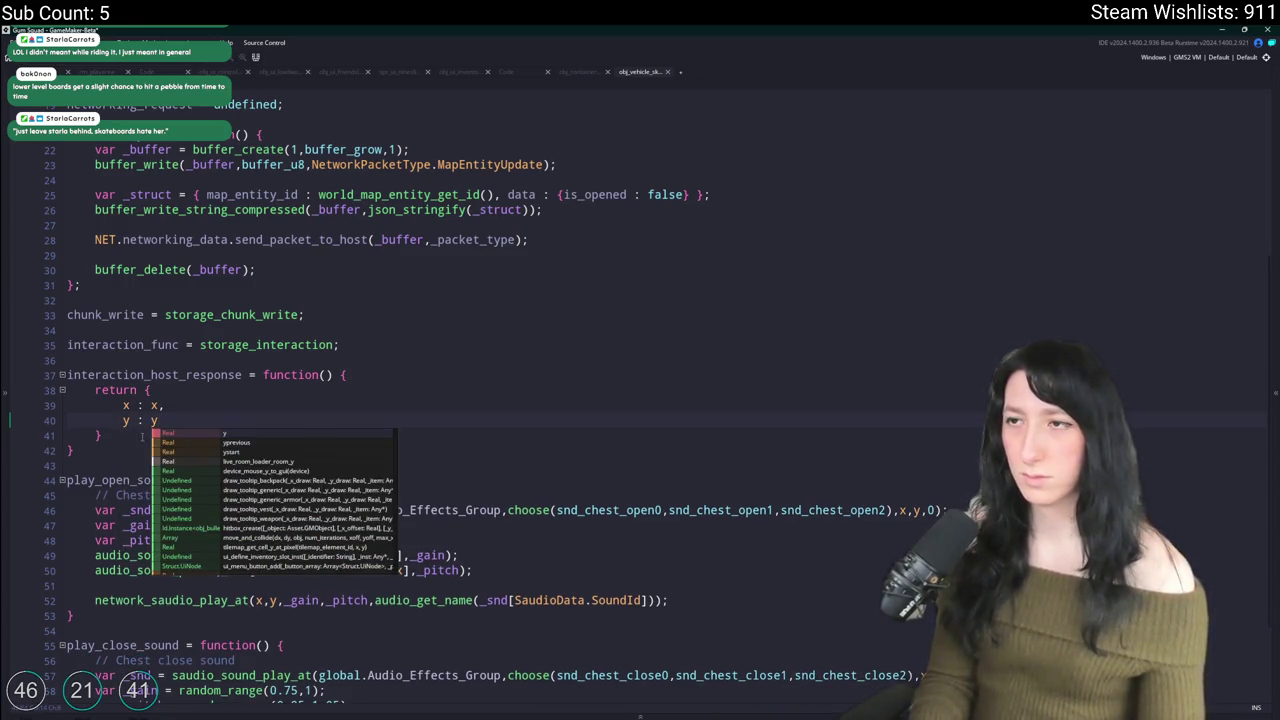
key(Escape)
key(Up)
scroll(353, 329, up, 1)
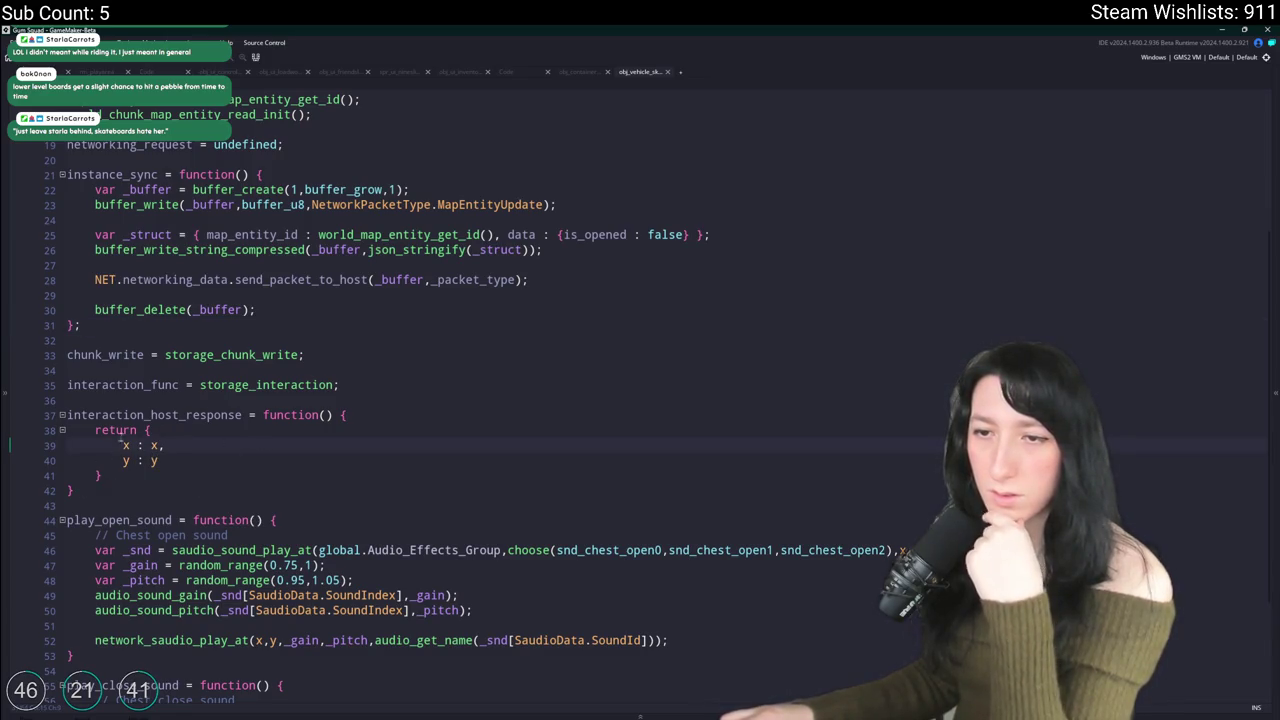
Step: Replace interaction_host_response's return block with the comment '// Can leave this empty'
click(20, 414)
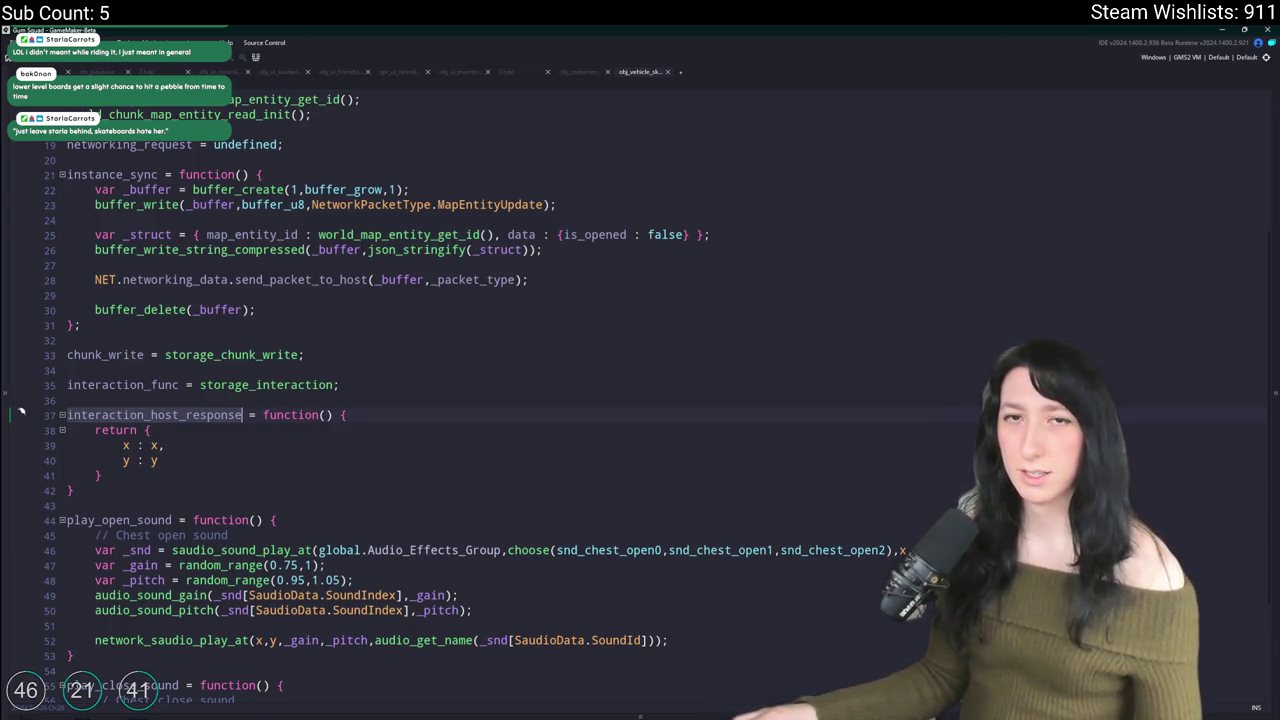
drag(198, 500, 55, 414)
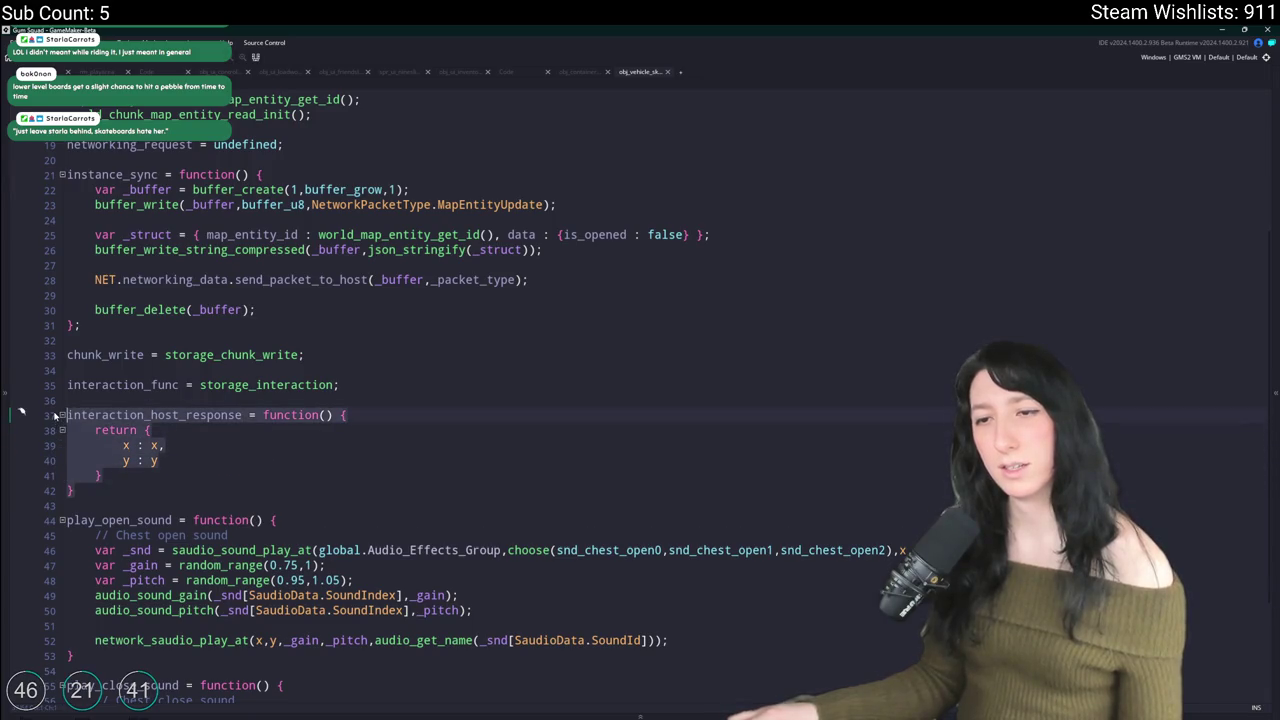
drag(105, 476, 115, 440)
key(BackSpace)
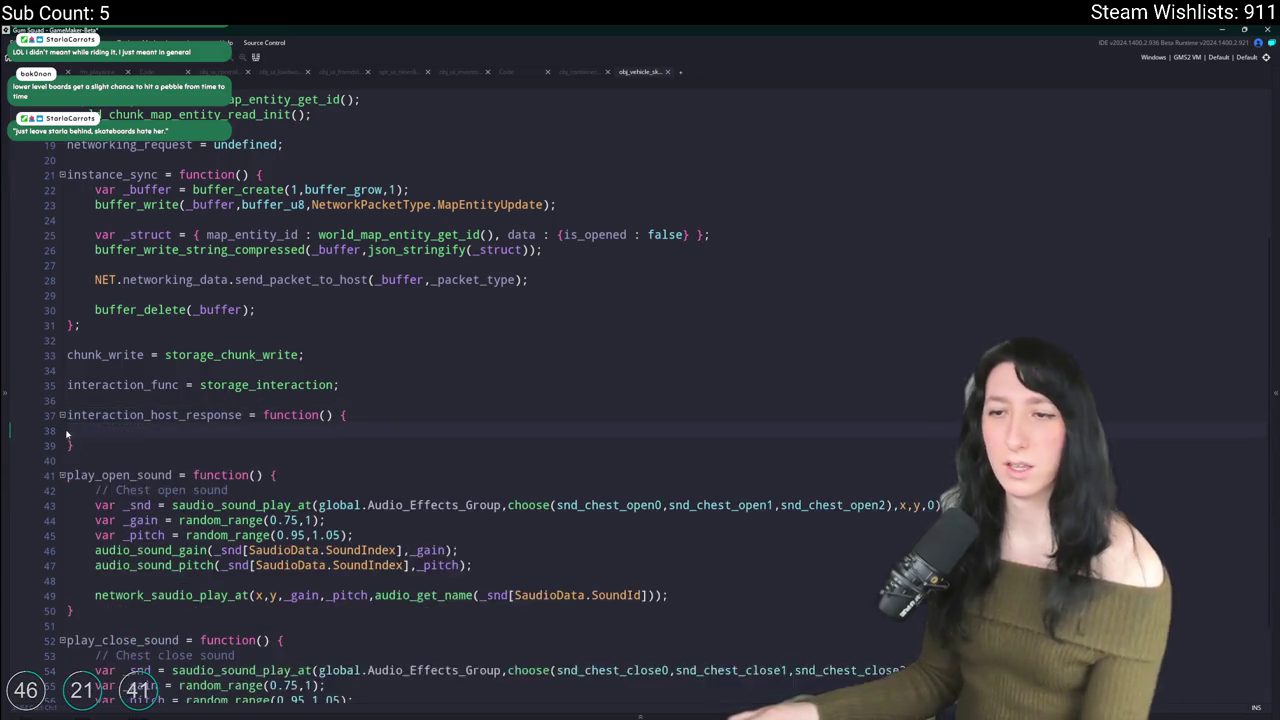
key(Return)
text(// Can leave)
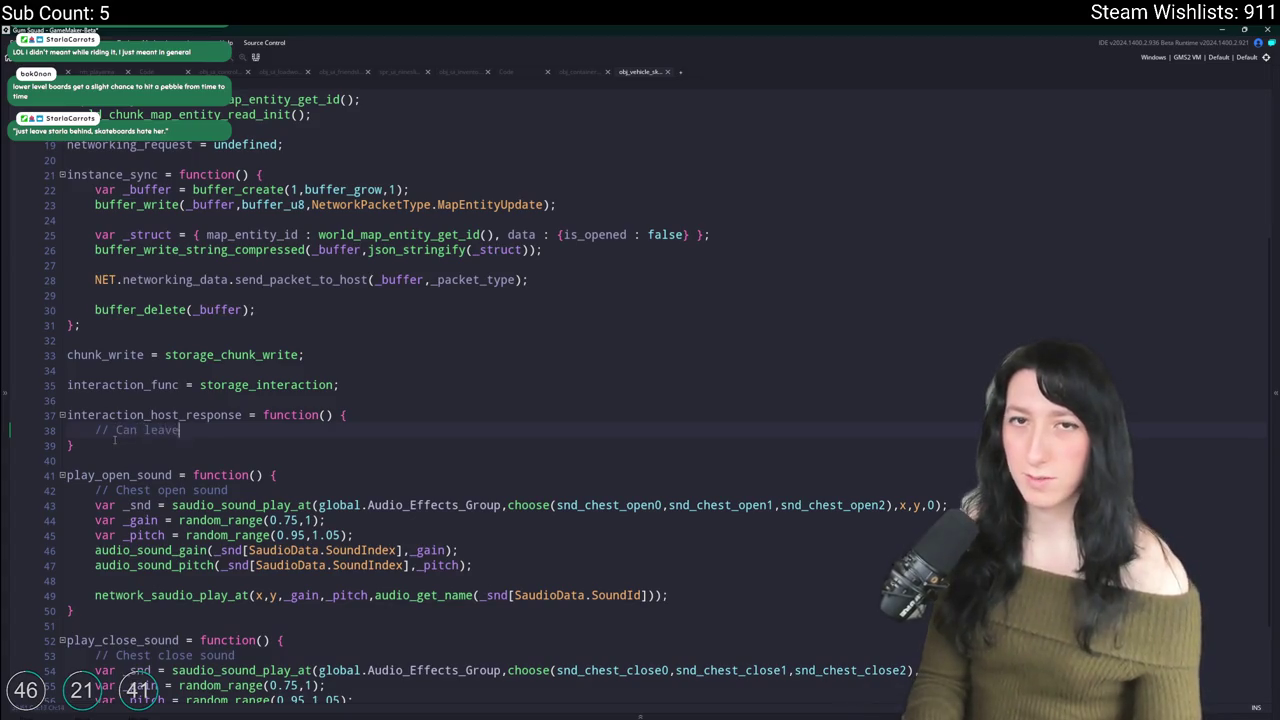
text( this empty)
click(234, 399)
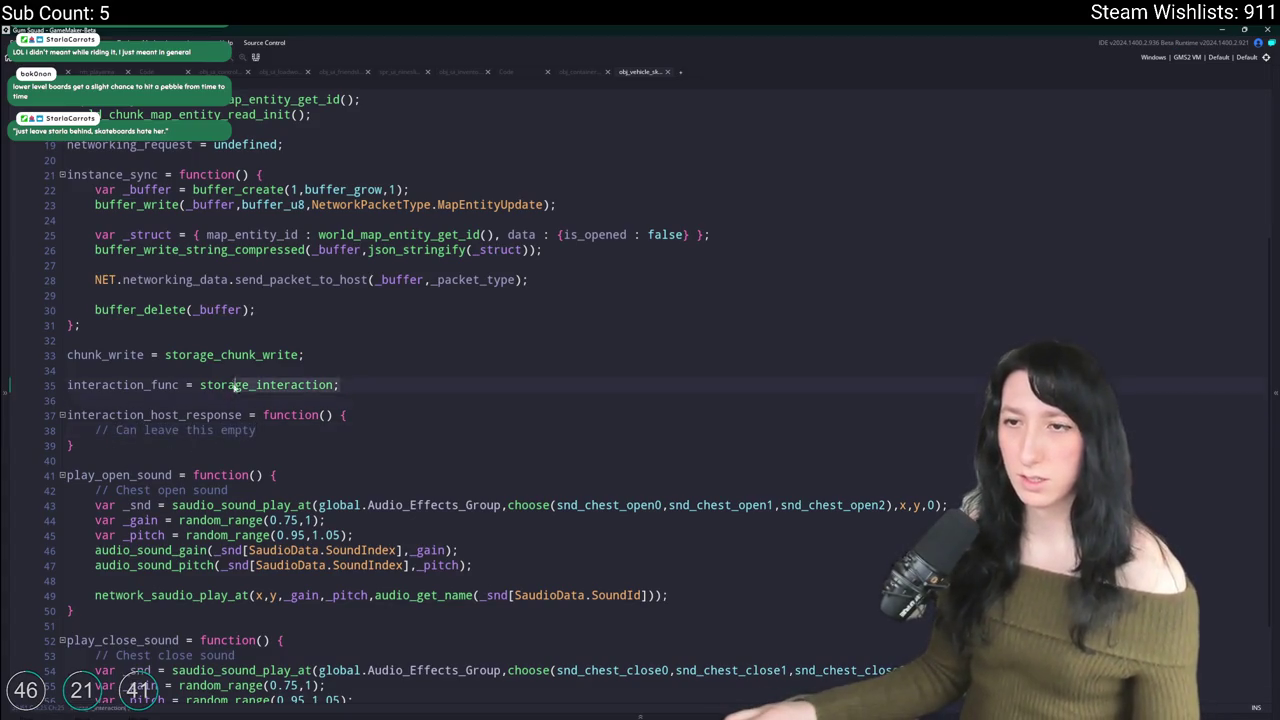
Step: Turn chunk_write into a function() whose body holds the return block copied from storage_chunk_write
middle_click(231, 354)
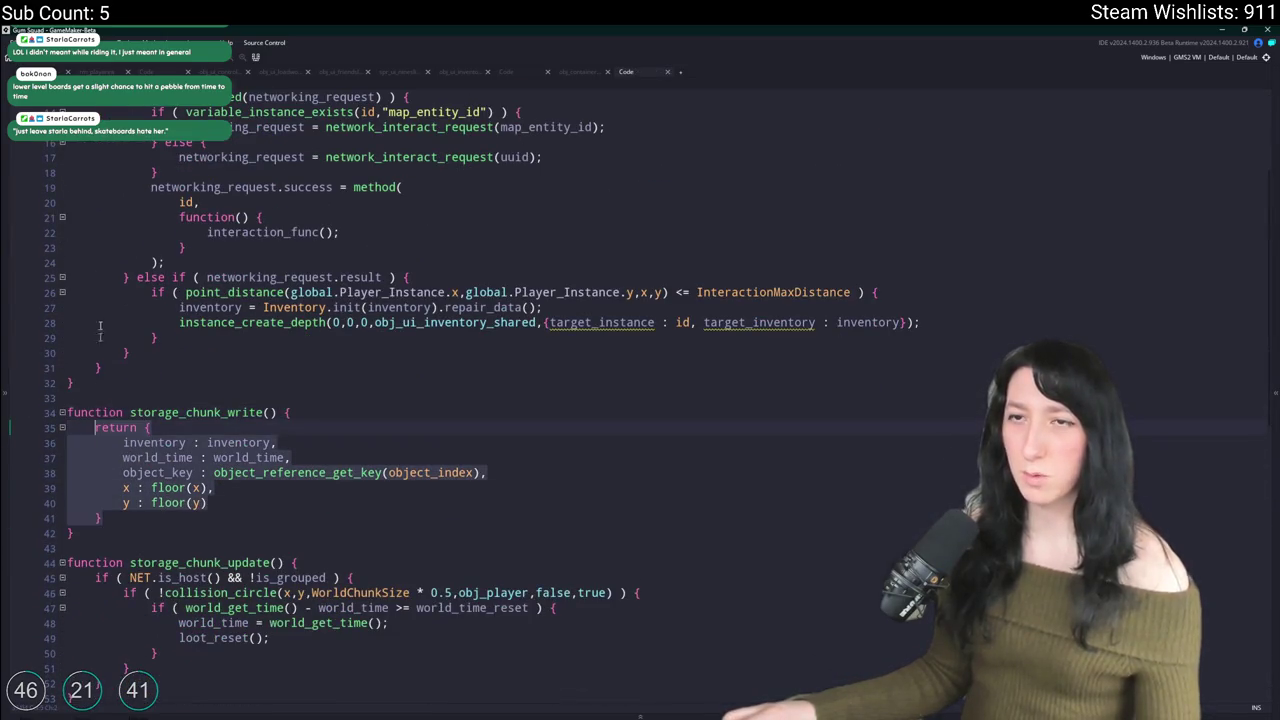
key(alt+Left)
drag(304, 355, 166, 355)
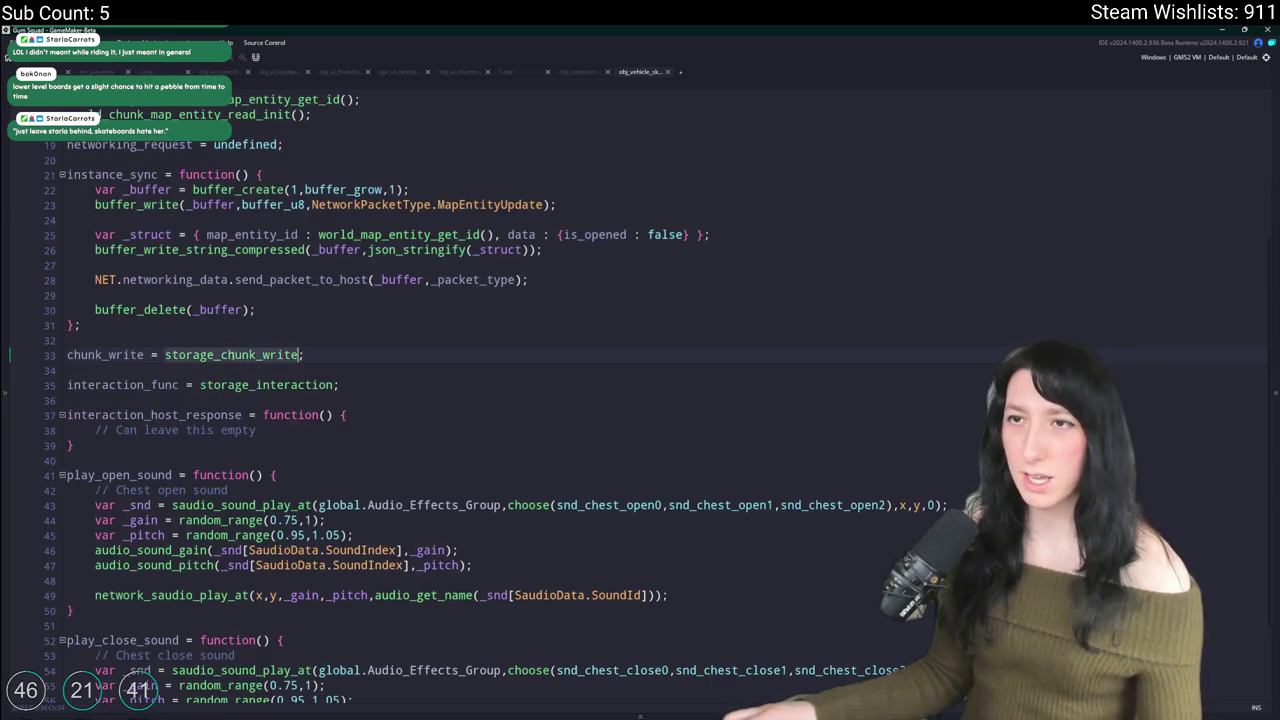
text(return { 		inventory : inventory, 		world_time : world_time, 		object_key : object_reference_get_key(object_index), 		x : floor(x), 		y : floor(y) 	})
key(ctrl+z)
text(function())
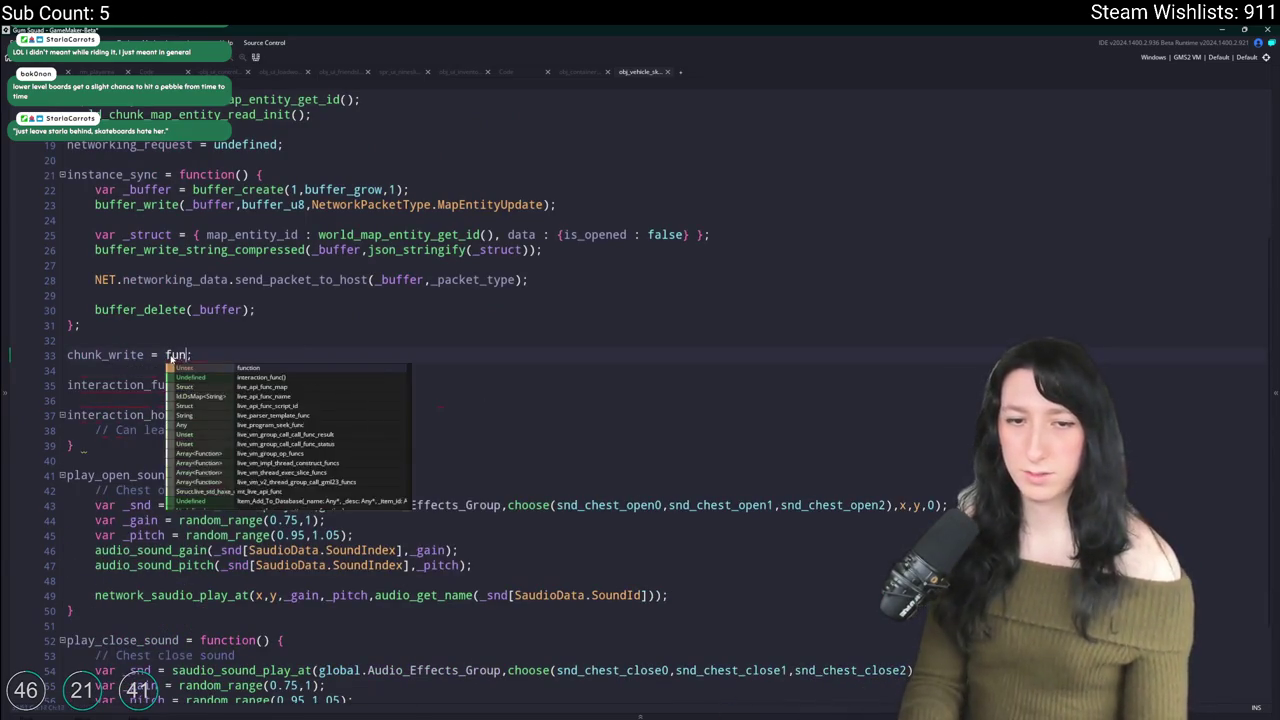
text(;)
key(BackSpace)
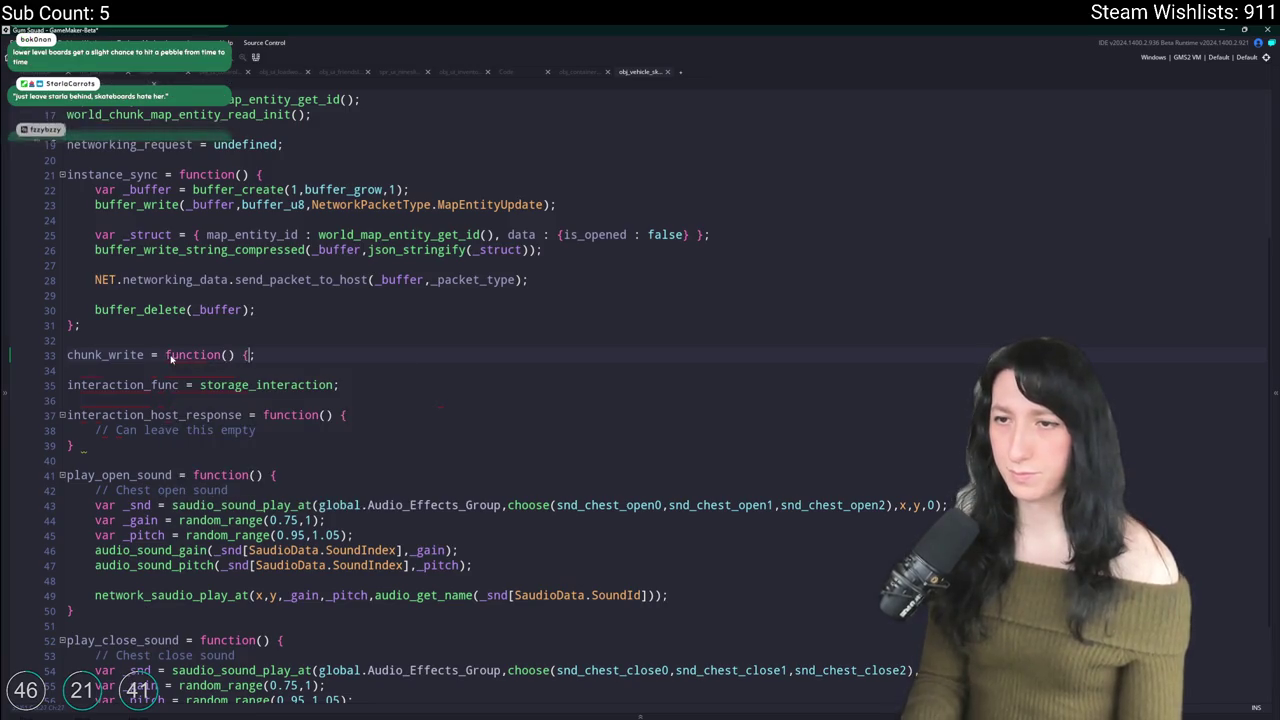
text({)
key(Return)
key(ctrl+v)
key(BackSpace)
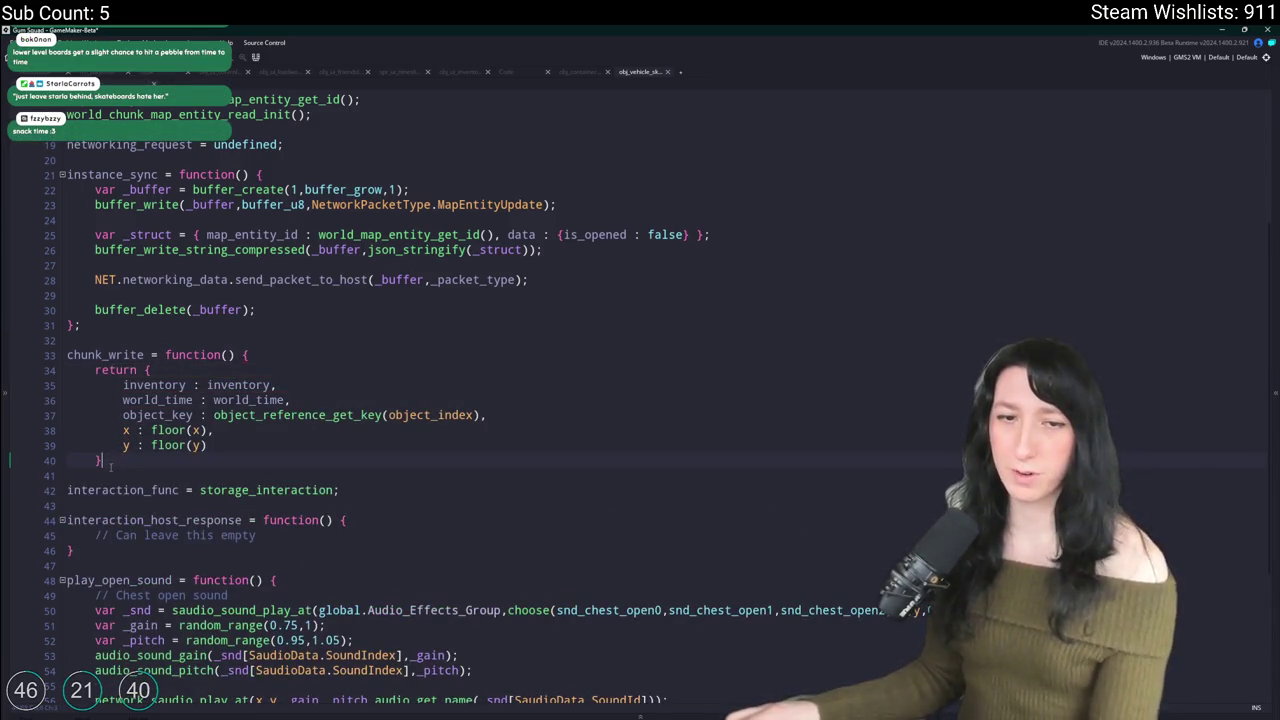
key(Return)
text(})
Step: Delete the inventory and world_time entries so chunk_write returns only object_key, x and y
click(240, 430)
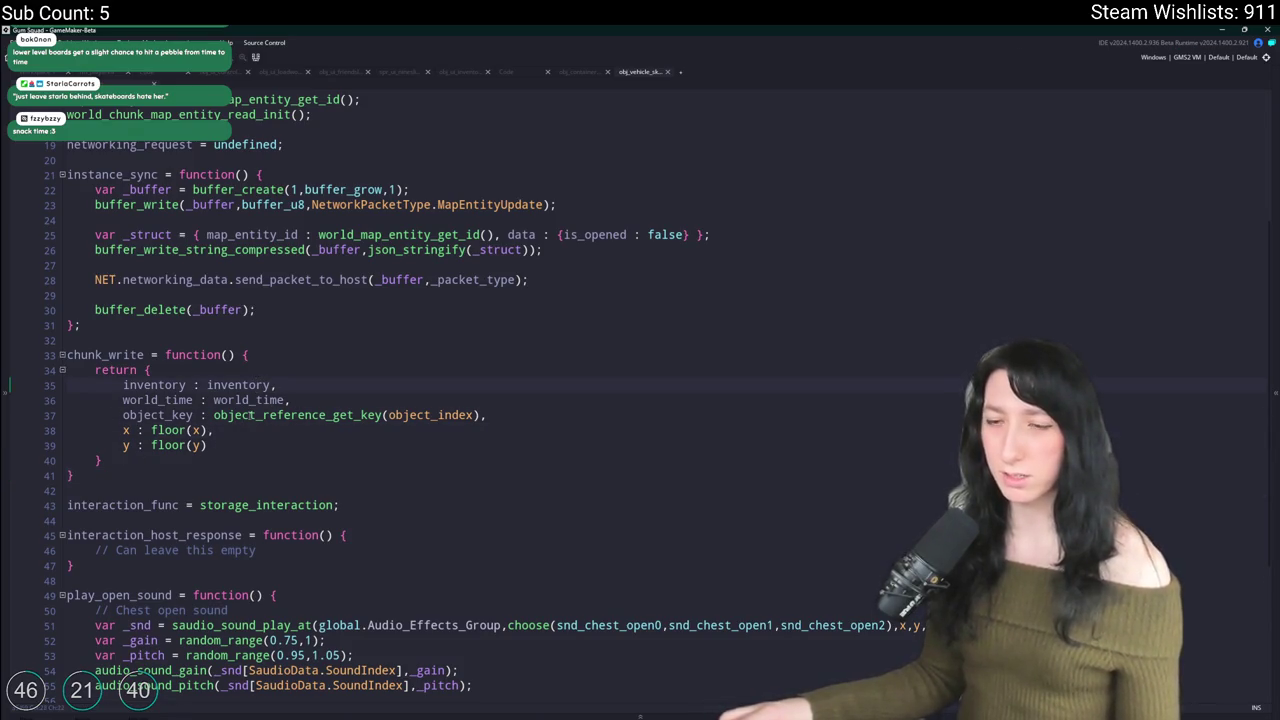
click(255, 415)
scroll(255, 415, up, 2)
scroll(263, 385, up, 2)
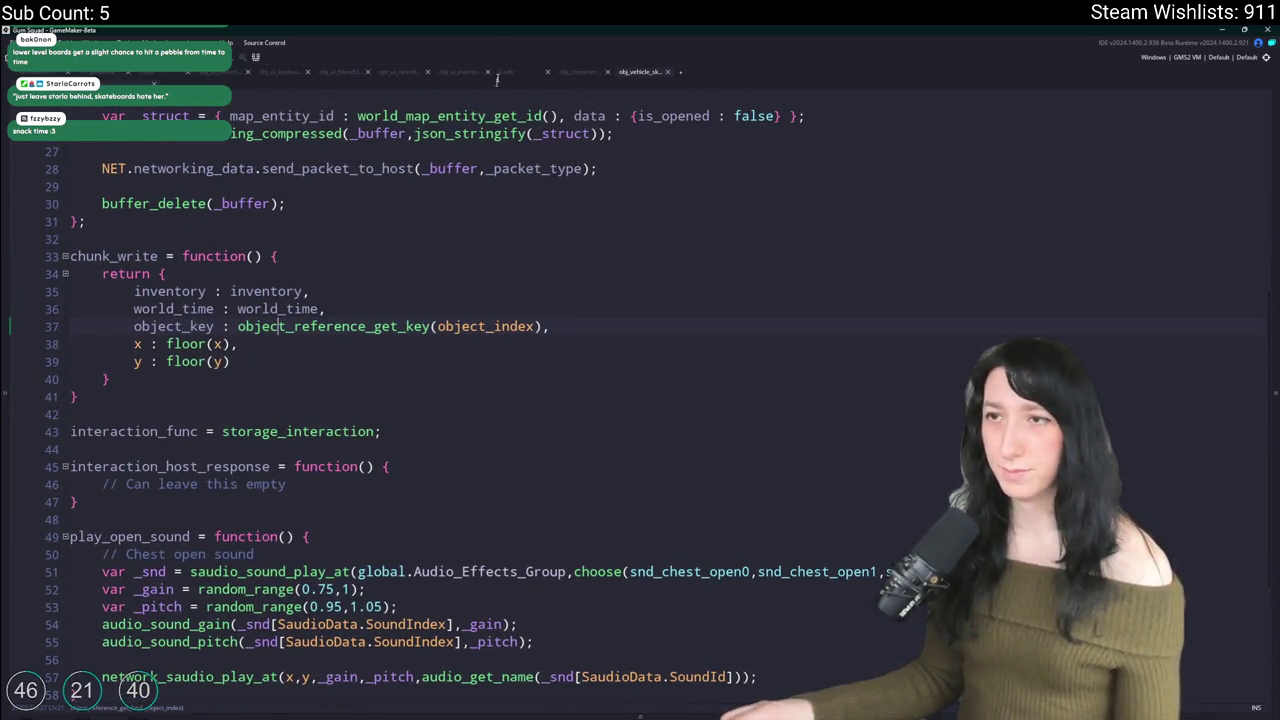
key(Up)
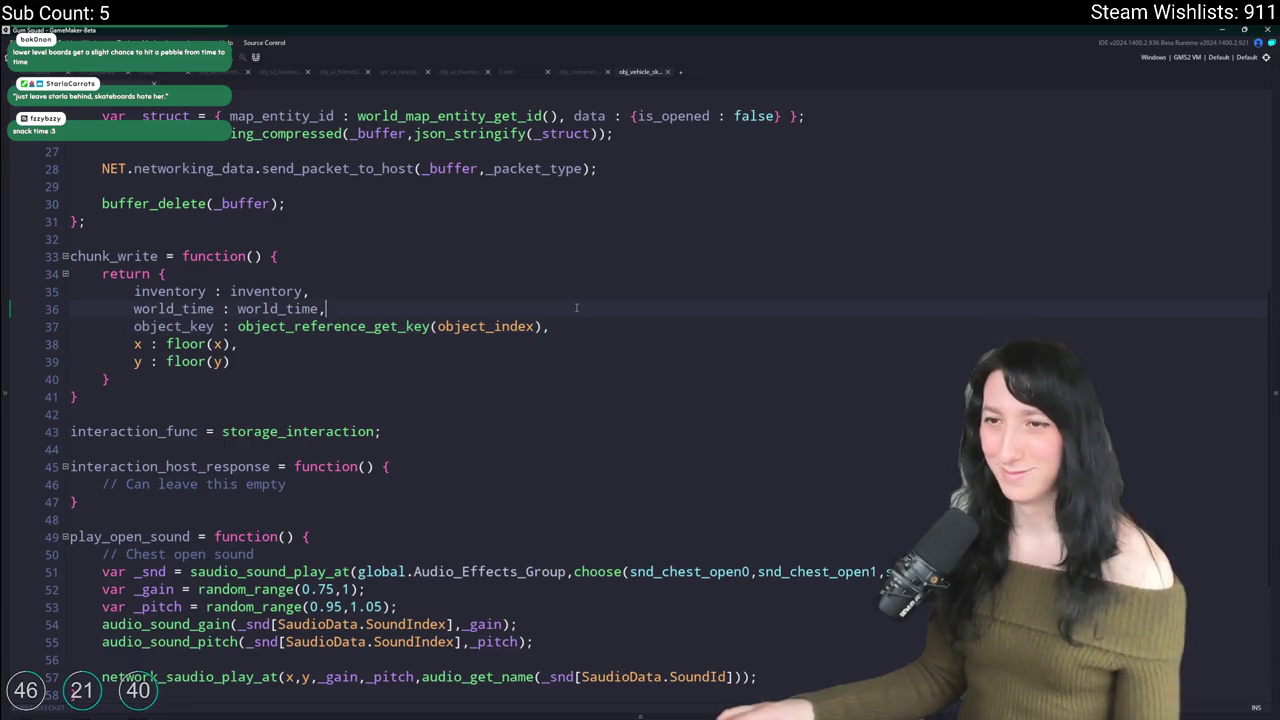
key(shift+Up)
key(shift+Up)
key(BackSpace)
Step: Open the definition of world_chunk_map_entity_read_init from its call in the vehicle code
scroll(490, 371, up, 2)
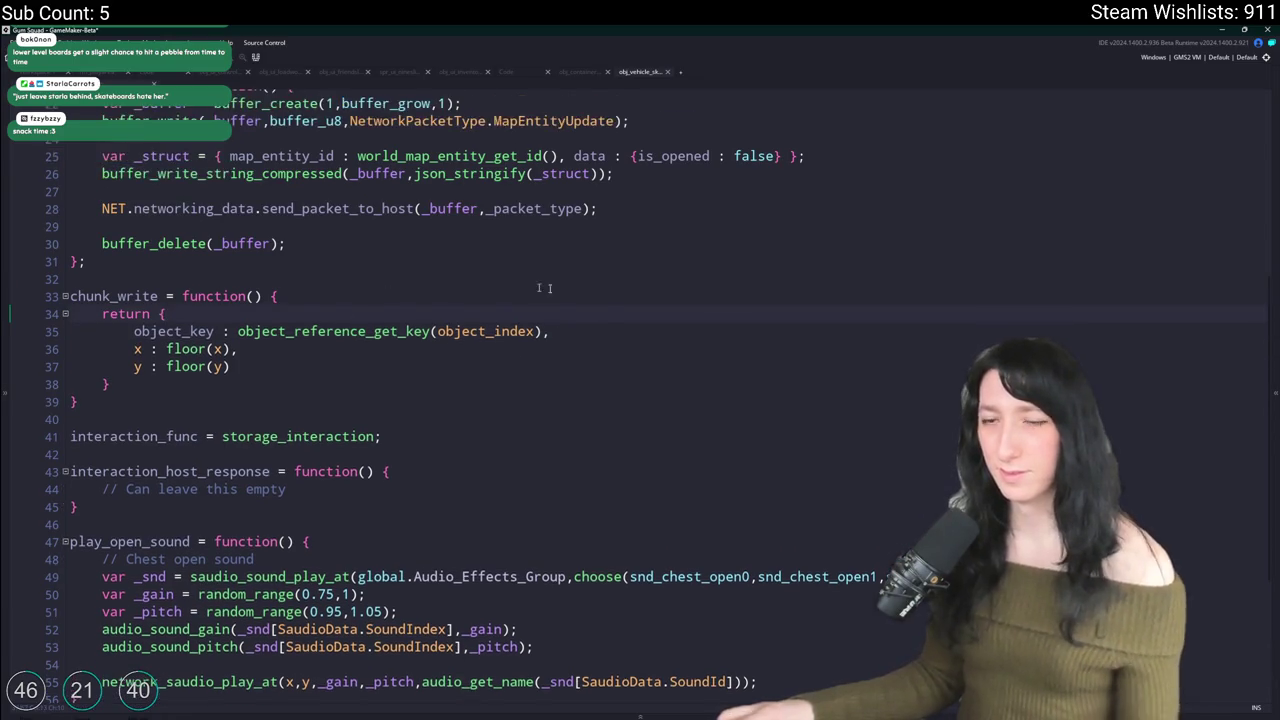
click(552, 371)
scroll(490, 371, down, 1)
scroll(468, 359, up, 4)
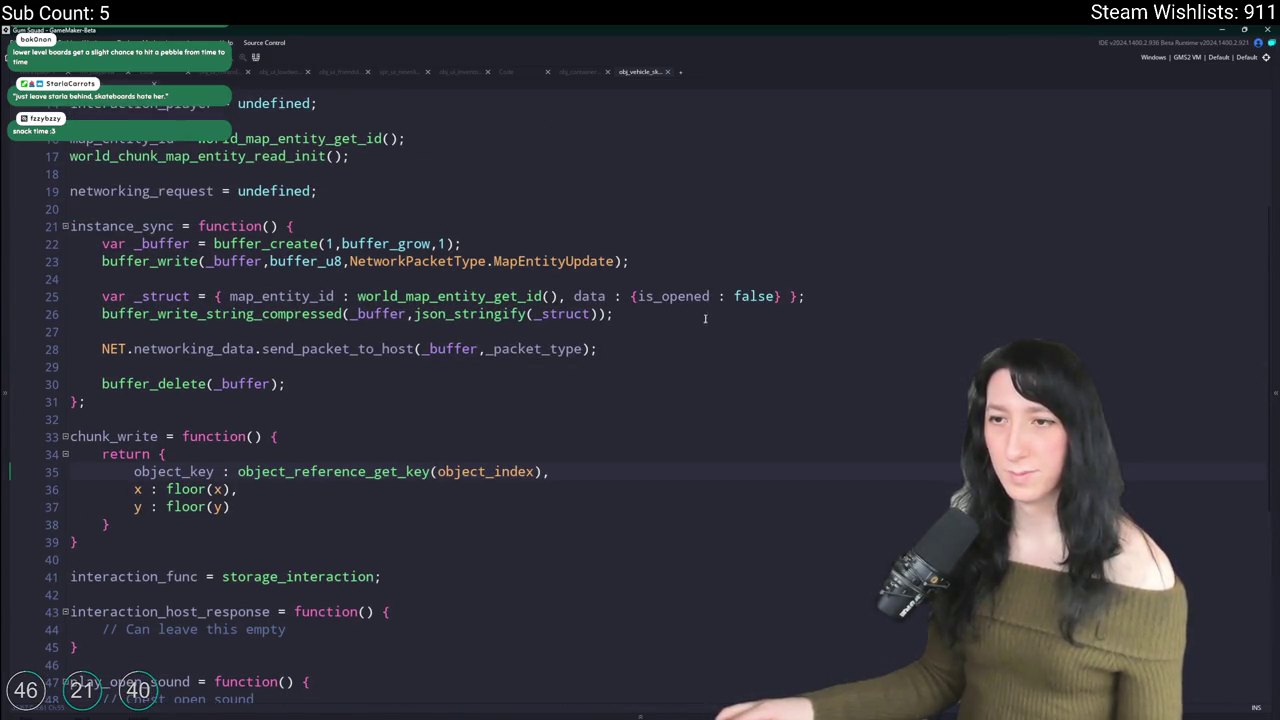
click(685, 321)
scroll(480, 400, up, 1)
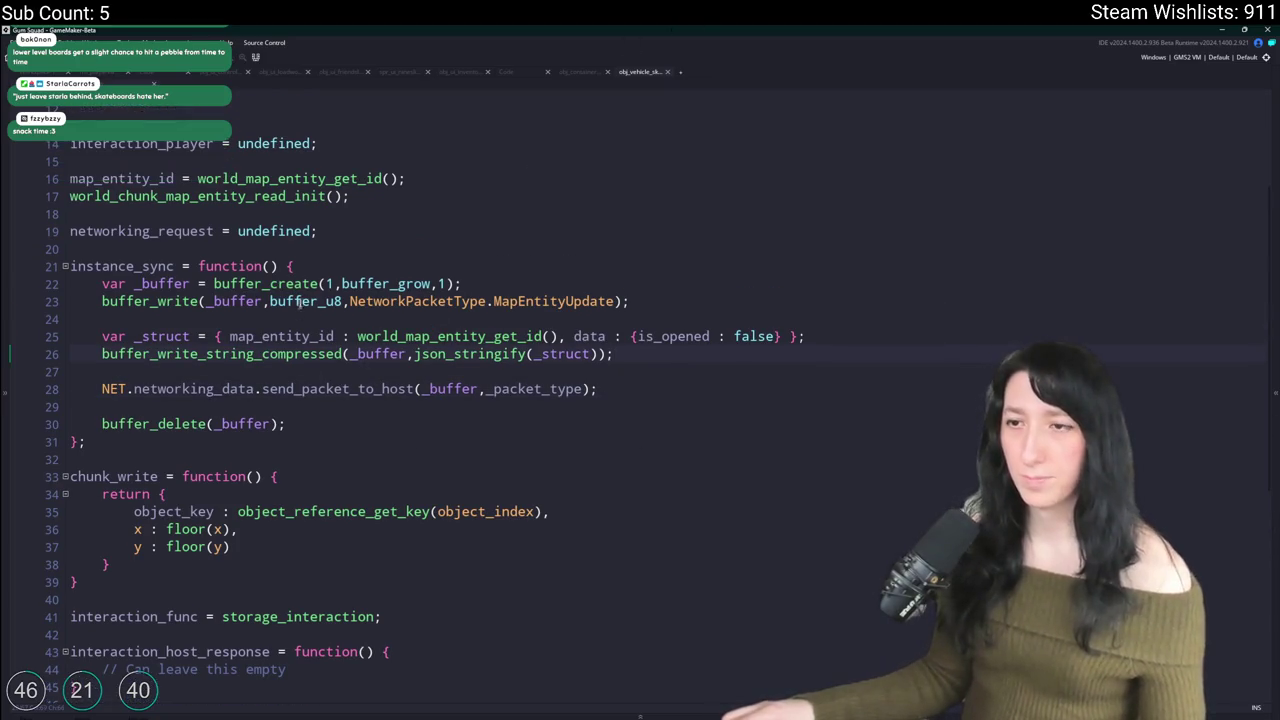
scroll(436, 240, up, 1)
click(436, 240)
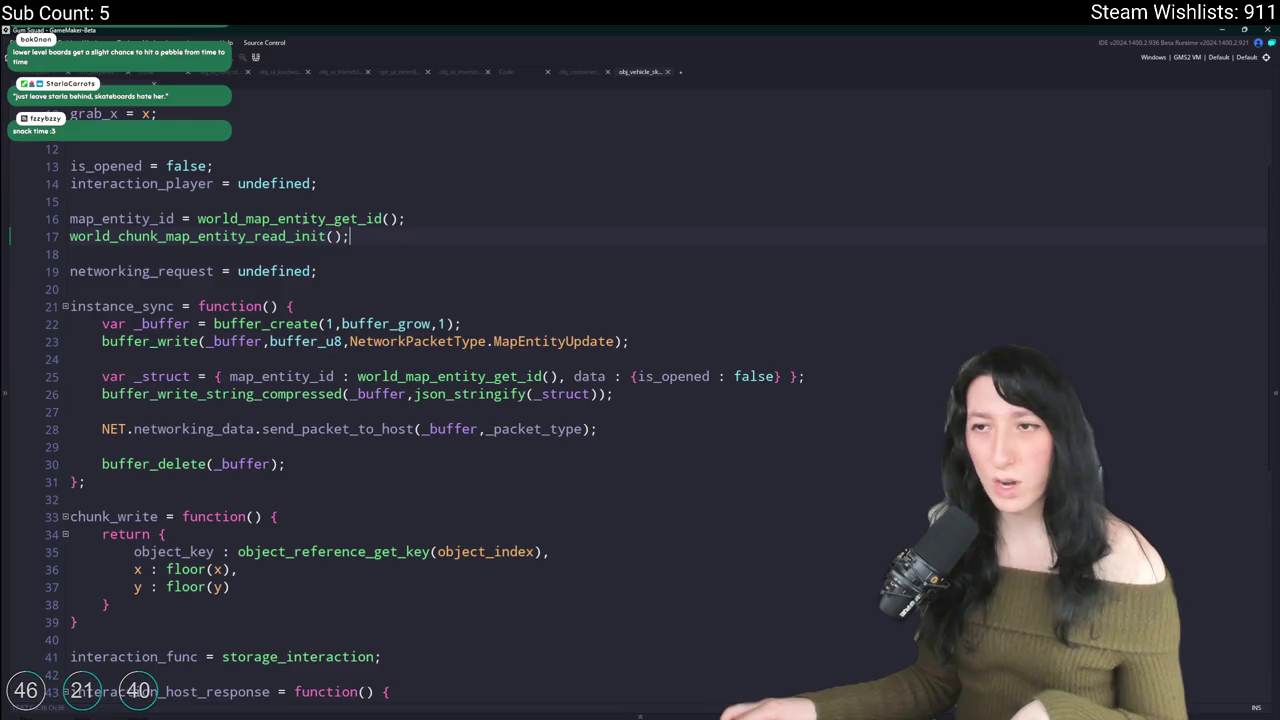
middle_click(300, 236)
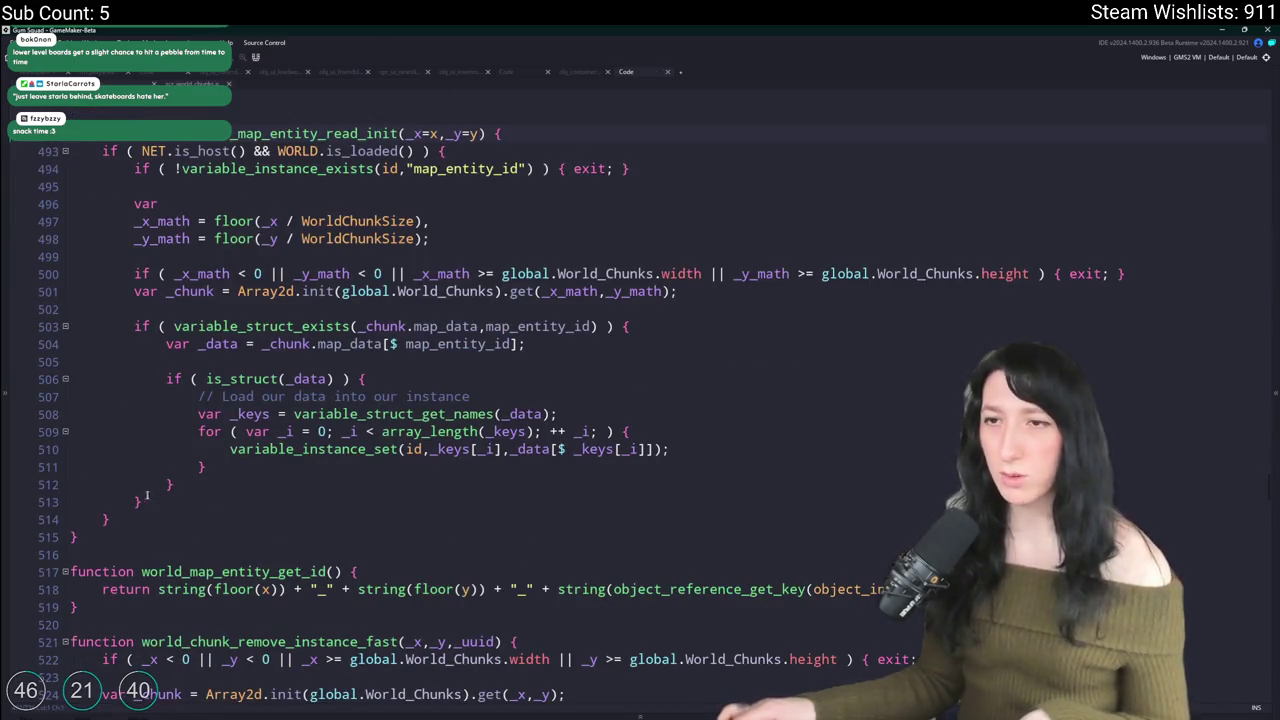
Step: Search the world chunk script for 'map_entity_wr' and jump to world_chunk_map_entity_write
scroll(93, 548, up, 1)
key(ctrl+f)
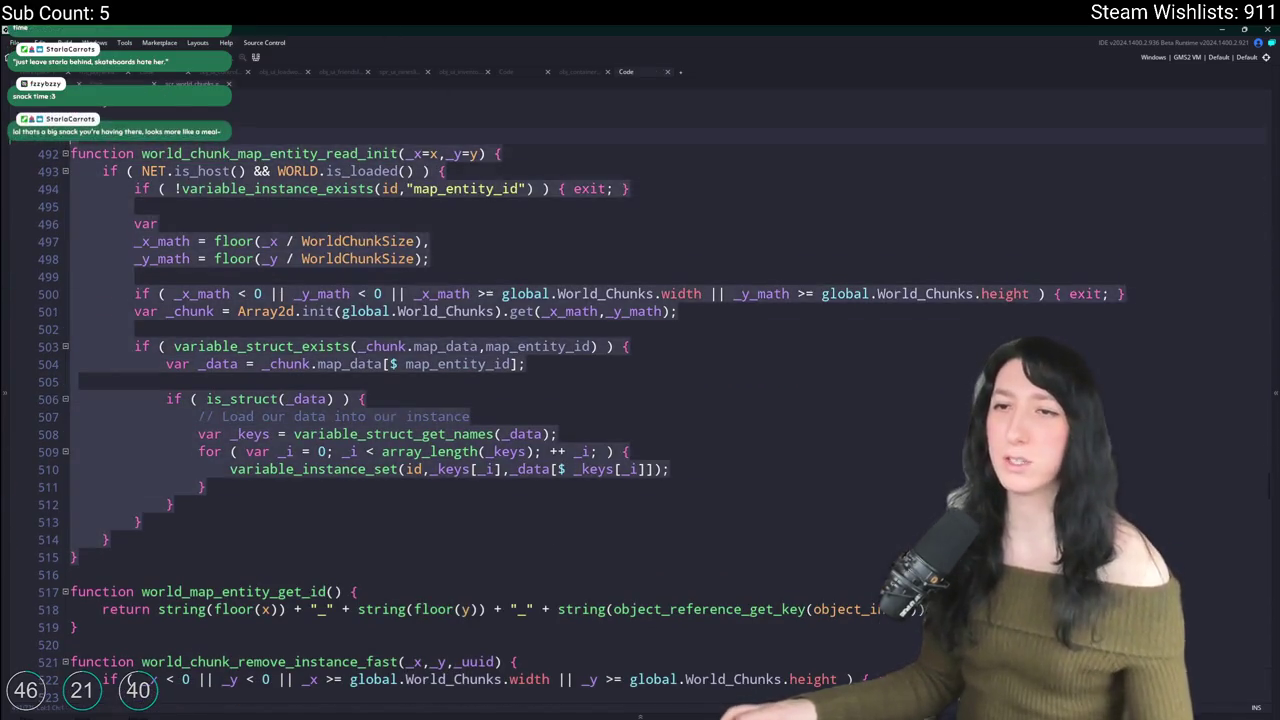
scroll(150, 400, up, 1)
click(206, 231)
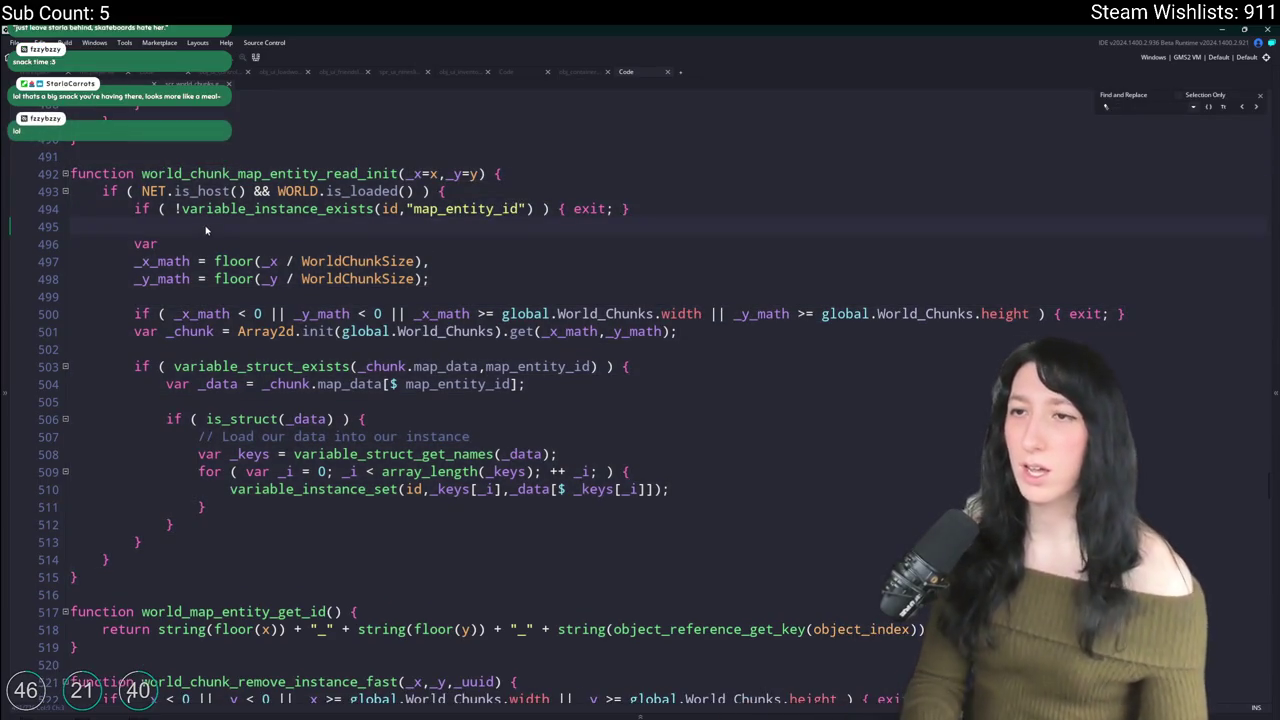
text(map_entity_wr)
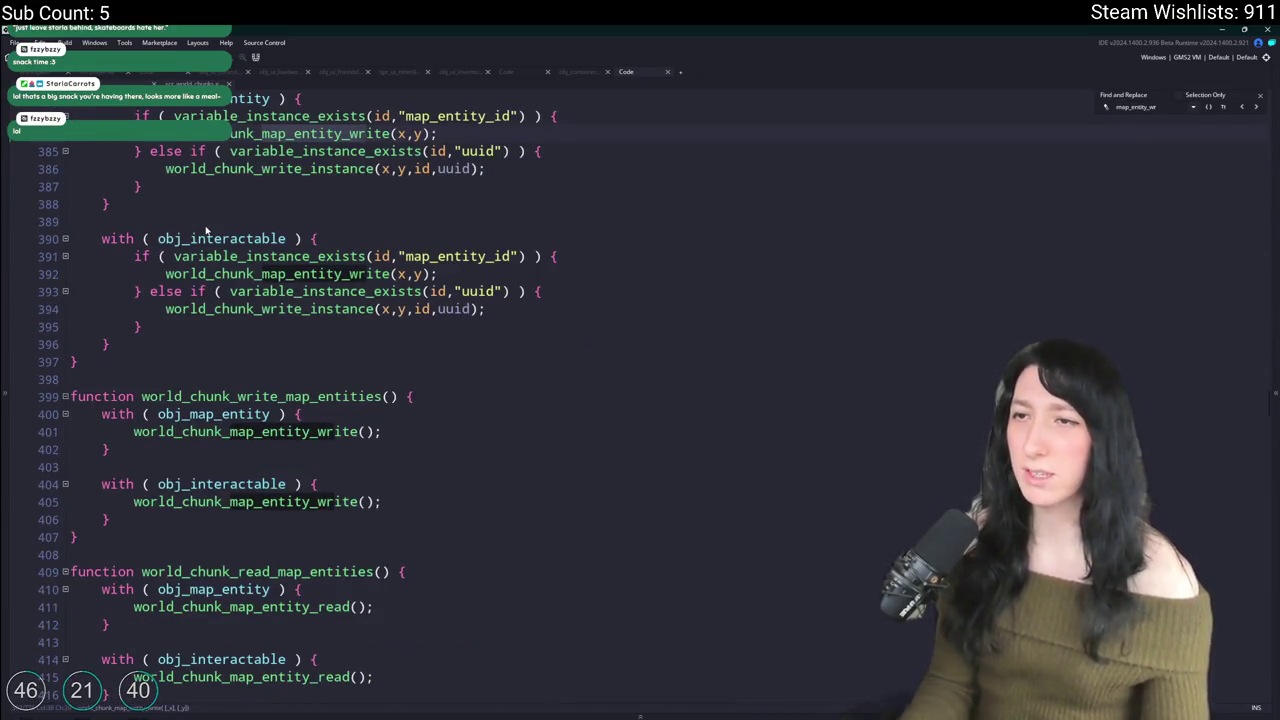
scroll(240, 210, up, 3)
key(F12)
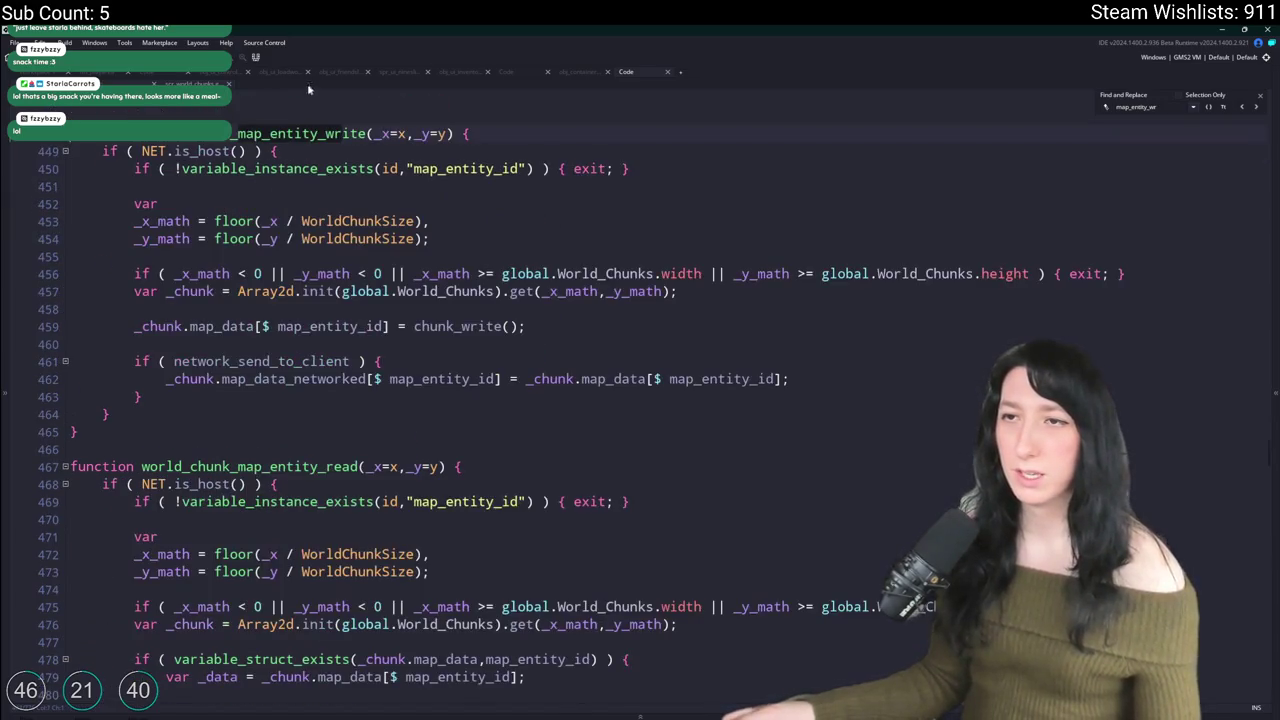
Step: Paste a copy of the write function below it and rename it world_chunk_map_entity_remove
click(160, 435)
key(ctrl+v)
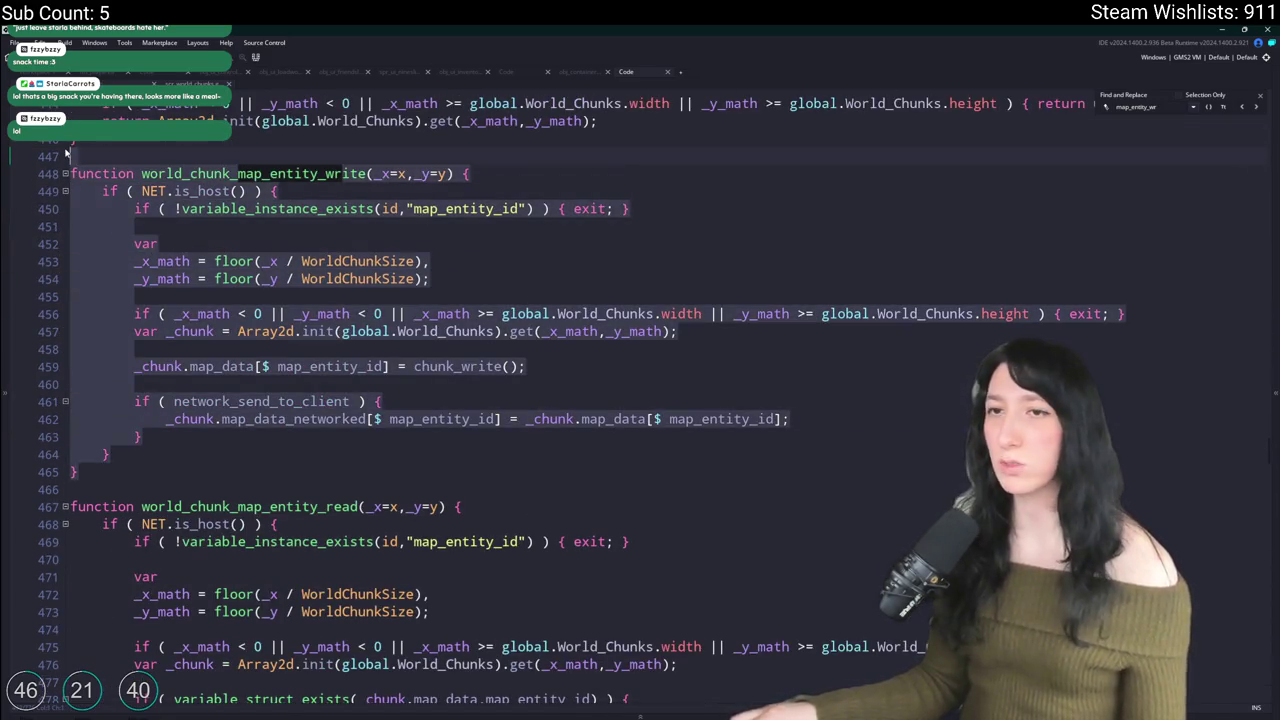
scroll(270, 298, up, 4)
click(340, 176)
key(Delete)
key(Delete)
key(Delete)
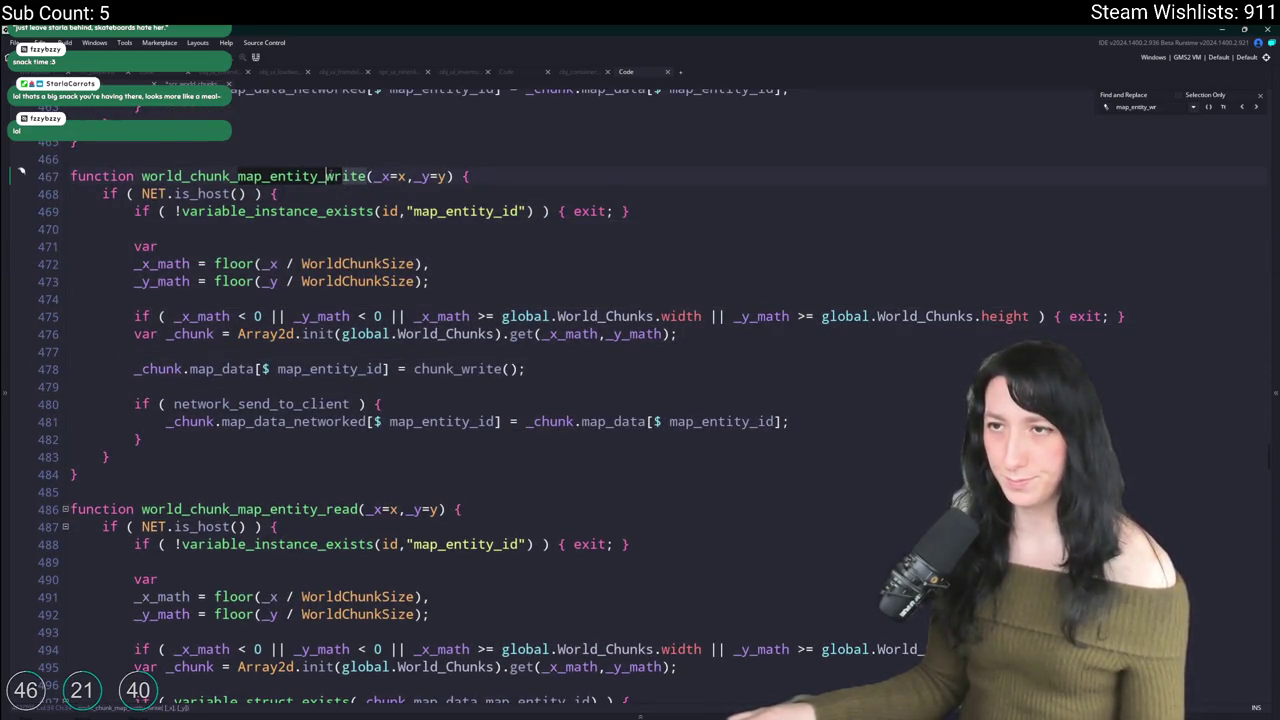
key(BackSpace)
text(remove)
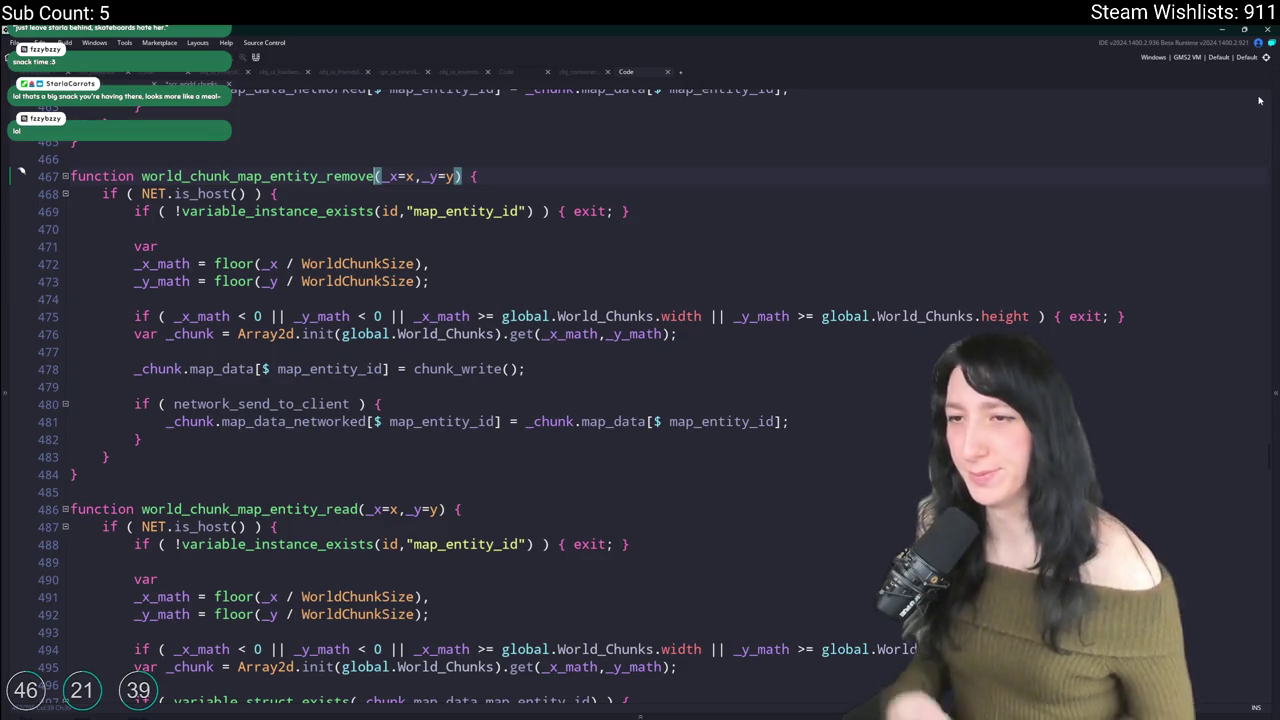
drag(72, 488, 124, 221)
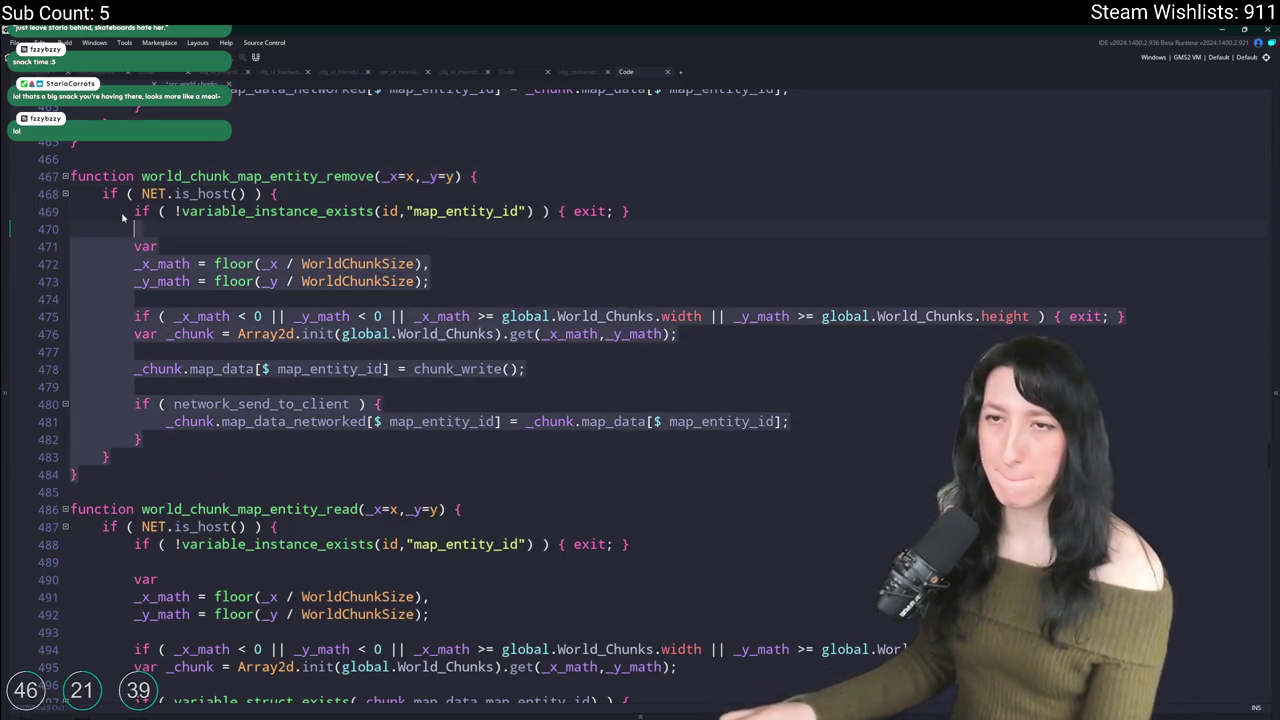
scroll(124, 221, down, 6)
key(alt+Left)
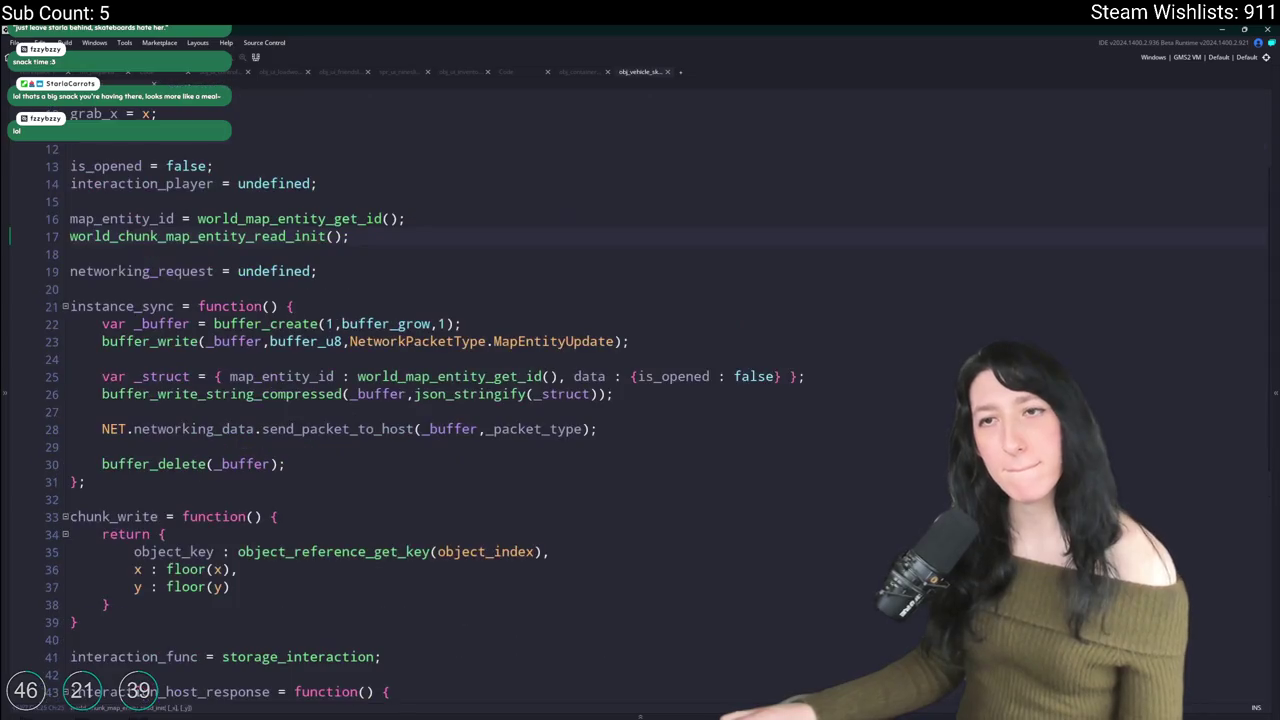
Step: Remove the map_entity_id and read_init lines from the skateboard's Create code
click(350, 216)
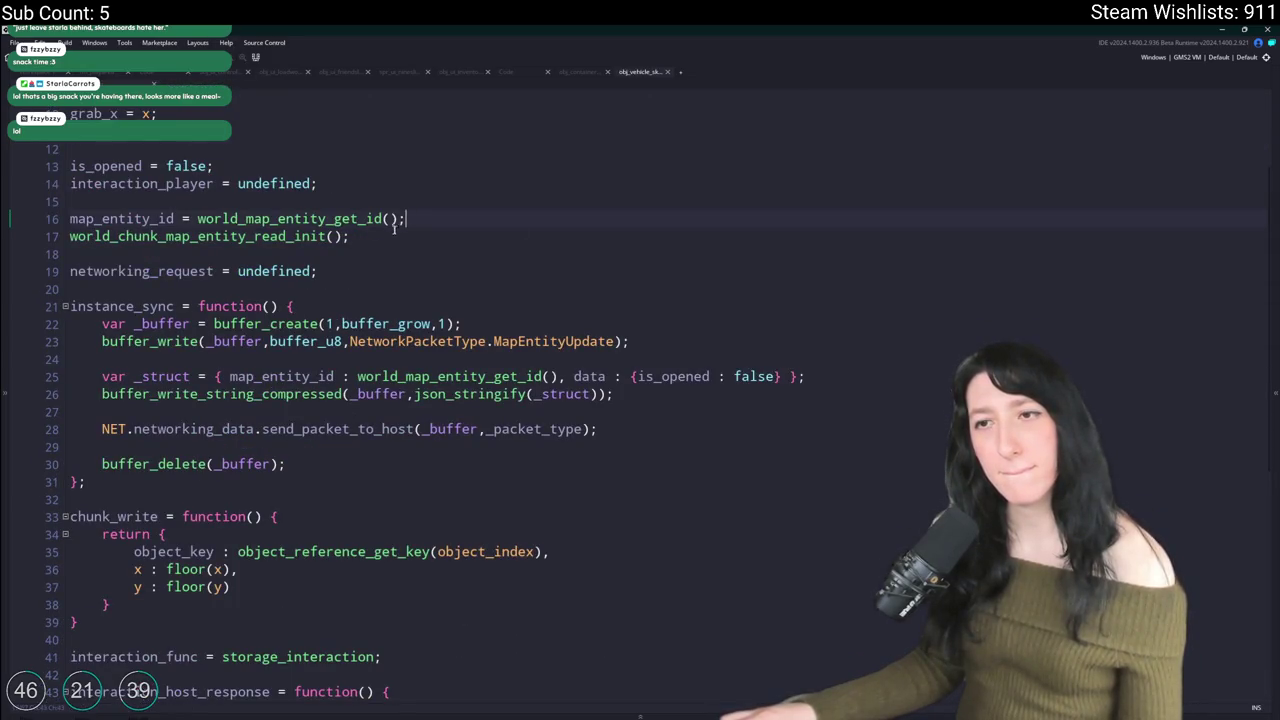
scroll(369, 200, up, 1)
drag(350, 276, 63, 257)
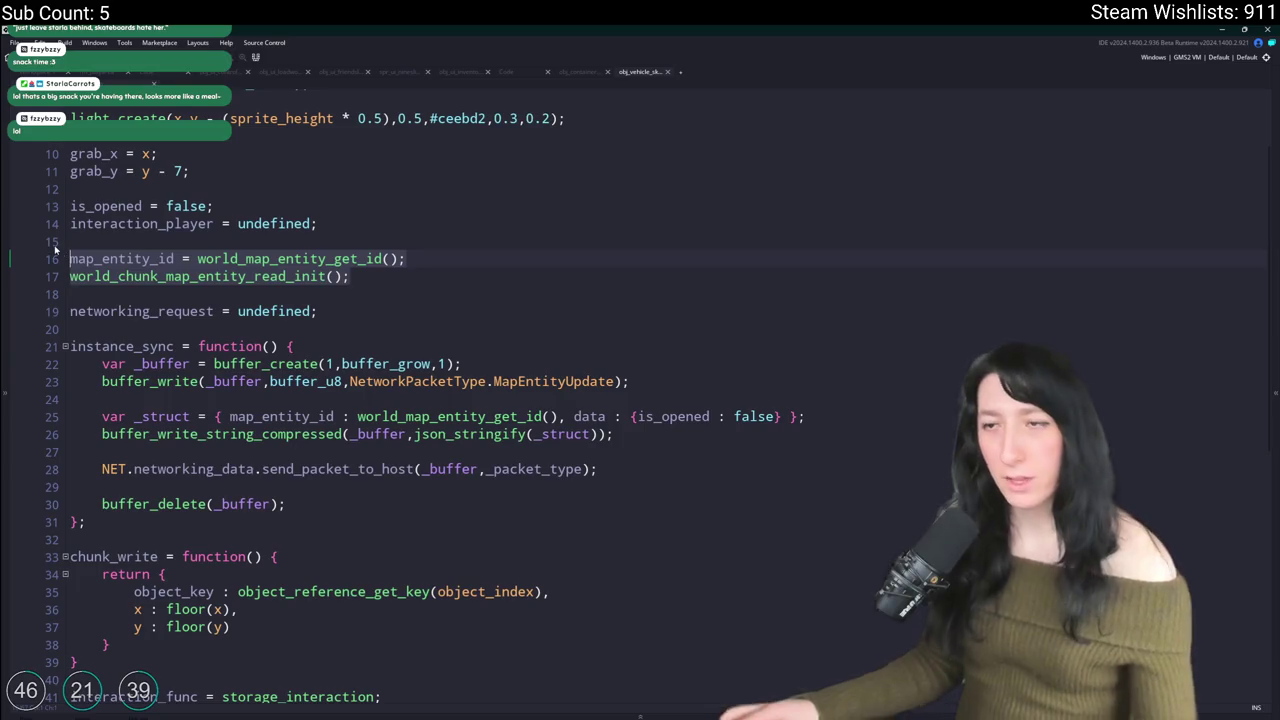
text(undef)
key(BackSpace)
key(BackSpace)
key(BackSpace)
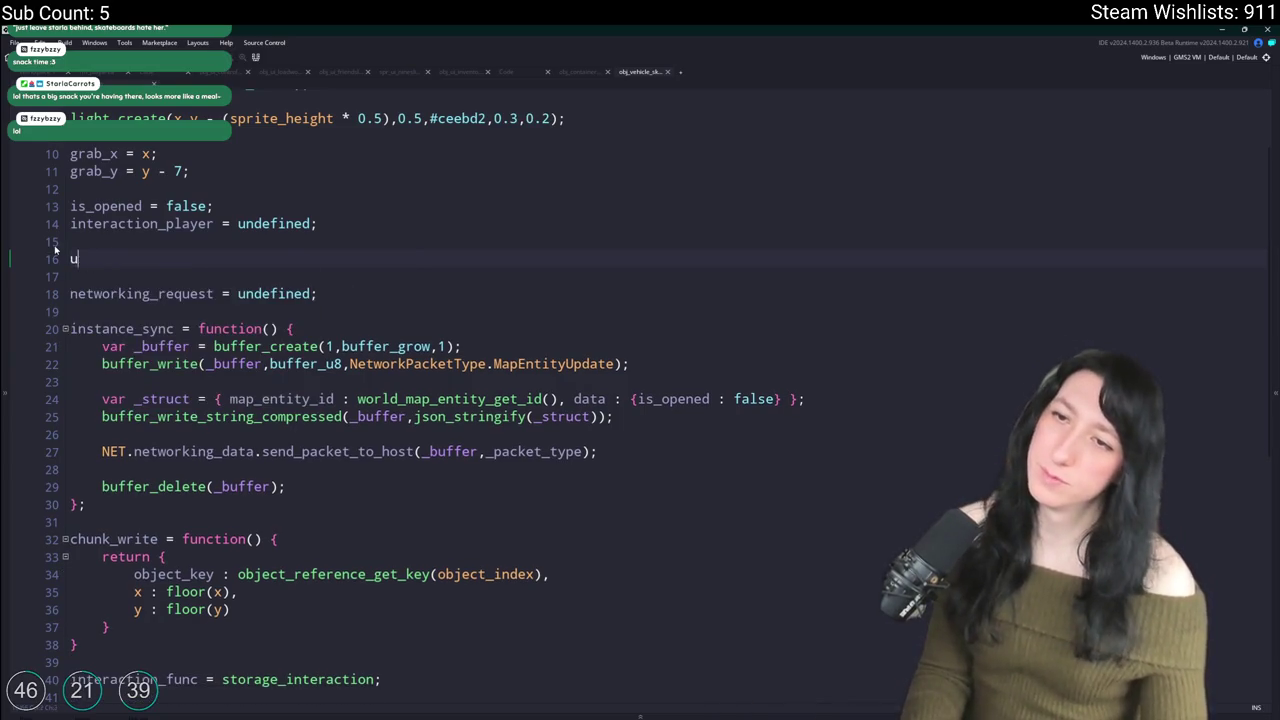
Step: Find obj_enemy_glummer_dead with the asset search 'dead' and open its Create event
key(ctrl+t)
text(dead)
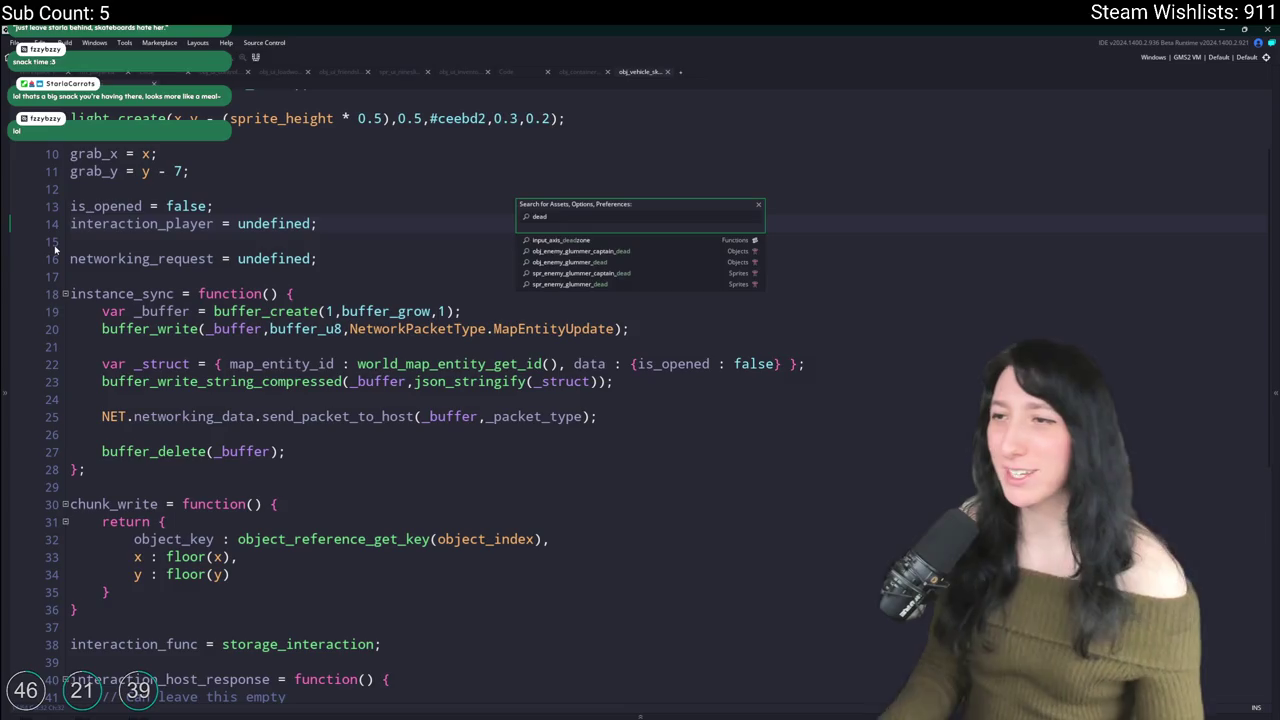
key(Down)
key(Down)
key(Return)
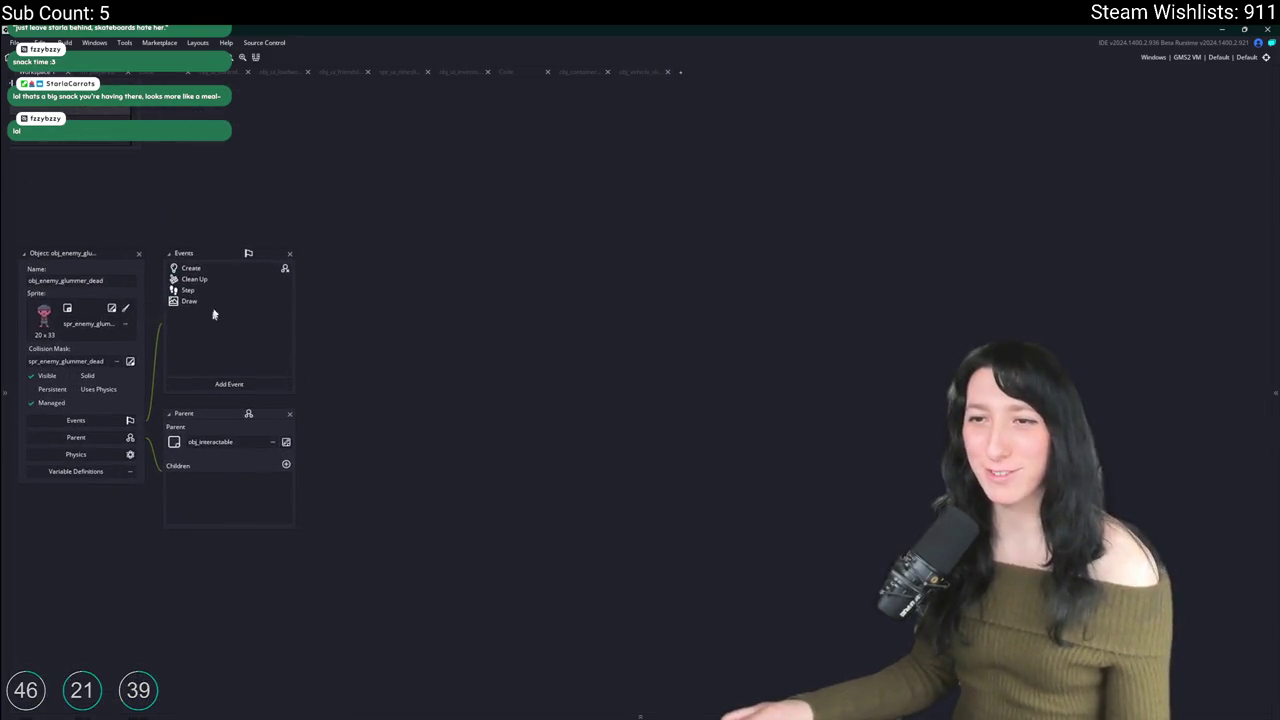
double_click(227, 271)
Step: Copy the fields returned by the dead glummer's chunk_write, lines 47–52
scroll(424, 452, down, 7)
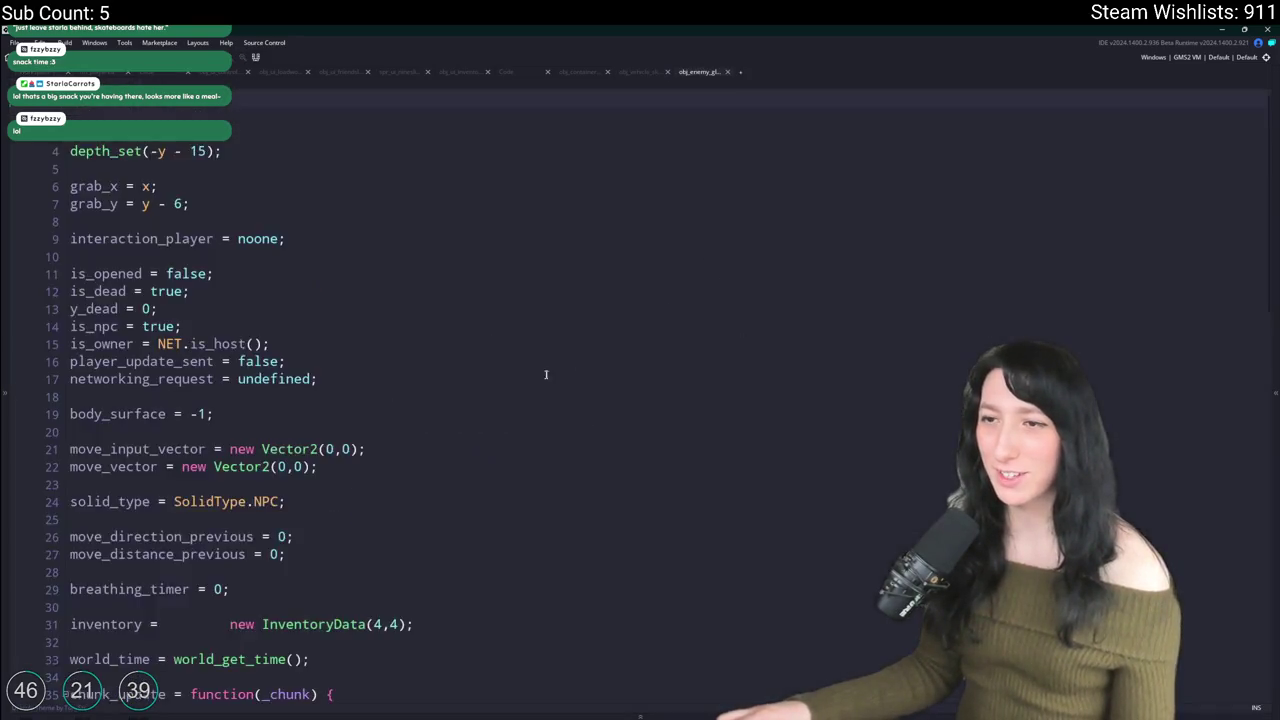
scroll(424, 452, down, 5)
scroll(135, 314, up, 3)
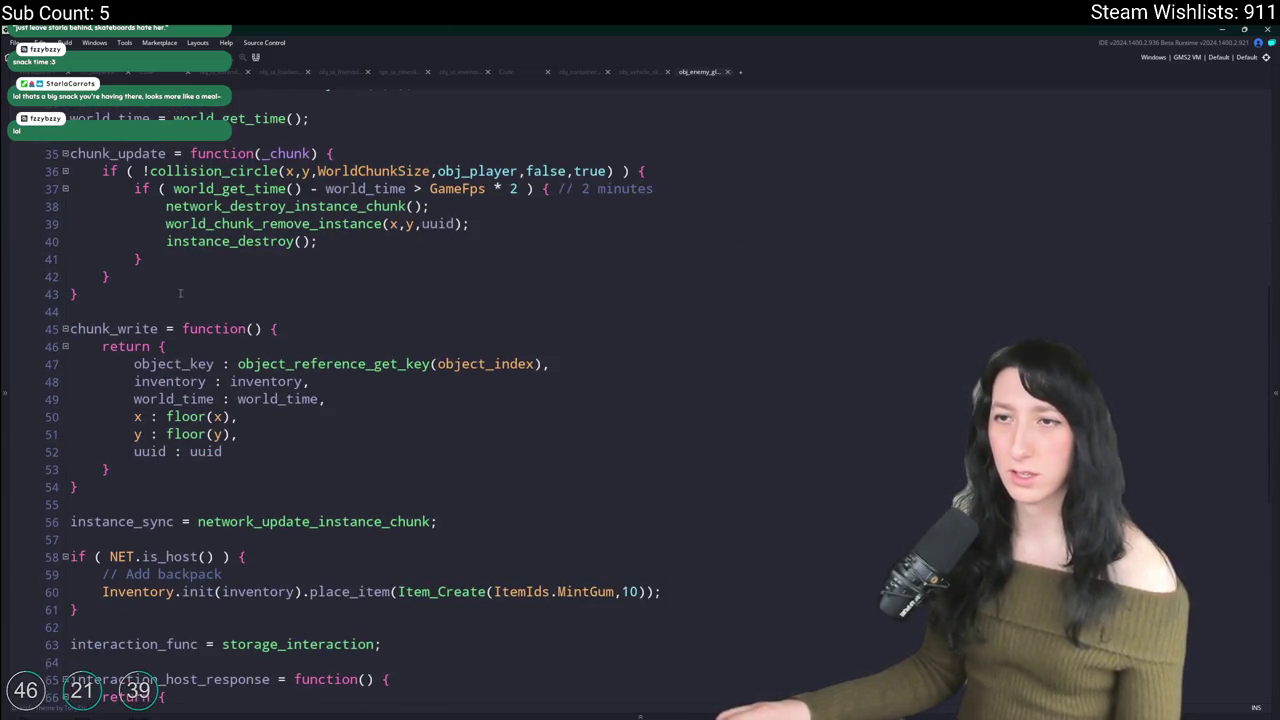
scroll(184, 310, up, 1)
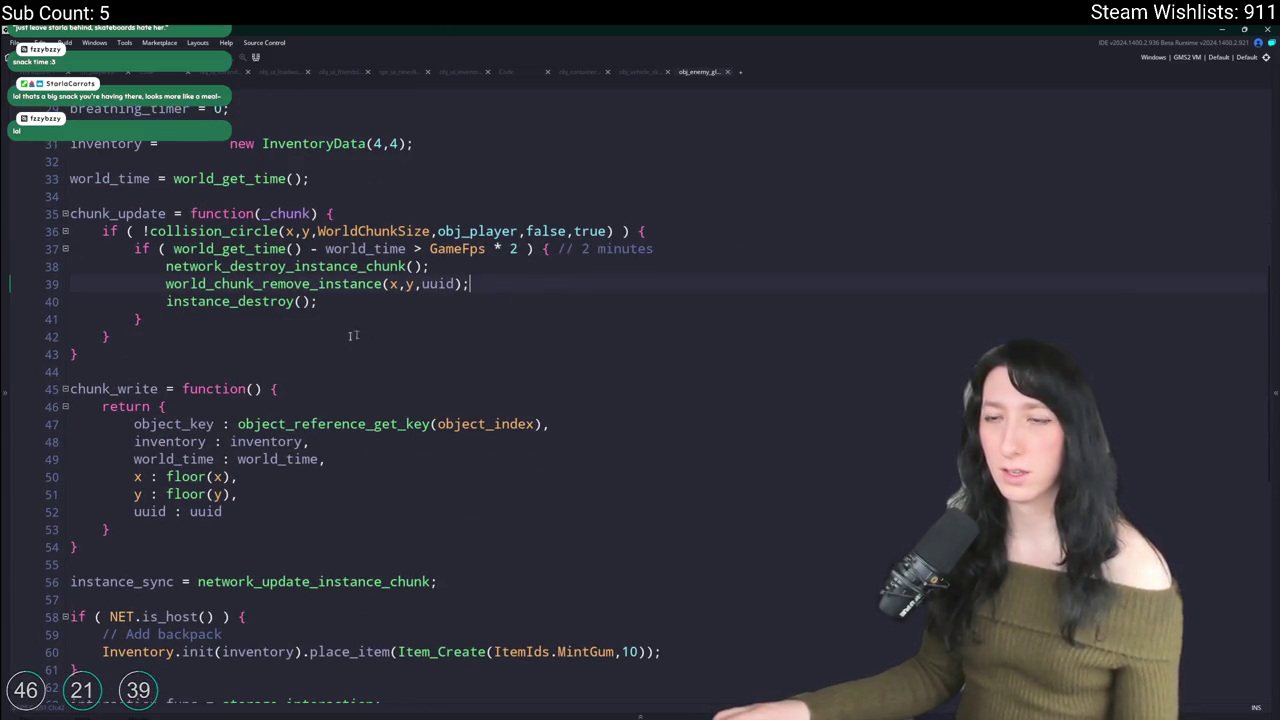
drag(468, 283, 208, 263)
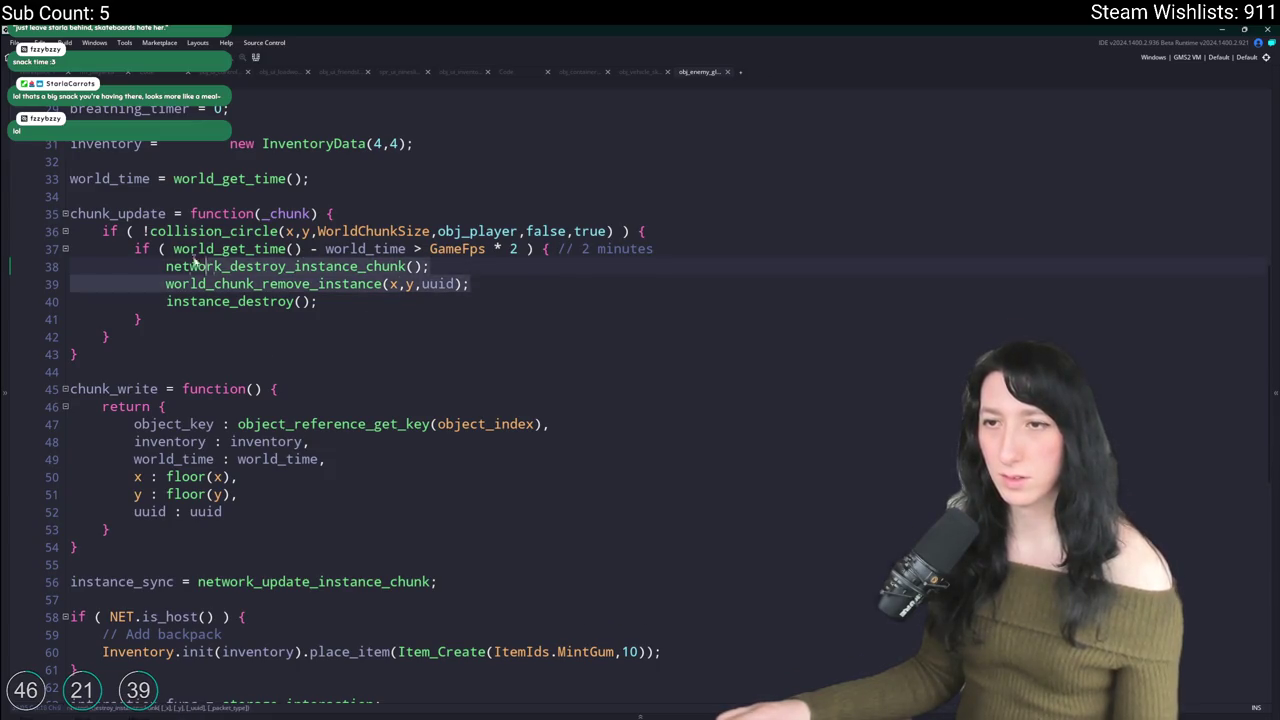
click(325, 248)
scroll(317, 302, down, 3)
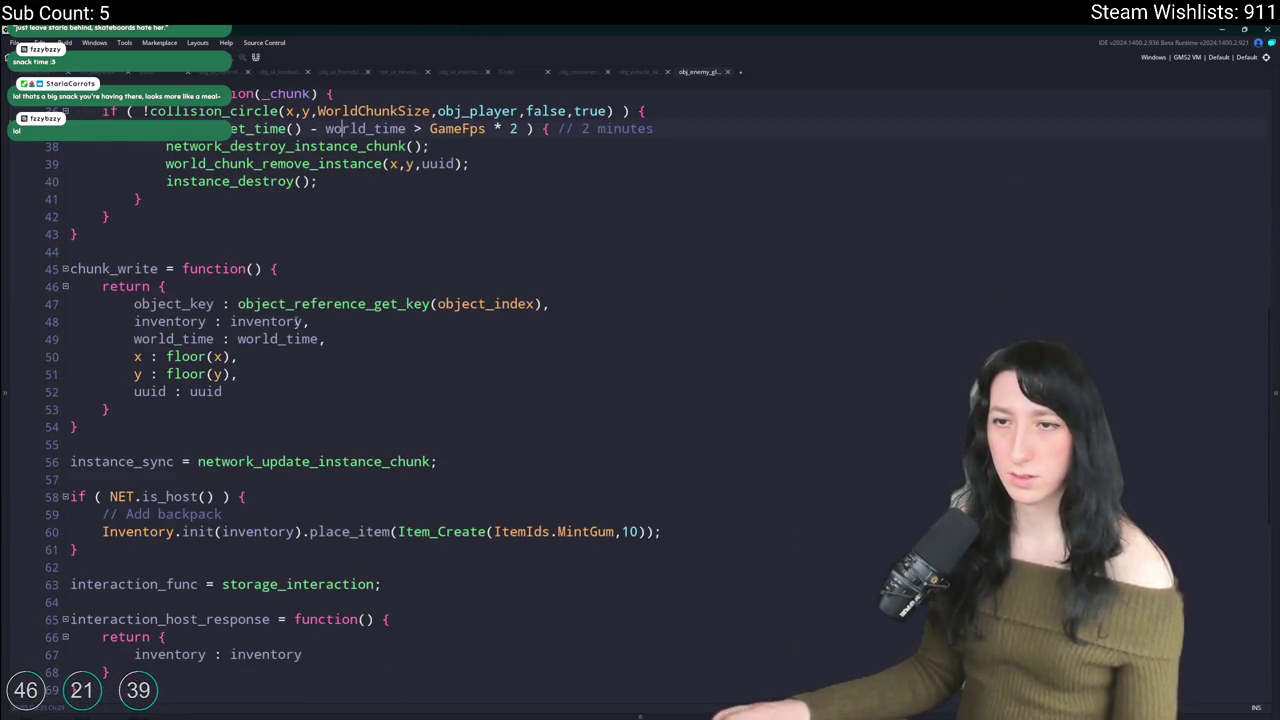
mouse_move(244, 390)
mouse_down()
mouse_move(134, 356)
mouse_move(180, 304)
mouse_move(134, 304)
mouse_up()
key(ctrl+c)
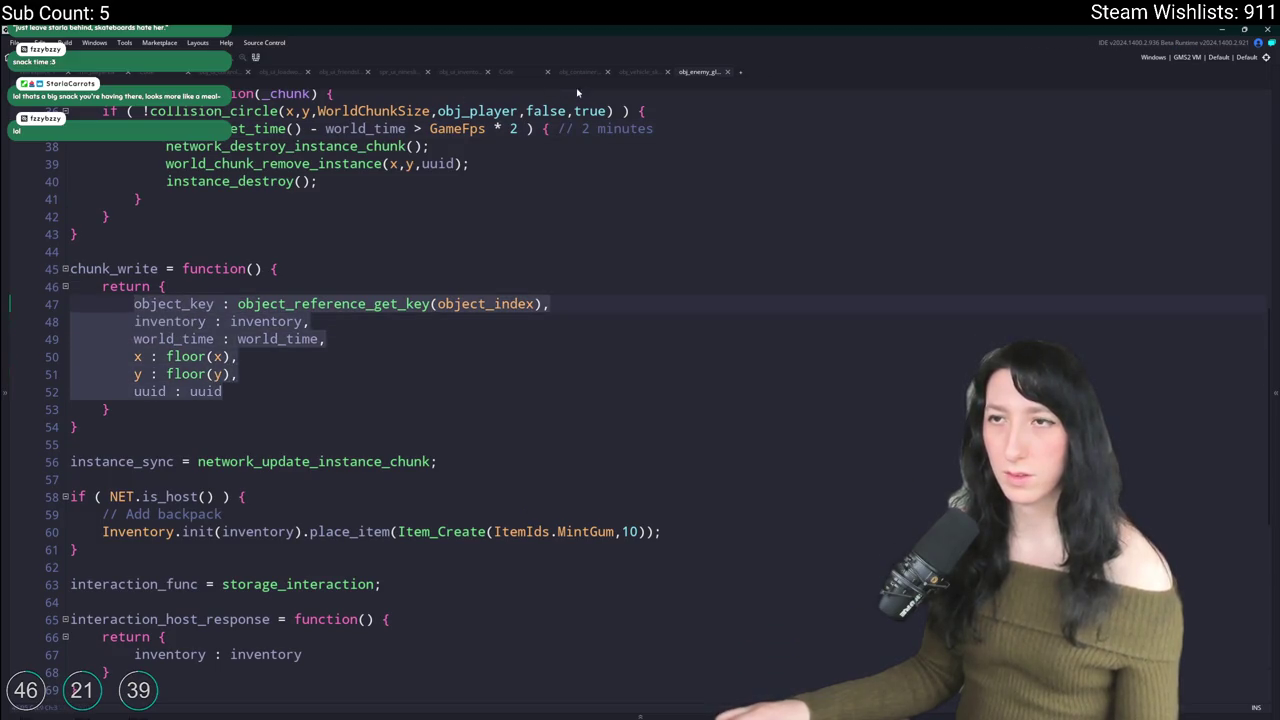
click(635, 70)
scroll(195, 367, down, 2)
Step: Paste the glummer fields over the return block, drop world_time, and retype 'return {'
drag(113, 508, 101, 441)
key(ctrl+v)
click(363, 477)
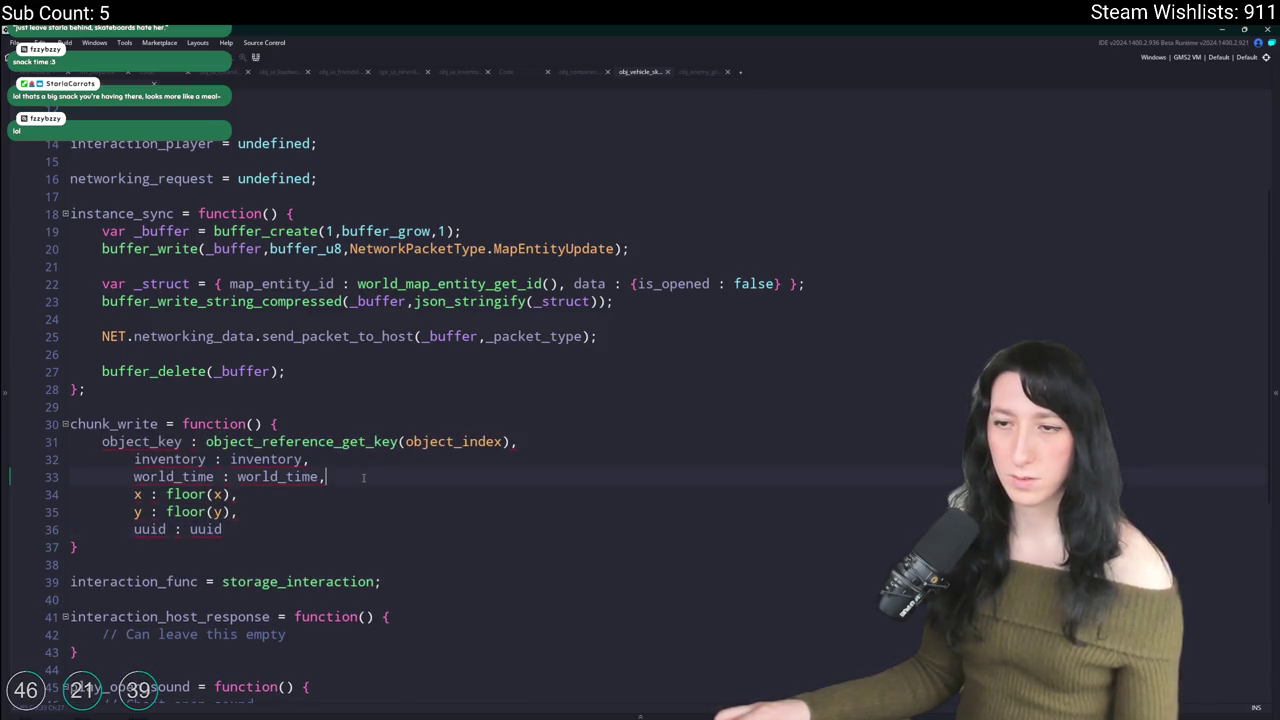
triple_click(363, 477)
key(BackSpace)
drag(225, 512, 70, 459)
key(shift+Tab)
click(329, 415)
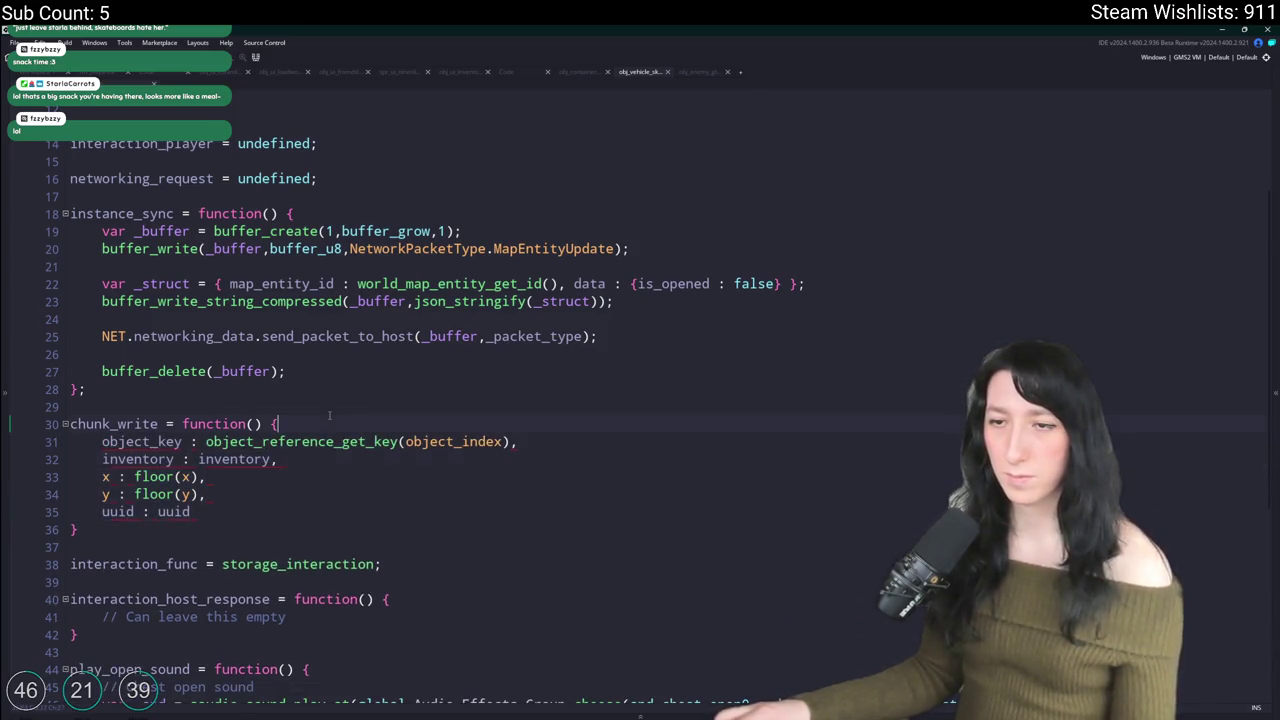
key(Return)
text(return)
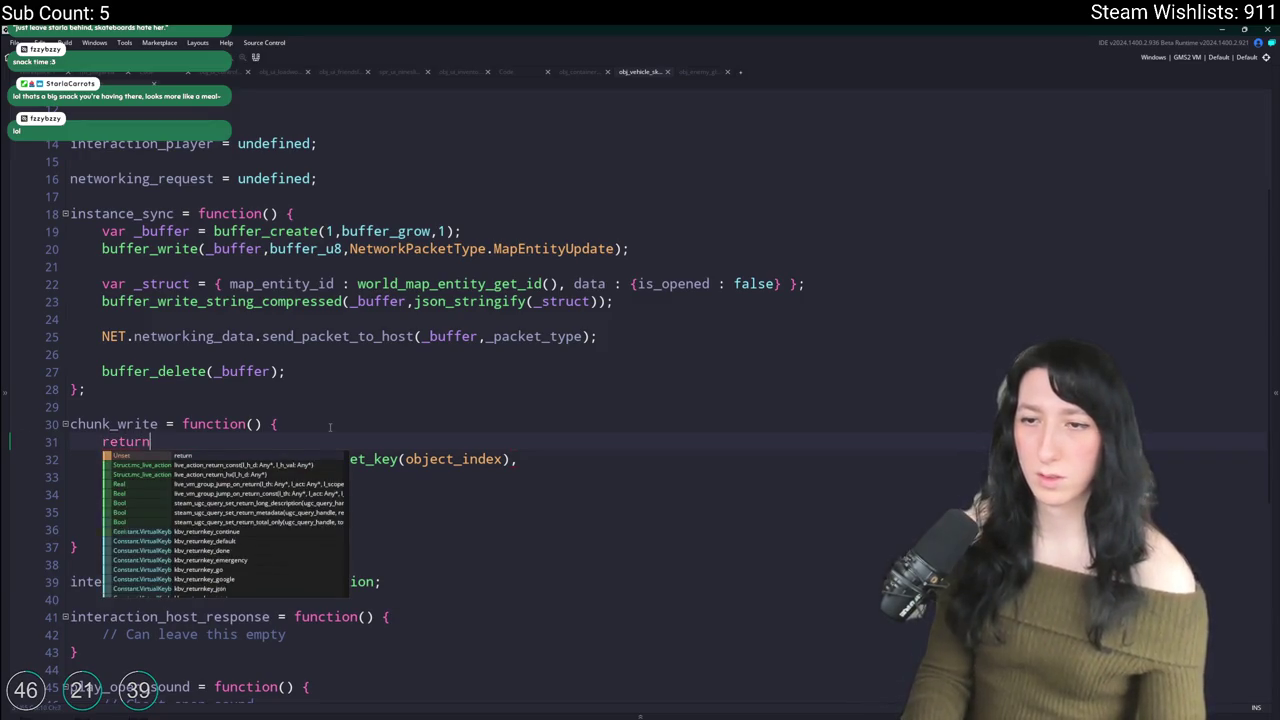
text( {)
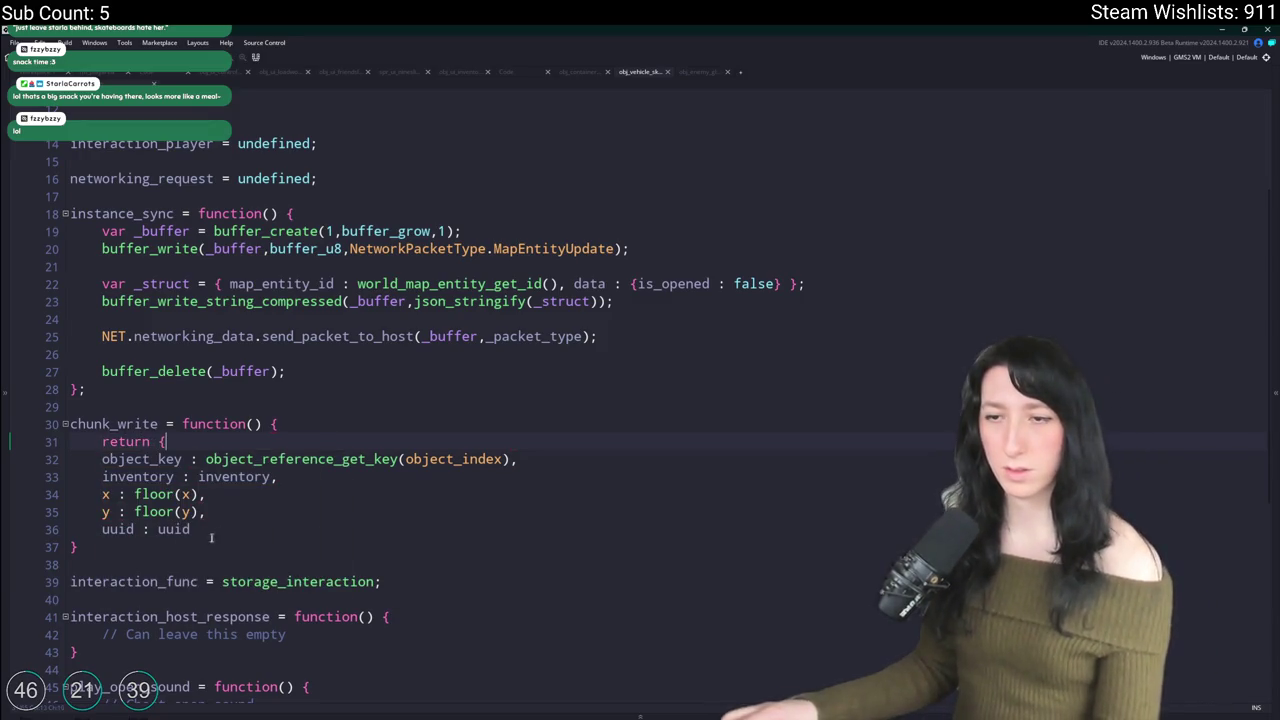
Step: Close the returned struct with '}', re-indent the fields, and delete the inventory field
click(206, 536)
key(Return)
text(})
mouse_move(190, 529)
mouse_down()
mouse_move(70, 476)
mouse_move(70, 459)
mouse_up()
key(Tab)
click(220, 476)
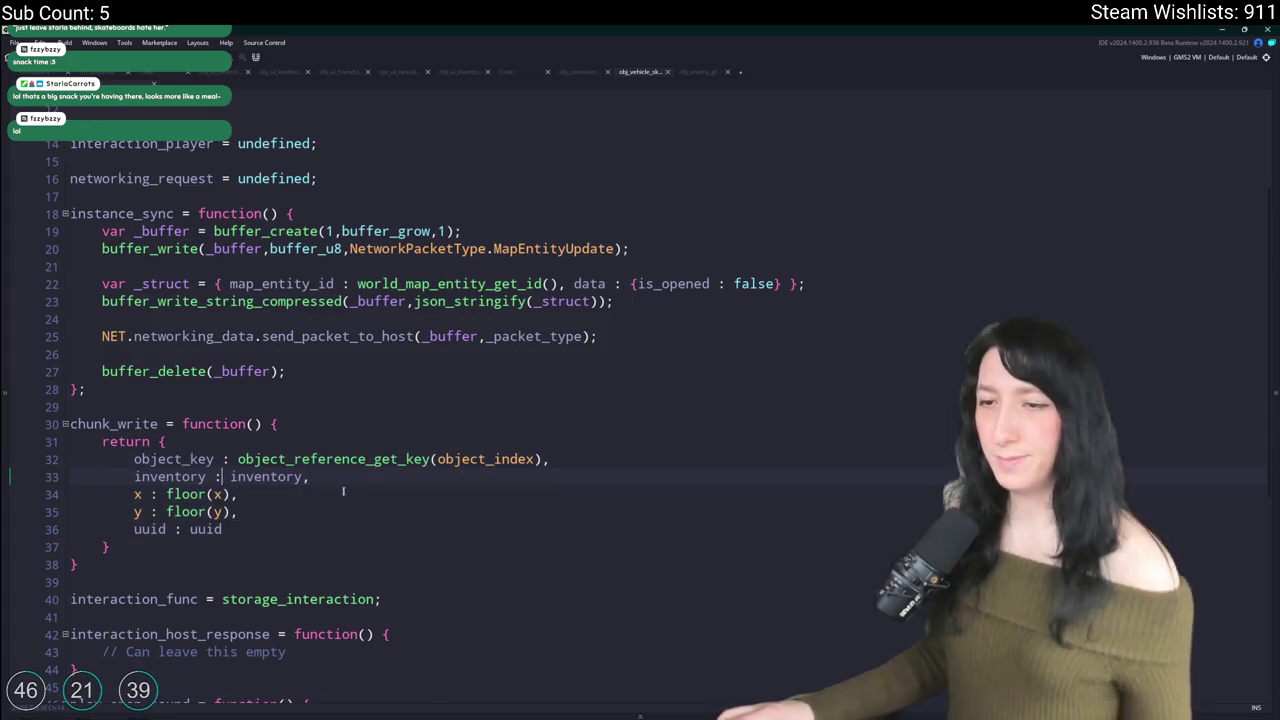
click(43, 478)
key(BackSpace)
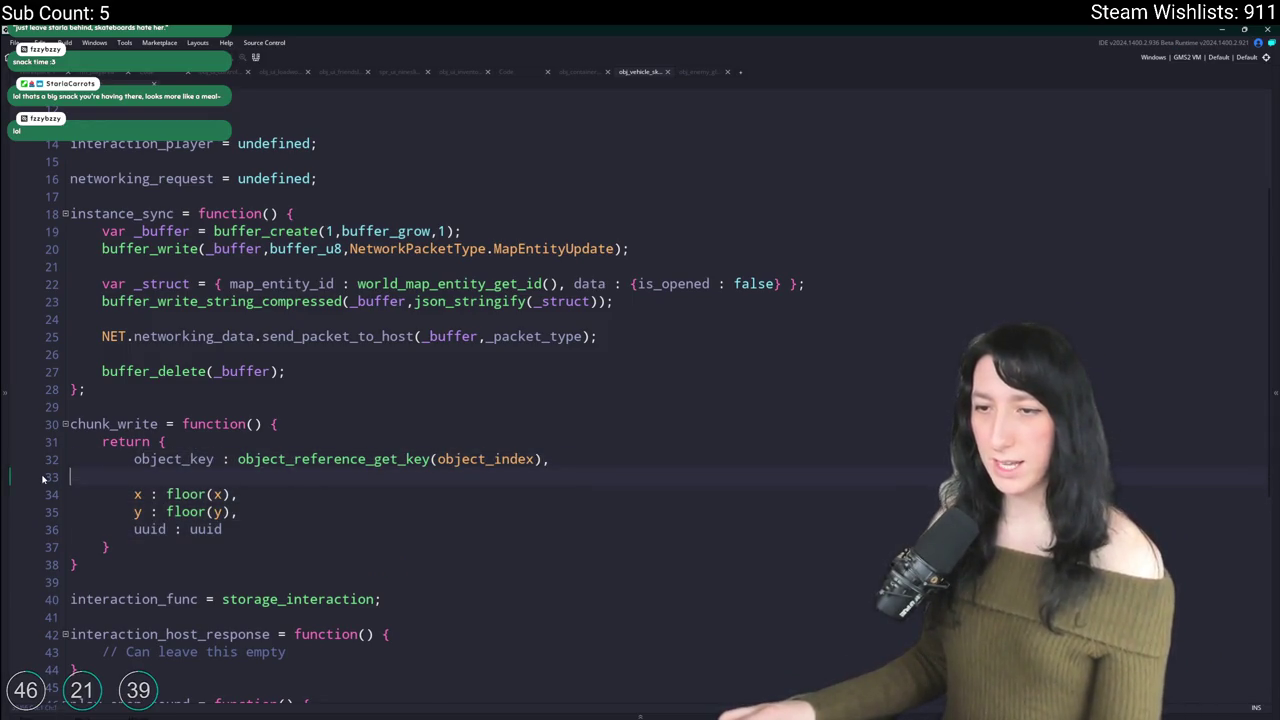
key(BackSpace)
middle_click(330, 459)
Step: Duplicate the woodchest object_reference_add line and rename both parts to obj_vehicle_skateboard
scroll(389, 352, down, 8)
scroll(324, 352, down, 2)
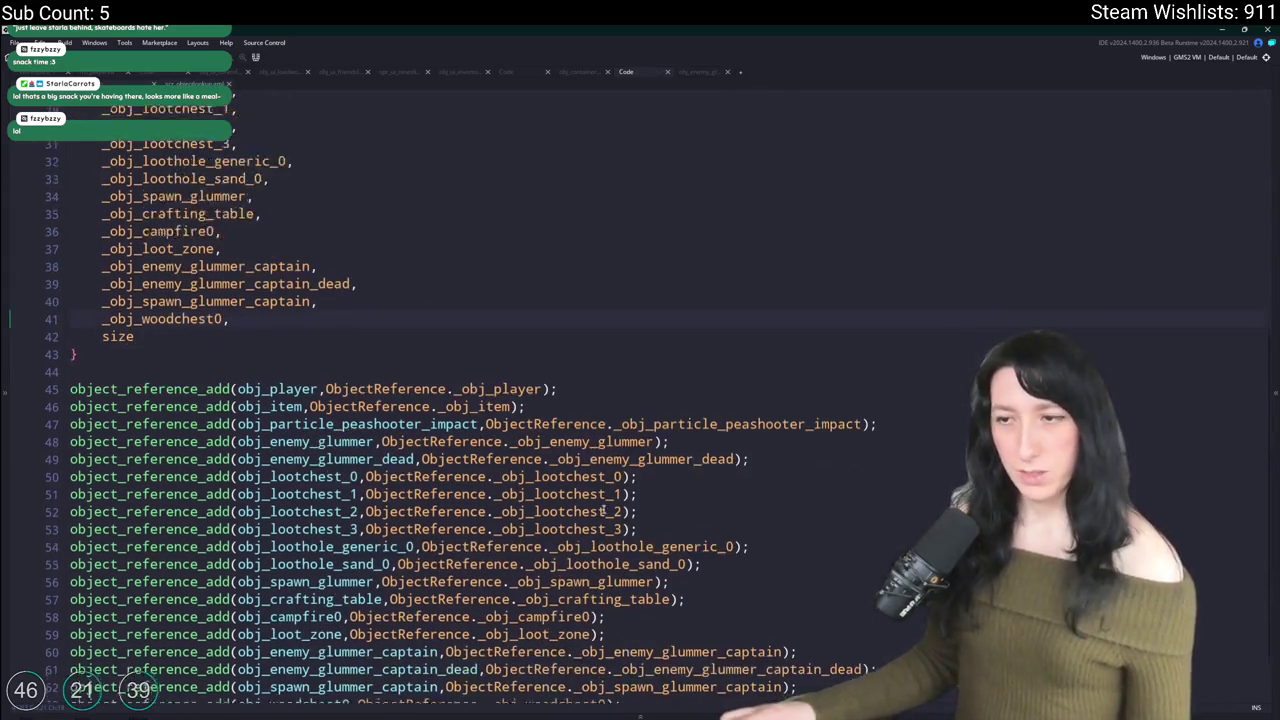
click(70, 659)
text(object_reference_add(obj_woodchest0,ObjectReference._obj_woodchest0);)
key(ctrl+d)
key(ctrl+shift+Left)
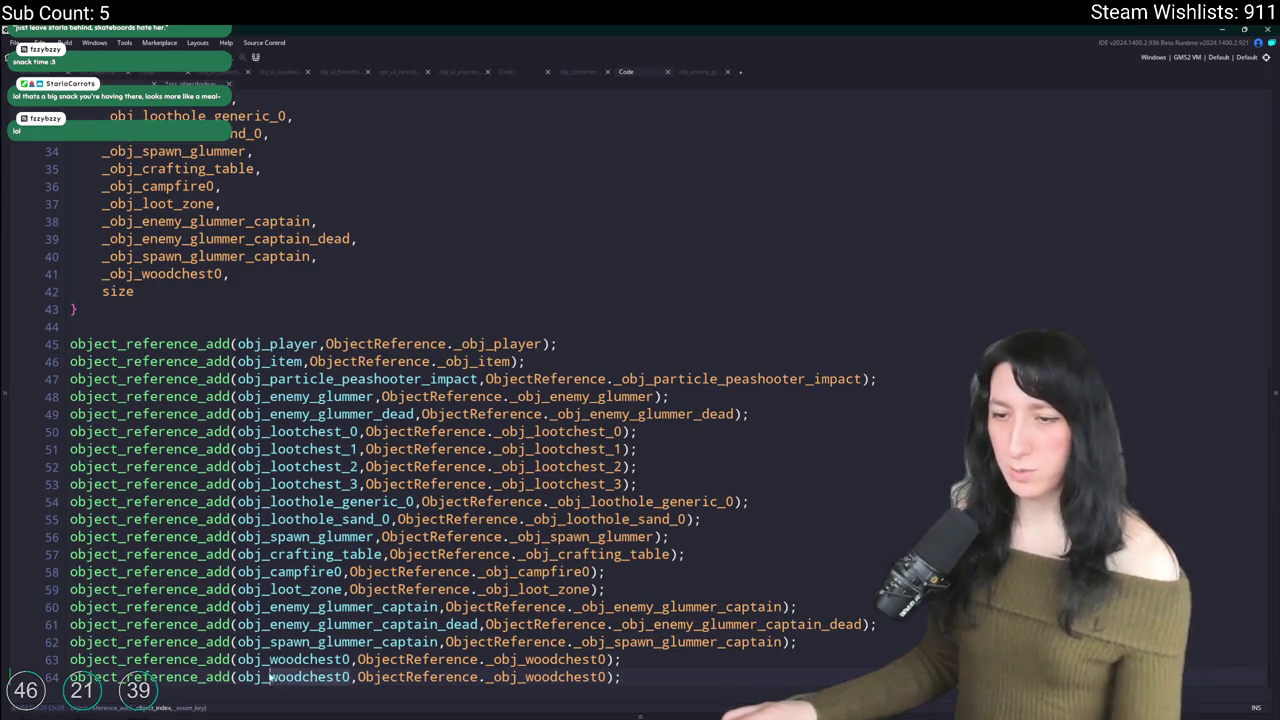
text(obj_ve)
click(375, 527)
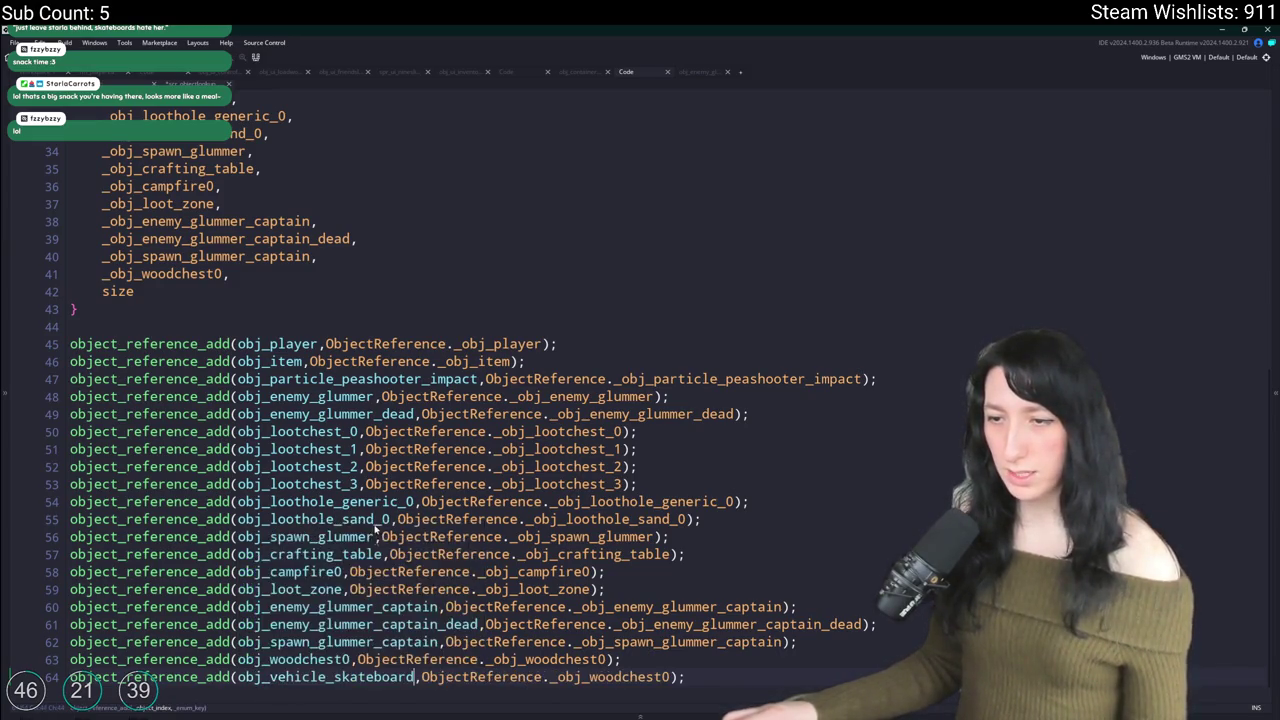
key(ctrl+Left)
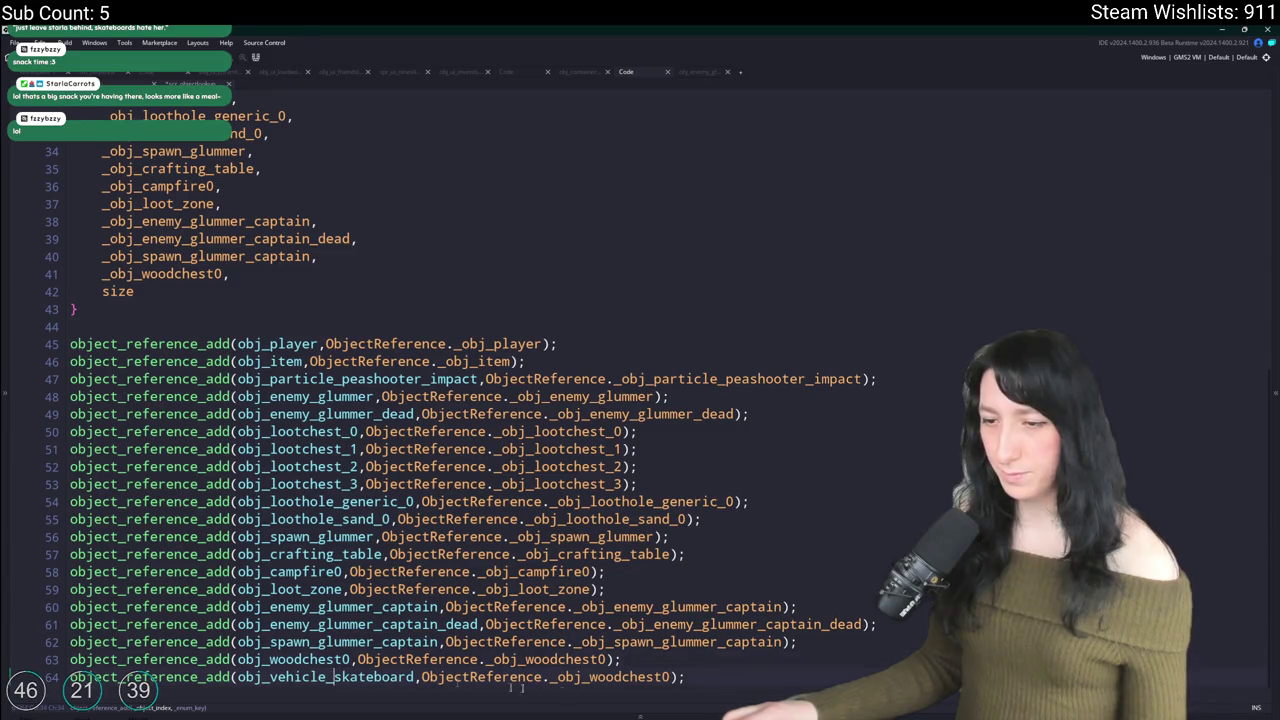
double_click(330, 677)
key(ctrl+c)
drag(676, 677, 558, 680)
key(ctrl+v)
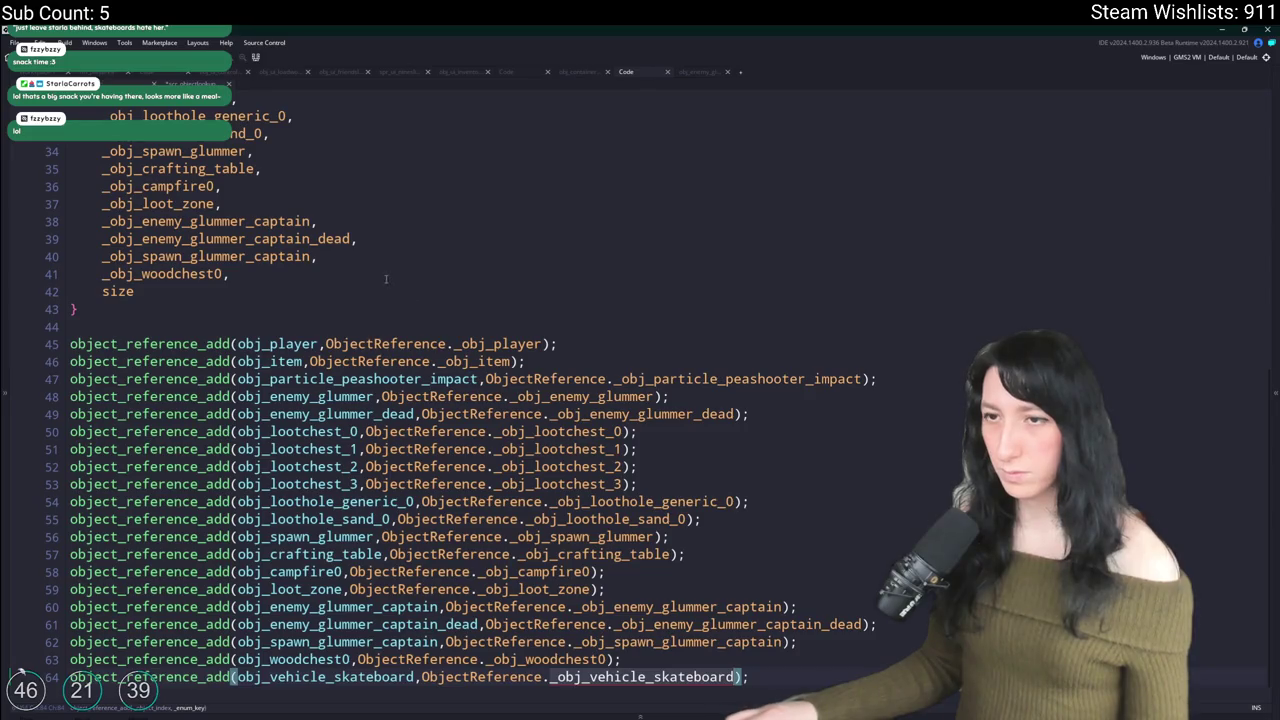
Step: Add a _obj_vehicle_skateboard entry to the ObjectReference enum after _obj_woodchest0
click(386, 279)
key(Return)
text(_obj_vehicle_skateboard)
text(,)
key(ctrl+Tab)
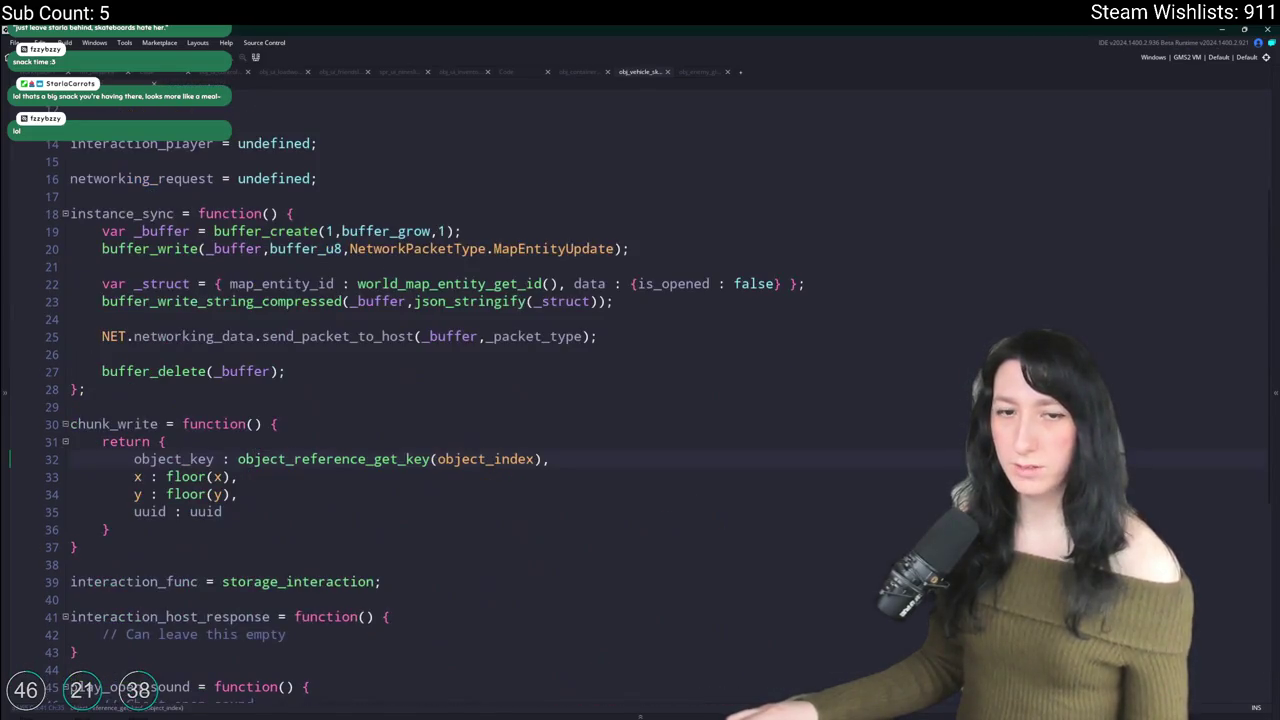
Step: Switch from GameMaker to the browser window showing the Ko-fi support page
click(273, 231)
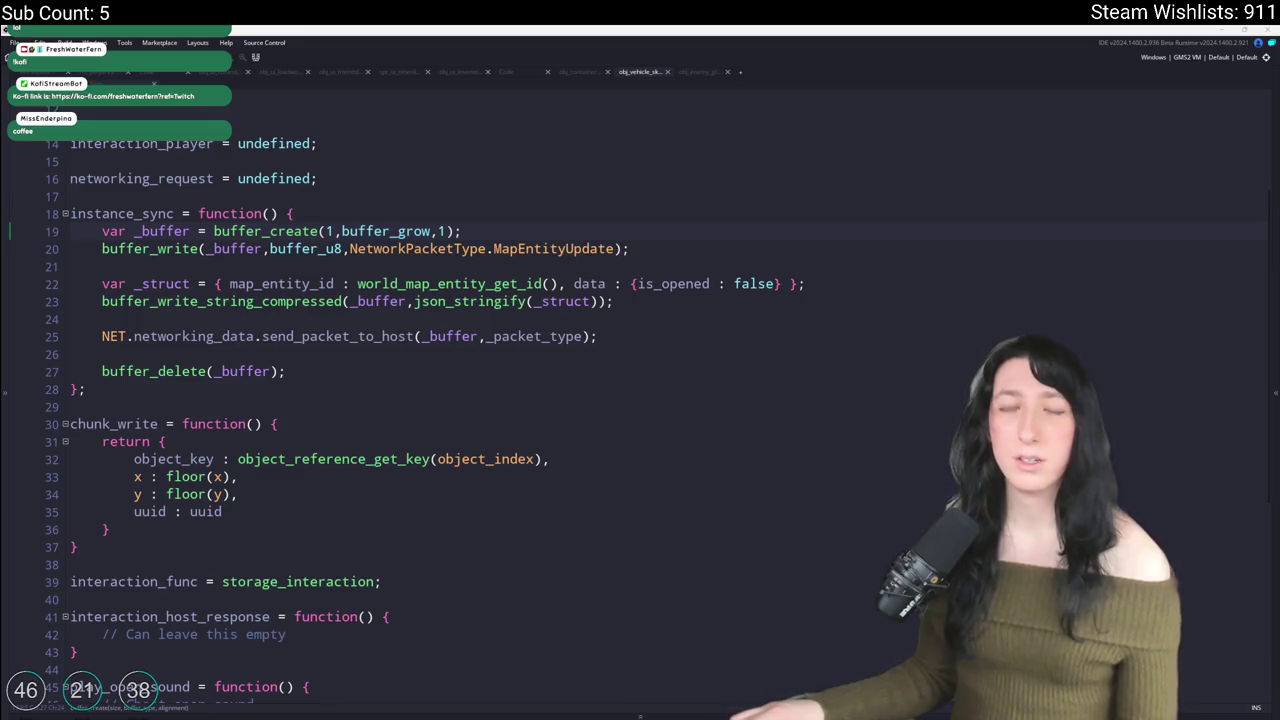
key(alt+Tab)
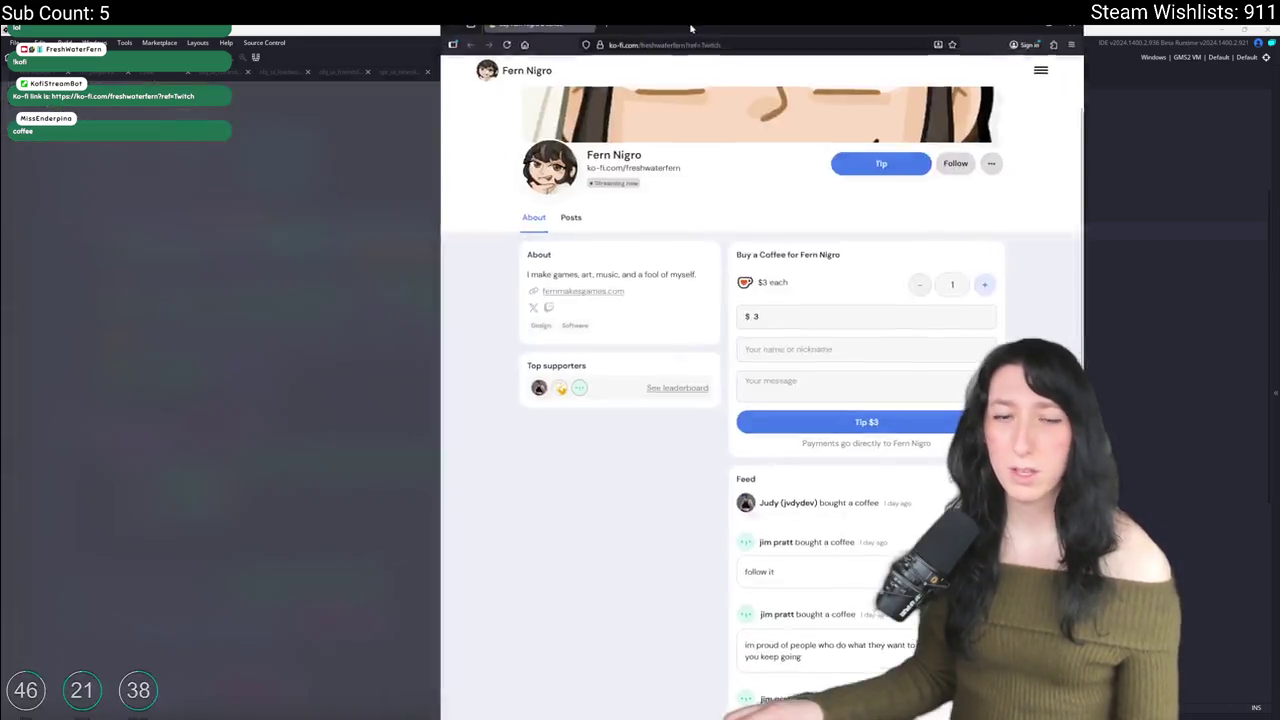
Step: Scroll down the Ko-fi supporter feed and back up, then return to GameMaker
scroll(716, 379, down, 5)
scroll(716, 379, down, 5)
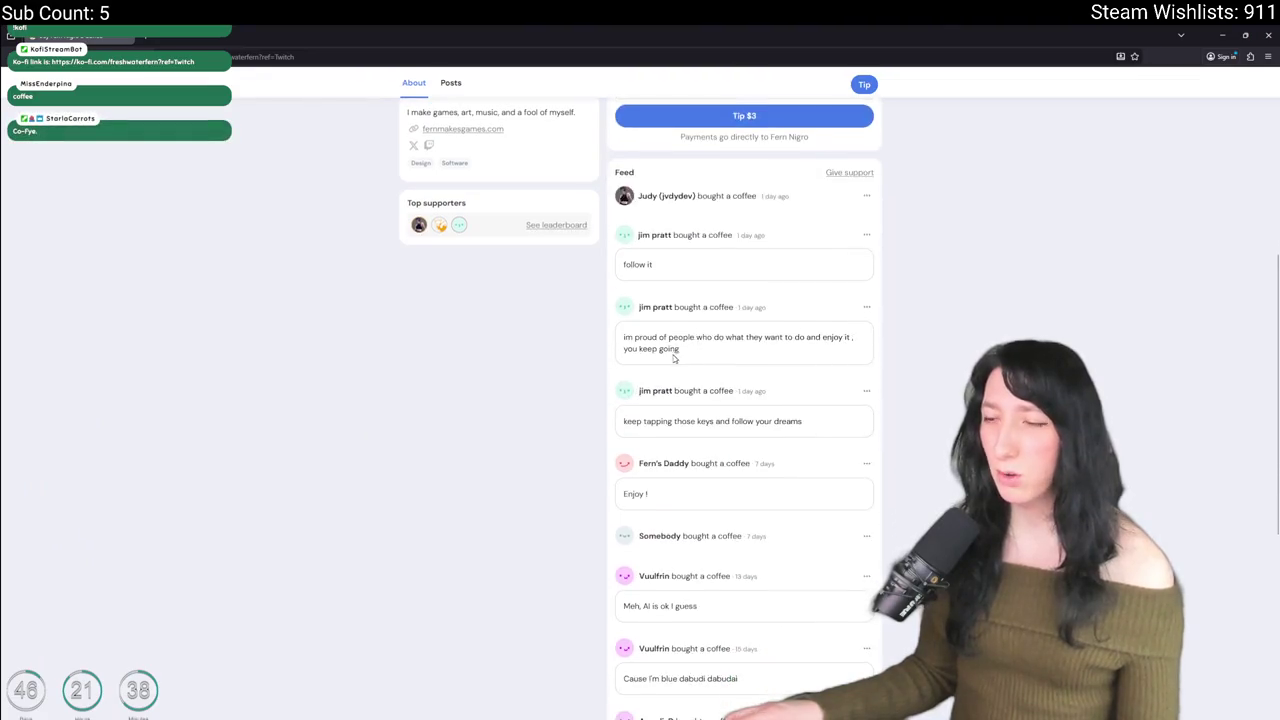
scroll(716, 379, up, 8)
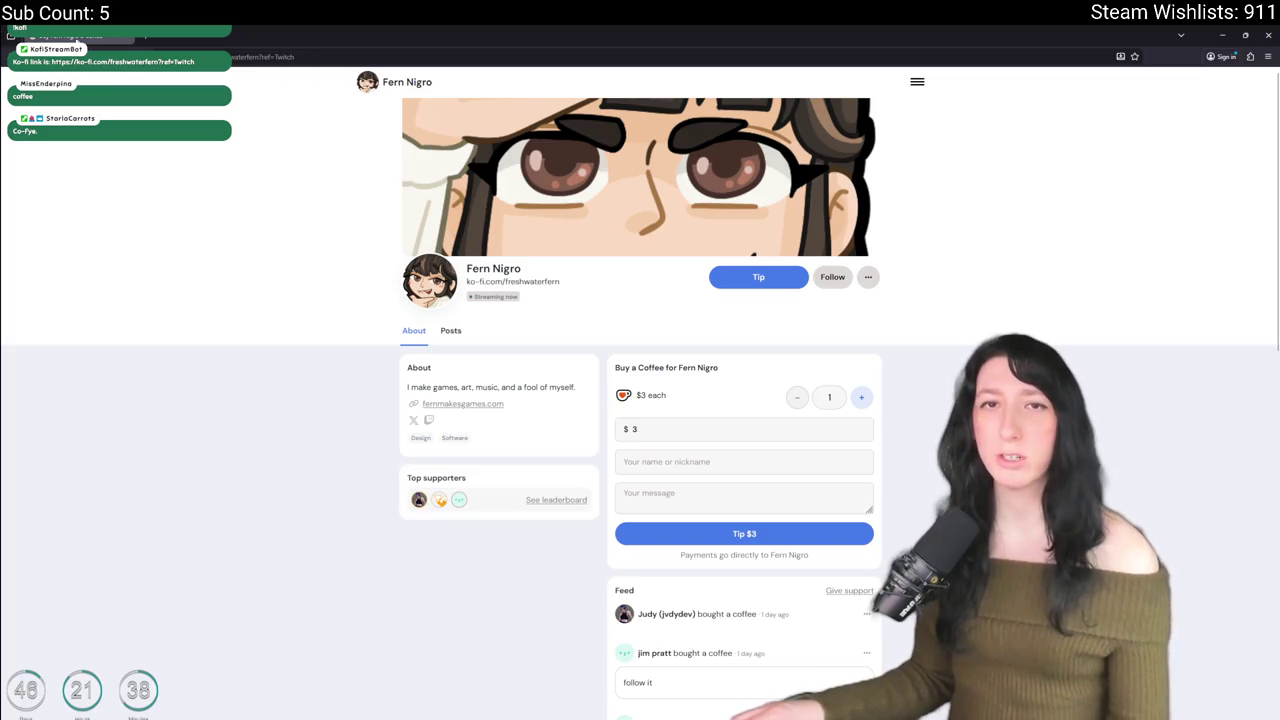
key(alt+Tab)
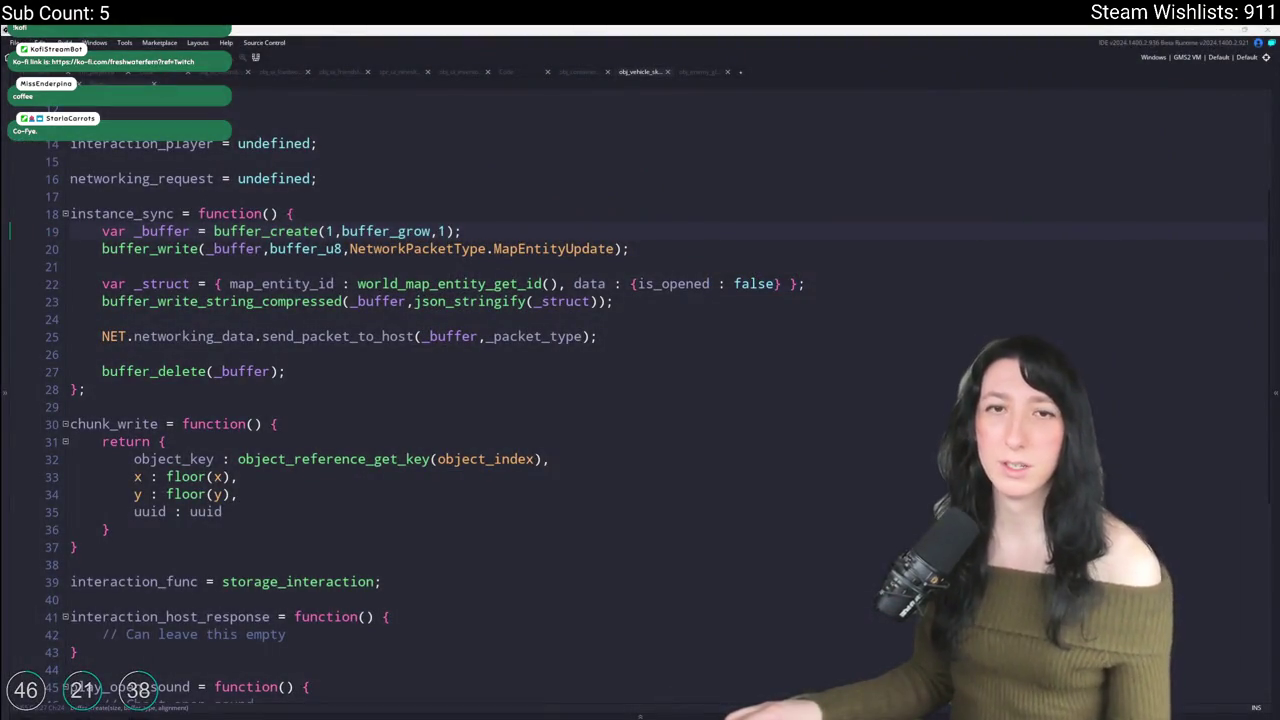
scroll(410, 284, down, 1)
key(Down)
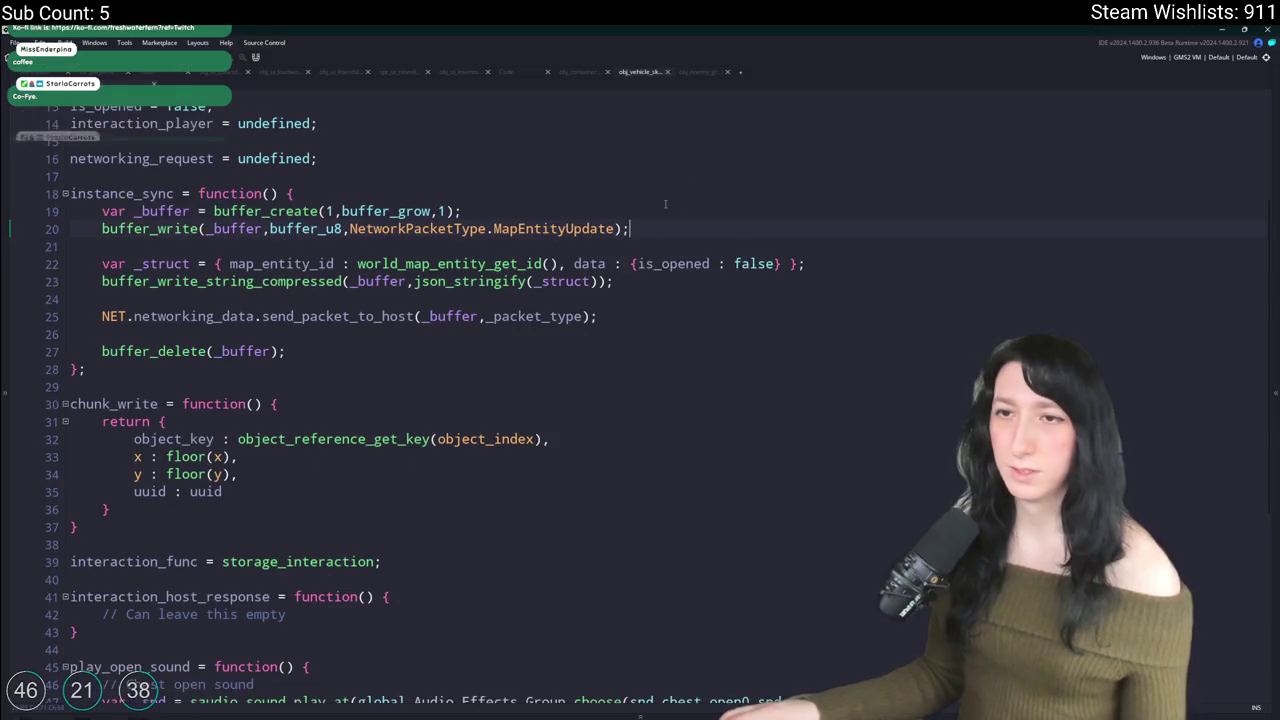
scroll(255, 335, up, 1)
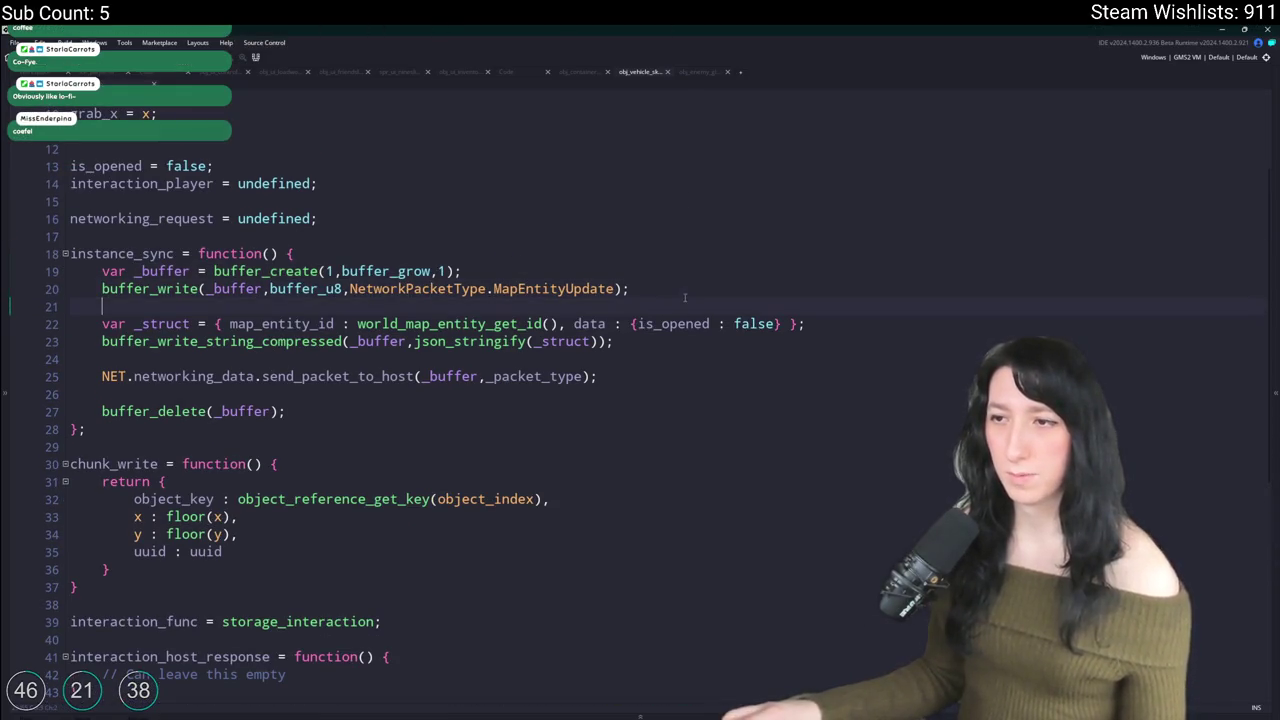
click(583, 289)
scroll(480, 340, up, 2)
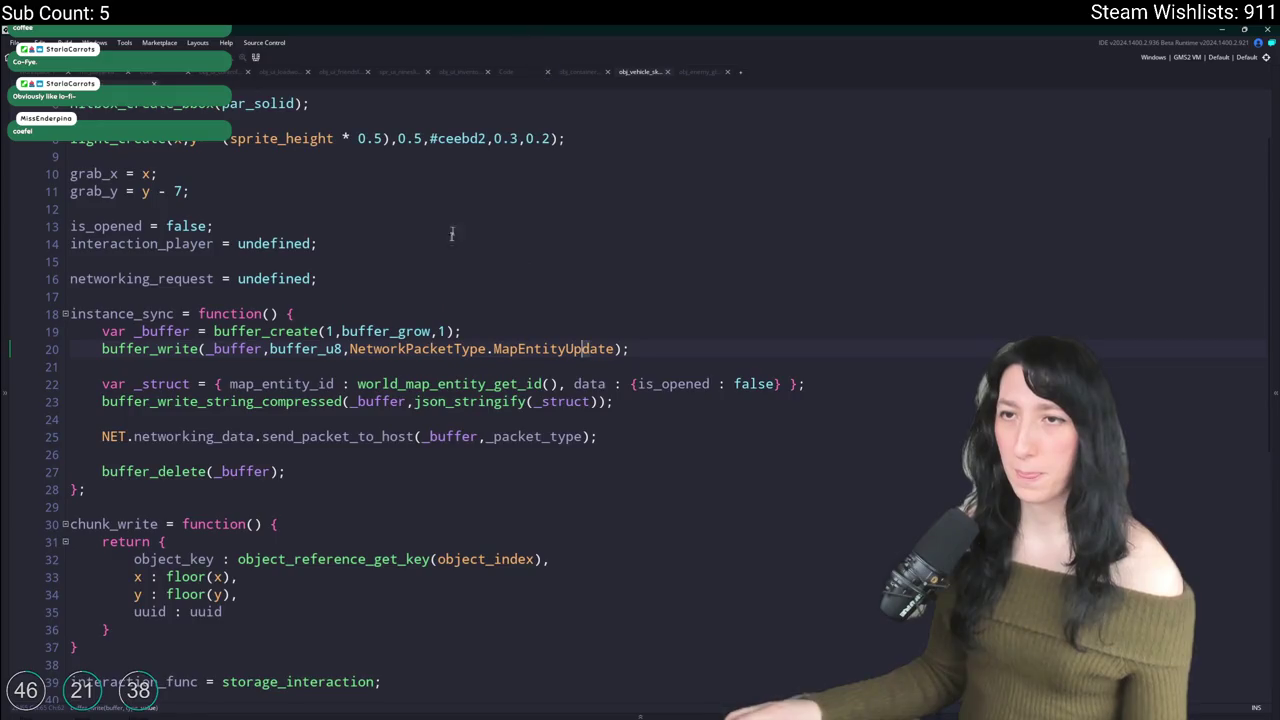
click(613, 428)
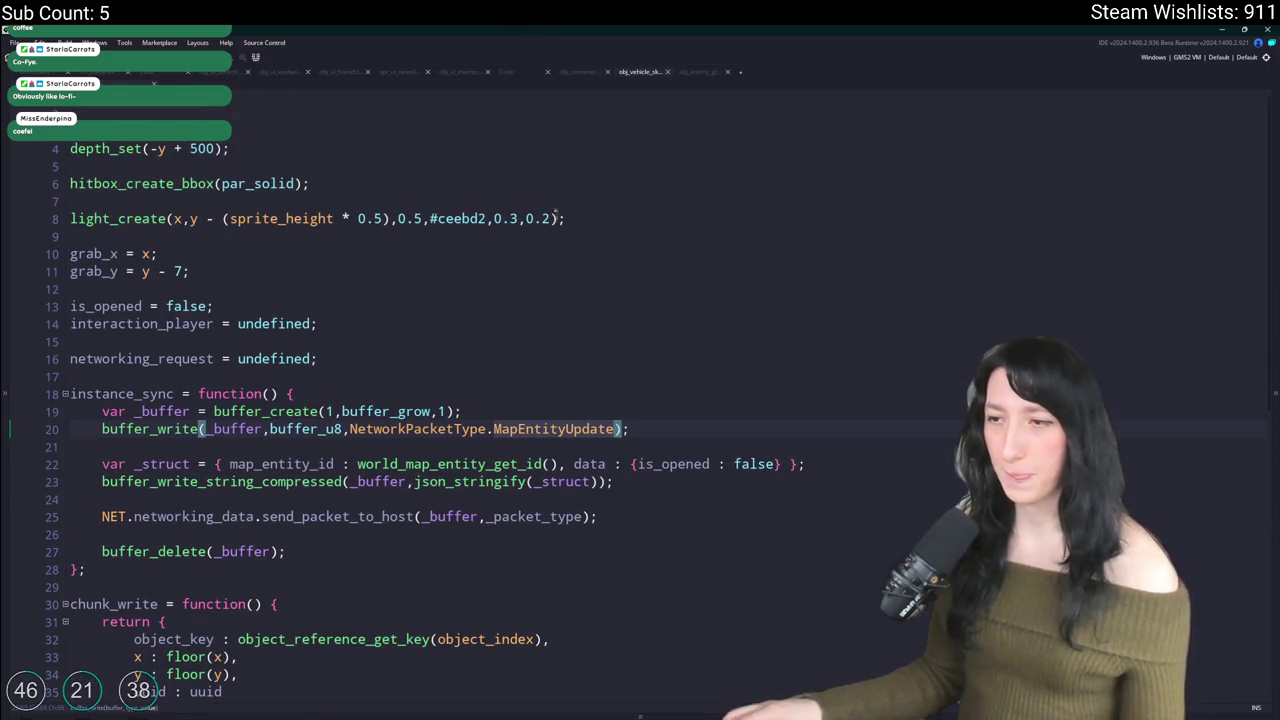
click(697, 72)
scroll(623, 141, up, 4)
scroll(280, 330, down, 7)
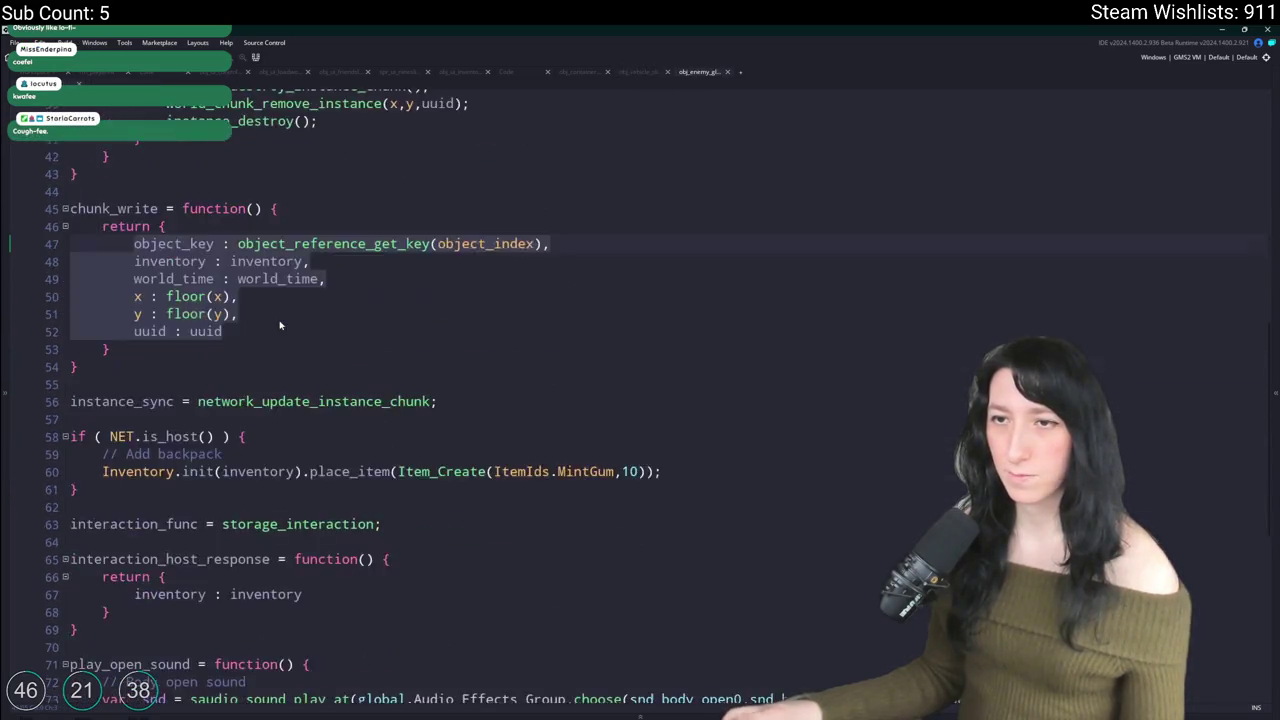
scroll(285, 322, down, 4)
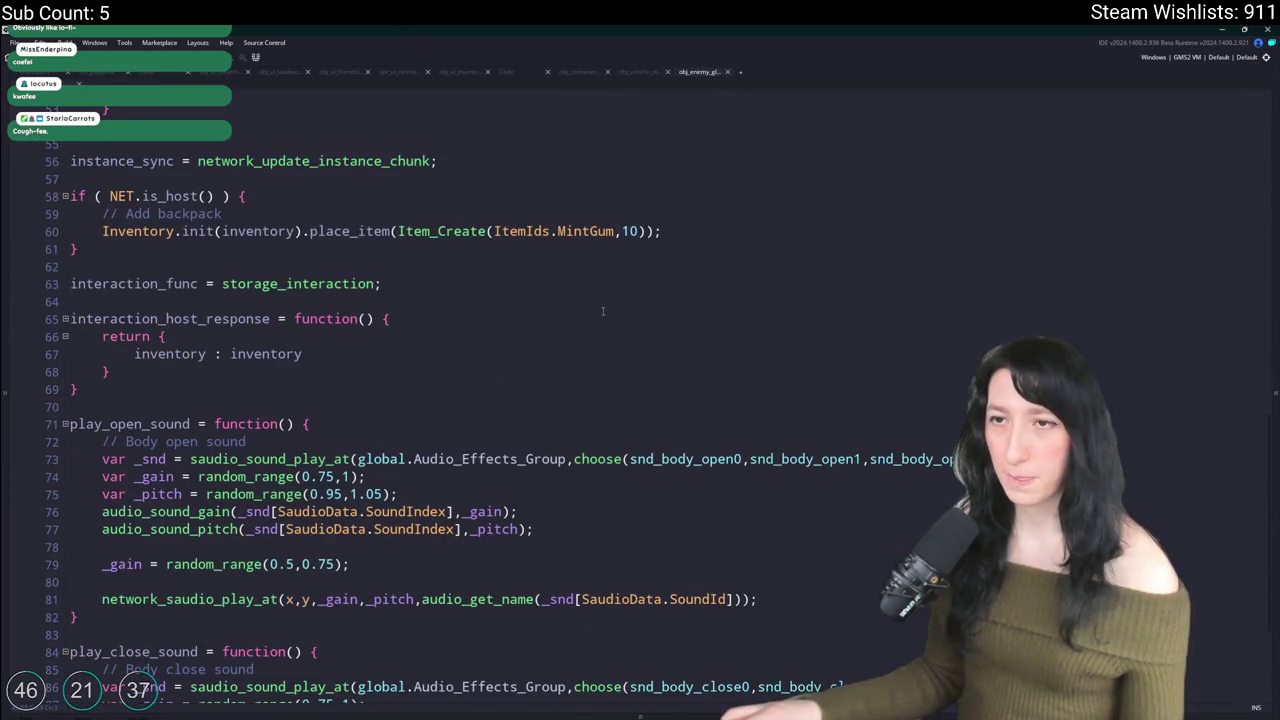
click(603, 218)
click(482, 254)
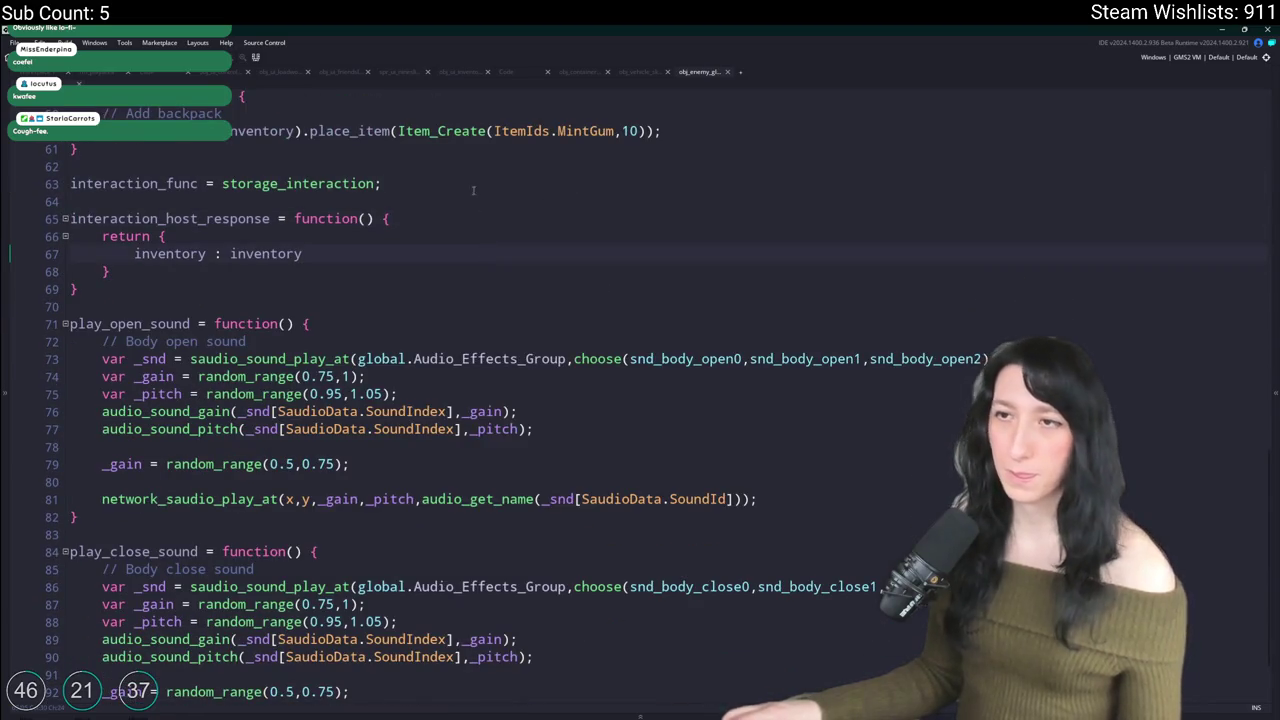
scroll(253, 209, up, 1)
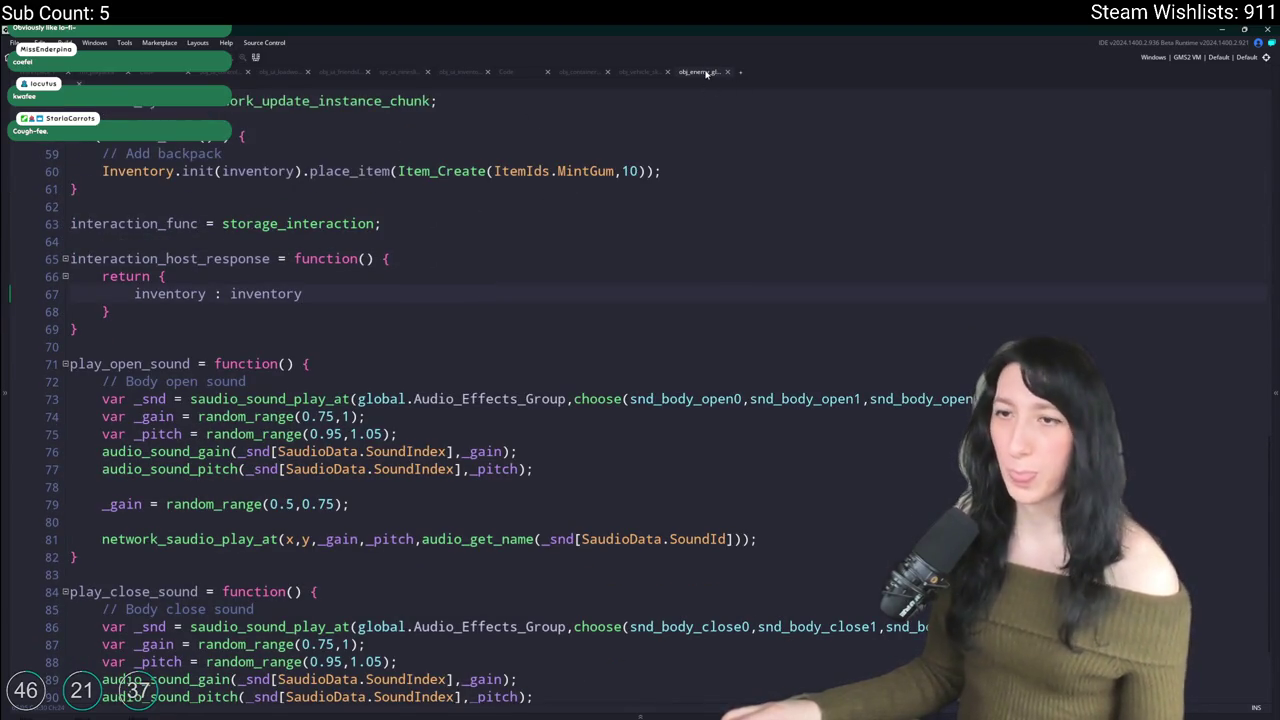
scroll(268, 344, down, 3)
scroll(285, 355, up, 3)
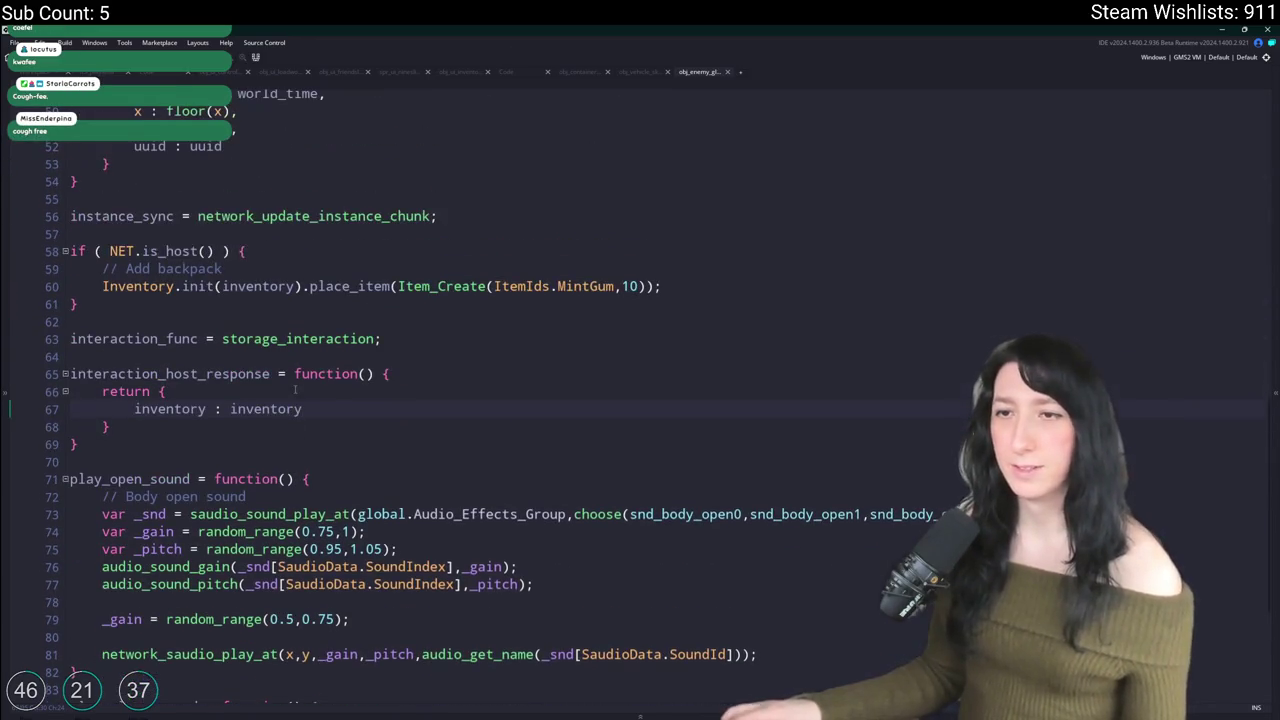
scroll(307, 363, up, 5)
scroll(307, 363, up, 10)
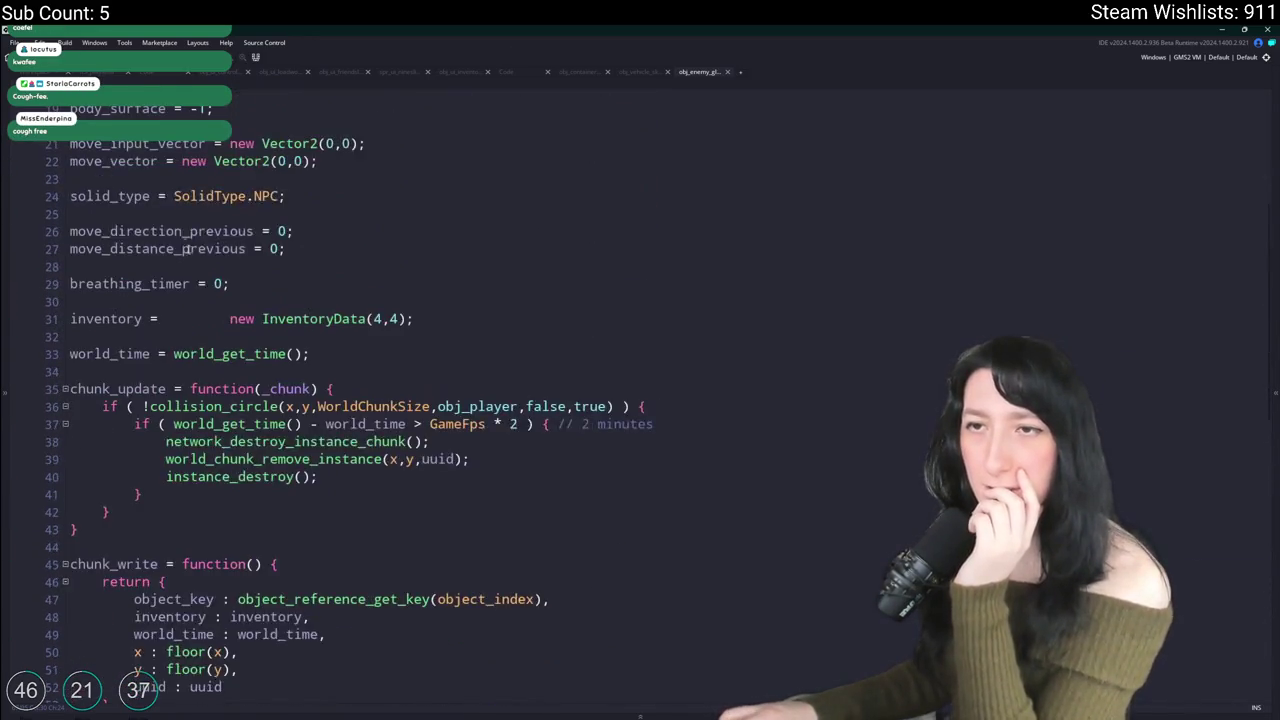
click(143, 143)
double_click(188, 290)
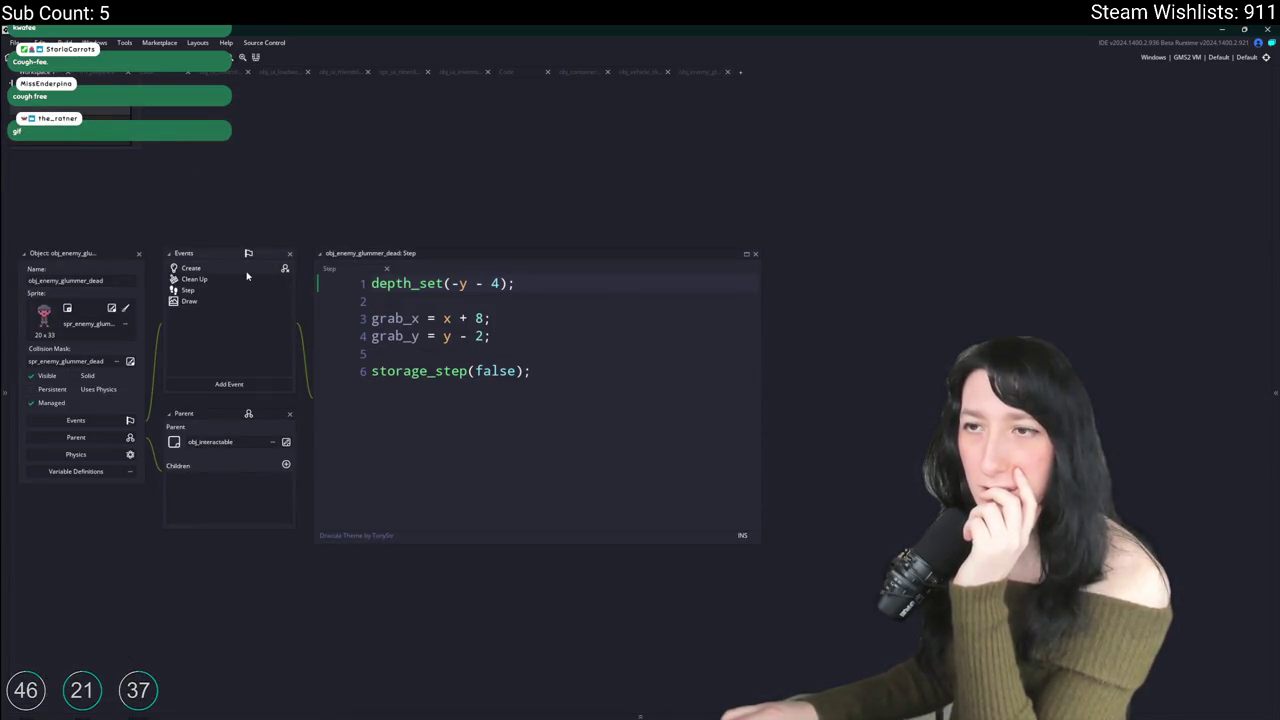
double_click(247, 272)
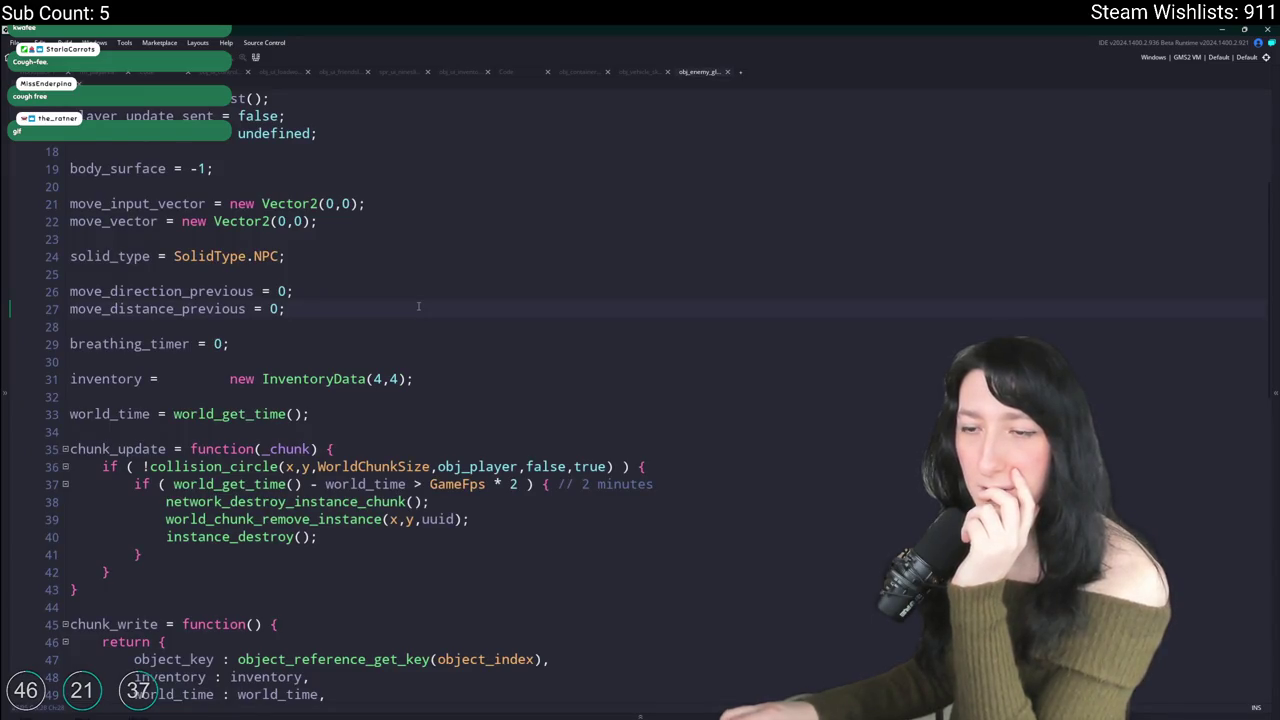
scroll(418, 306, down, 3)
click(368, 361)
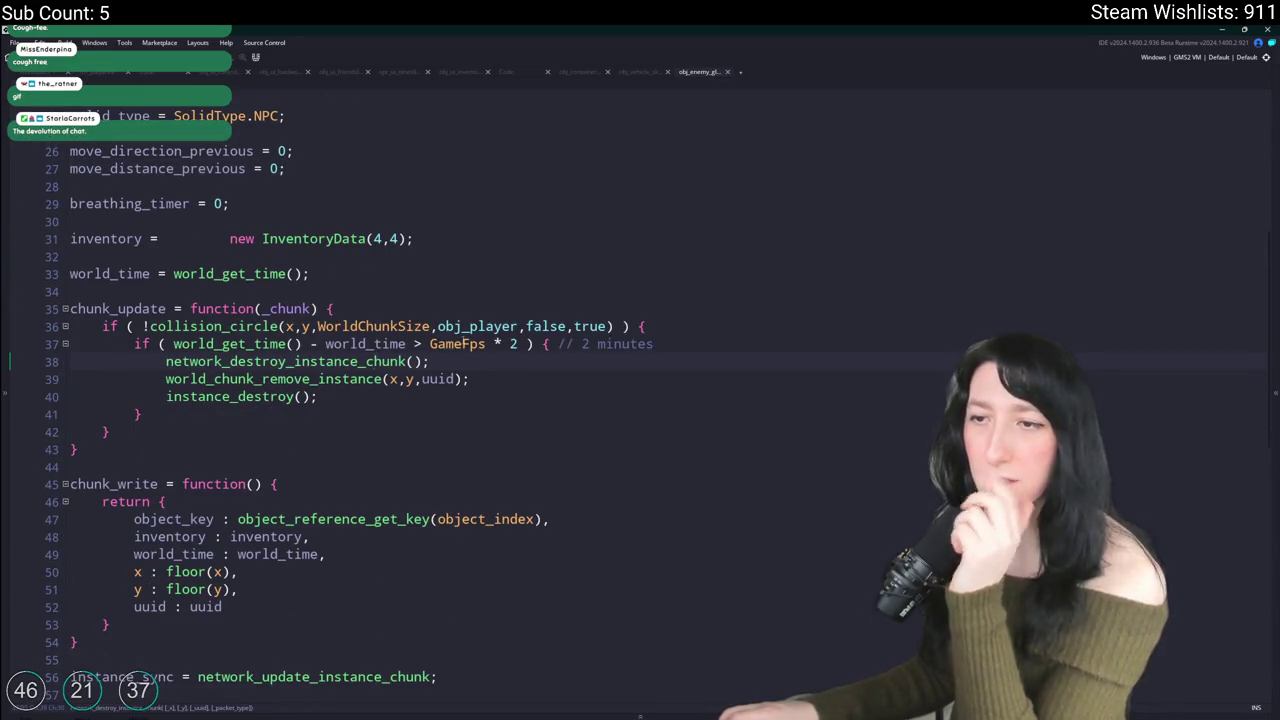
click(641, 73)
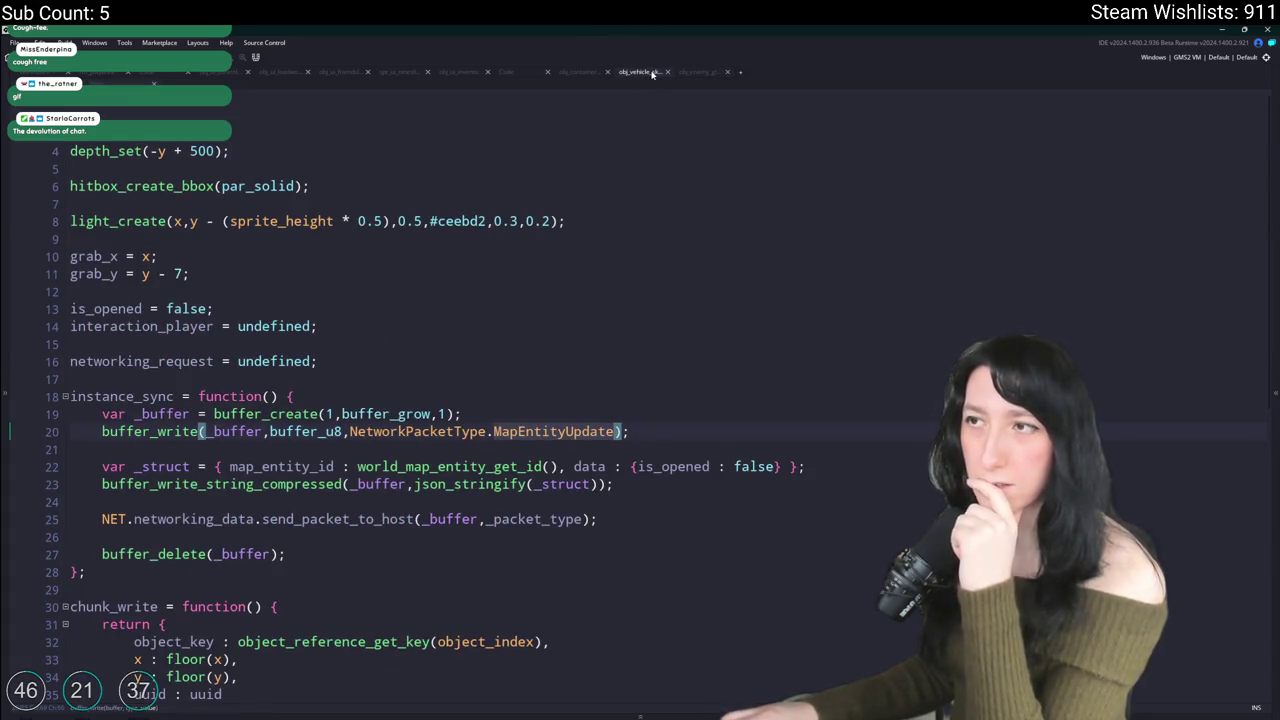
scroll(448, 437, down, 1)
scroll(448, 438, down, 1)
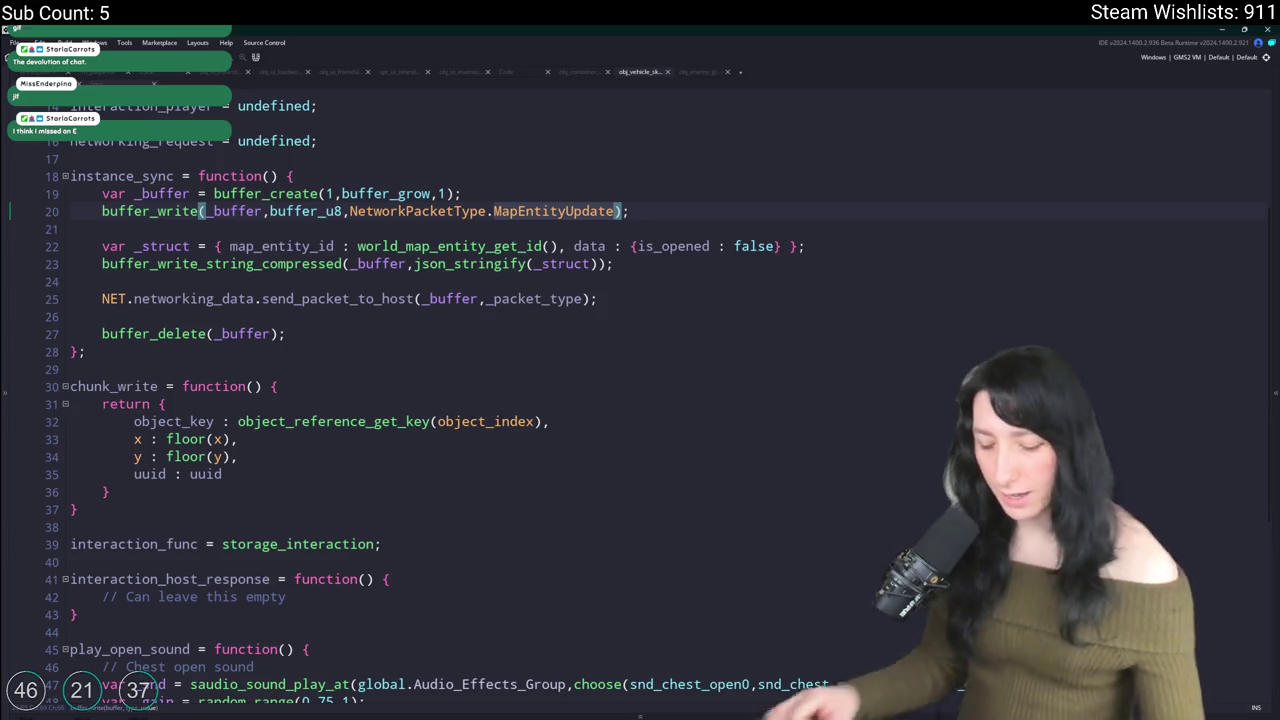
click(327, 337)
Step: Search the whole project for 'global_uuid' and close the search dialog
key(ctrl+f)
text(global)
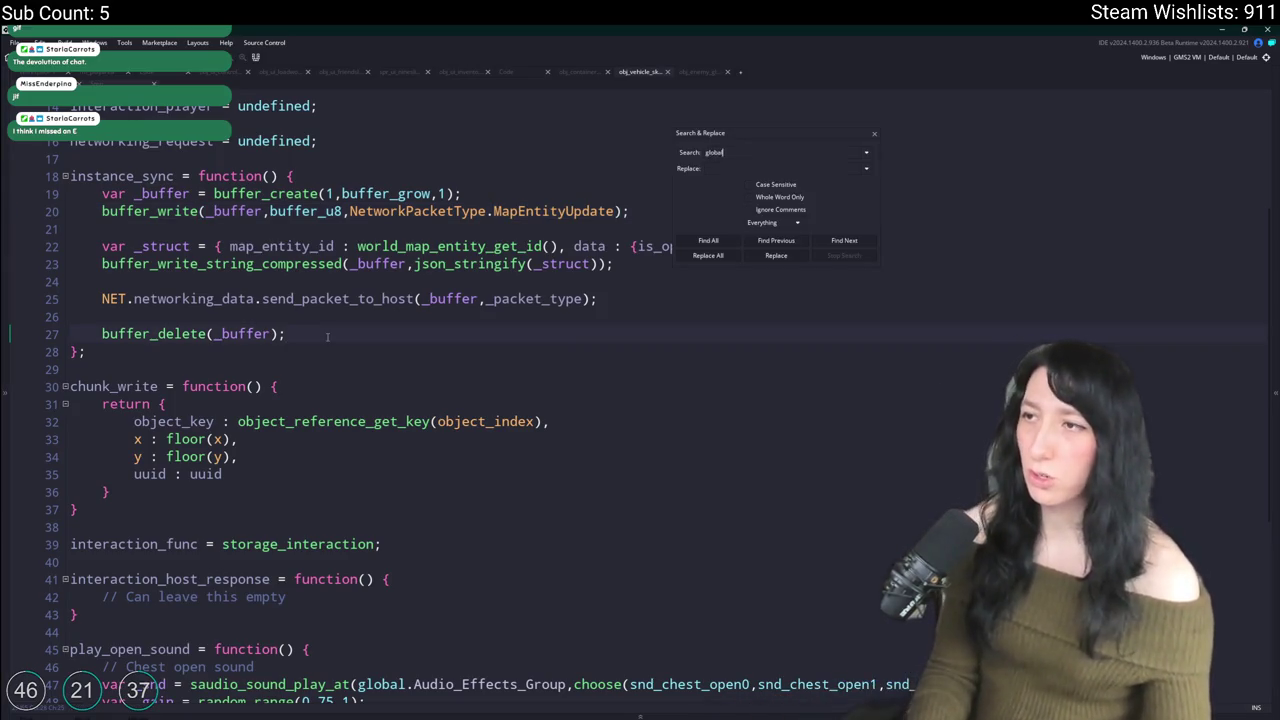
text(_uuid)
key(Return)
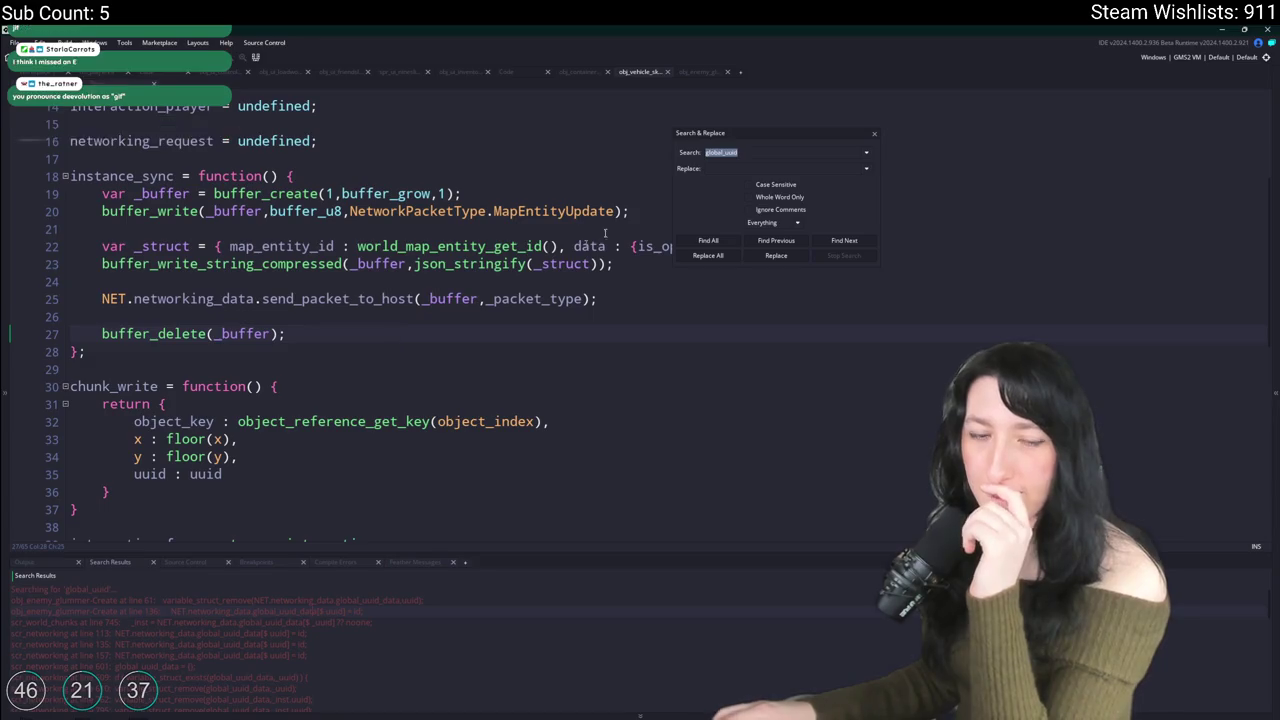
click(875, 135)
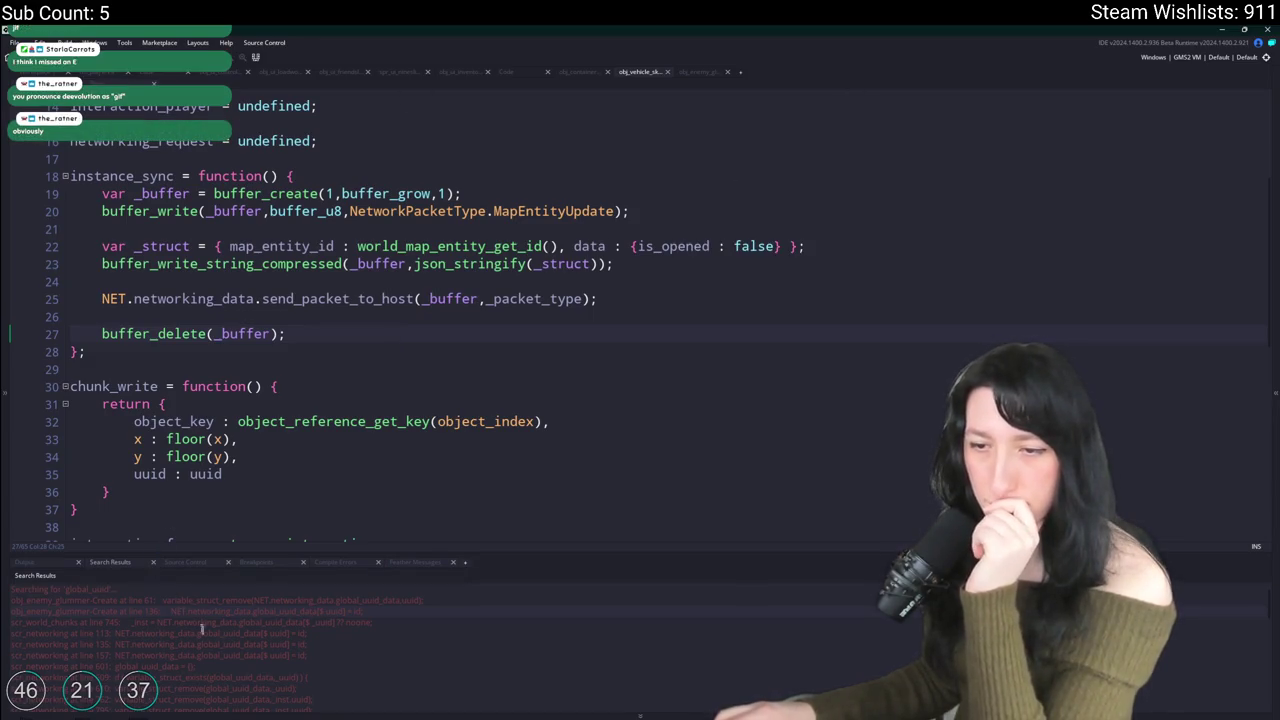
Step: Open obj_enemy_glummer's Create code at the global_uuid match and widen its window
double_click(274, 610)
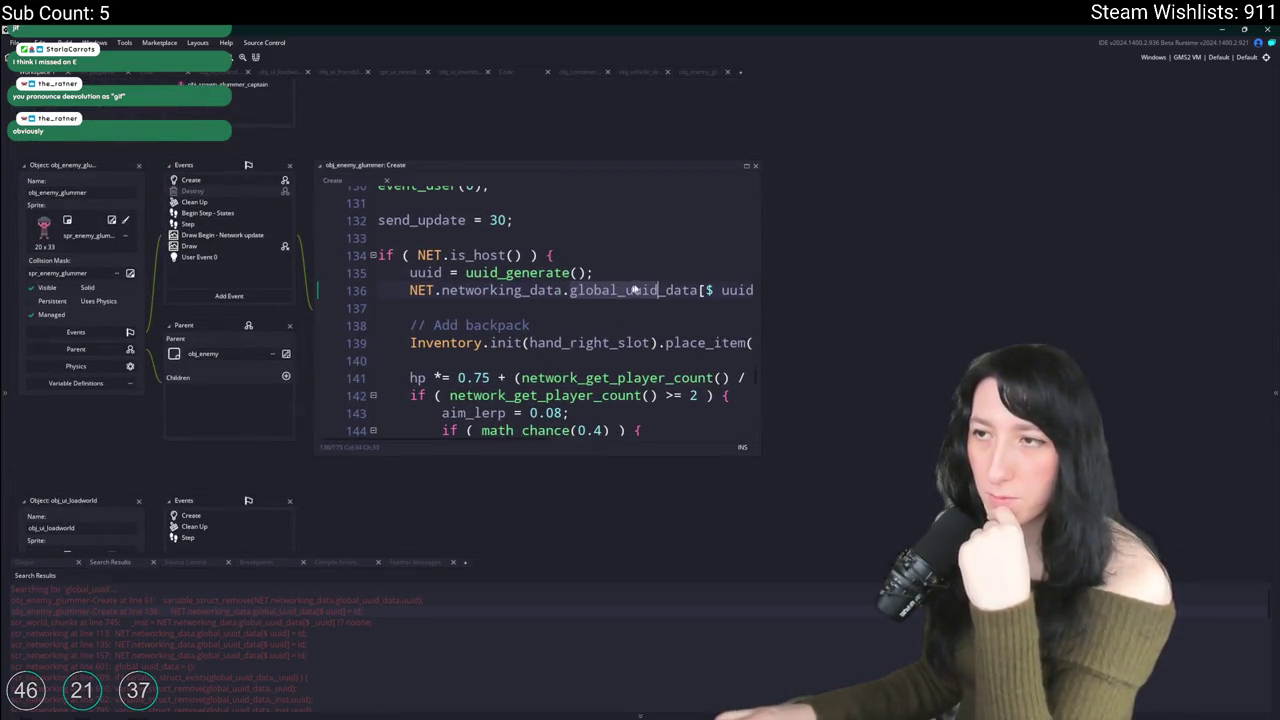
drag(759, 247, 925, 247)
scroll(620, 310, down, 2)
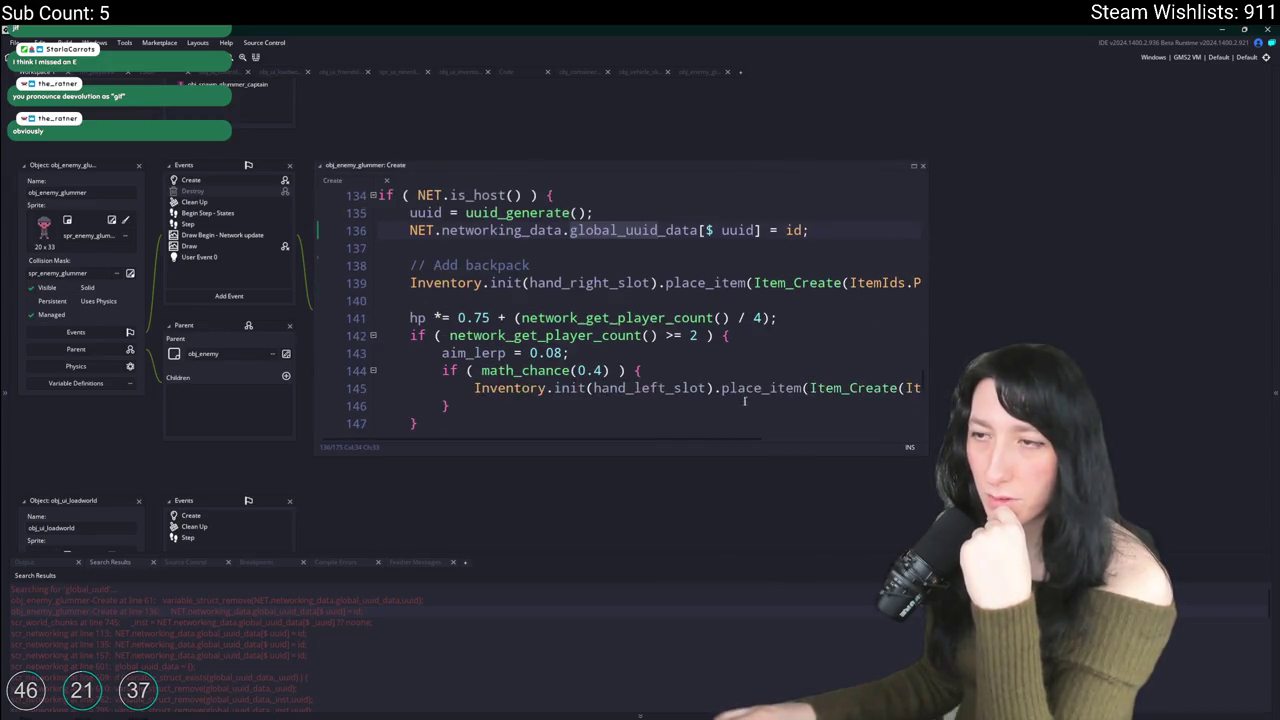
scroll(469, 399, down, 4)
click(390, 371)
scroll(600, 330, down, 1)
key(Down)
key(Down)
key(Down)
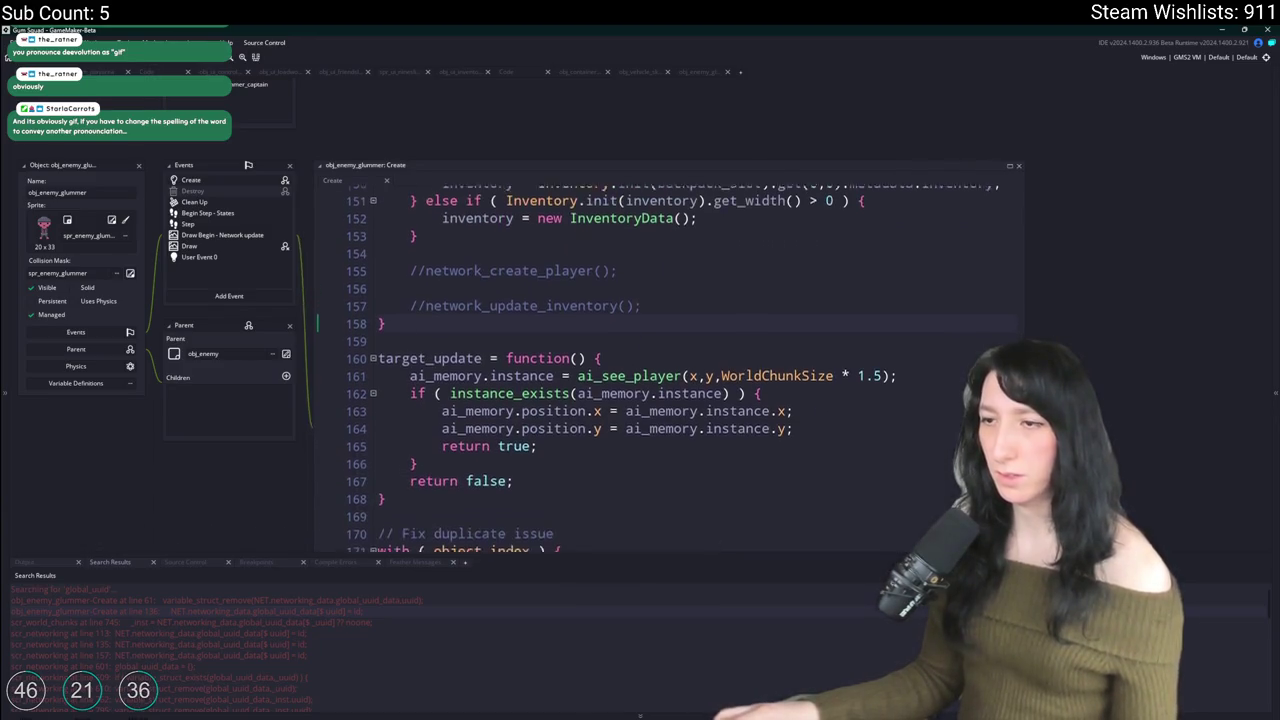
scroll(480, 366, up, 10)
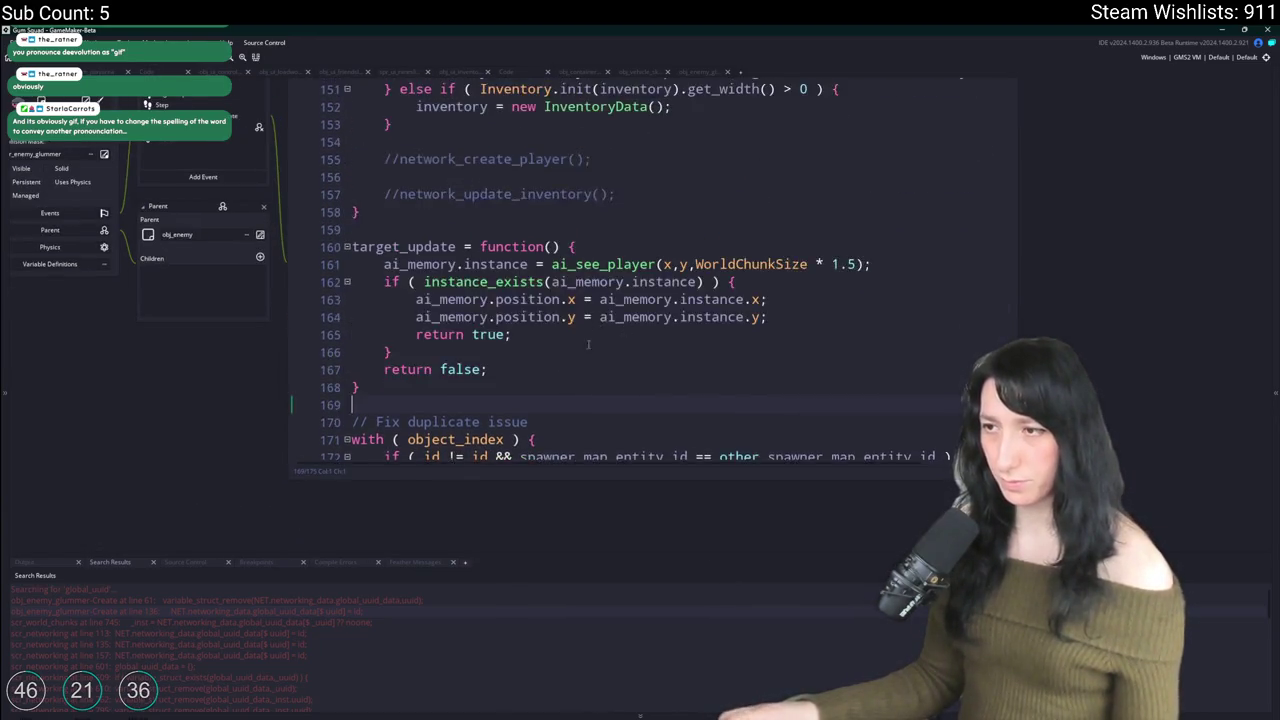
scroll(480, 366, down, 5)
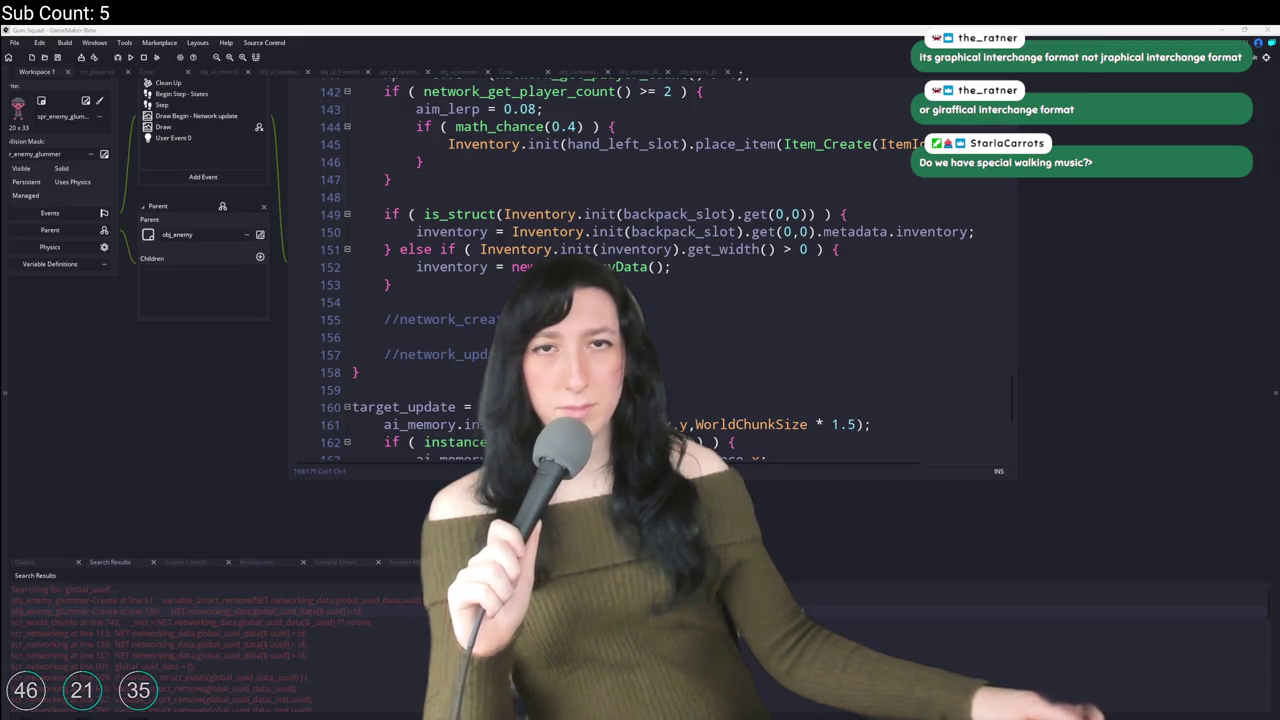
Step: Change the 'DREAM AQUARIUM 4K' coral reef video's playback speed and play it full screen
key(f)
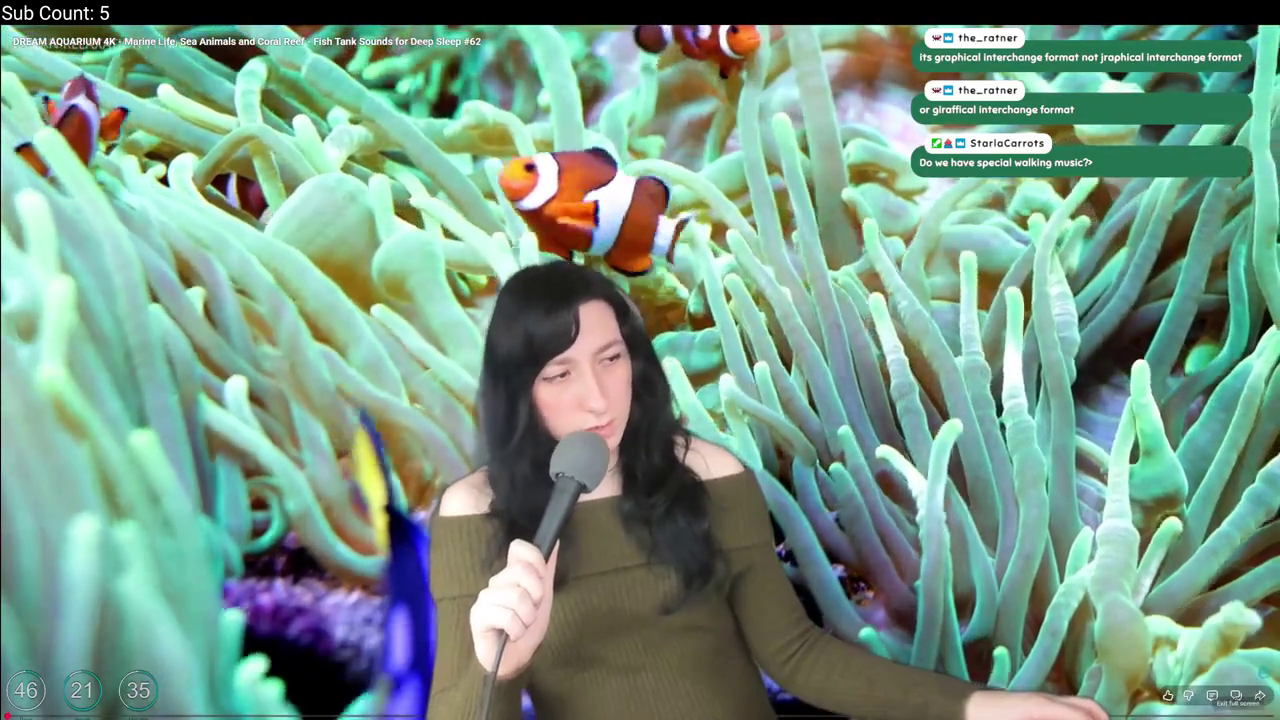
click(1236, 697)
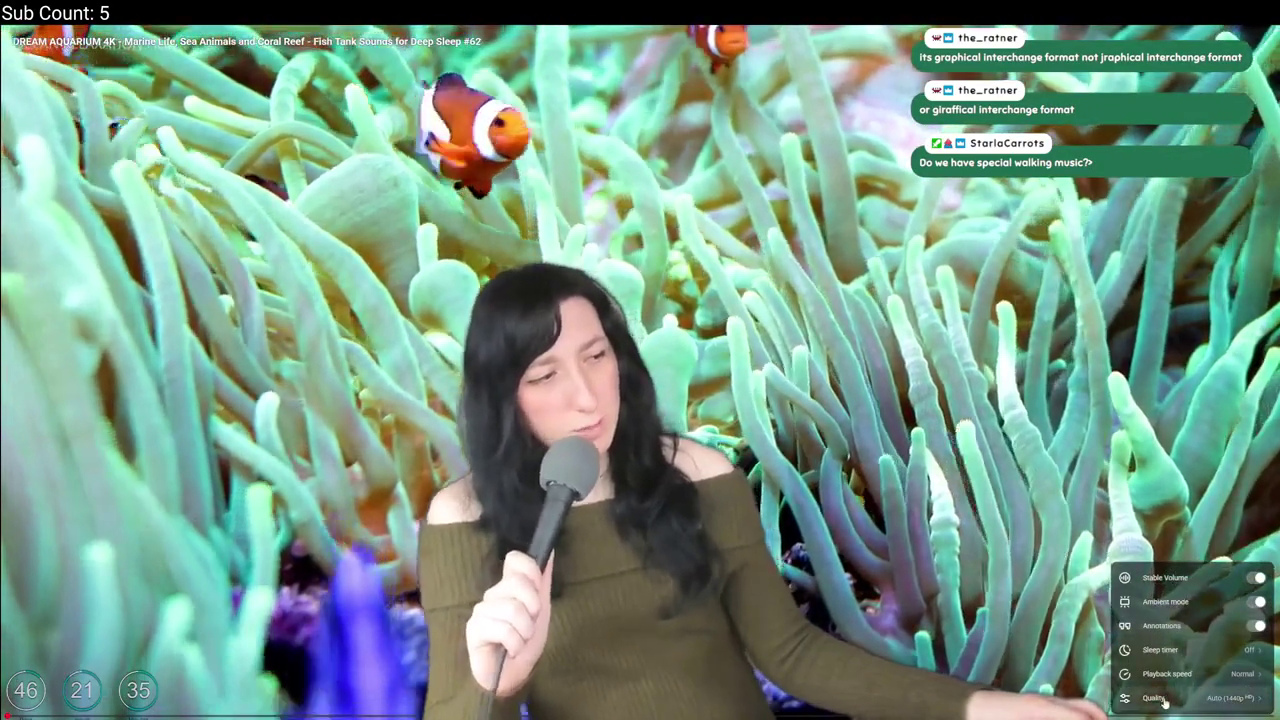
click(1160, 673)
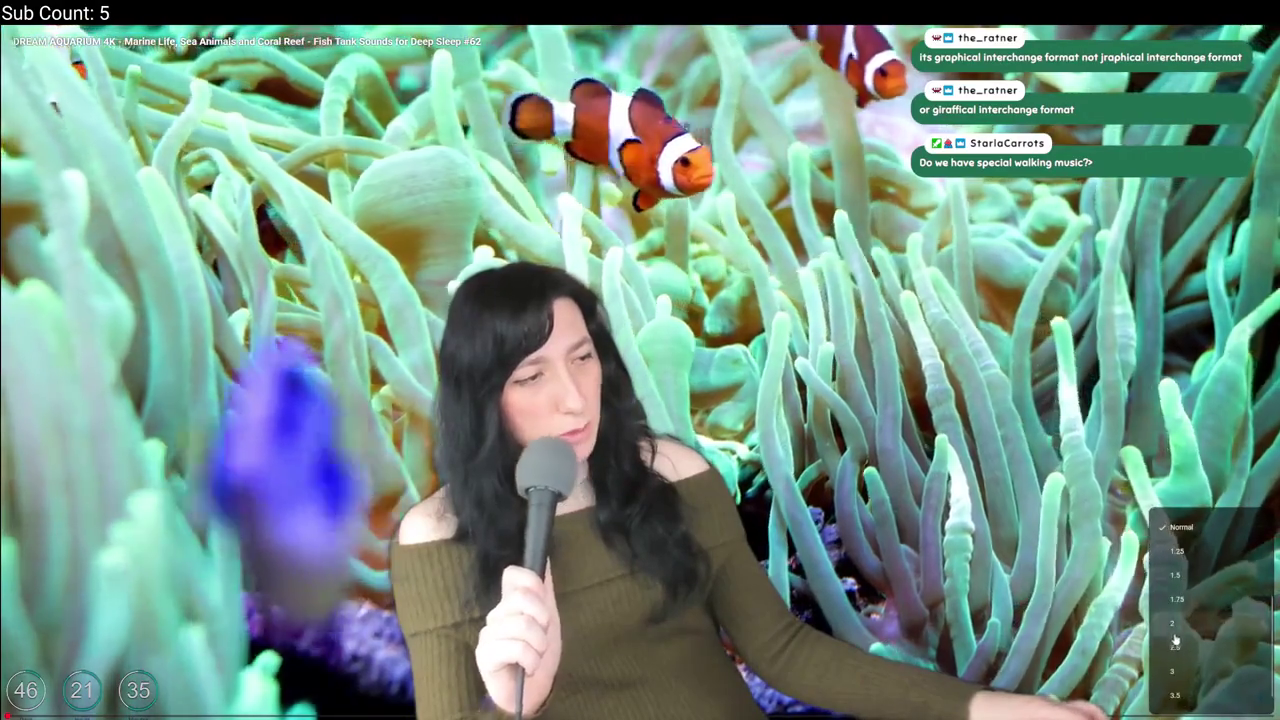
click(1175, 638)
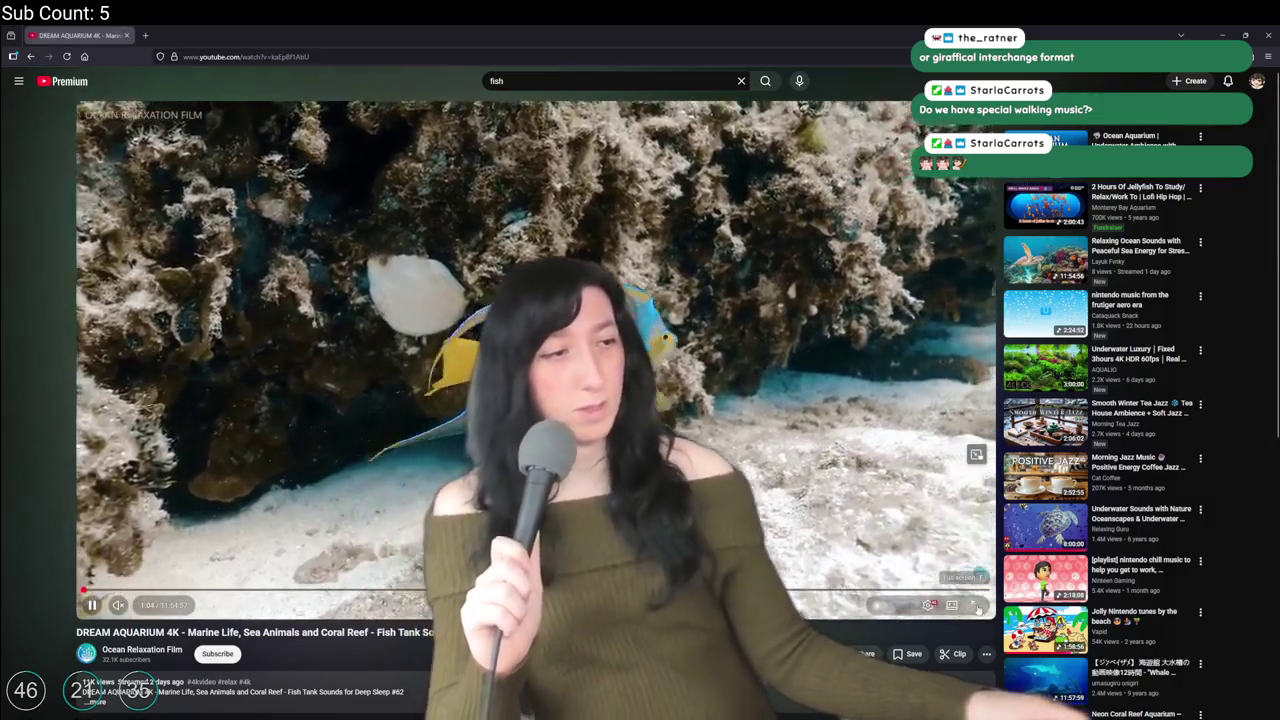
click(978, 606)
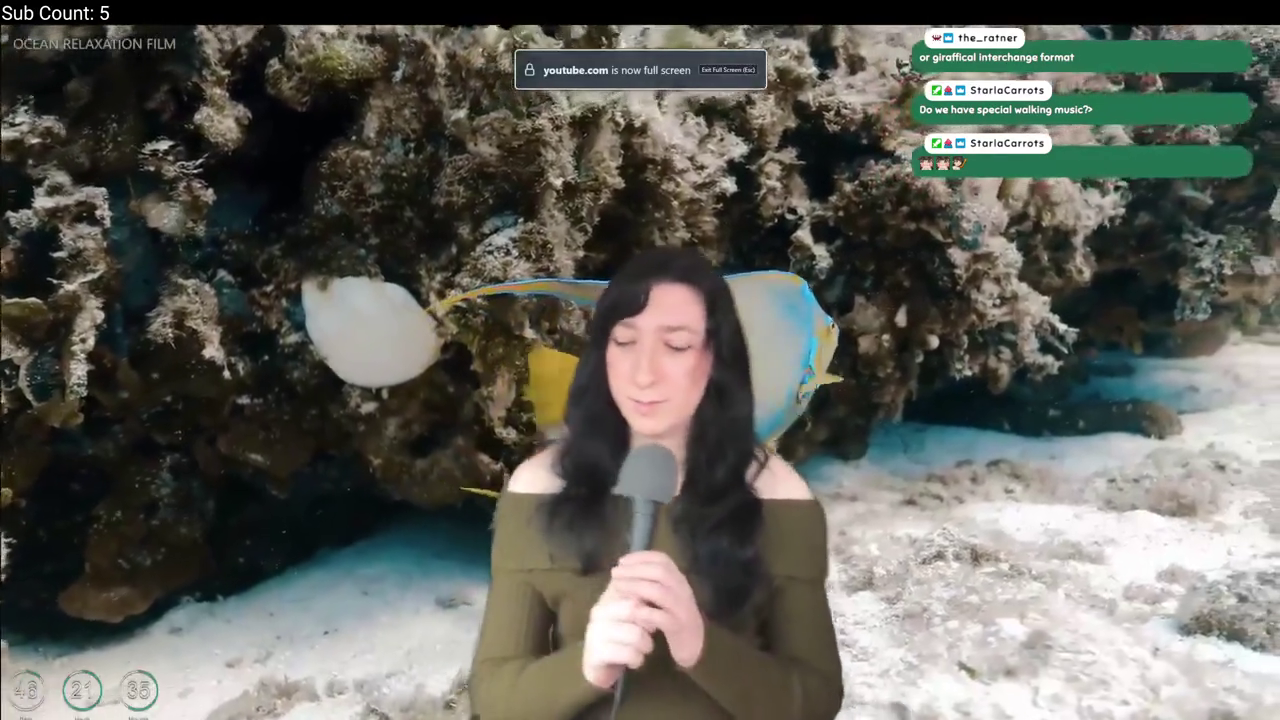